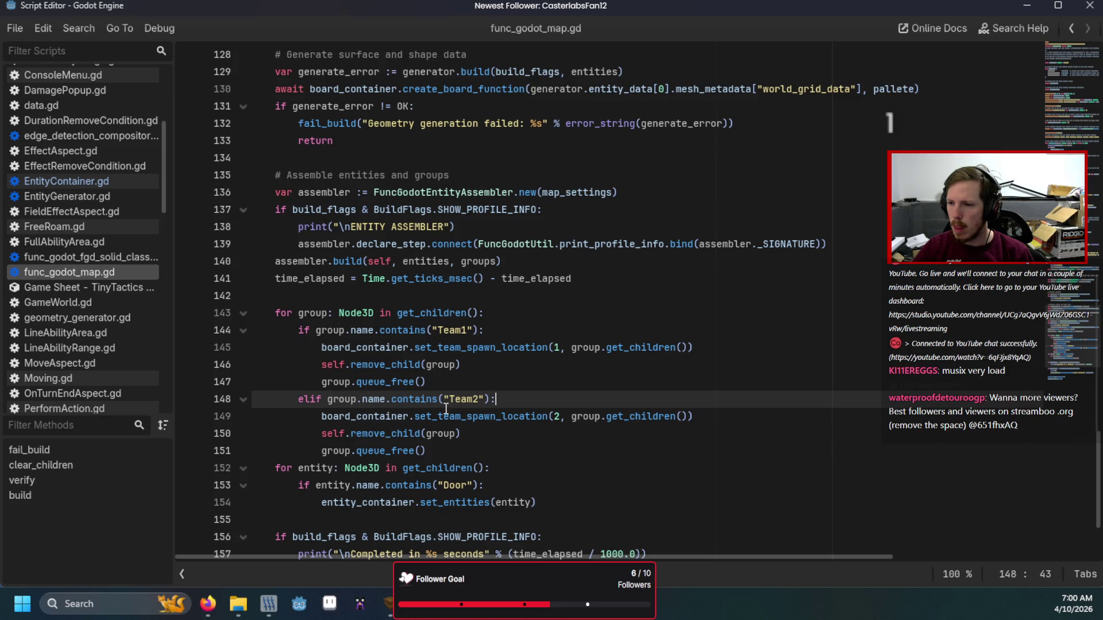
Step: Add print(board_container.get_child_count()) on a new line 143 in func_godot_map.gd
{"action": "left_click", "coordinate": [366, 295]}
{"action": "key", "text": "Return"}
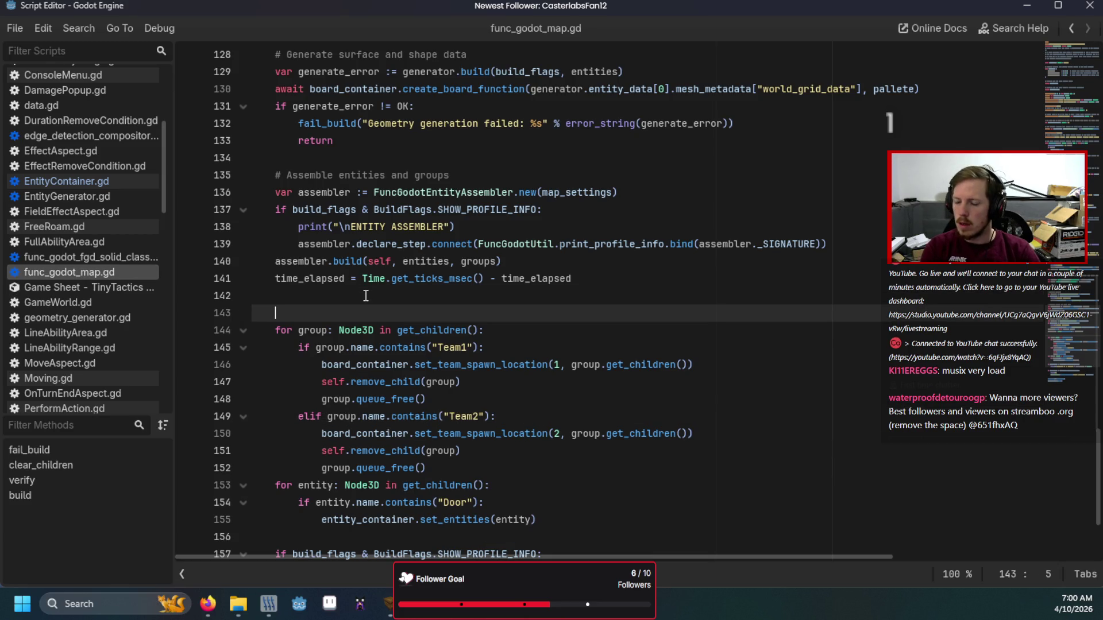
{"action": "type", "text": "print(board_container."}
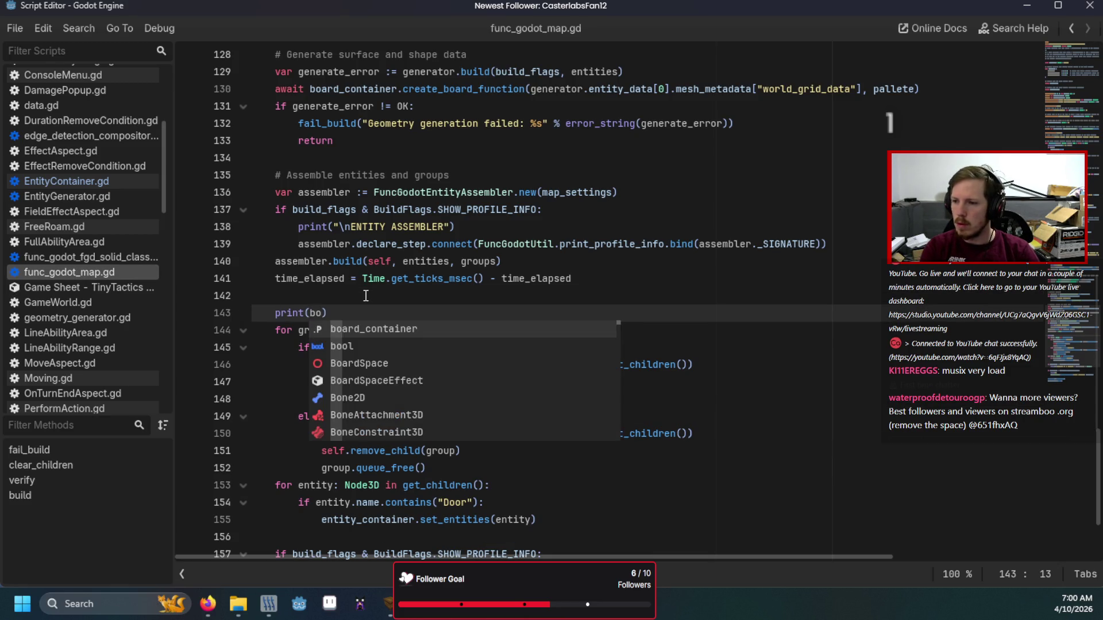
{"action": "type", "text": "get"}
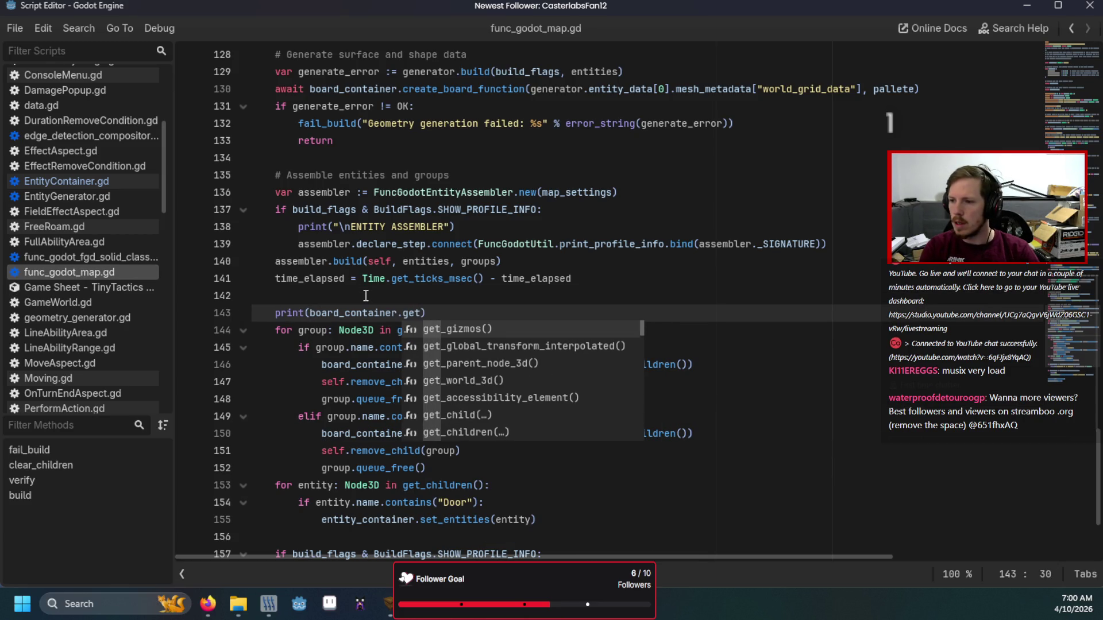
{"action": "type", "text": "_chi"}
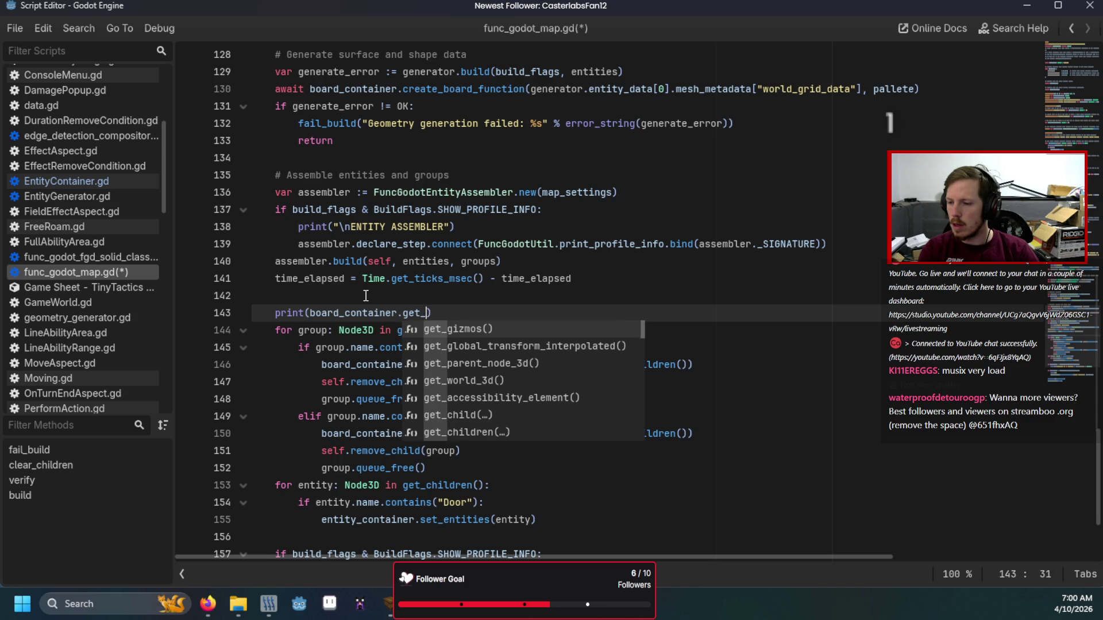
{"action": "key", "text": "Down"}
{"action": "key", "text": "Down"}
{"action": "key", "text": "Return"}
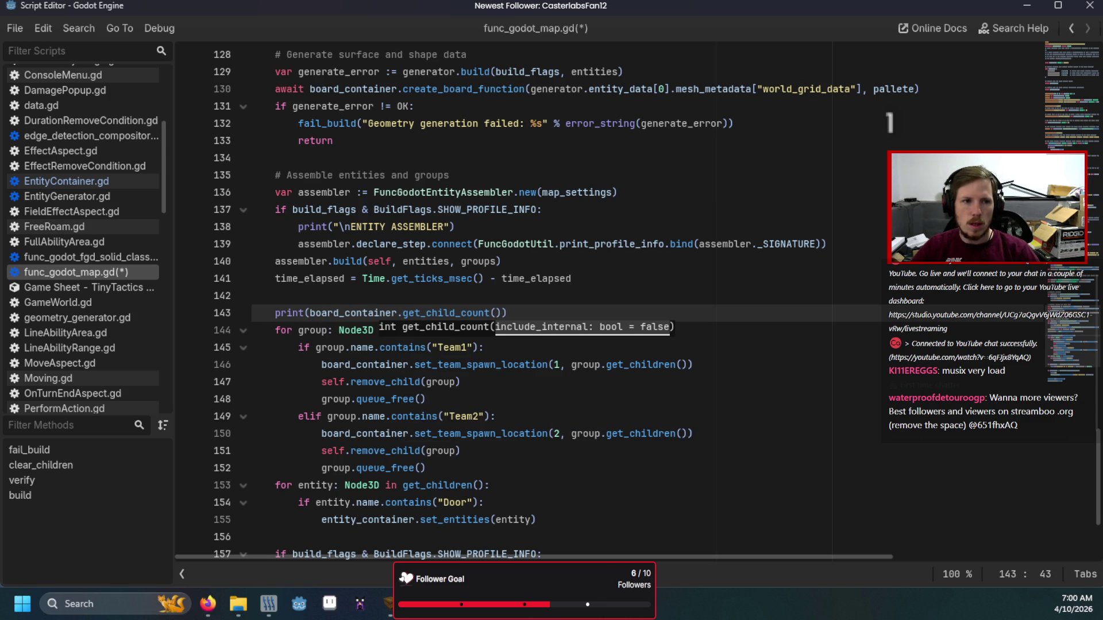
Step: Delete the print(board_container.get_children()) line from EntityContainer.gd's set_entities
{"action": "left_click", "coordinate": [66, 181]}
{"action": "left_click", "coordinate": [489, 295]}
{"action": "left_click_drag", "start_coordinate": [490, 295], "coordinate": [201, 280]}
{"action": "key", "text": "shift+Down"}
{"action": "key", "text": "BackSpace"}
{"action": "key", "text": "BackSpace"}
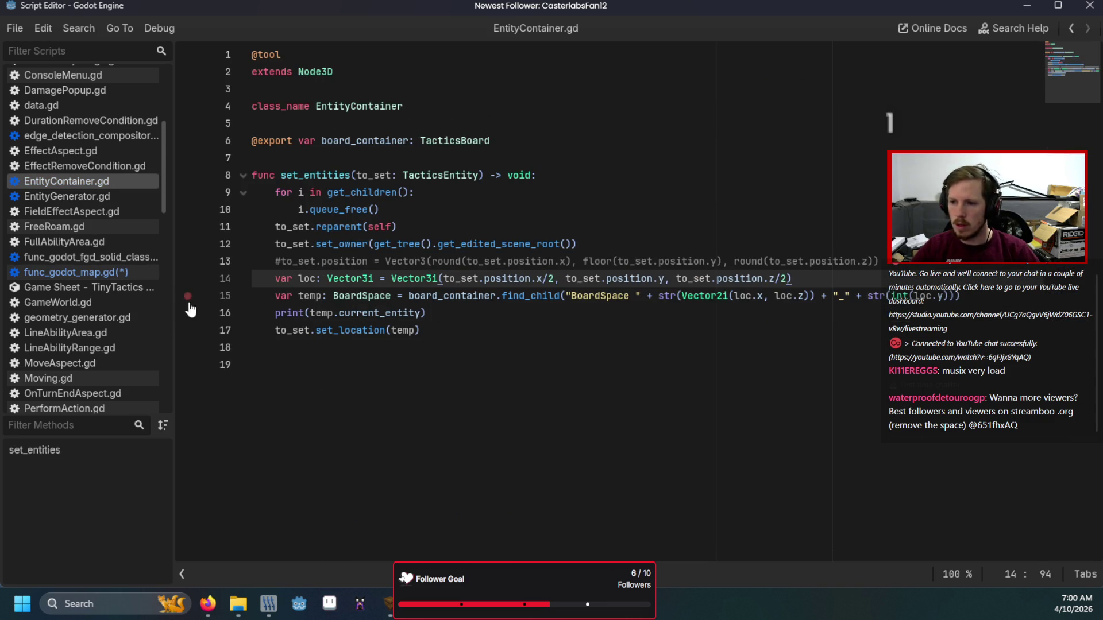
Step: Save the script and rebuild the map to test the change
{"action": "key", "text": "ctrl+s"}
{"action": "key", "text": "alt+Tab"}
{"action": "left_click", "coordinate": [296, 204]}
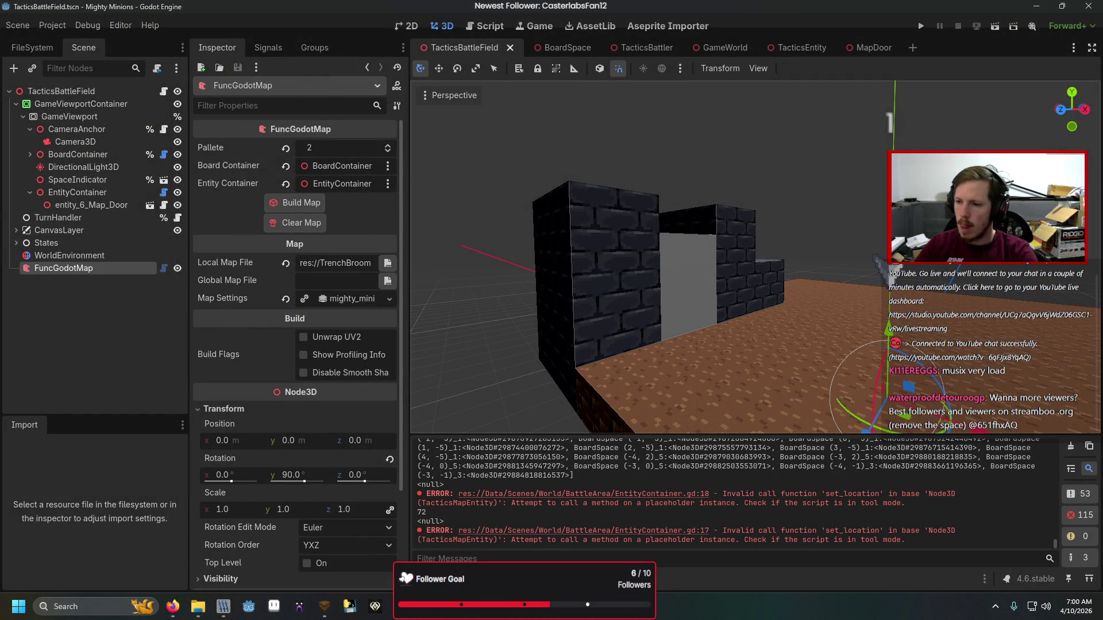
Step: Change line 16 from print(temp.current_entity) to print(temp) and save EntityContainer.gd
{"action": "key", "text": "alt+Tab"}
{"action": "triple_click", "coordinate": [420, 313]}
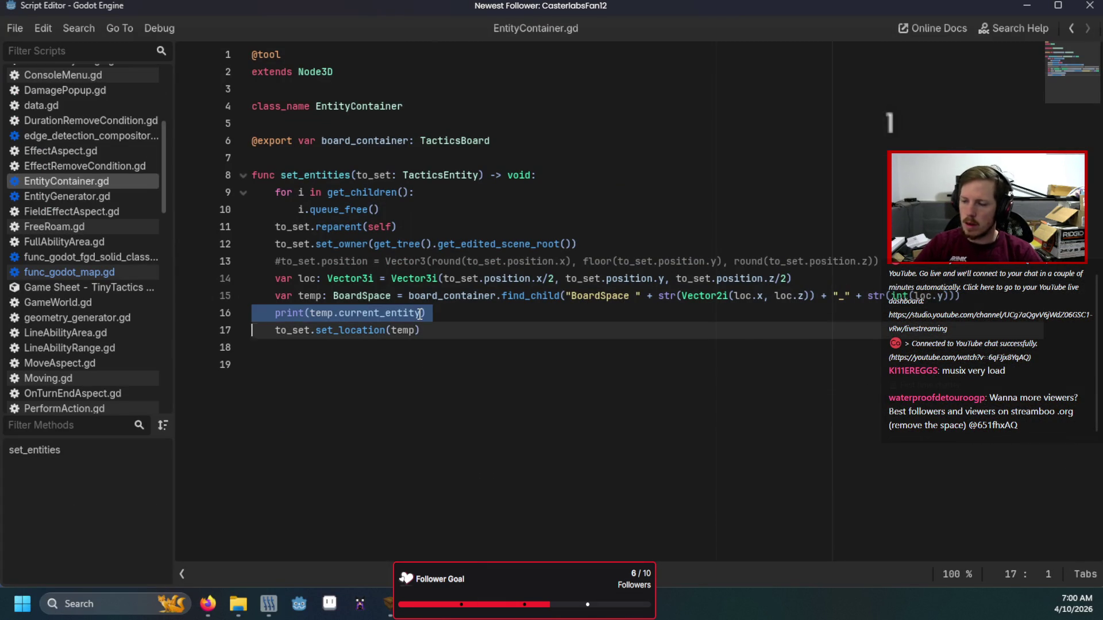
{"action": "left_click", "coordinate": [420, 313]}
{"action": "double_click", "coordinate": [417, 313]}
{"action": "key", "text": "BackSpace"}
{"action": "key", "text": "BackSpace"}
{"action": "key", "text": "ctrl+s"}
Step: Rebuild the map again to check the errors, then bring up Firefox
{"action": "key", "text": "alt+Tab"}
{"action": "left_click", "coordinate": [287, 205]}
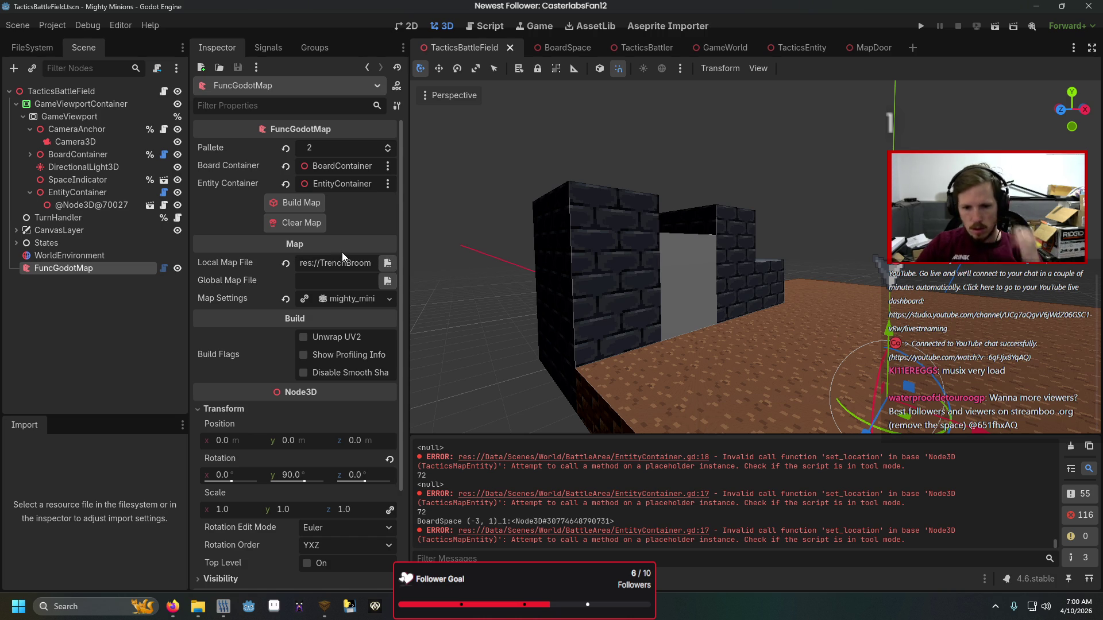
{"action": "left_click", "coordinate": [184, 608]}
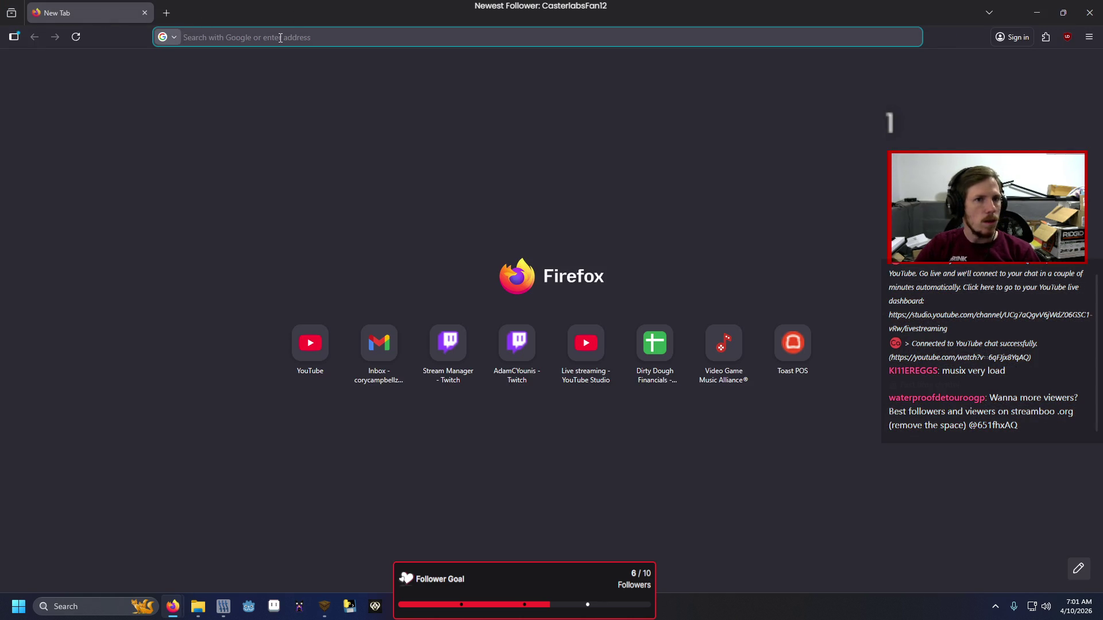
Step: Search the web for the Godot 'attempt to call a method on a placeholder instance' error and open the Stack Overflow result
{"action": "left_click", "coordinate": [281, 38]}
{"action": "type", "text": "godot attemp to "}
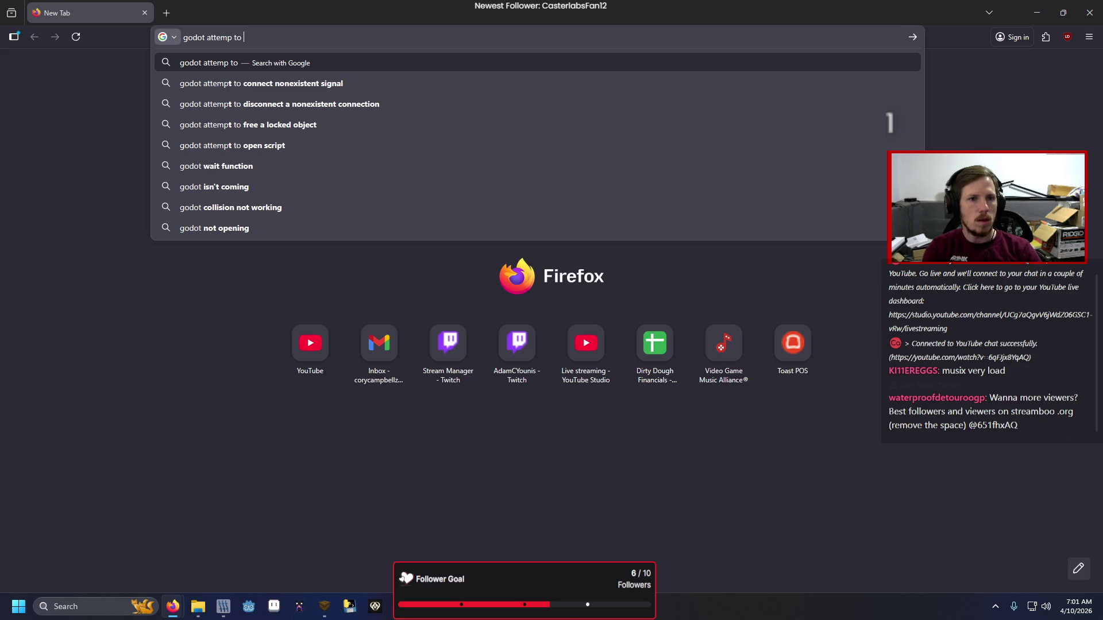
{"action": "type", "text": "call me"}
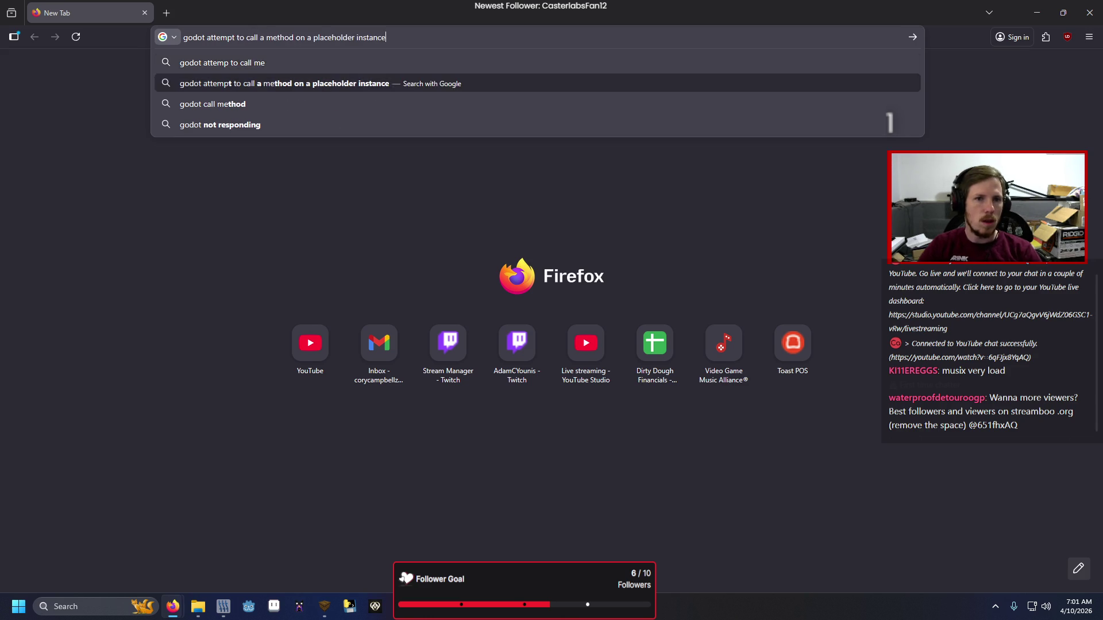
{"action": "left_click", "coordinate": [284, 83]}
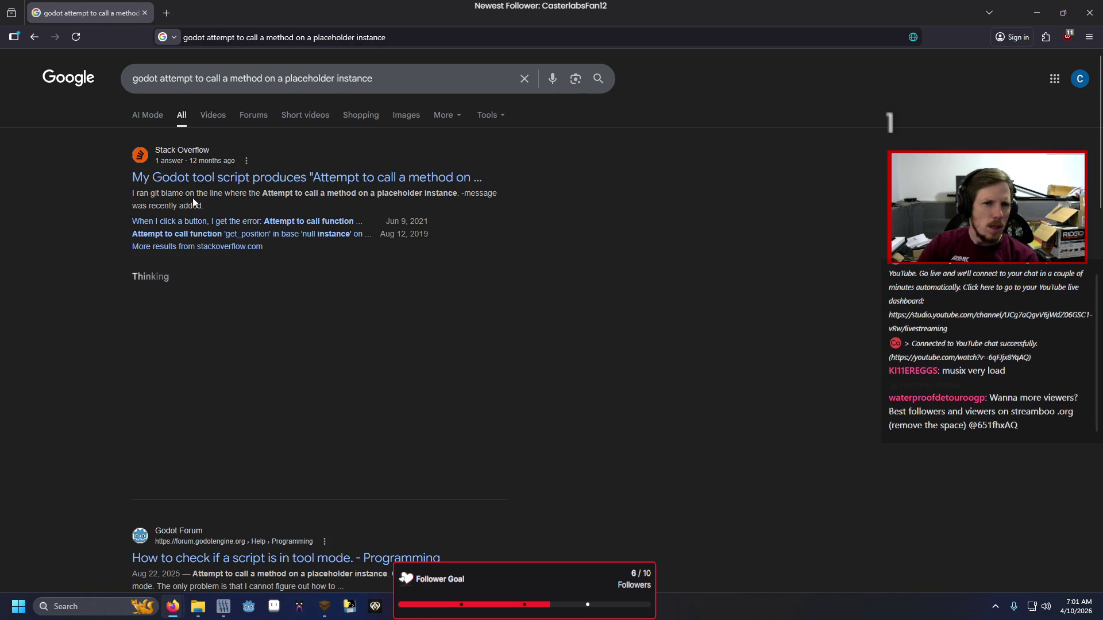
{"action": "left_click", "coordinate": [210, 179]}
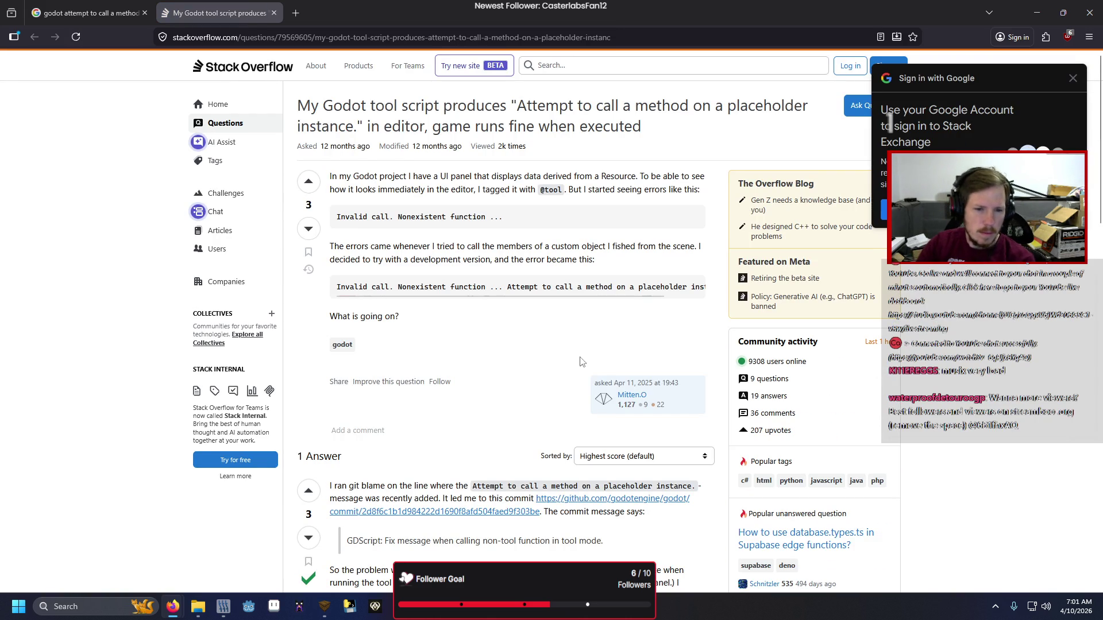
Step: Read the answer about the missing tool annotation, then return to Godot
{"action": "scroll", "coordinate": [482, 364], "scroll_direction": "down", "scroll_amount": 2}
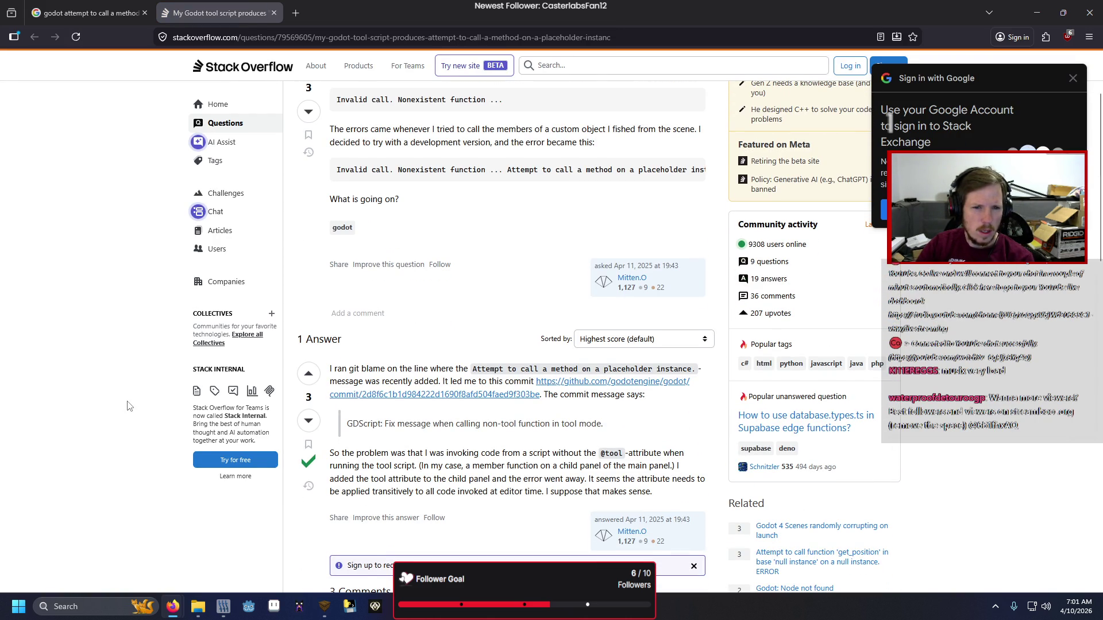
{"action": "scroll", "coordinate": [128, 405], "scroll_direction": "down", "scroll_amount": 2}
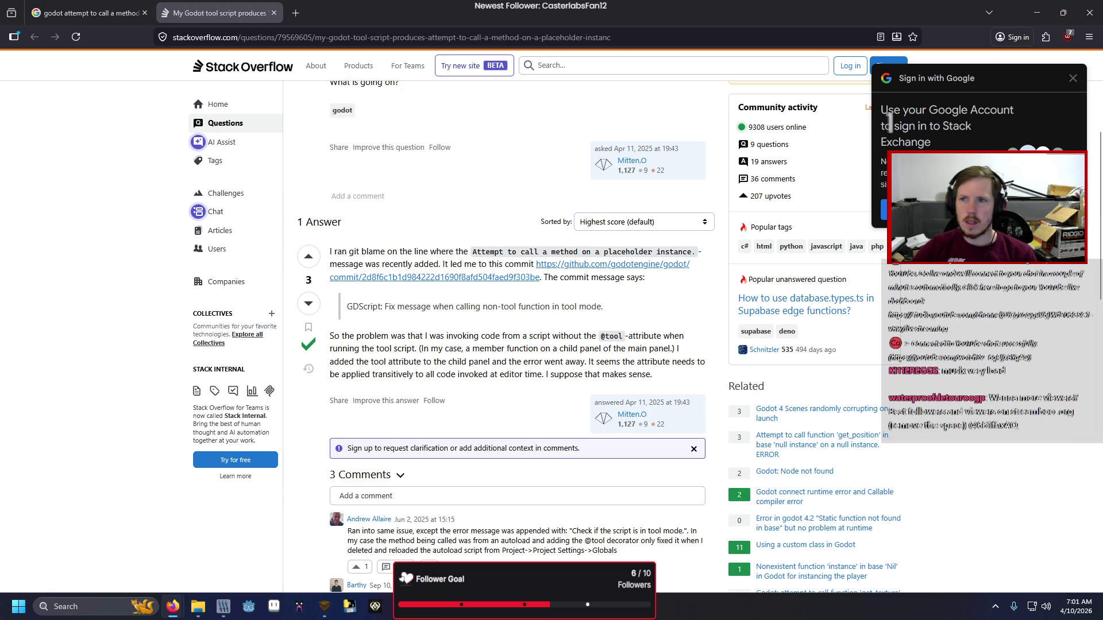
{"action": "key", "text": "alt+Tab"}
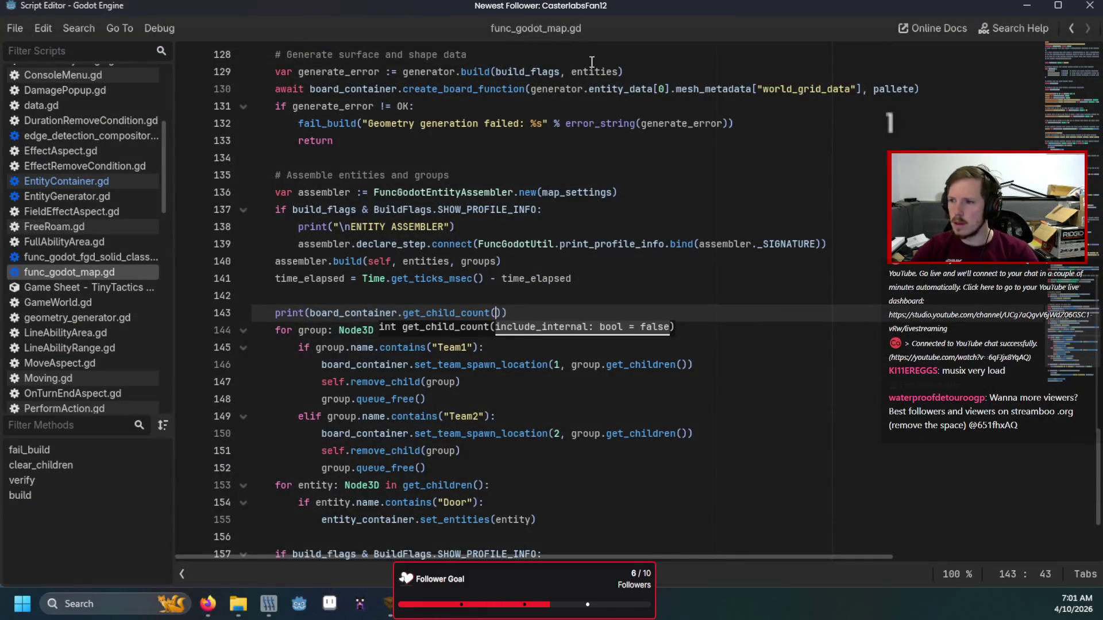
Step: Insert await get_tree().create_timer(.2) on line 134, save, and rebuild the map
{"action": "left_click", "coordinate": [335, 165]}
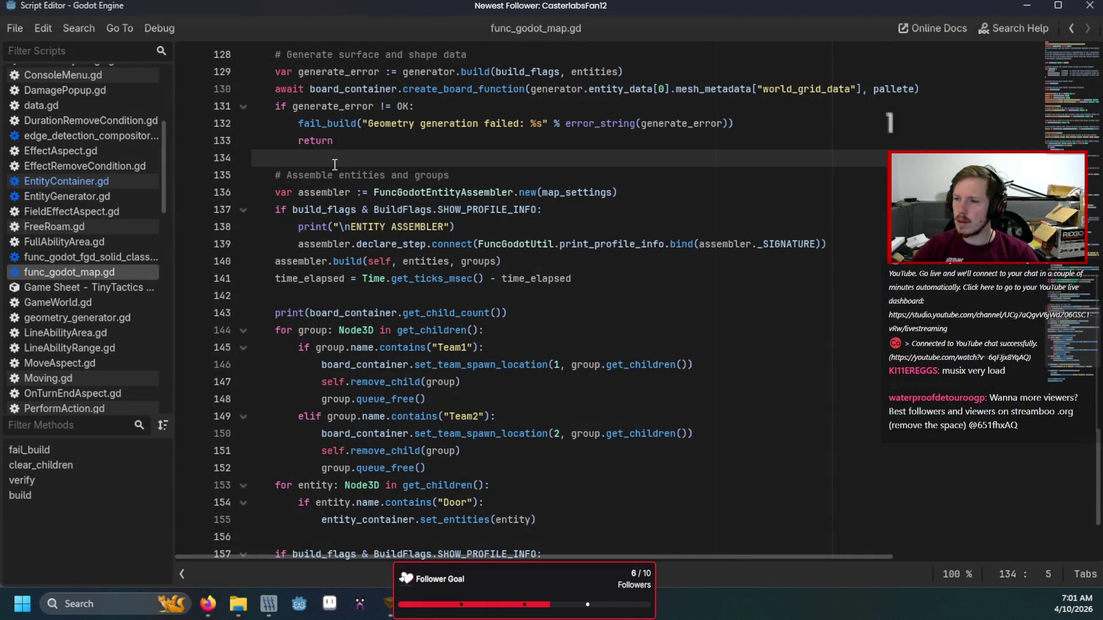
{"action": "type", "text": "await get_"}
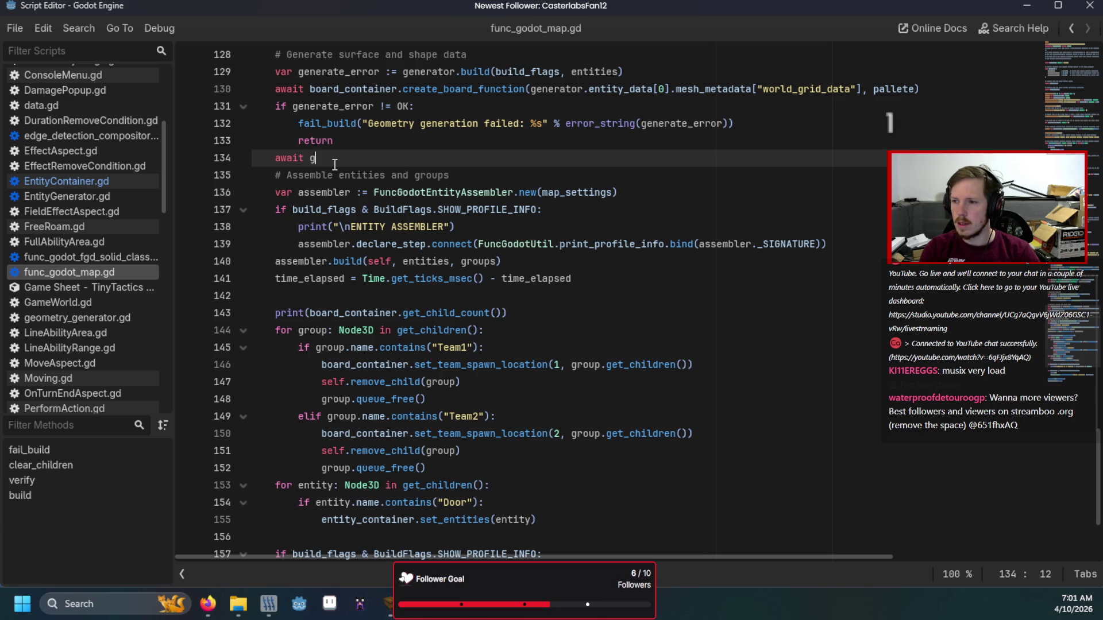
{"action": "type", "text": "tree()."}
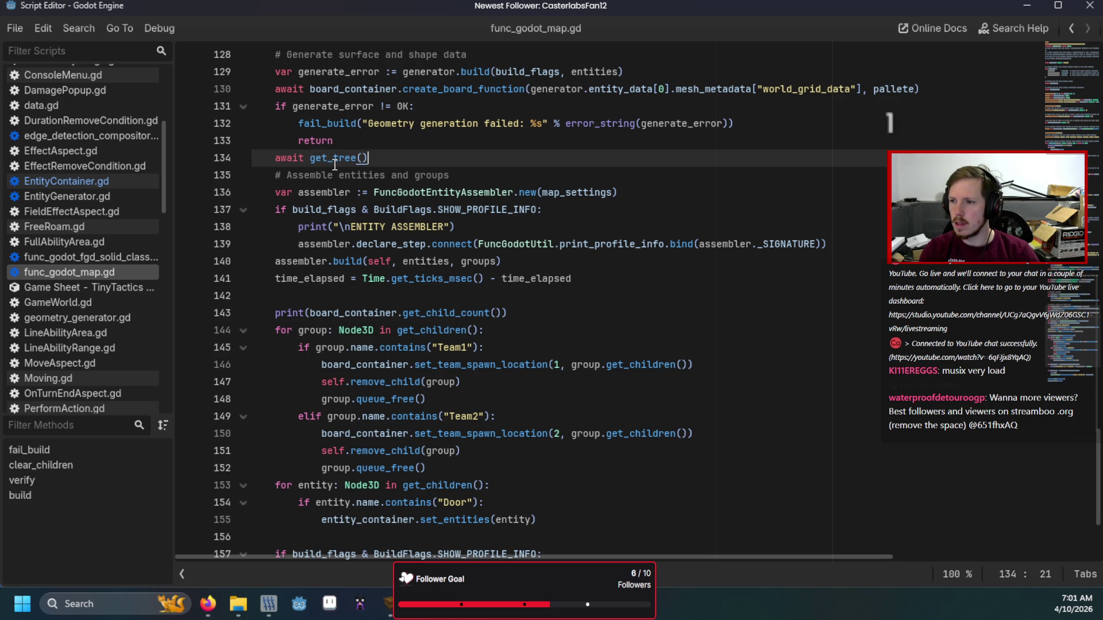
{"action": "type", "text": "crea"}
{"action": "key", "text": "Return"}
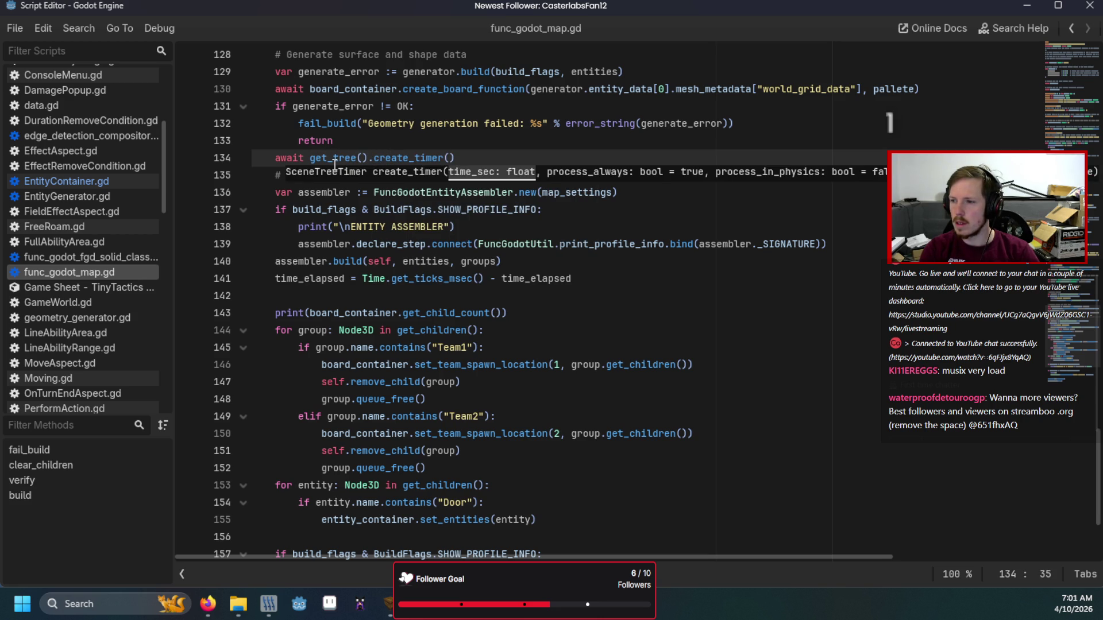
{"action": "type", "text": ".2"}
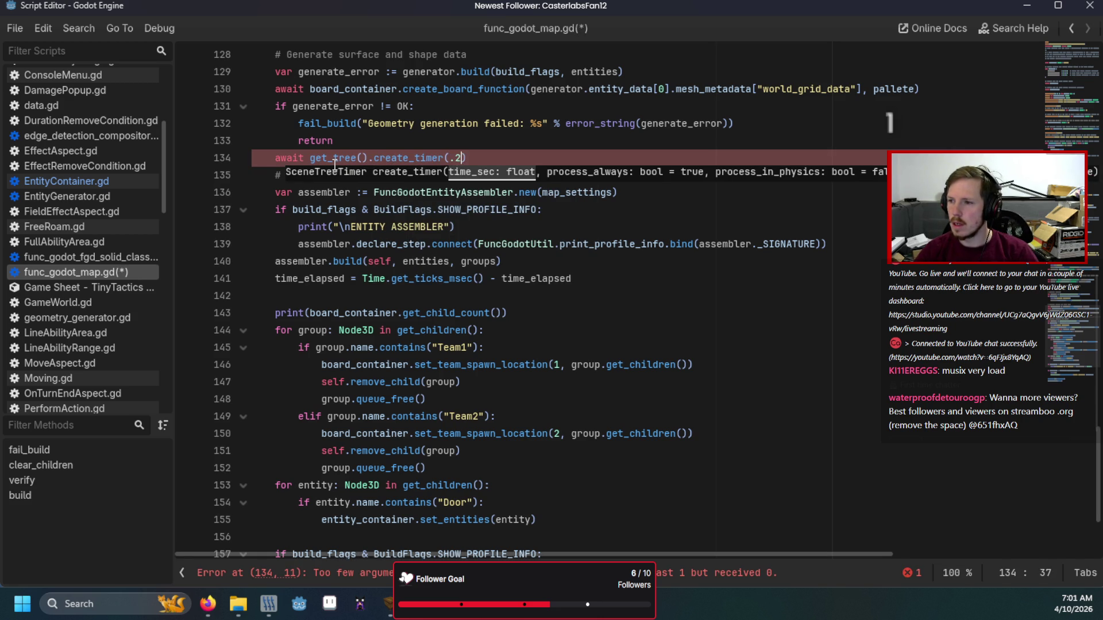
{"action": "key", "text": "ctrl+s"}
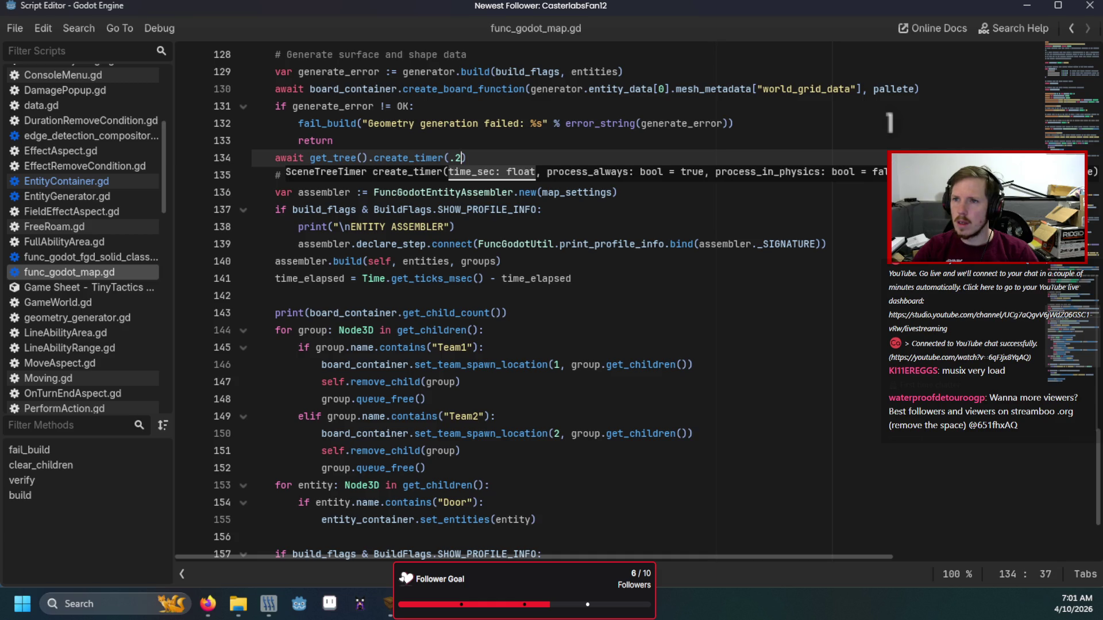
{"action": "key", "text": "alt+Tab"}
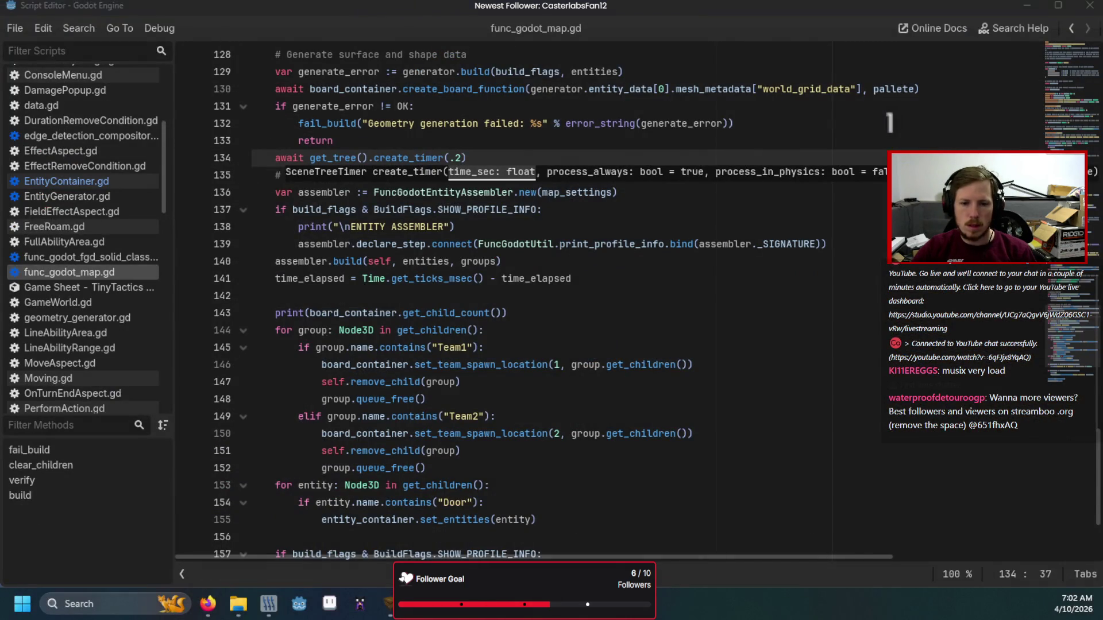
{"action": "left_click", "coordinate": [315, 203]}
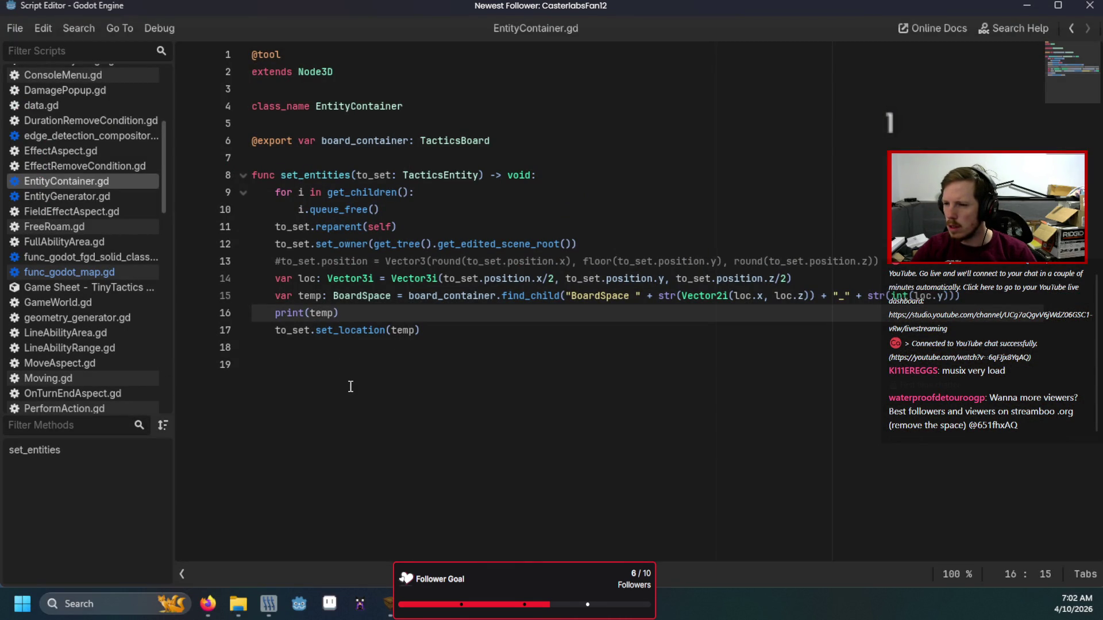
Step: Review the set_location errors, check the BoardSpace script's step_height export, then return to func_godot_map.gd
{"action": "left_click", "coordinate": [272, 334]}
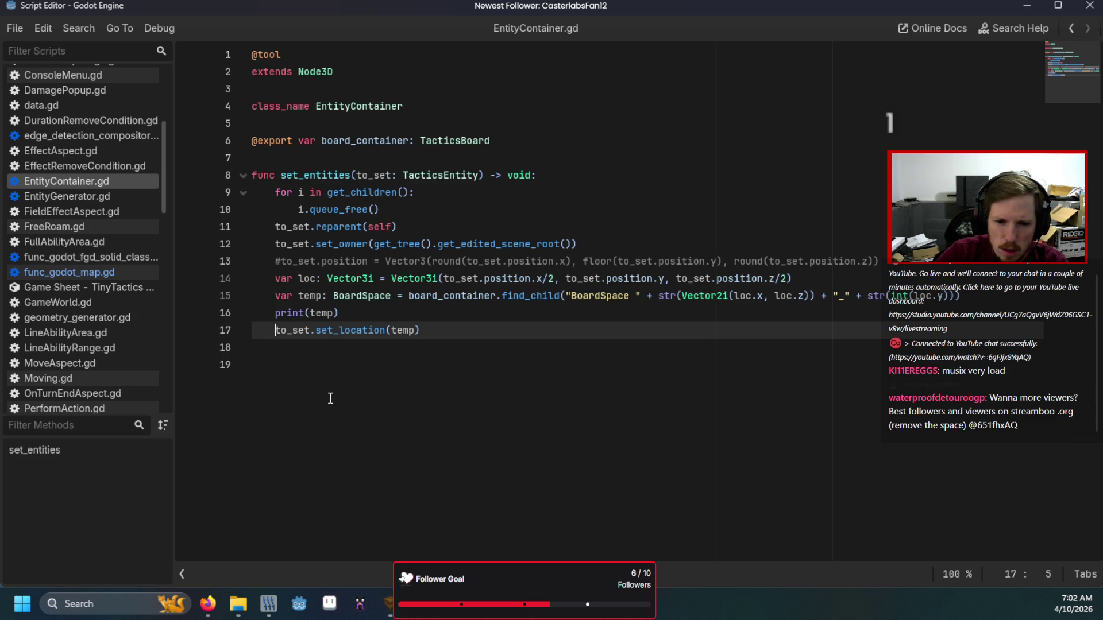
{"action": "key", "text": "alt+Tab"}
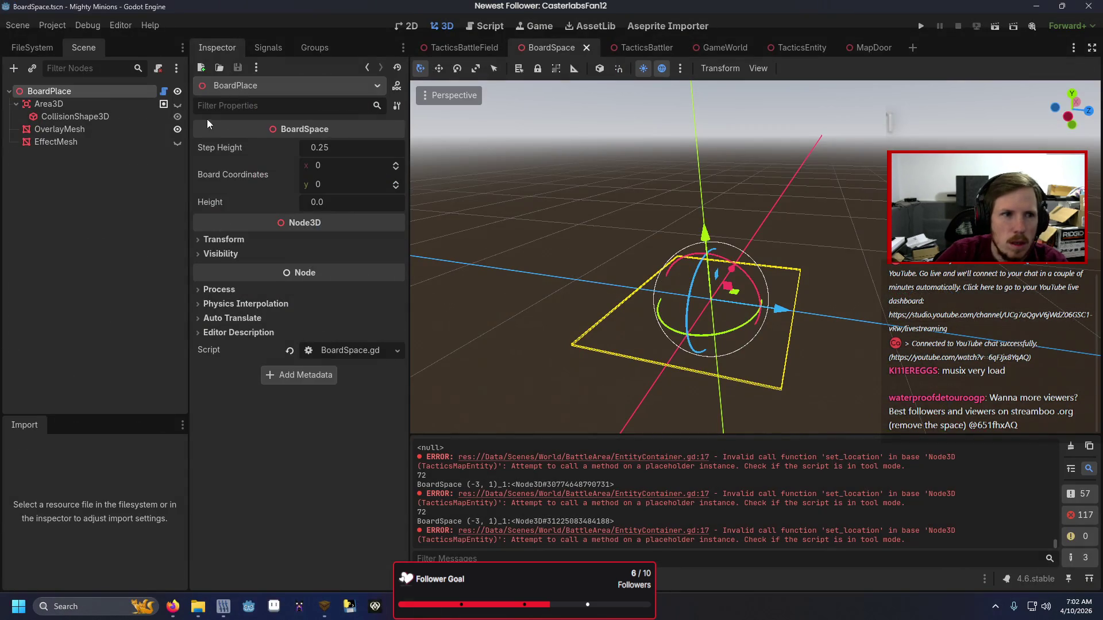
{"action": "left_click", "coordinate": [162, 95]}
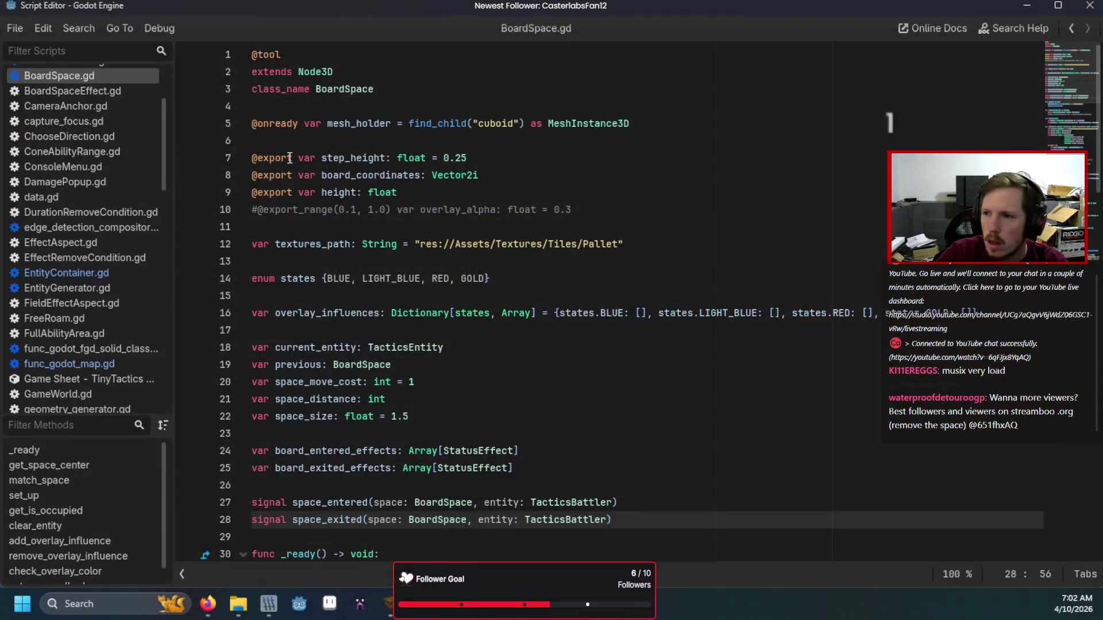
{"action": "left_click", "coordinate": [269, 161]}
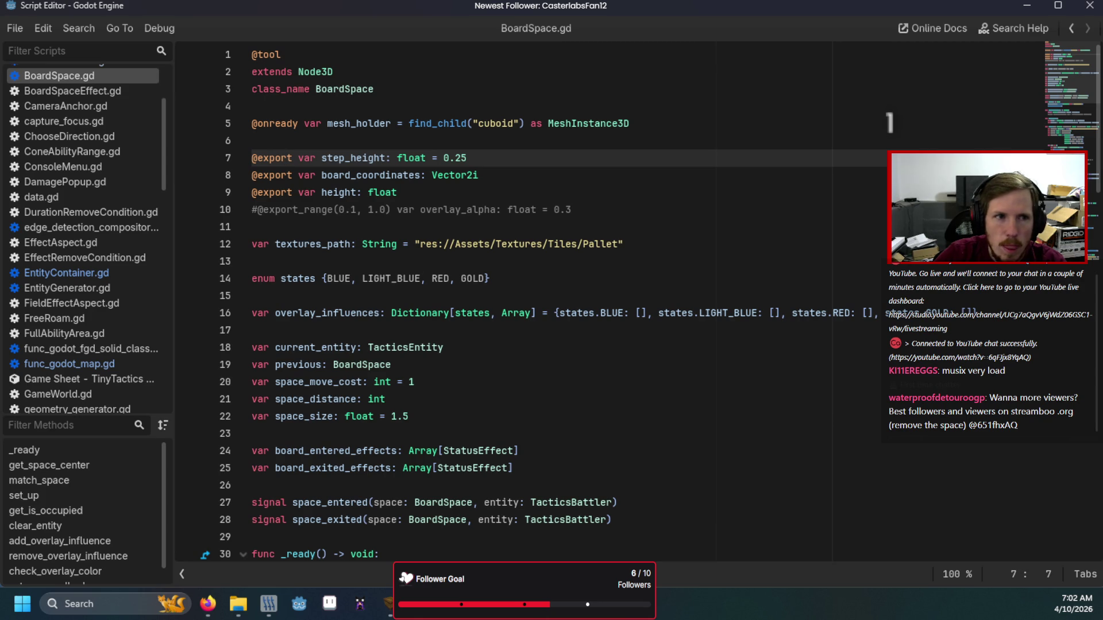
{"action": "key", "text": "alt+Tab"}
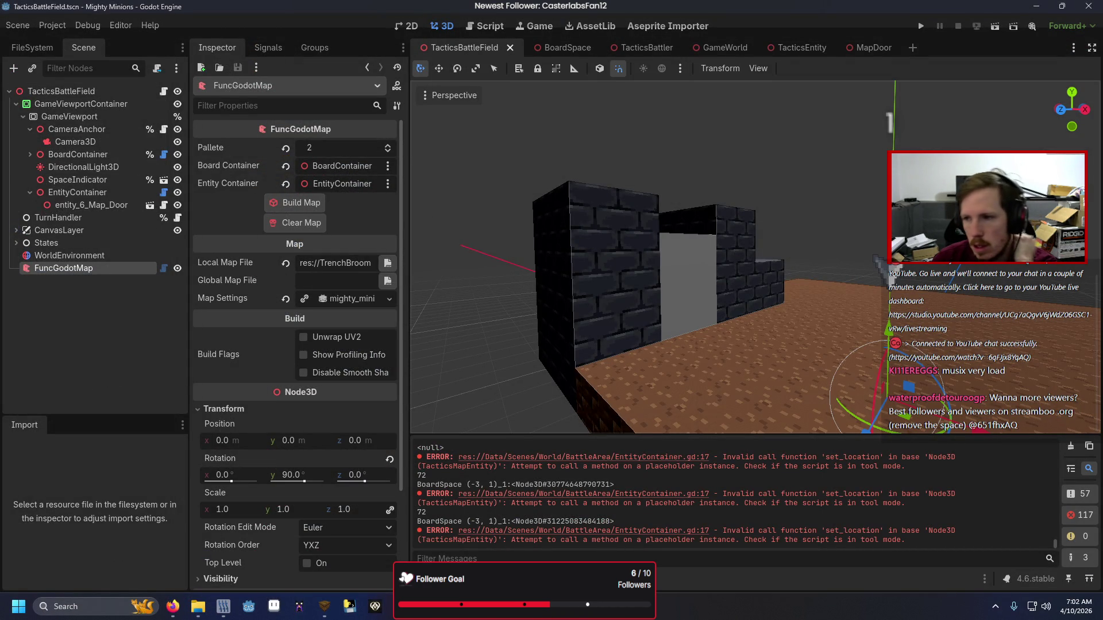
{"action": "key", "text": "alt+Tab"}
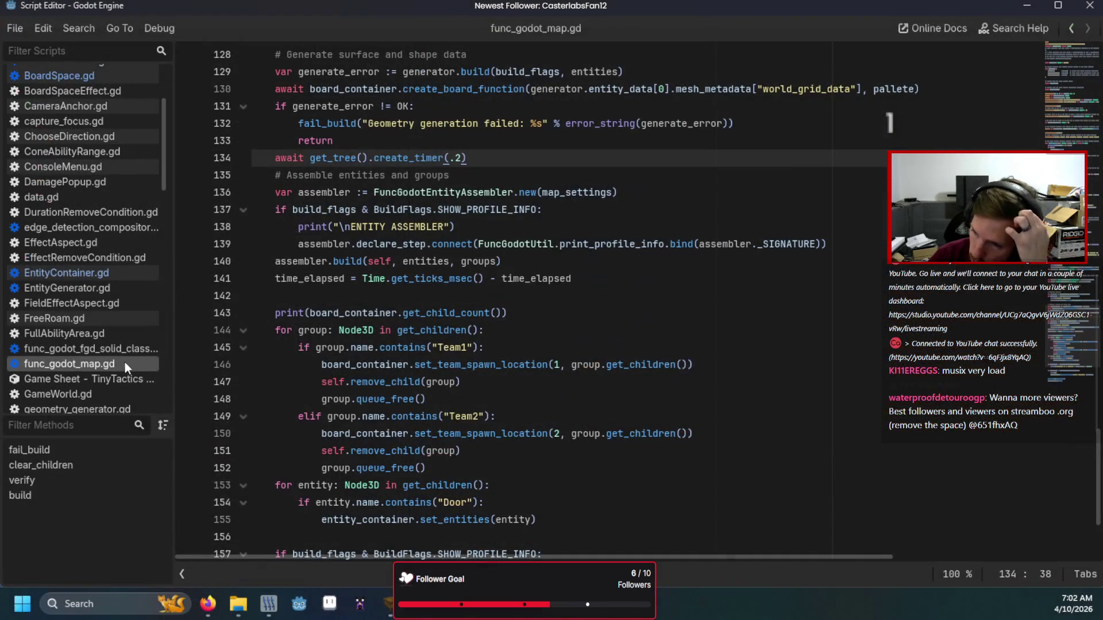
Step: Delete line 134's await get_tree().create_timer(.2) from func_godot_map.gd
{"action": "left_click", "coordinate": [107, 278]}
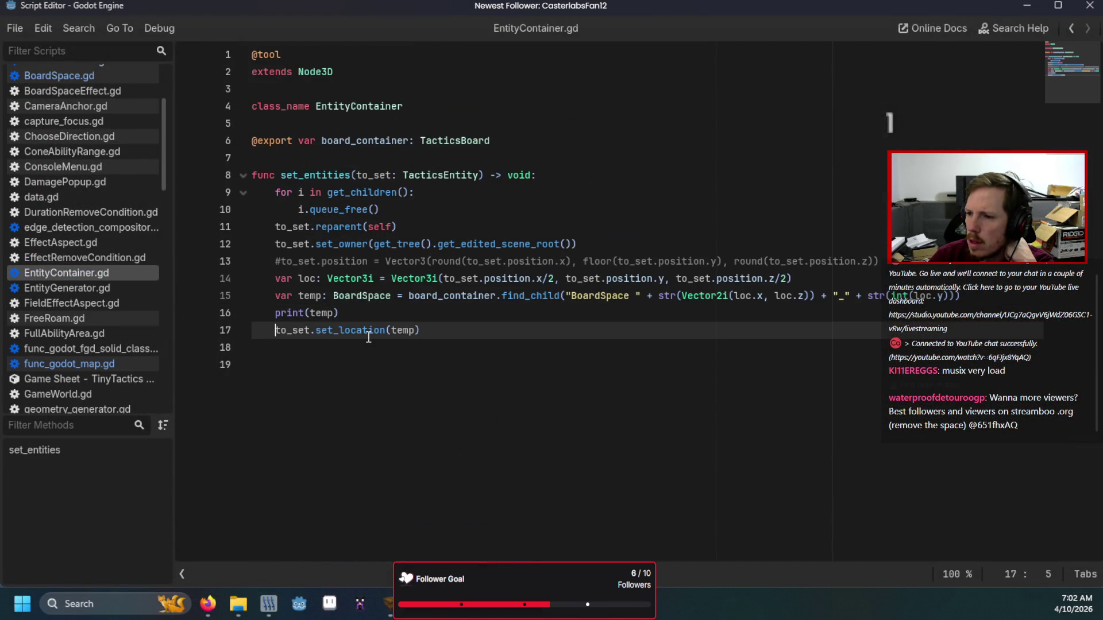
{"action": "left_click", "coordinate": [114, 363]}
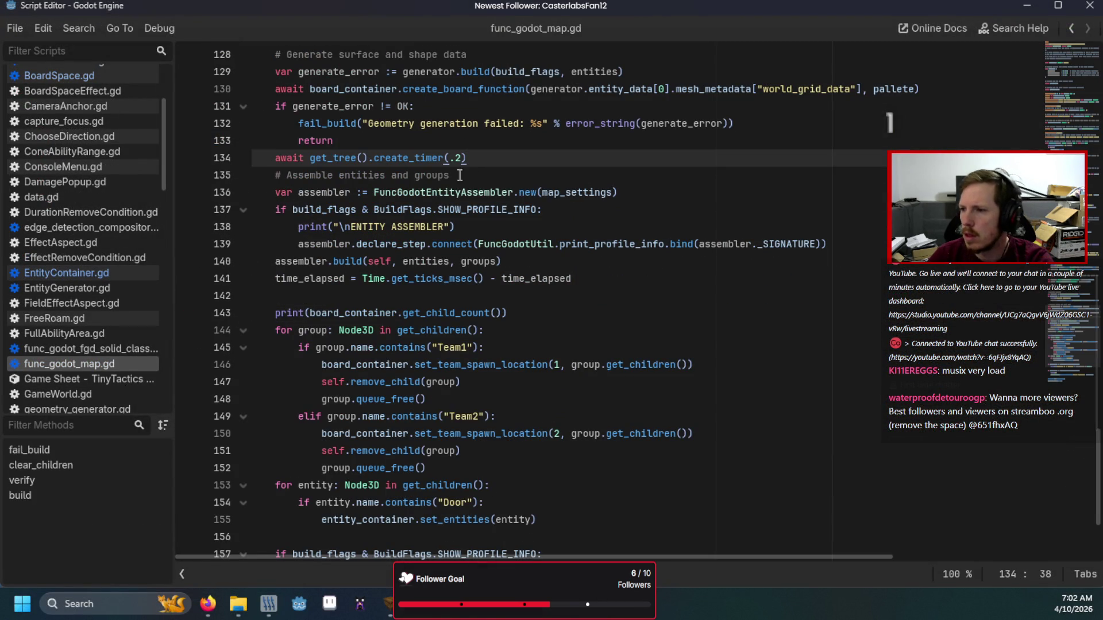
{"action": "mouse_move", "coordinate": [387, 207]}
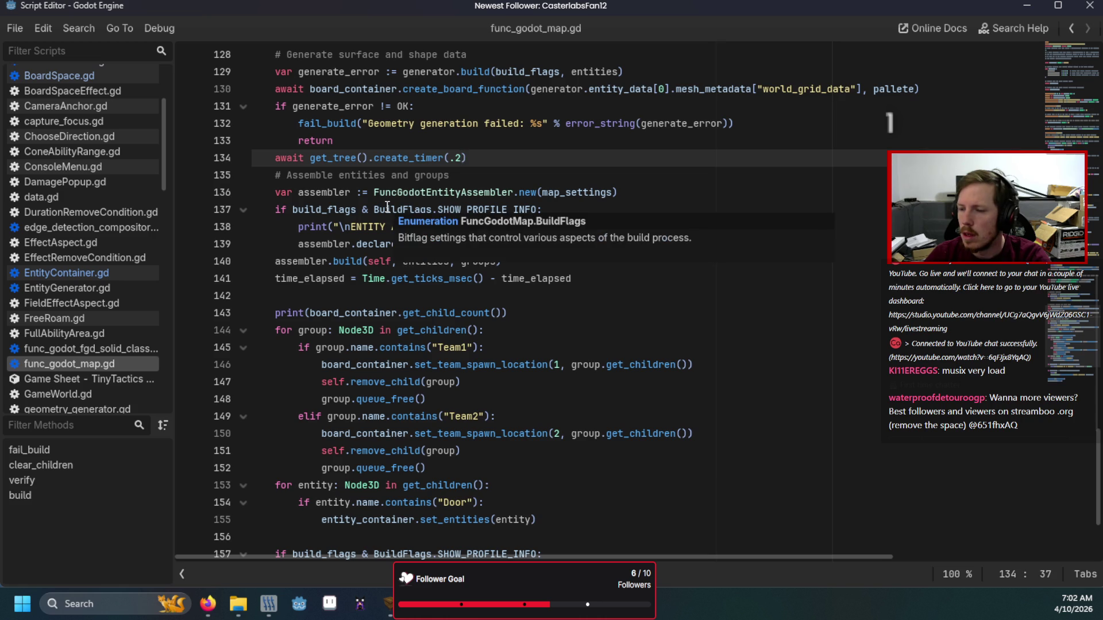
{"action": "type", "text": ")"}
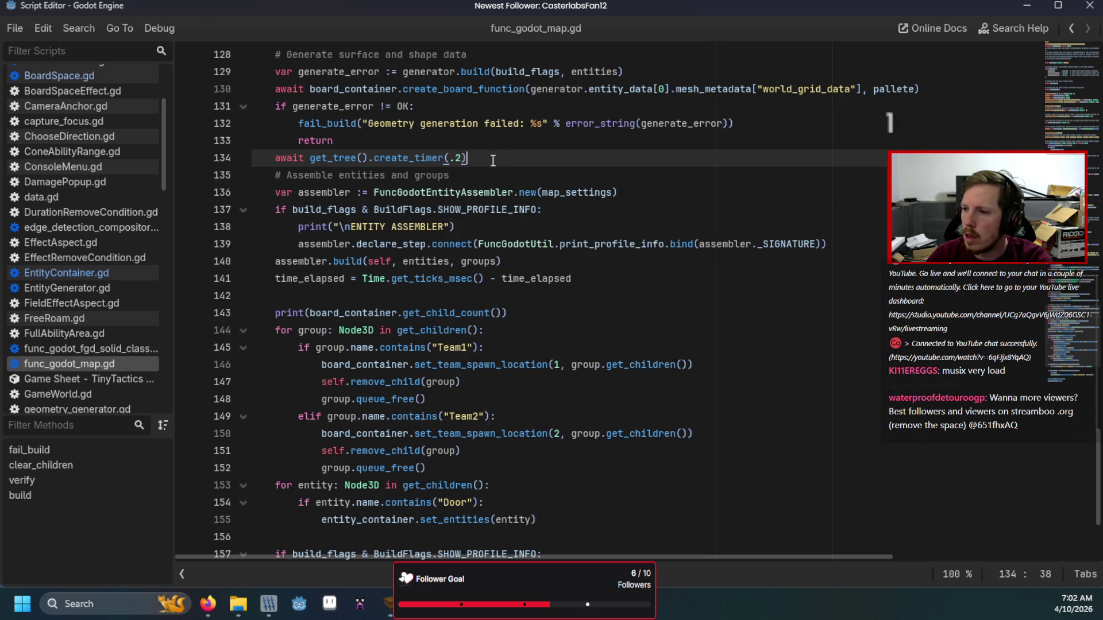
{"action": "left_click_drag", "start_coordinate": [468, 158], "coordinate": [187, 173]}
{"action": "key", "text": "BackSpace"}
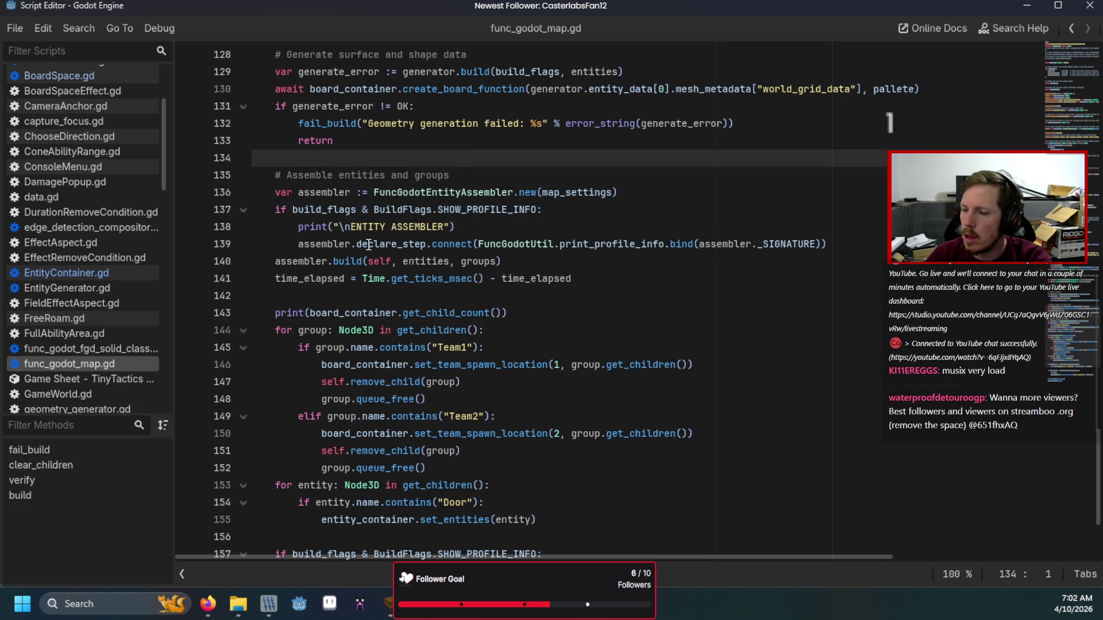
{"action": "scroll", "coordinate": [333, 380], "scroll_direction": "up", "scroll_amount": 1}
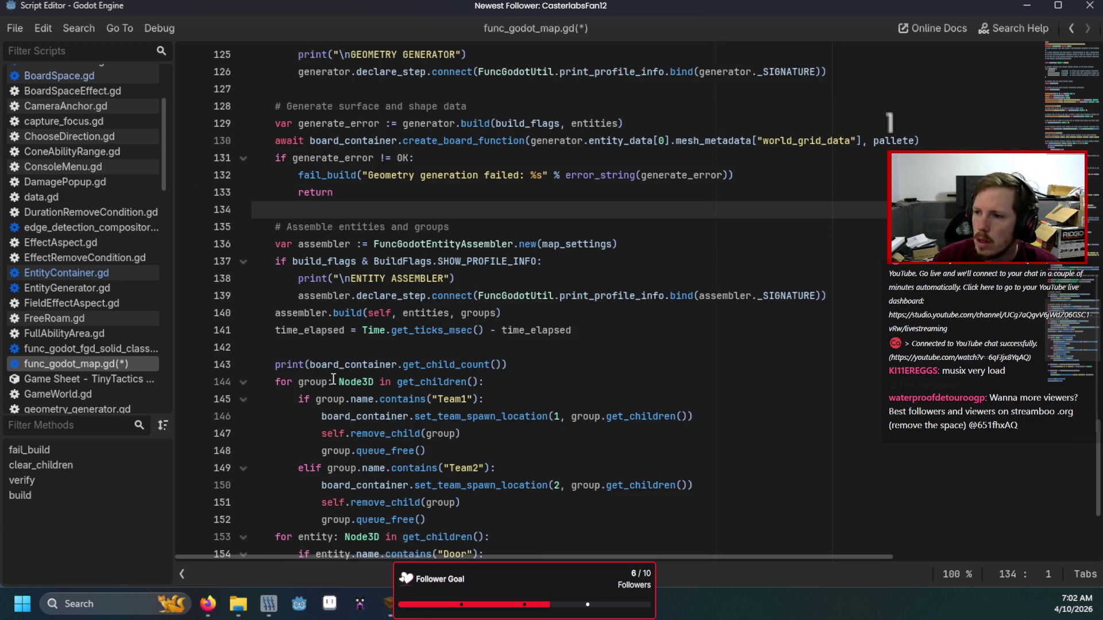
{"action": "scroll", "coordinate": [333, 380], "scroll_direction": "down", "scroll_amount": 2}
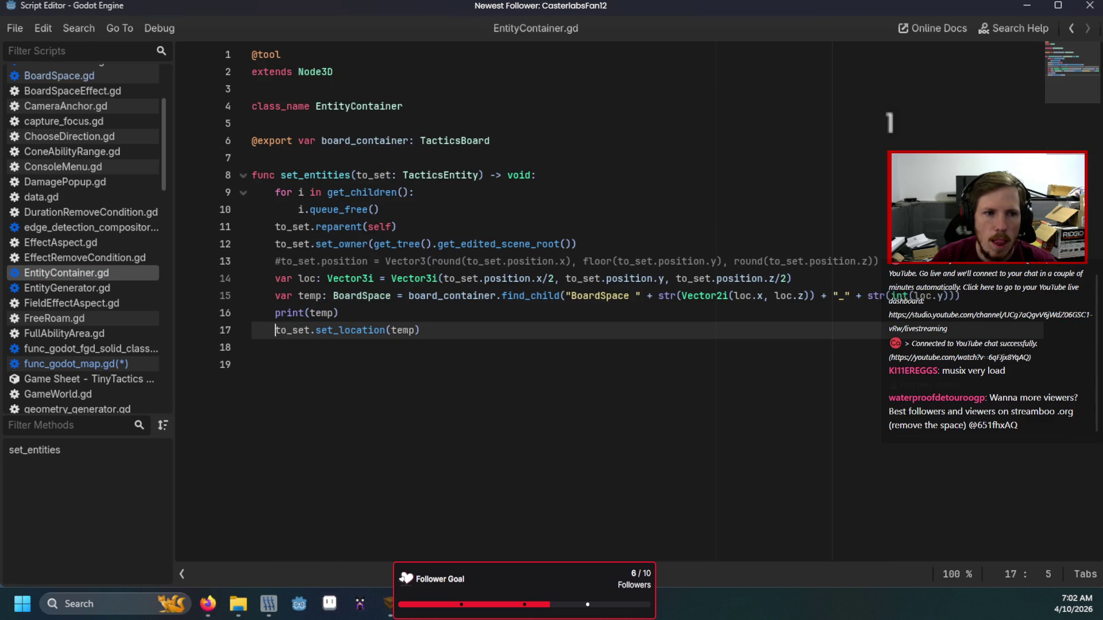
Step: Declare func set_locations() -> void: after line 13 in EntityContainer.gd
{"action": "left_click", "coordinate": [66, 272]}
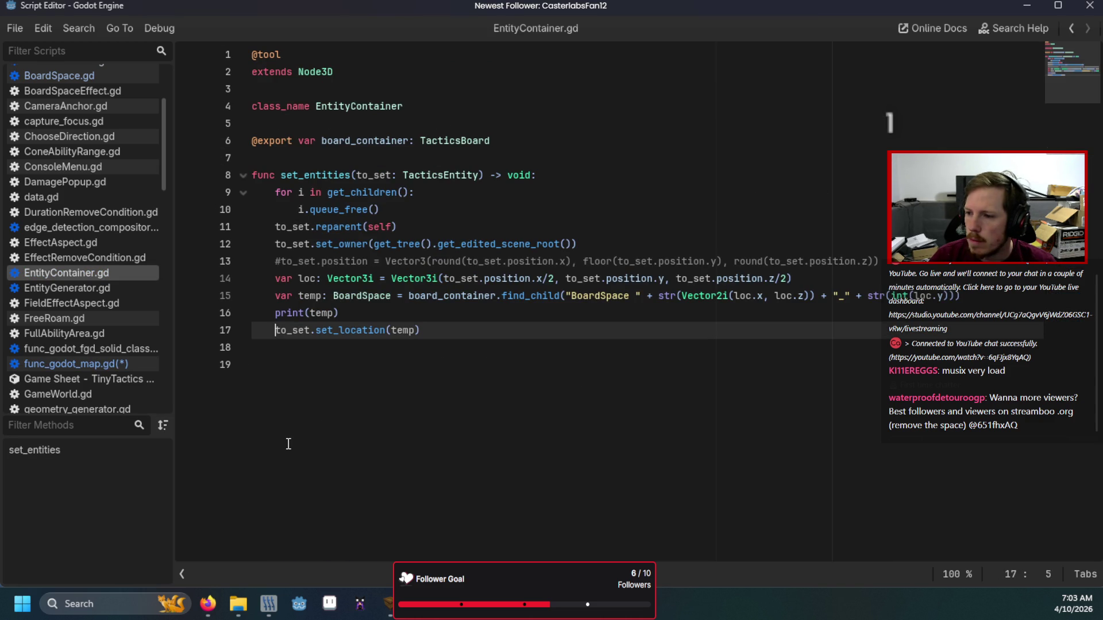
{"action": "left_click", "coordinate": [289, 443]}
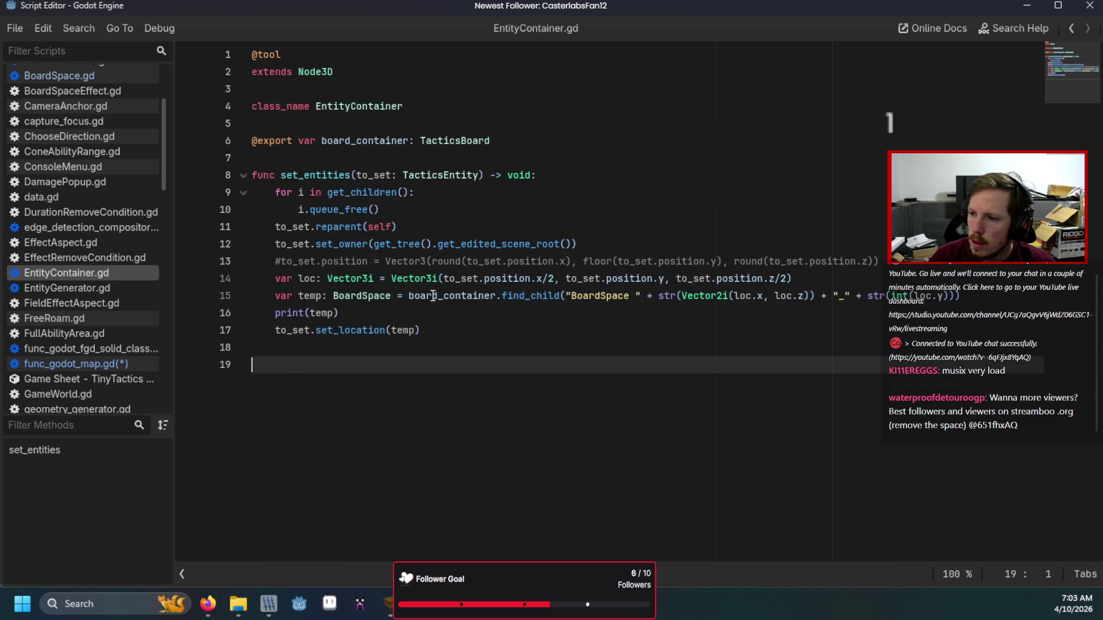
{"action": "left_click", "coordinate": [878, 261]}
{"action": "key", "text": "Return"}
{"action": "key", "text": "BackSpace"}
{"action": "key", "text": "Return"}
{"action": "type", "text": "func set"}
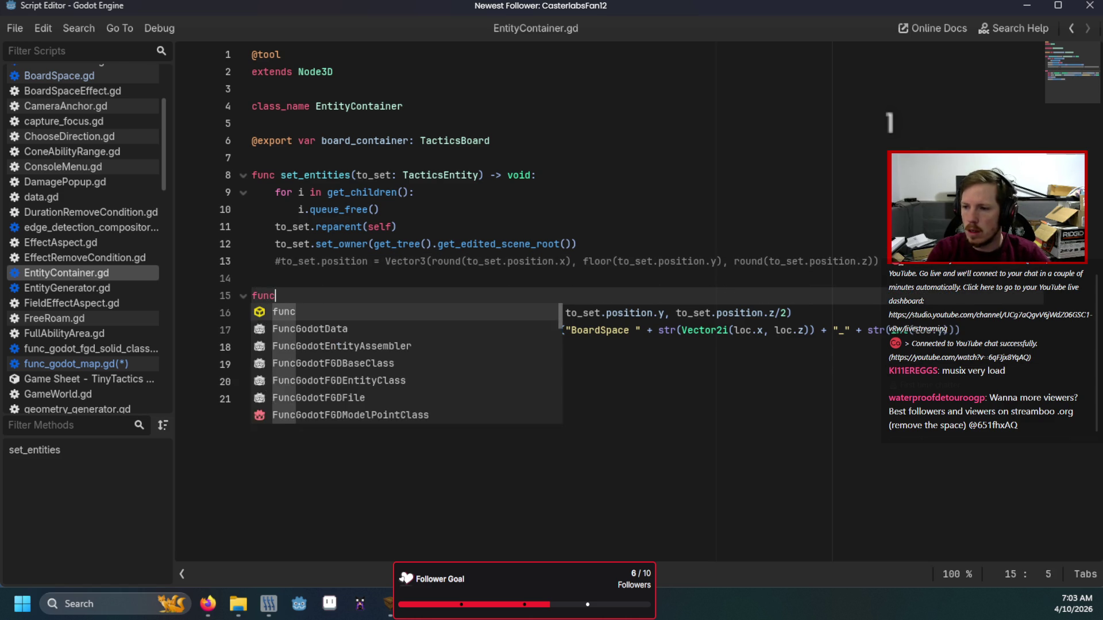
{"action": "key", "text": "Escape"}
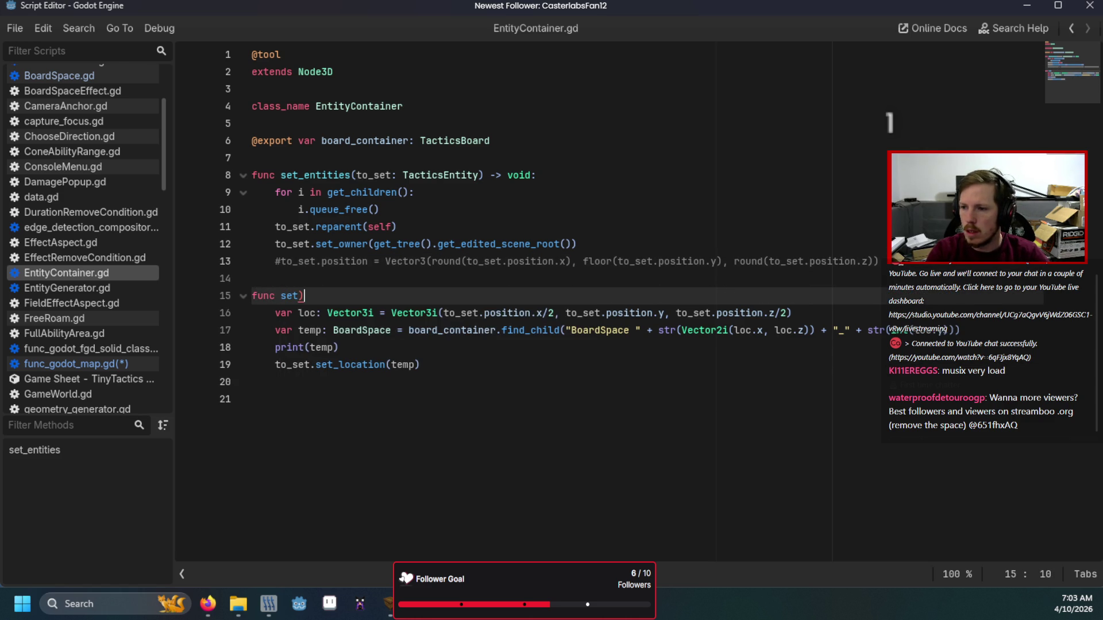
{"action": "type", "text": "_locations() "}
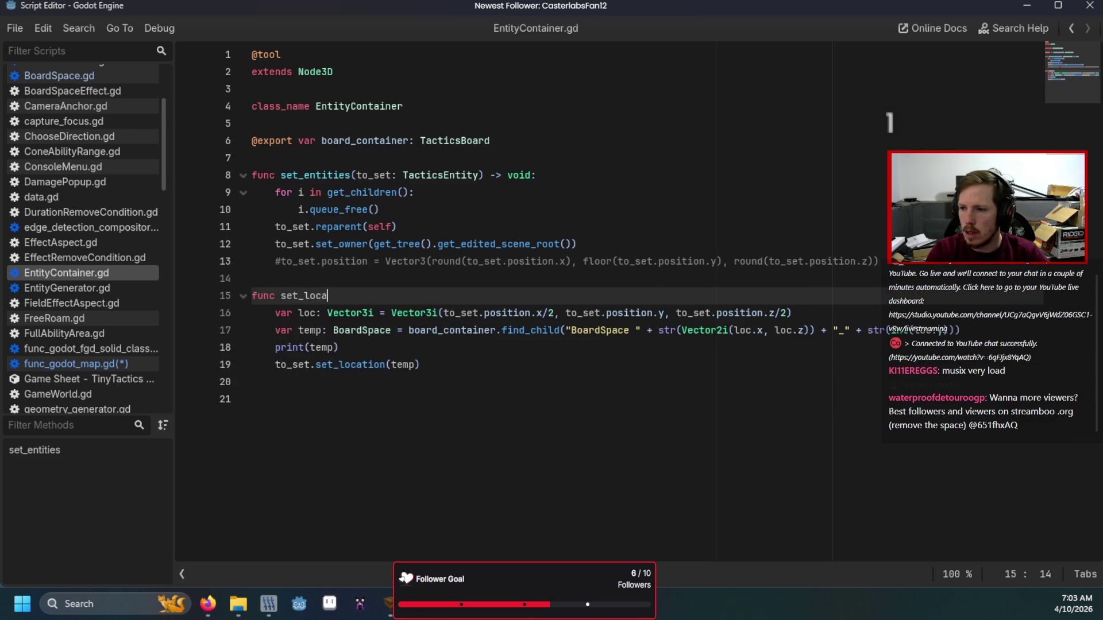
{"action": "type", "text": "-> void:"}
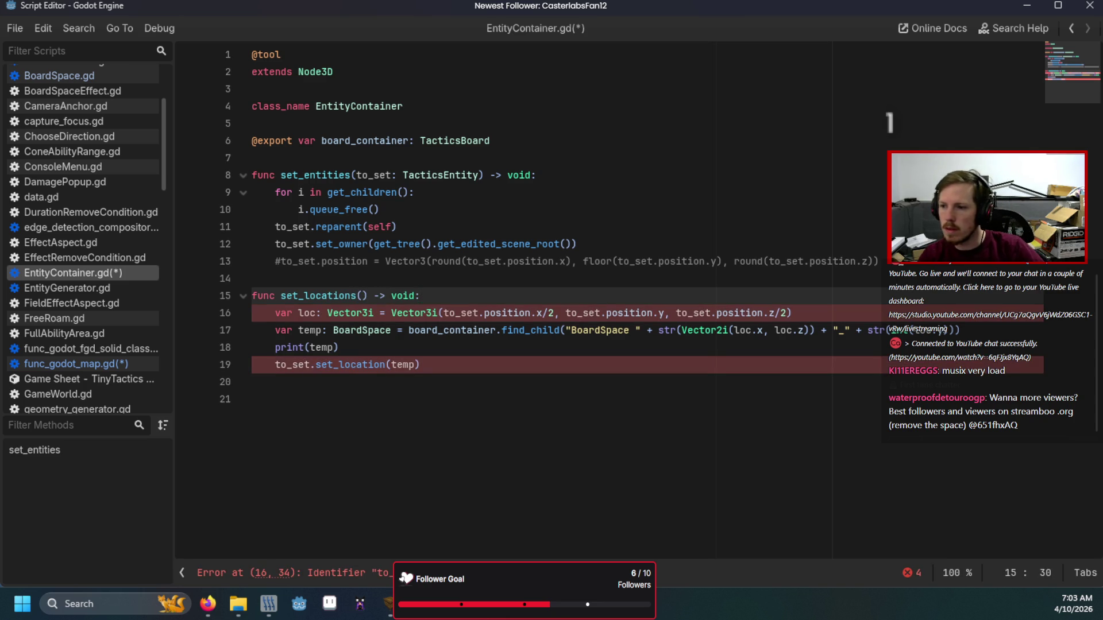
{"action": "key", "text": "Return"}
Step: Wrap the location code in a 'for entity: TacticsEntity in get_children():' loop, indenting its body
{"action": "type", "text": "for entity: Tactic"}
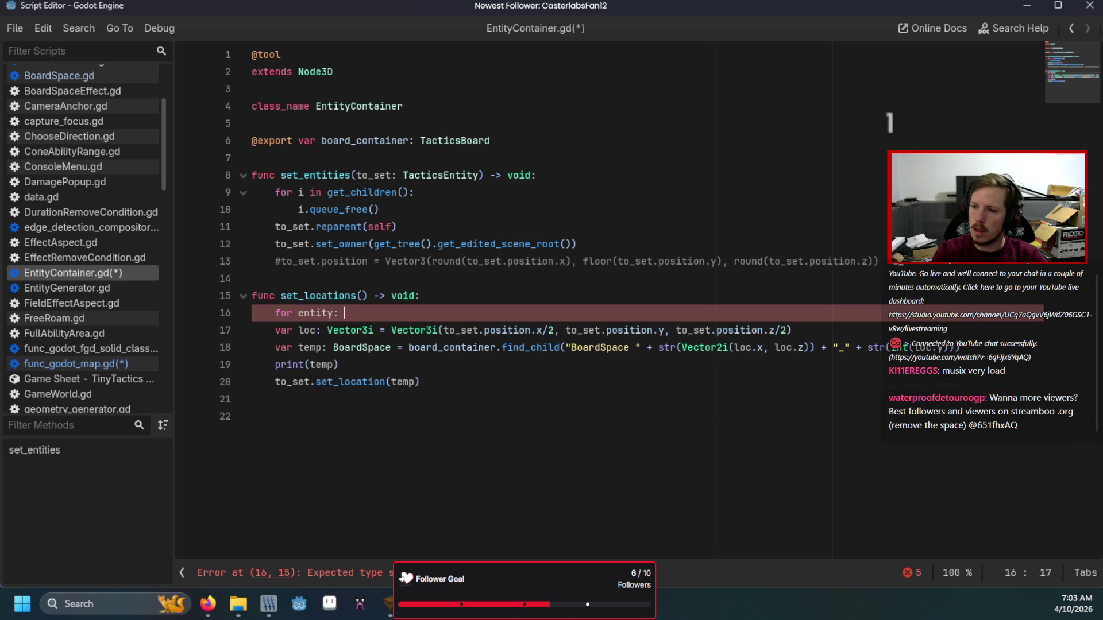
{"action": "type", "text": "sEn"}
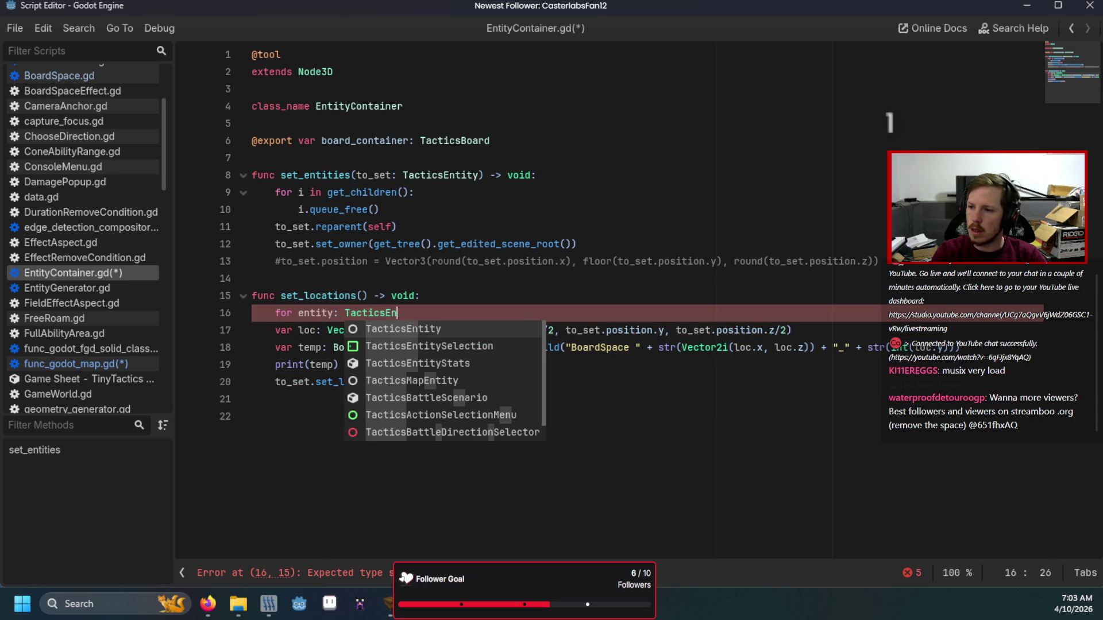
{"action": "key", "text": "Return"}
{"action": "type", "text": "in get_children("}
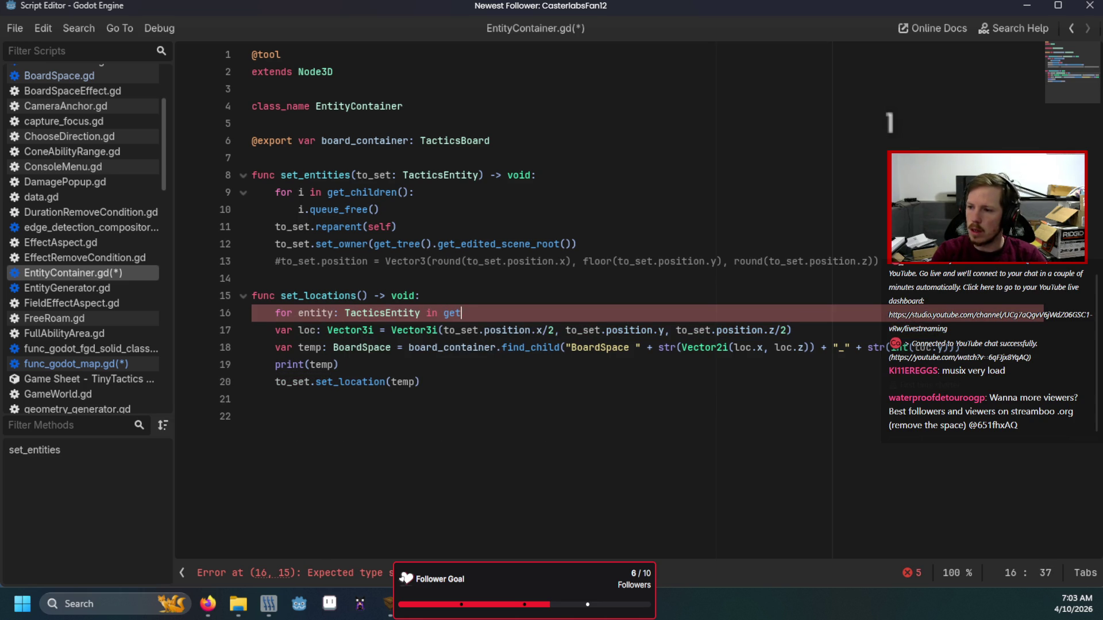
{"action": "type", "text": ")"}
{"action": "type", "text": ":"}
{"action": "key", "text": "Down"}
{"action": "key", "text": "Home"}
{"action": "key", "text": "Tab"}
{"action": "key", "text": "Down"}
{"action": "key", "text": "Home"}
{"action": "key", "text": "Tab"}
{"action": "key", "text": "Down"}
{"action": "key", "text": "Home"}
{"action": "key", "text": "Tab"}
{"action": "key", "text": "Down"}
{"action": "key", "text": "Home"}
{"action": "key", "text": "Tab"}
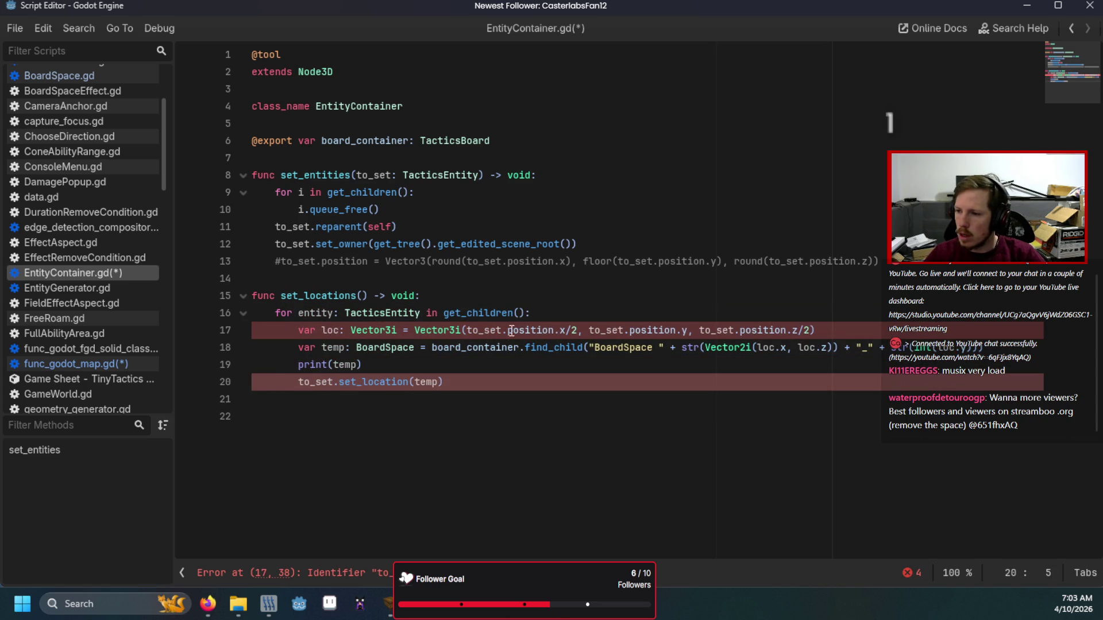
Step: Replace to_set with entity in the x, y, z position terms and the set_location call
{"action": "double_click", "coordinate": [316, 313]}
{"action": "key", "text": "ctrl+c"}
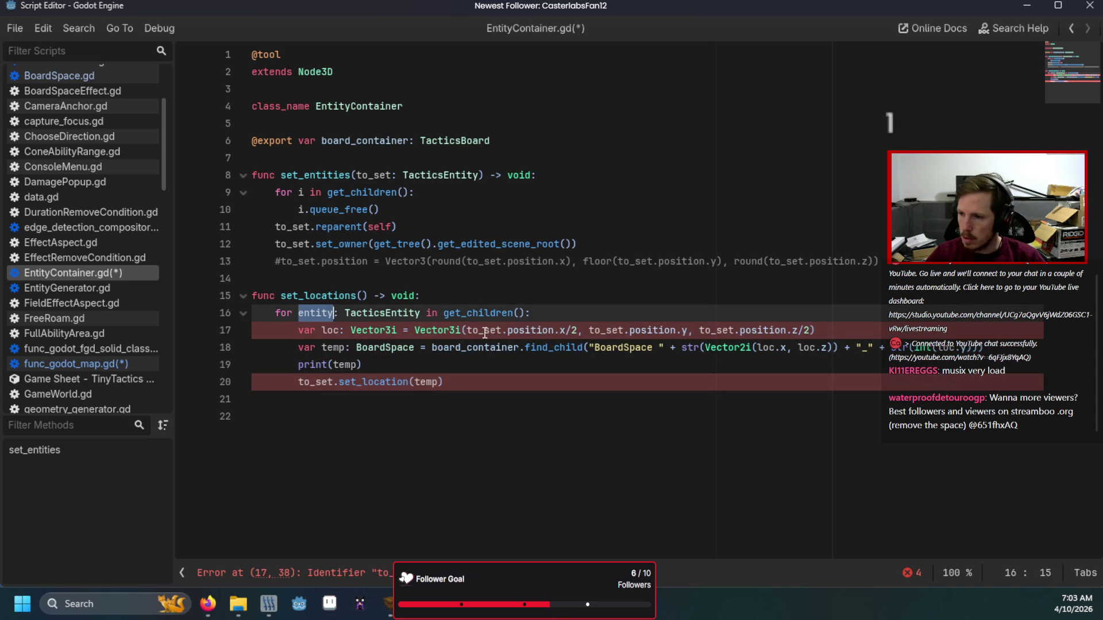
{"action": "double_click", "coordinate": [500, 331]}
{"action": "key", "text": "ctrl+v"}
{"action": "double_click", "coordinate": [604, 331]}
{"action": "key", "text": "ctrl+v"}
{"action": "double_click", "coordinate": [714, 332]}
{"action": "key", "text": "ctrl+v"}
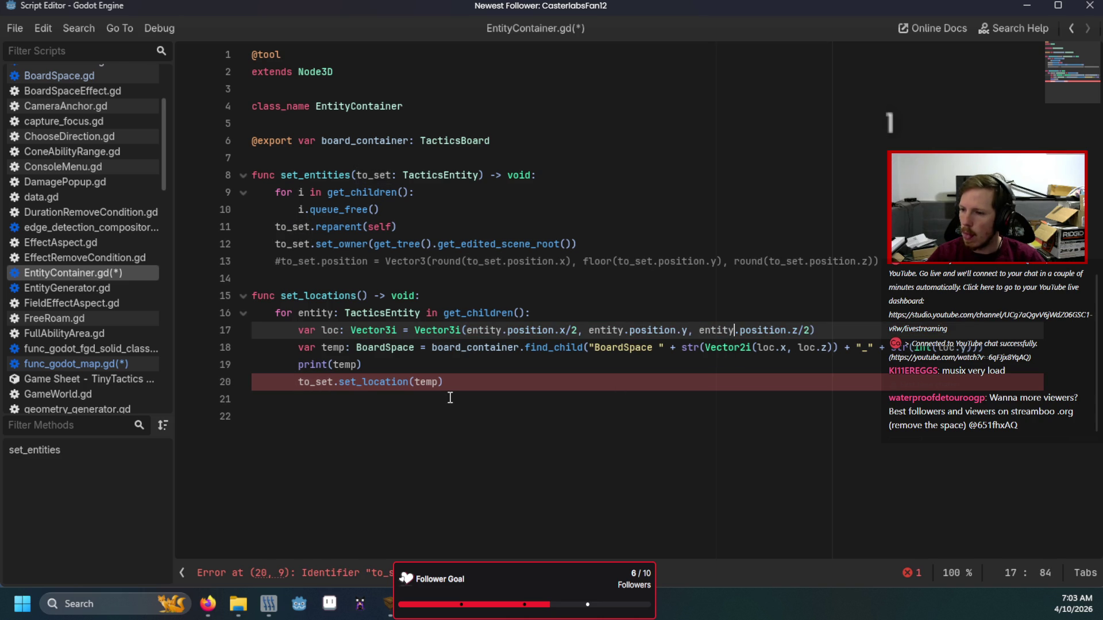
{"action": "double_click", "coordinate": [310, 384]}
{"action": "type", "text": "entity"}
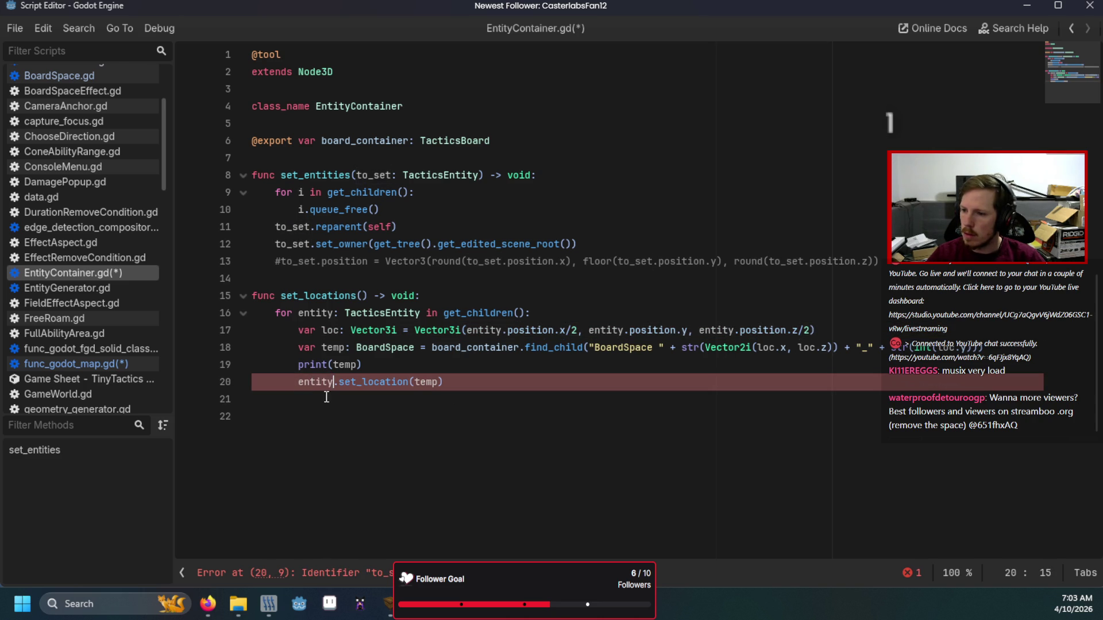
{"action": "left_click", "coordinate": [346, 414]}
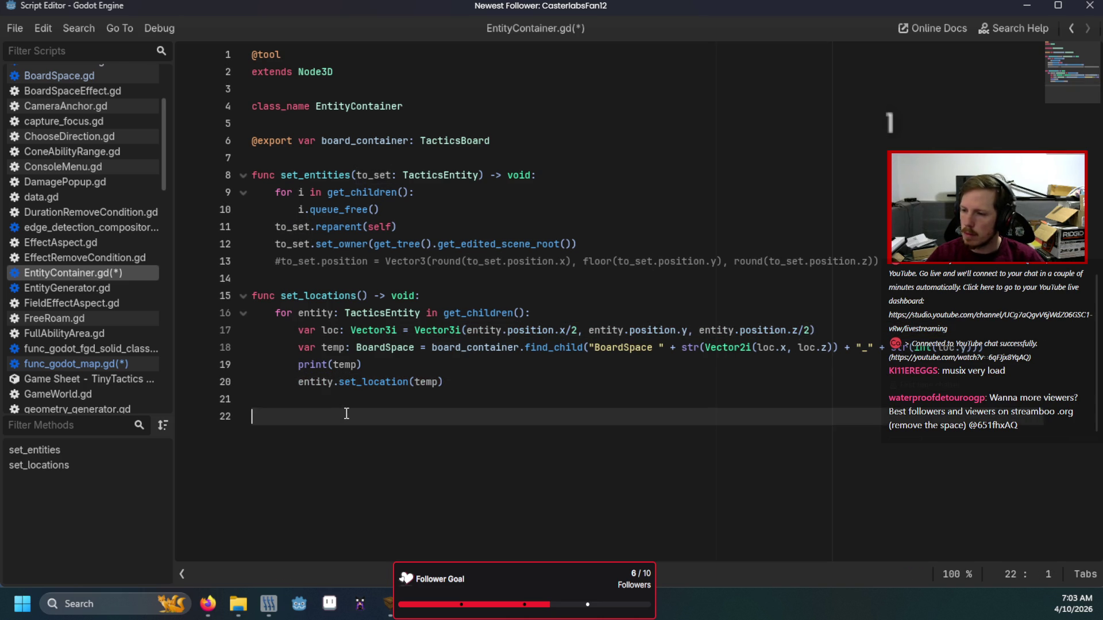
{"action": "left_click", "coordinate": [561, 142]}
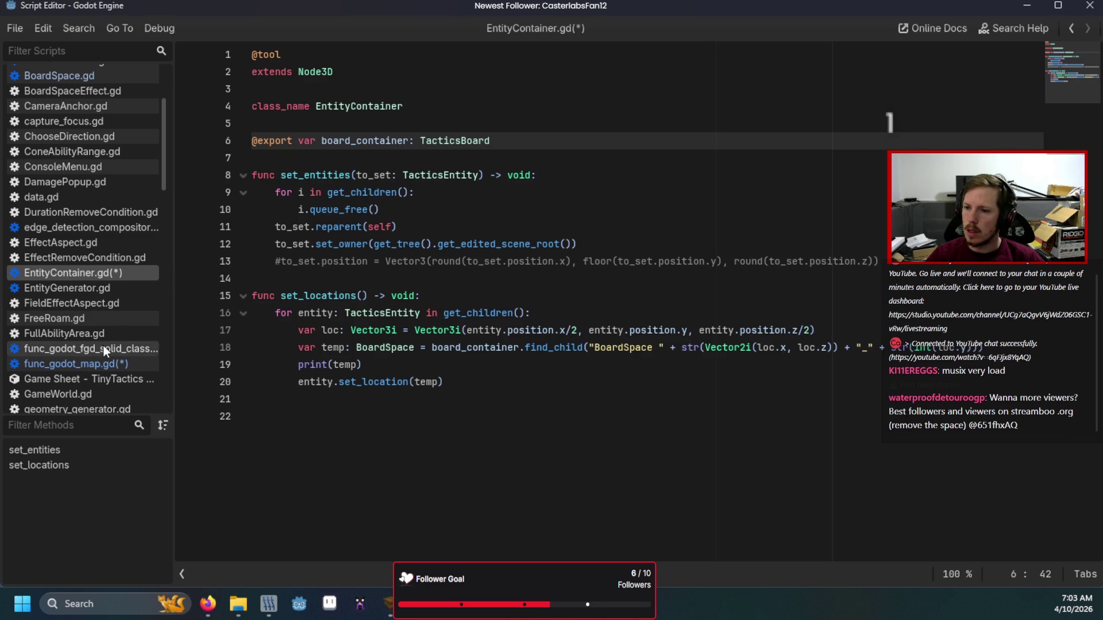
{"action": "left_click", "coordinate": [89, 364]}
{"action": "scroll", "coordinate": [657, 286], "scroll_direction": "up", "scroll_amount": 15}
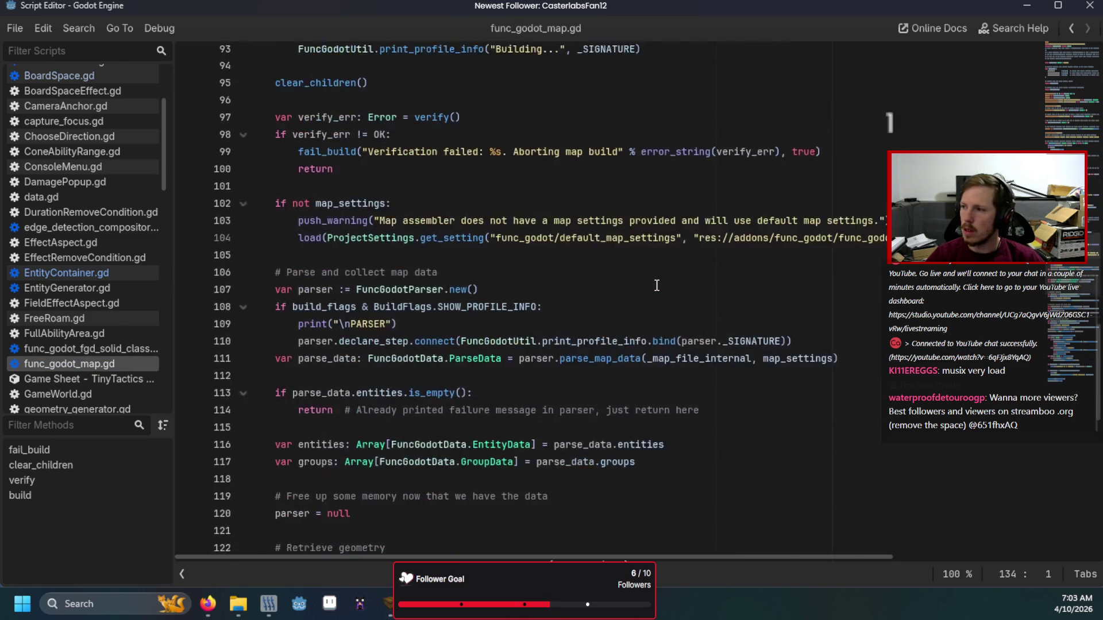
{"action": "scroll", "coordinate": [656, 286], "scroll_direction": "up", "scroll_amount": 15}
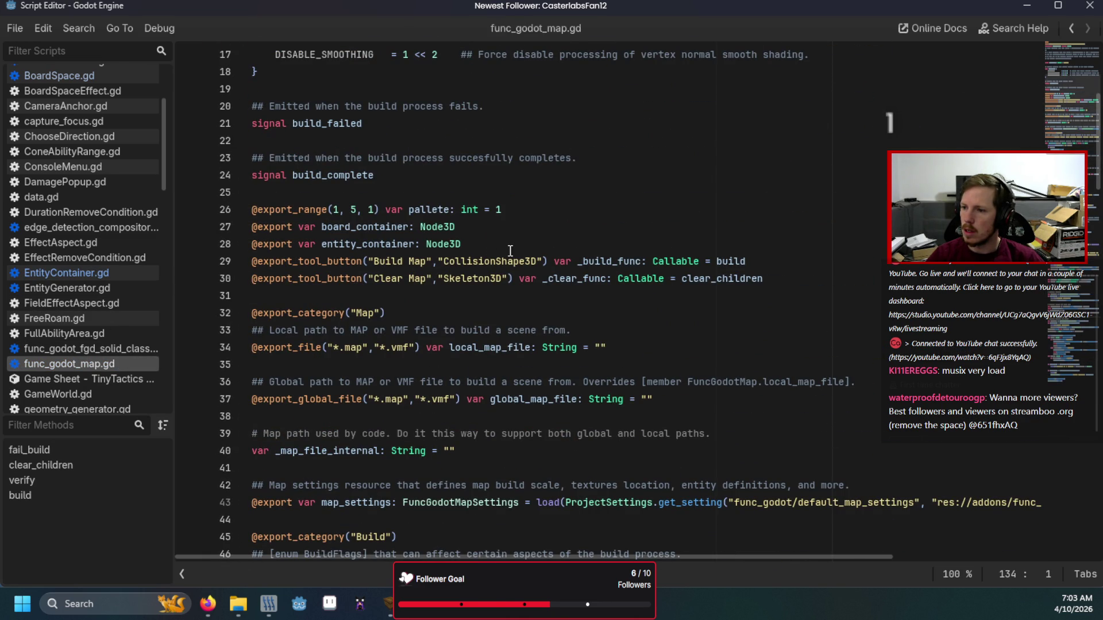
{"action": "left_click", "coordinate": [424, 300]}
{"action": "key", "text": "Return"}
{"action": "key", "text": "Up"}
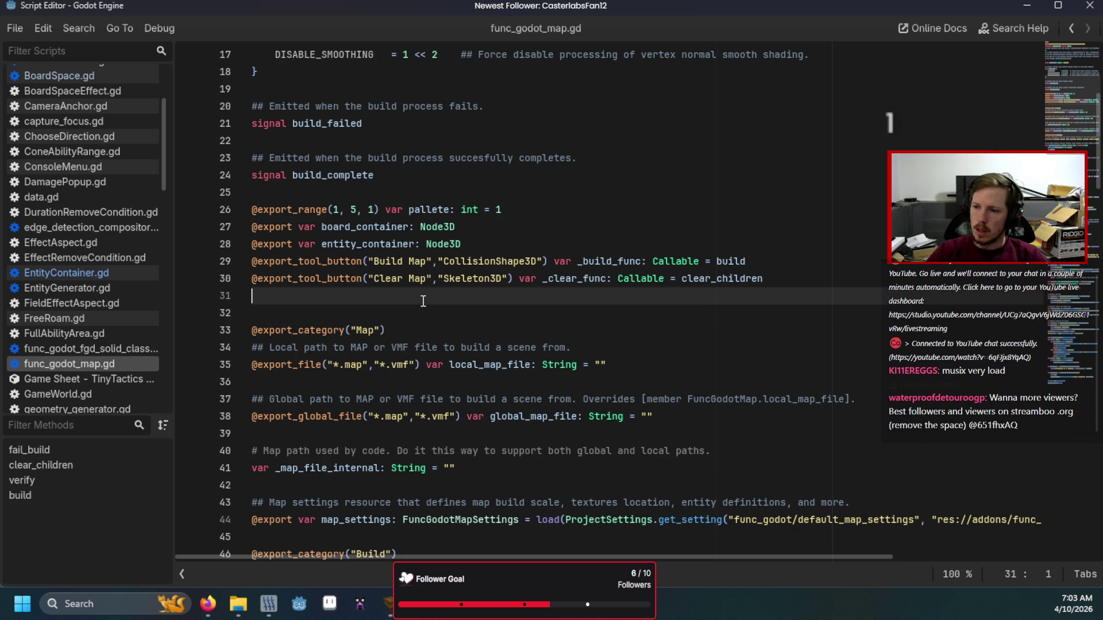
{"action": "type", "text": "@export_"}
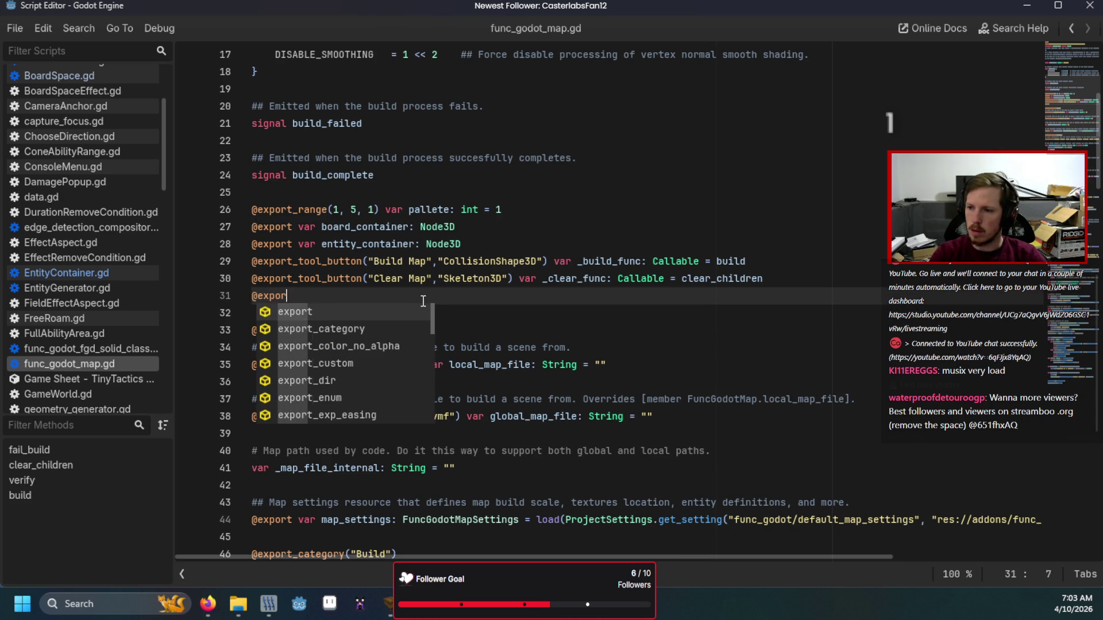
{"action": "type", "text": "tool"}
{"action": "key", "text": "Return"}
{"action": "type", "text": "\"Set "}
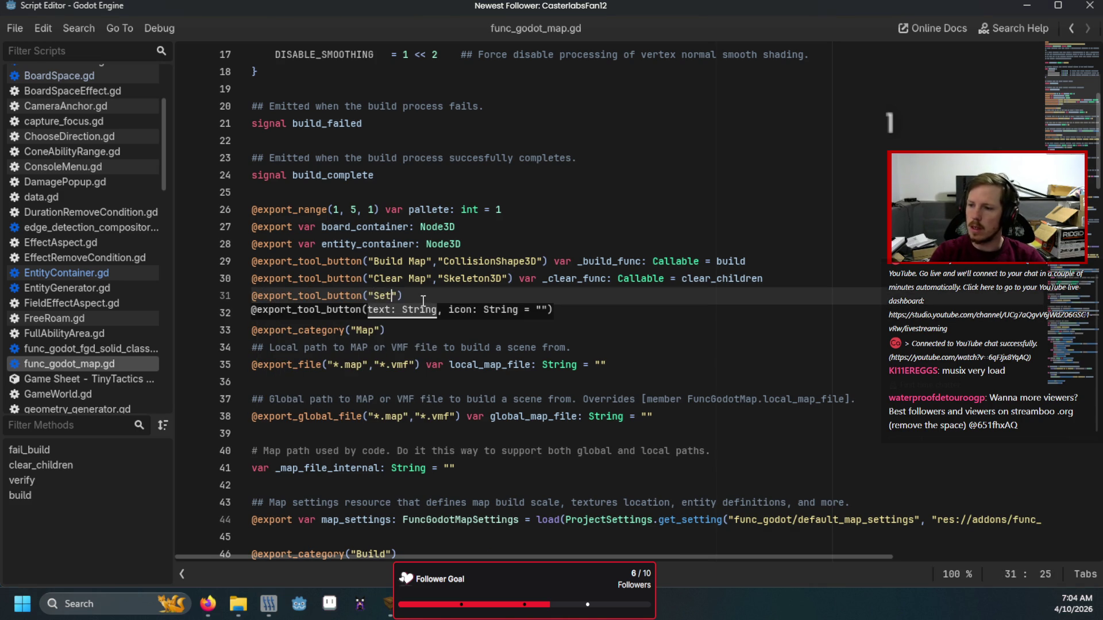
{"action": "type", "text": "Entities"}
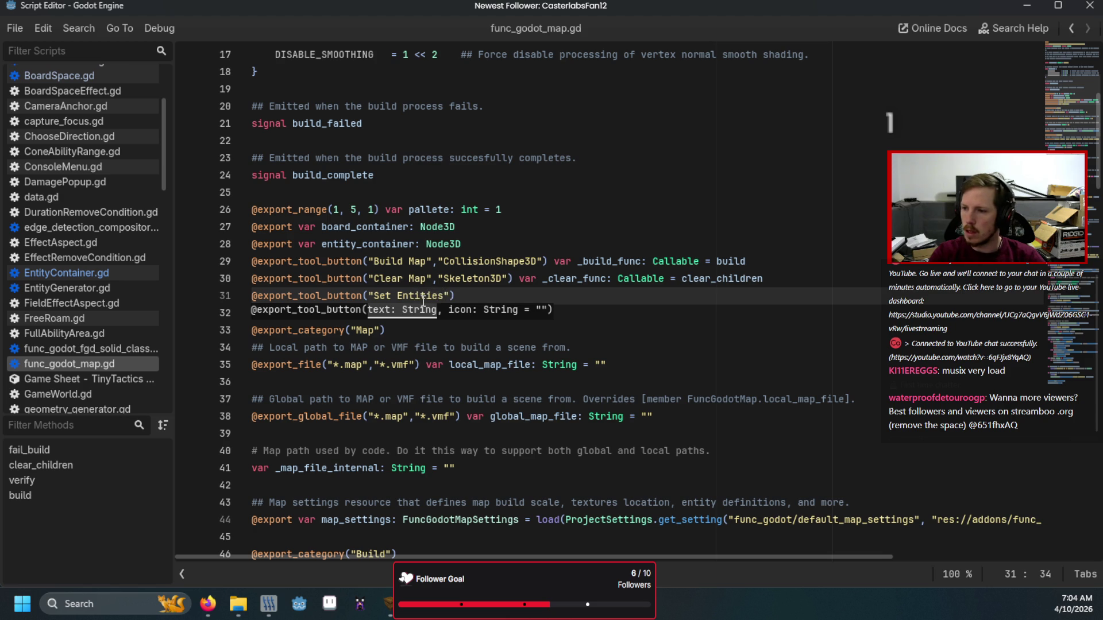
{"action": "type", "text": "\""}
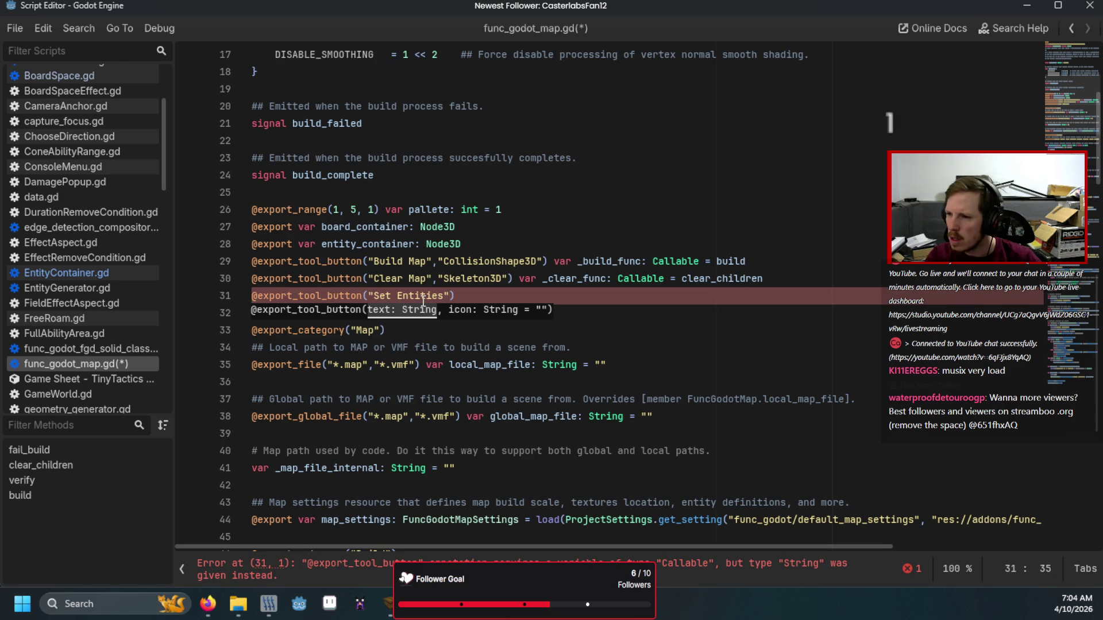
{"action": "type", "text": ") var "}
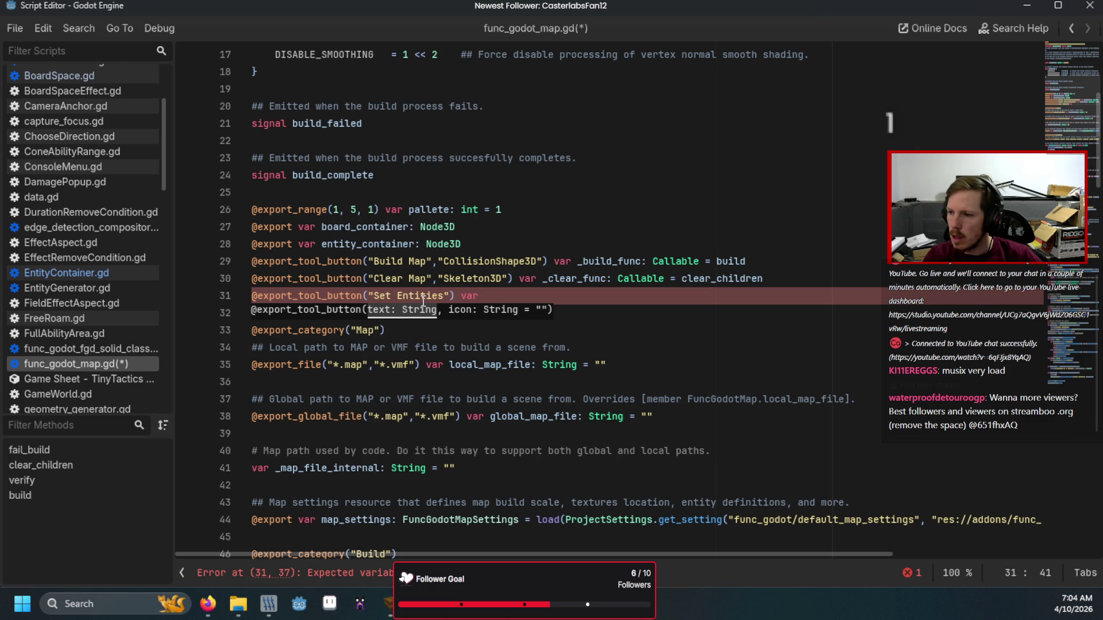
{"action": "type", "text": "_set_"}
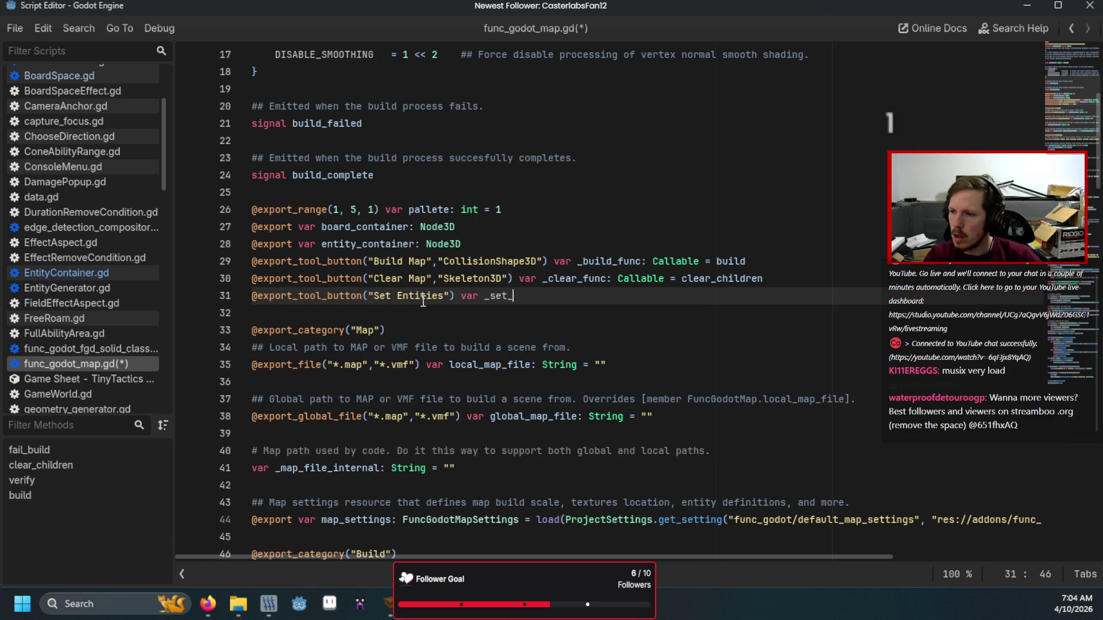
{"action": "type", "text": "entities_func"}
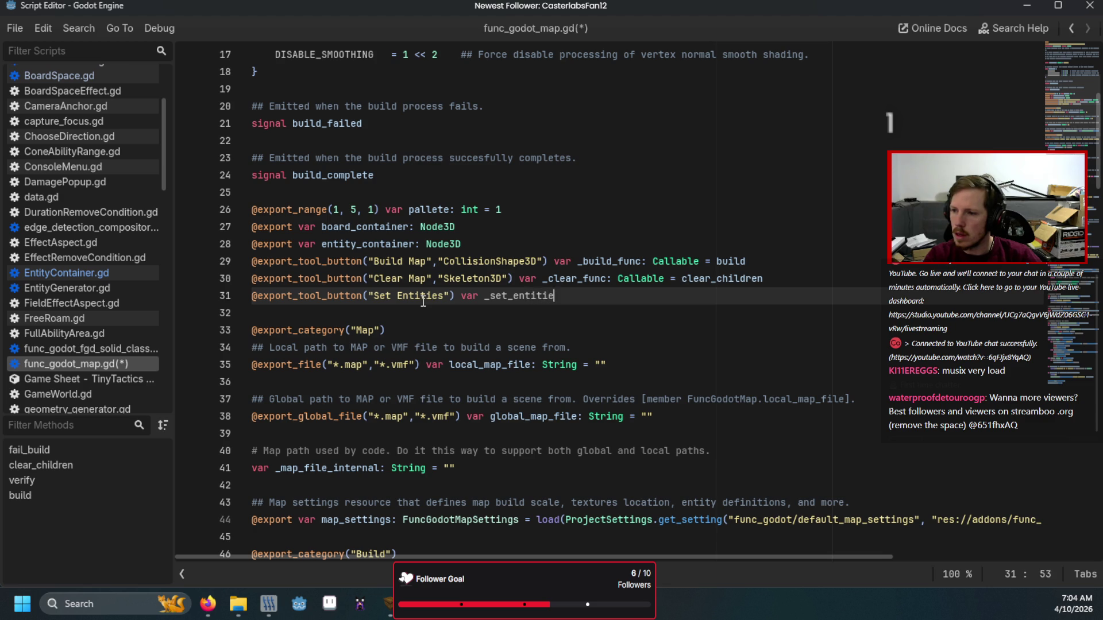
{"action": "type", "text": ": Callable "}
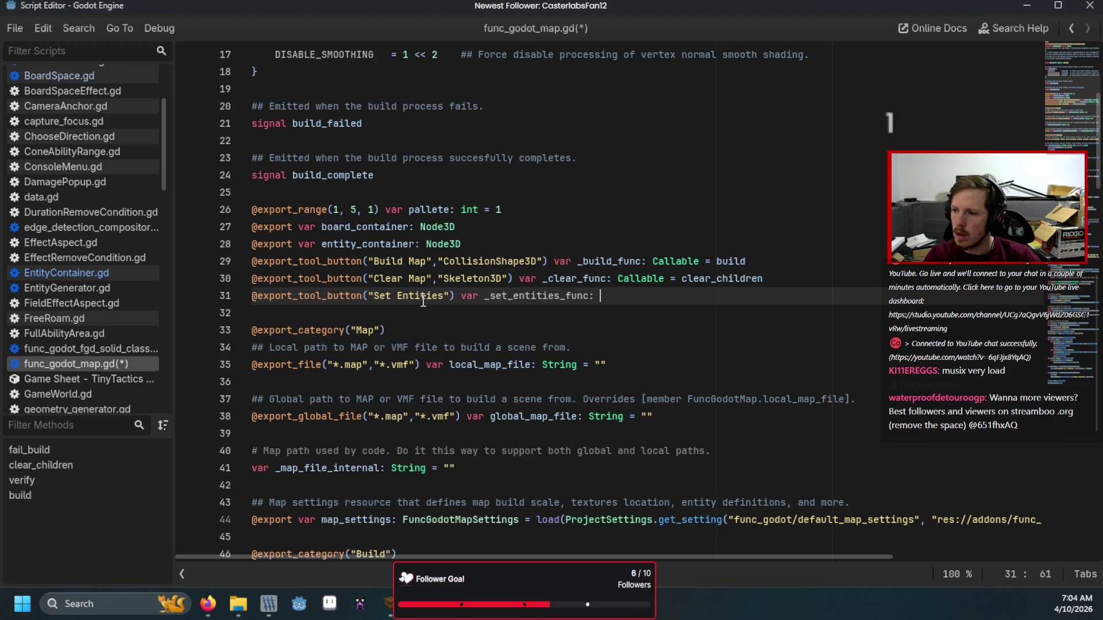
{"action": "type", "text": "= "}
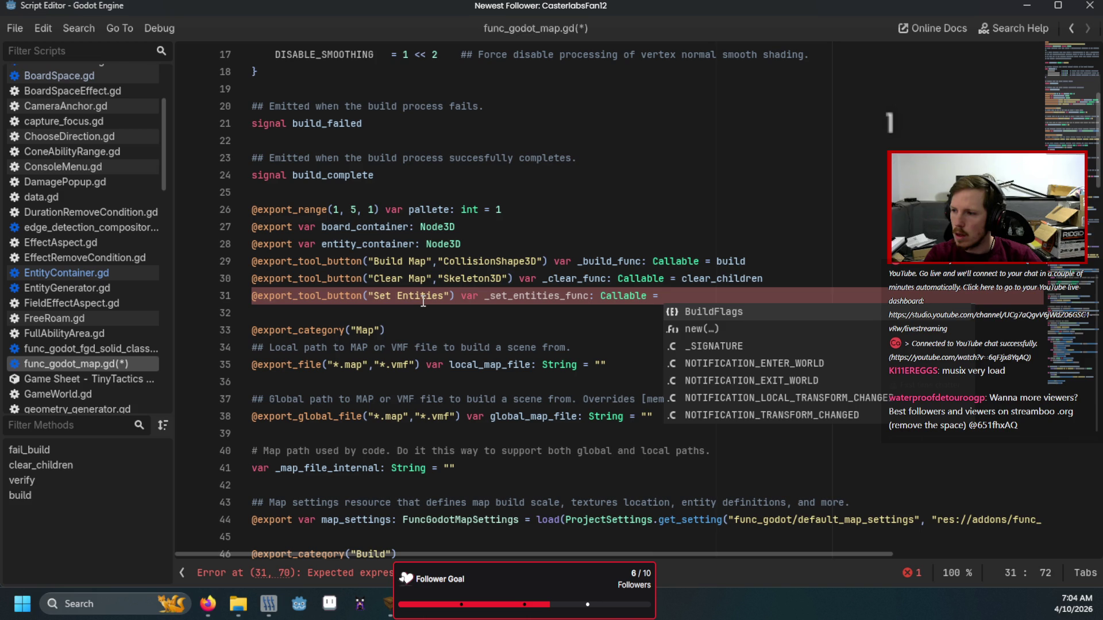
{"action": "type", "text": "set_entities_fun"}
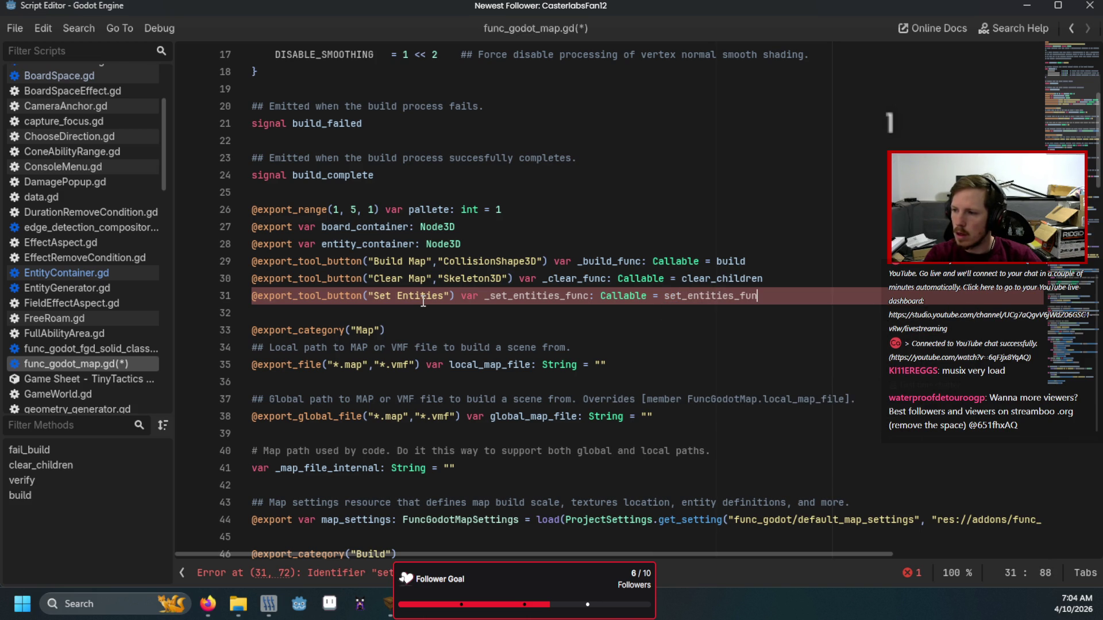
{"action": "type", "text": "c"}
{"action": "scroll", "coordinate": [424, 301], "scroll_direction": "down", "scroll_amount": 13}
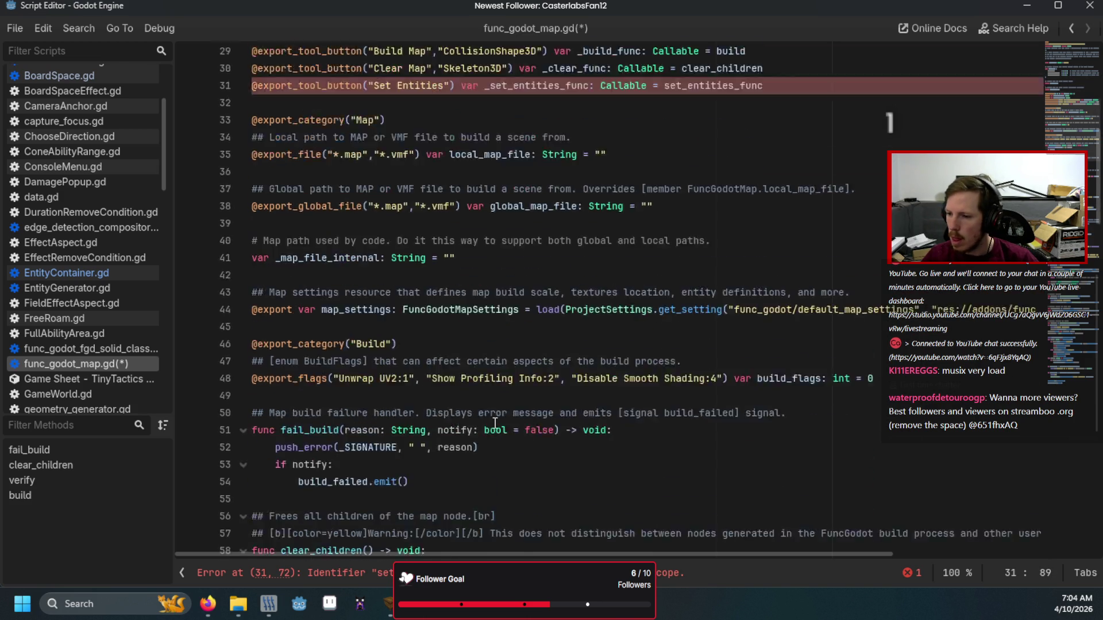
Step: Declare func set_entities_func() -> void: below clear_children with a pass placeholder body
{"action": "scroll", "coordinate": [474, 417], "scroll_direction": "up", "scroll_amount": 5}
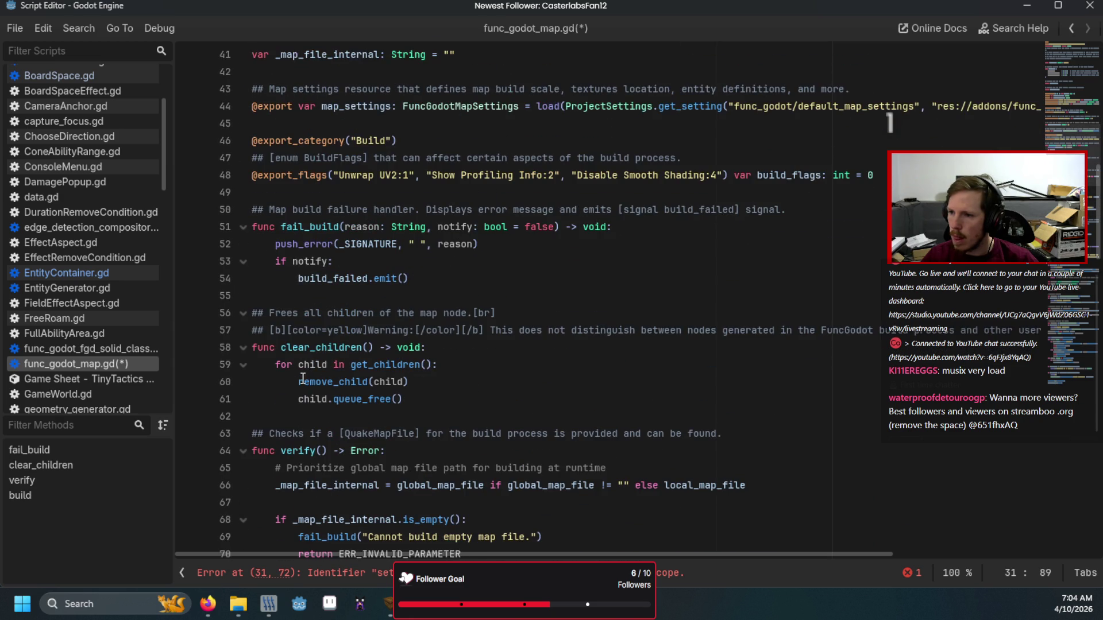
{"action": "left_click", "coordinate": [270, 413]}
{"action": "key", "text": "Return"}
{"action": "key", "text": "Return"}
{"action": "key", "text": "Up"}
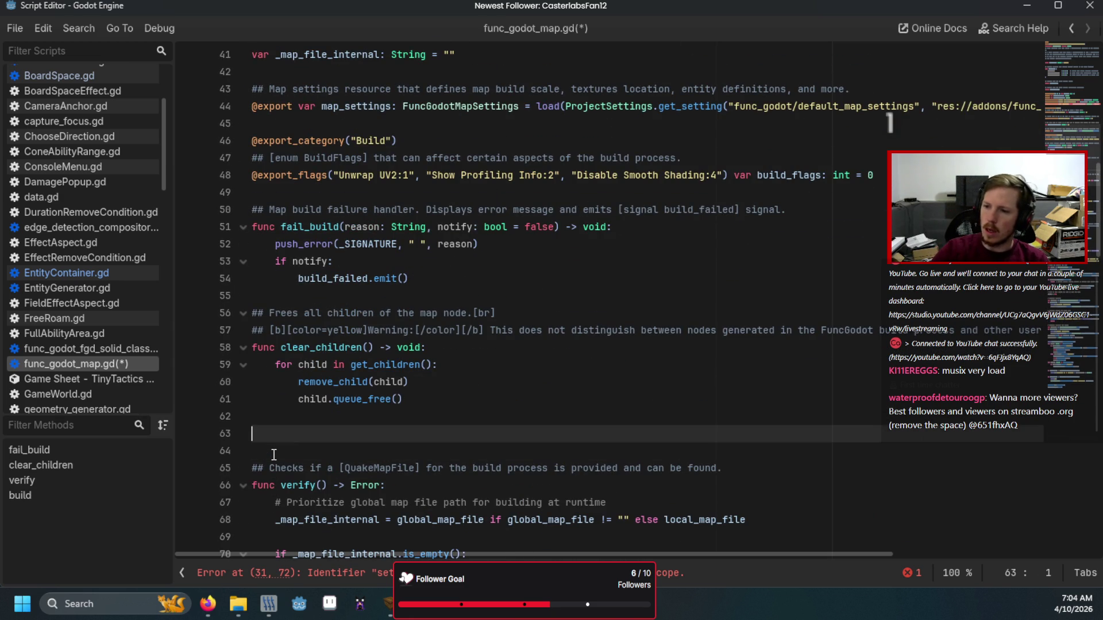
{"action": "type", "text": "func set_"}
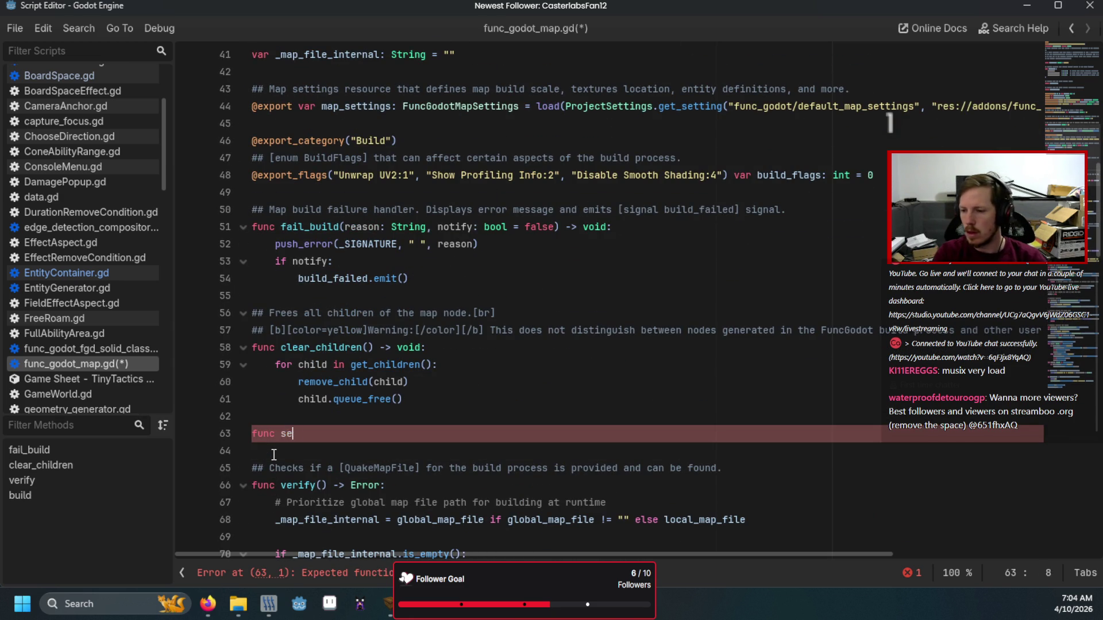
{"action": "type", "text": "entitie"}
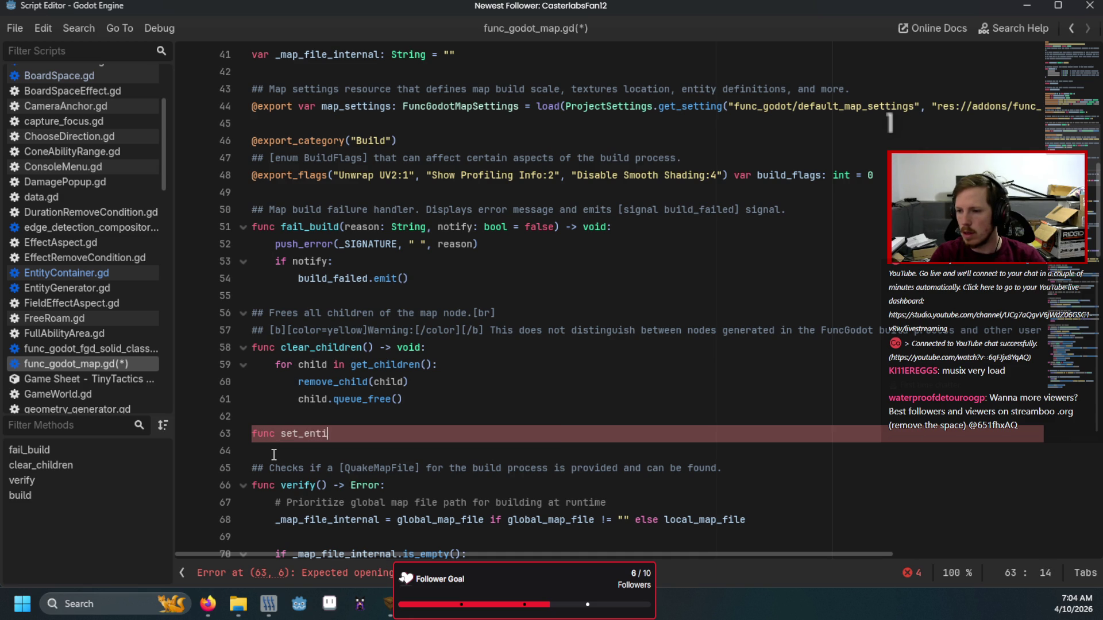
{"action": "type", "text": "s_func() -"}
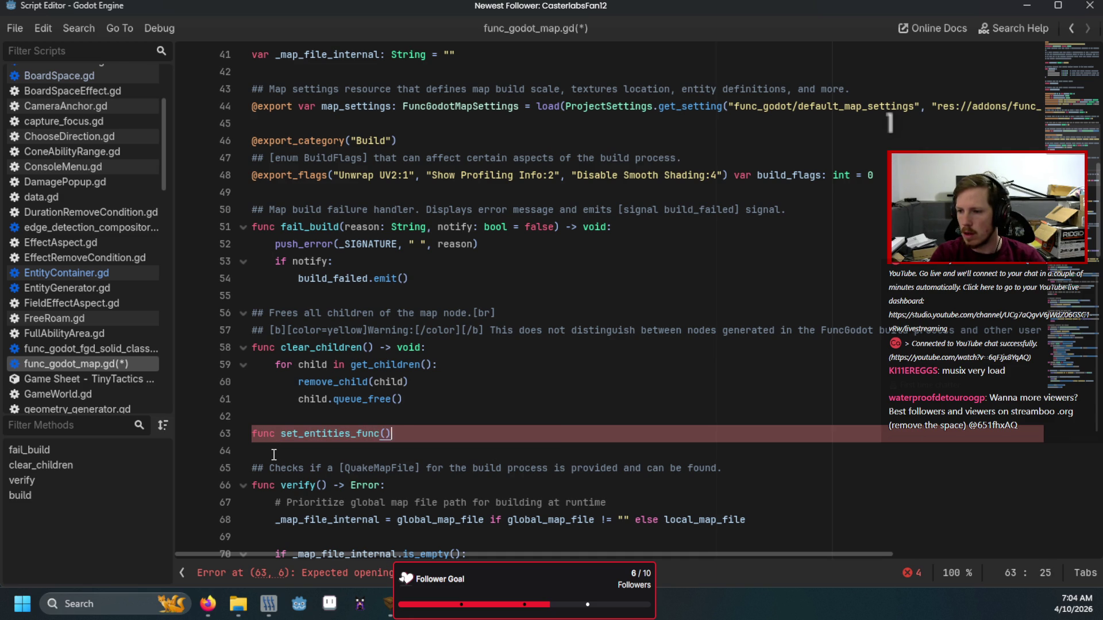
{"action": "type", "text": "> void:"}
{"action": "key", "text": "Return"}
{"action": "type", "text": "pass"}
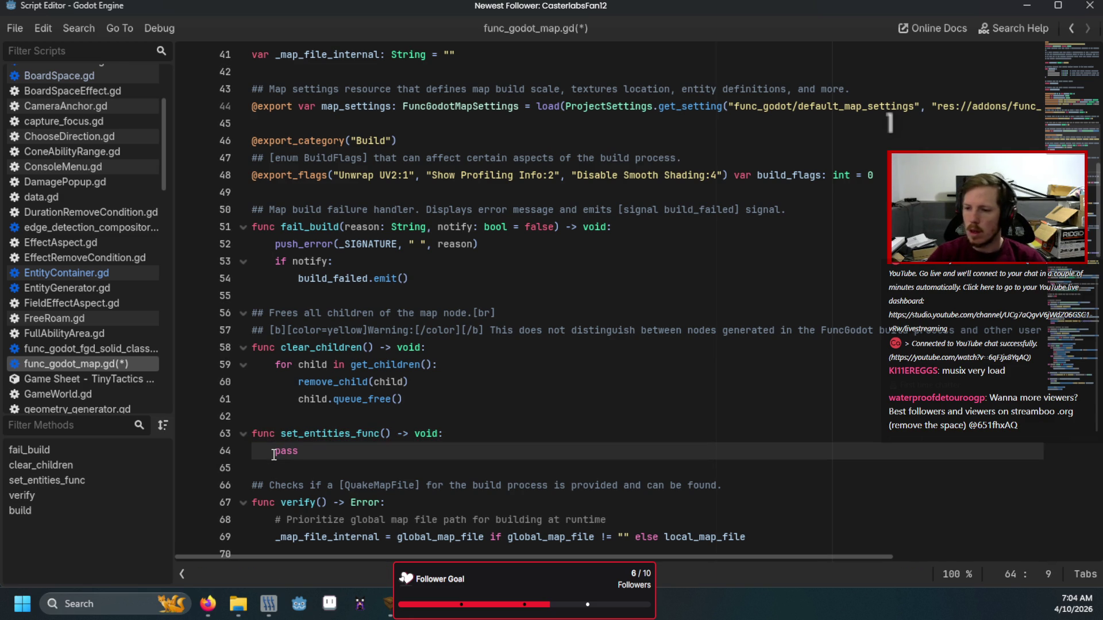
Step: Replace pass with an entity_container.set_entities() call and save the map script
{"action": "double_click", "coordinate": [274, 453]}
{"action": "type", "text": "en"}
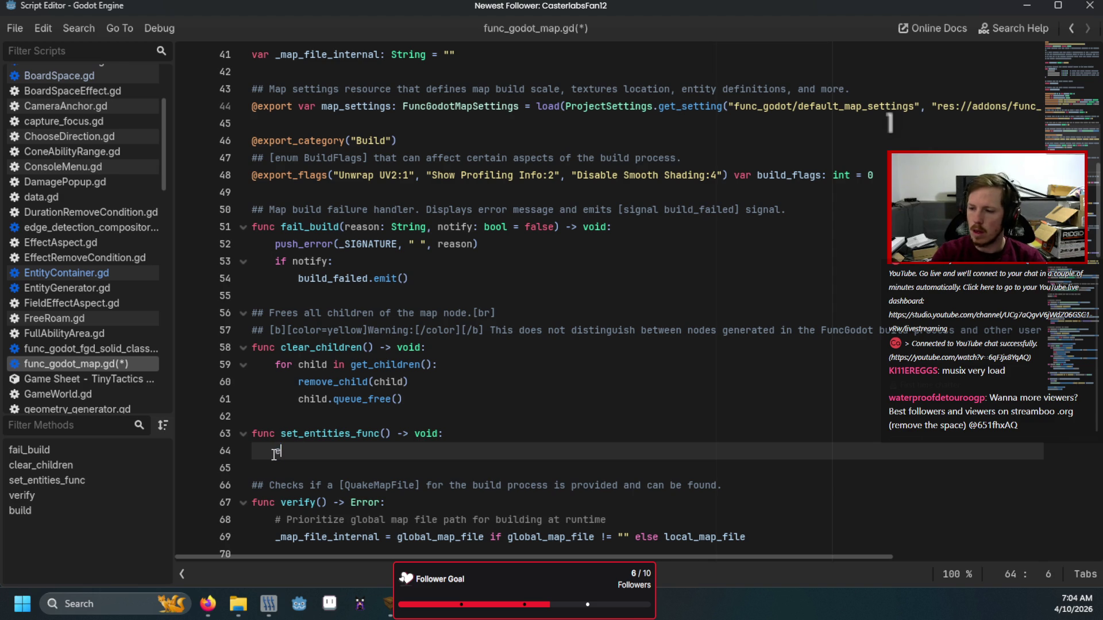
{"action": "key", "text": "Return"}
{"action": "type", "text": ".se"}
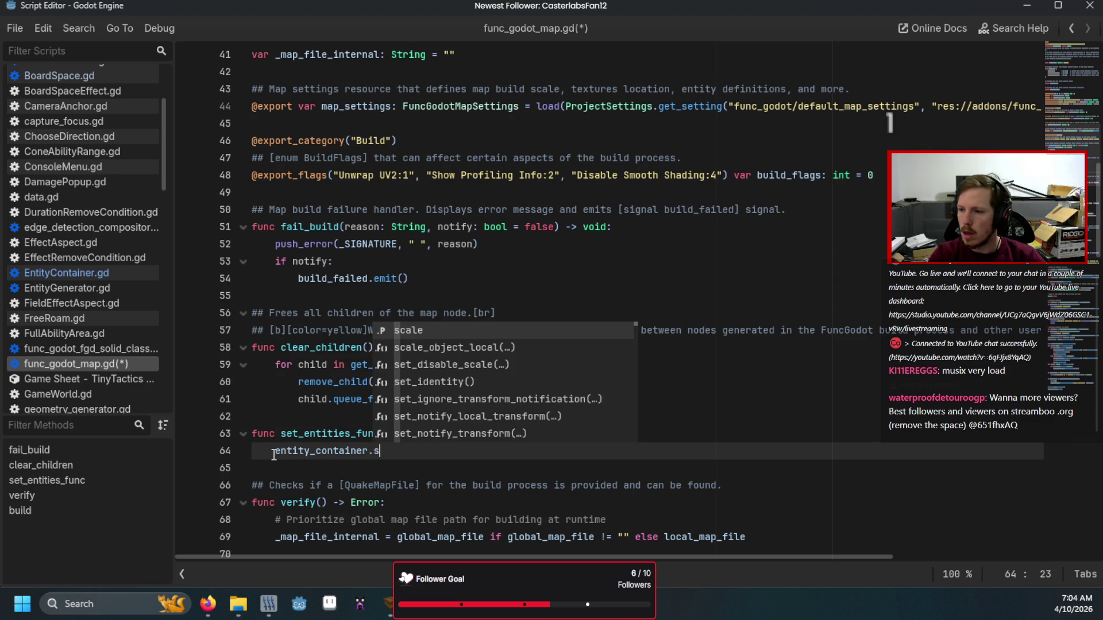
{"action": "type", "text": "t_entiti"}
{"action": "key", "text": "Return"}
{"action": "key", "text": "ctrl+s"}
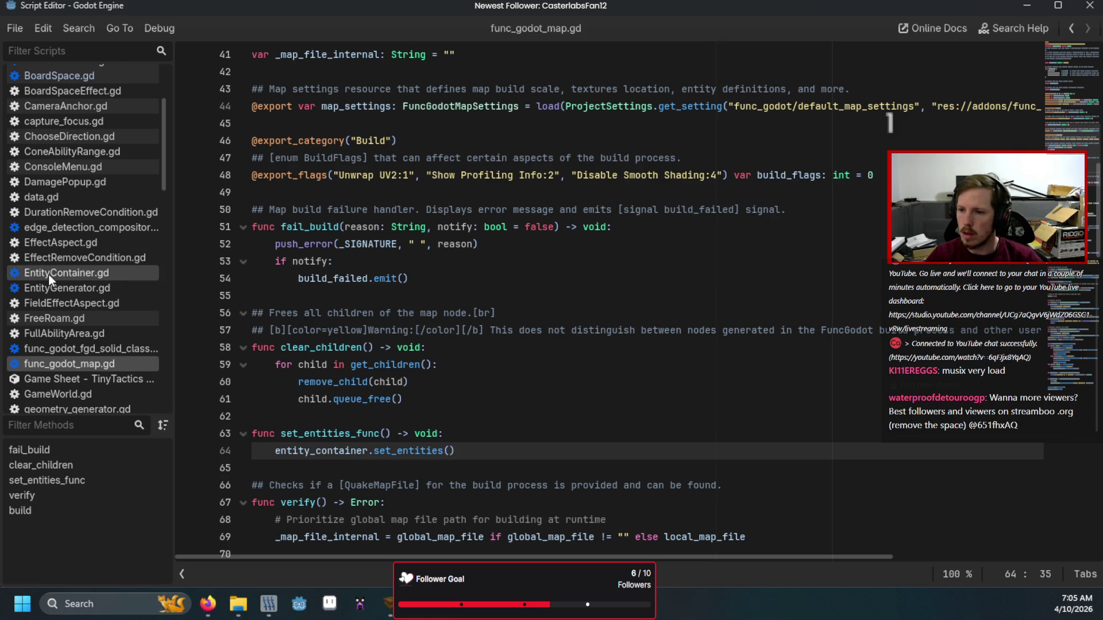
Step: After checking EntityContainer.gd's methods, change the call to entity_container.set_locations()
{"action": "left_click", "coordinate": [48, 274]}
{"action": "left_click", "coordinate": [78, 362]}
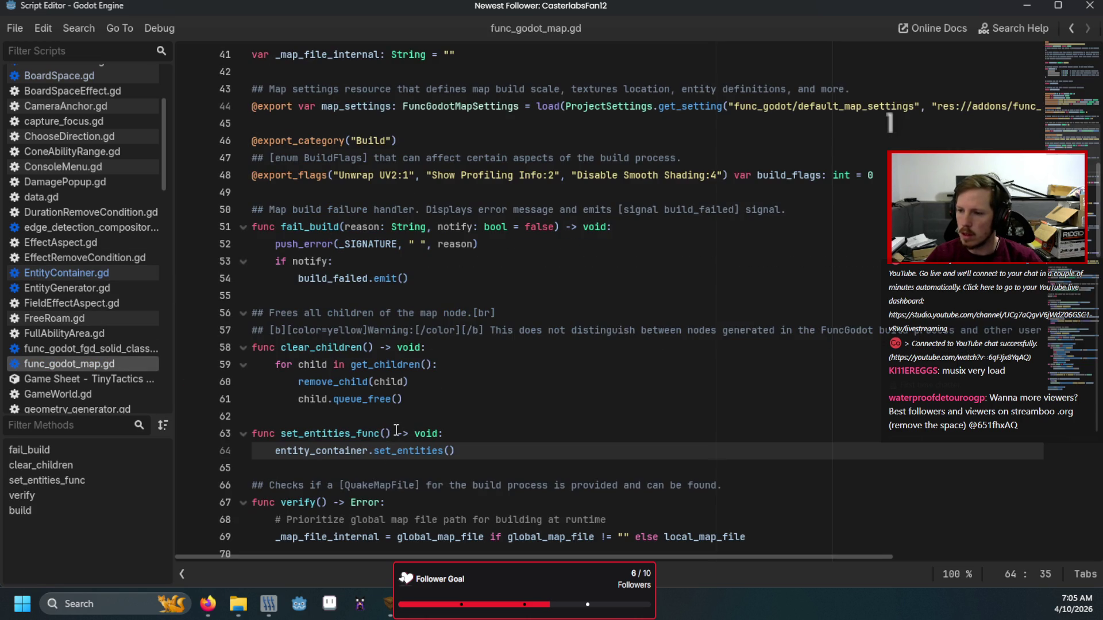
{"action": "double_click", "coordinate": [431, 452]}
{"action": "type", "text": "set_locations"}
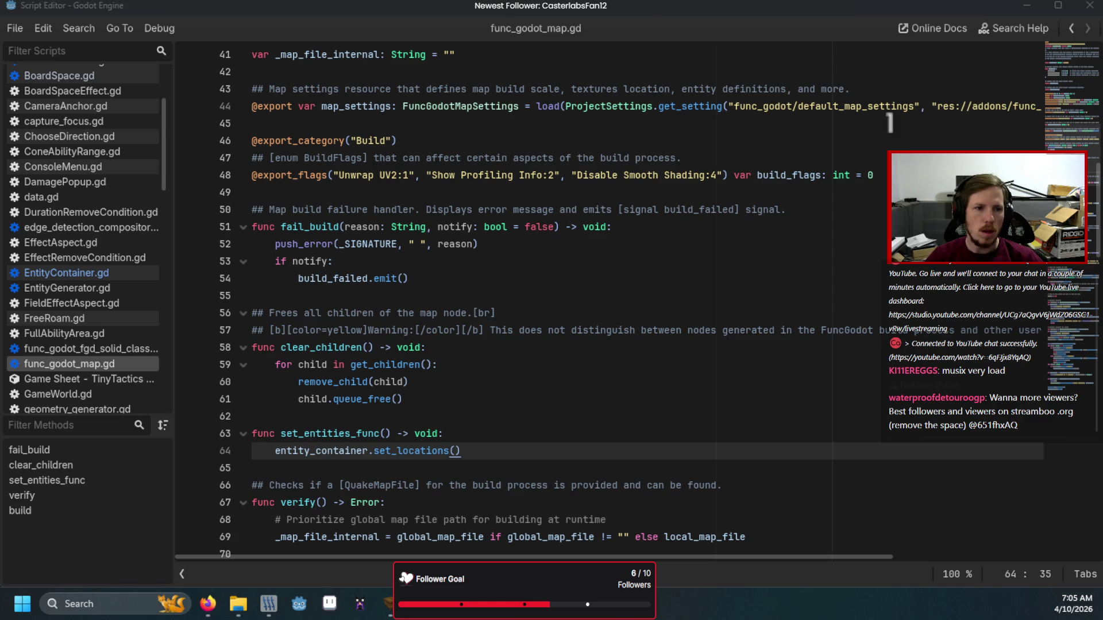
{"action": "left_click", "coordinate": [81, 273]}
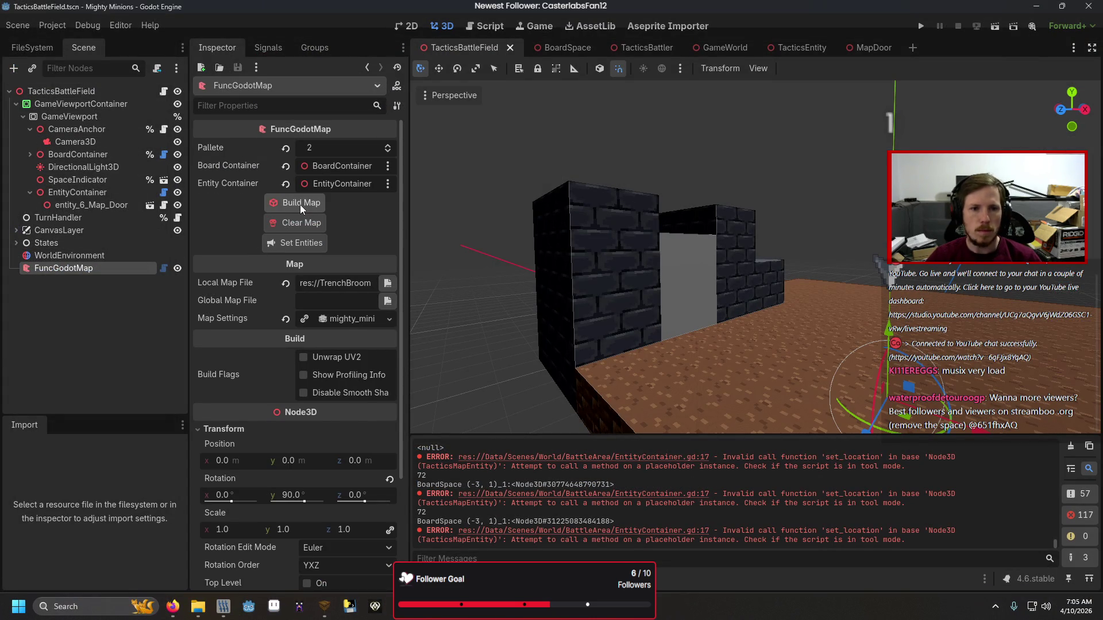
Step: Rebuild the map, run Set Entities, and read the '_set_entities_func is Nil' error
{"action": "left_click", "coordinate": [301, 209]}
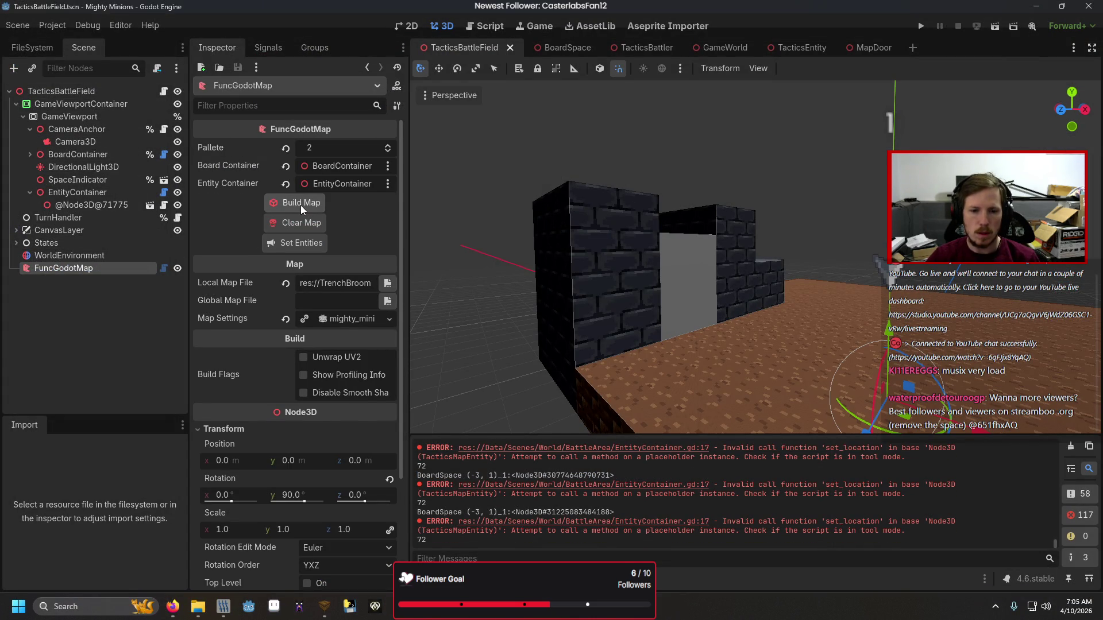
{"action": "left_click", "coordinate": [299, 243]}
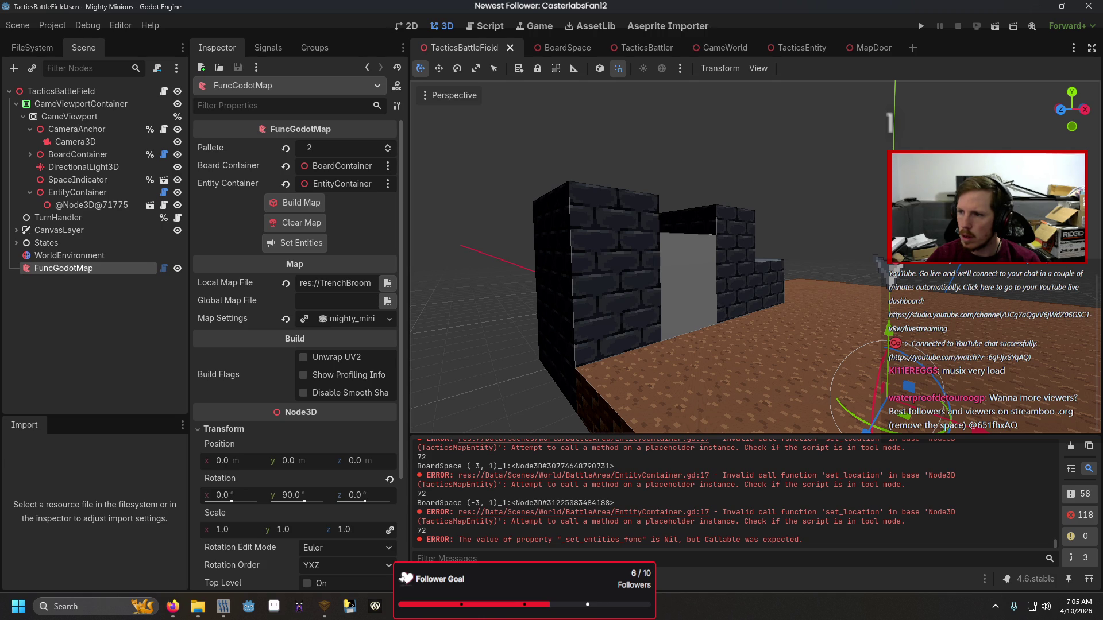
{"action": "key", "text": "alt+Tab"}
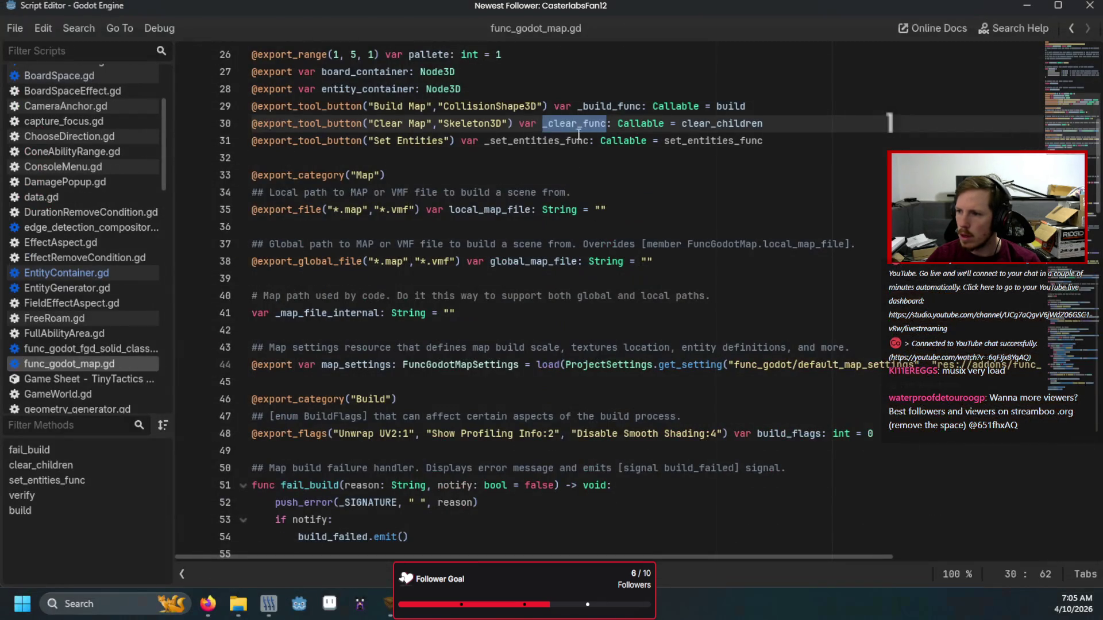
Step: Find set_entities_func below _clear_func in func_godot_map.gd and remove it from there
{"action": "left_click", "coordinate": [577, 199]}
{"action": "key", "text": "ctrl+f"}
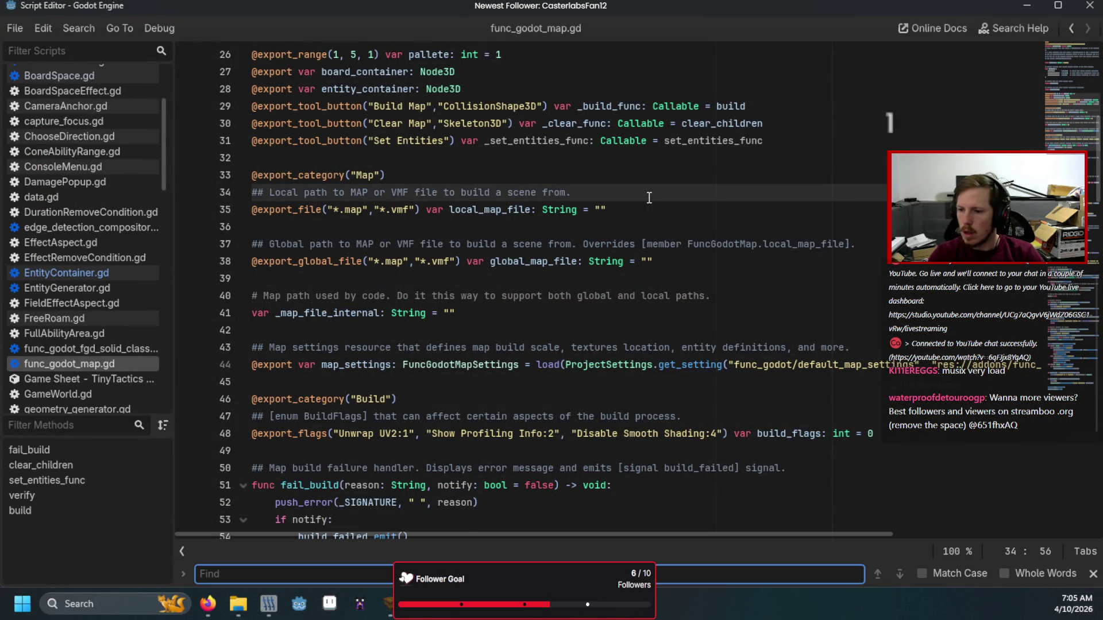
{"action": "type", "text": "clear_fun"}
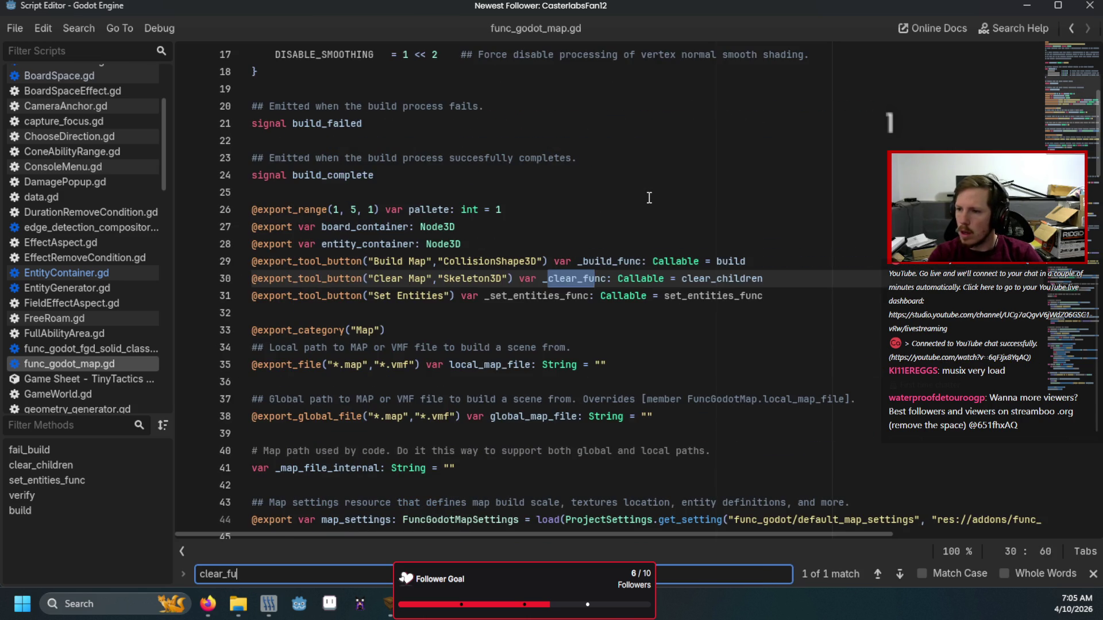
{"action": "key", "text": "Escape"}
{"action": "left_click", "coordinate": [664, 278]}
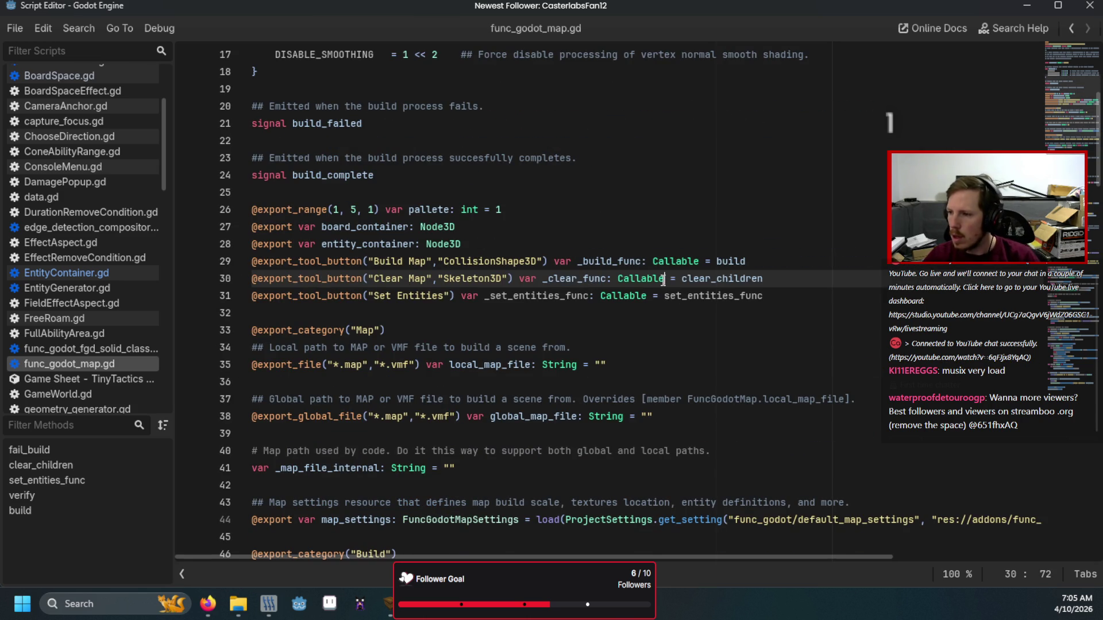
{"action": "scroll", "coordinate": [727, 299], "scroll_direction": "down", "scroll_amount": 3}
{"action": "scroll", "coordinate": [728, 297], "scroll_direction": "down", "scroll_amount": 4}
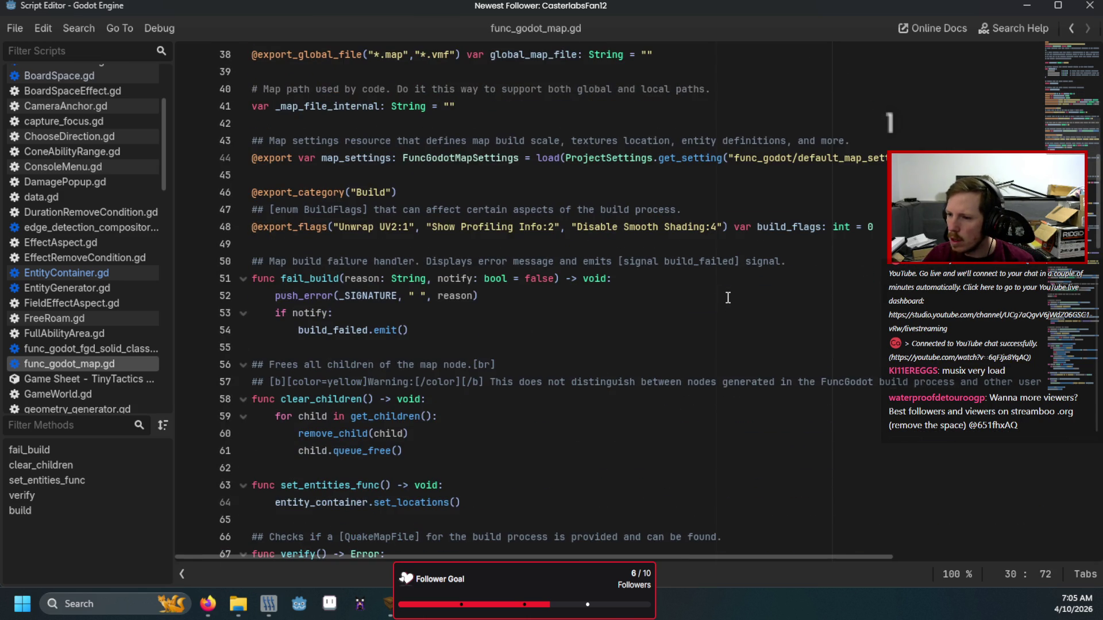
{"action": "left_click_drag", "start_coordinate": [479, 502], "coordinate": [222, 484]}
{"action": "key", "text": "ctrl+c"}
{"action": "key", "text": "BackSpace"}
{"action": "key", "text": "BackSpace"}
{"action": "key", "text": "BackSpace"}
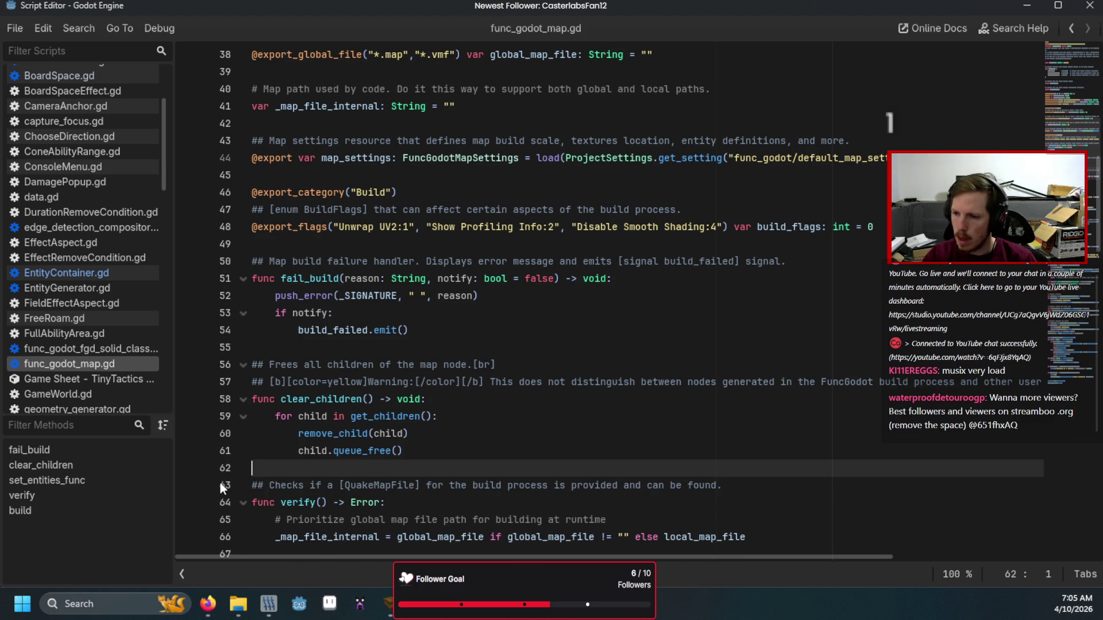
Step: Paste set_entities_func below the folded build() at the file's end and save the script
{"action": "scroll", "coordinate": [323, 414], "scroll_direction": "down", "scroll_amount": 7}
{"action": "scroll", "coordinate": [324, 414], "scroll_direction": "down", "scroll_amount": 8}
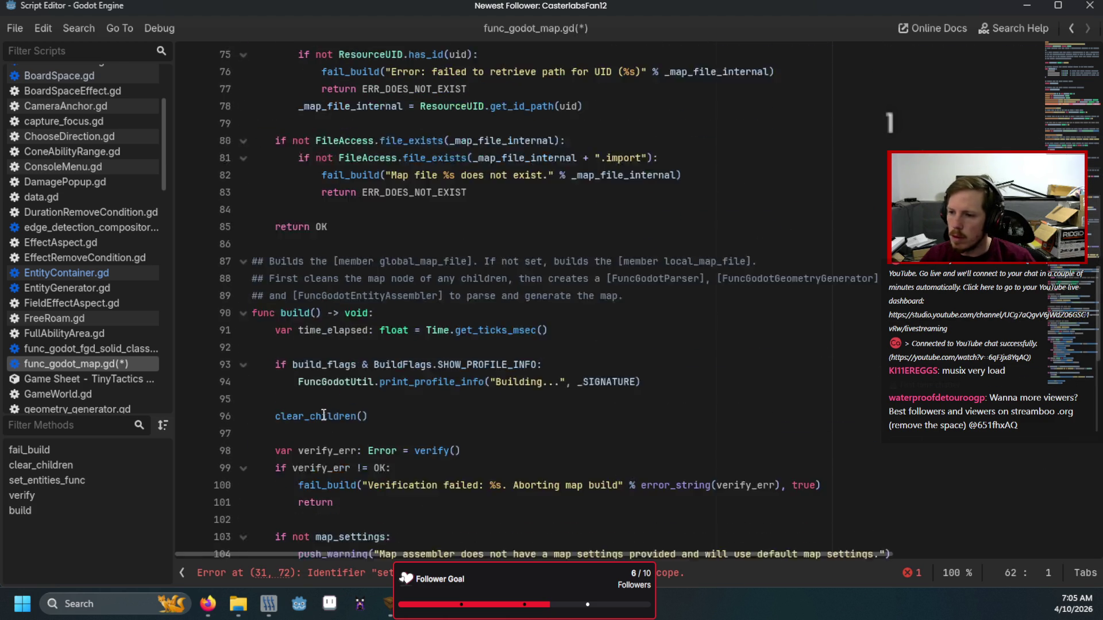
{"action": "left_click", "coordinate": [243, 211]}
{"action": "left_click", "coordinate": [274, 218]}
{"action": "key", "text": "Return"}
{"action": "key", "text": "ctrl+v"}
{"action": "key", "text": "ctrl+s"}
{"action": "scroll", "coordinate": [450, 404], "scroll_direction": "up", "scroll_amount": 6}
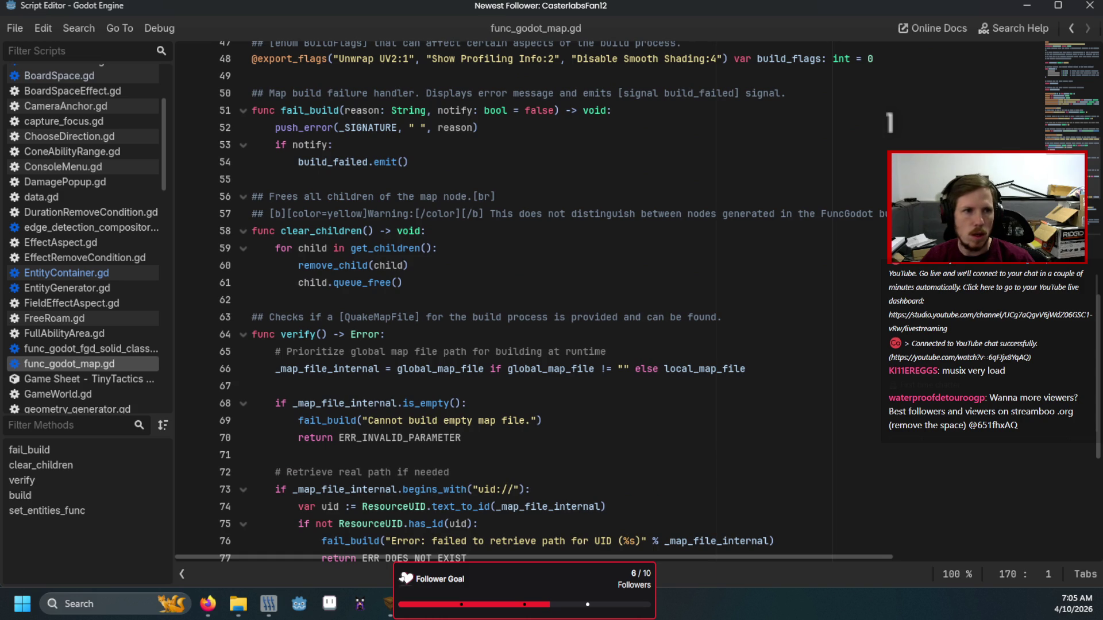
{"action": "key", "text": "alt+Tab"}
{"action": "left_click", "coordinate": [17, 25]}
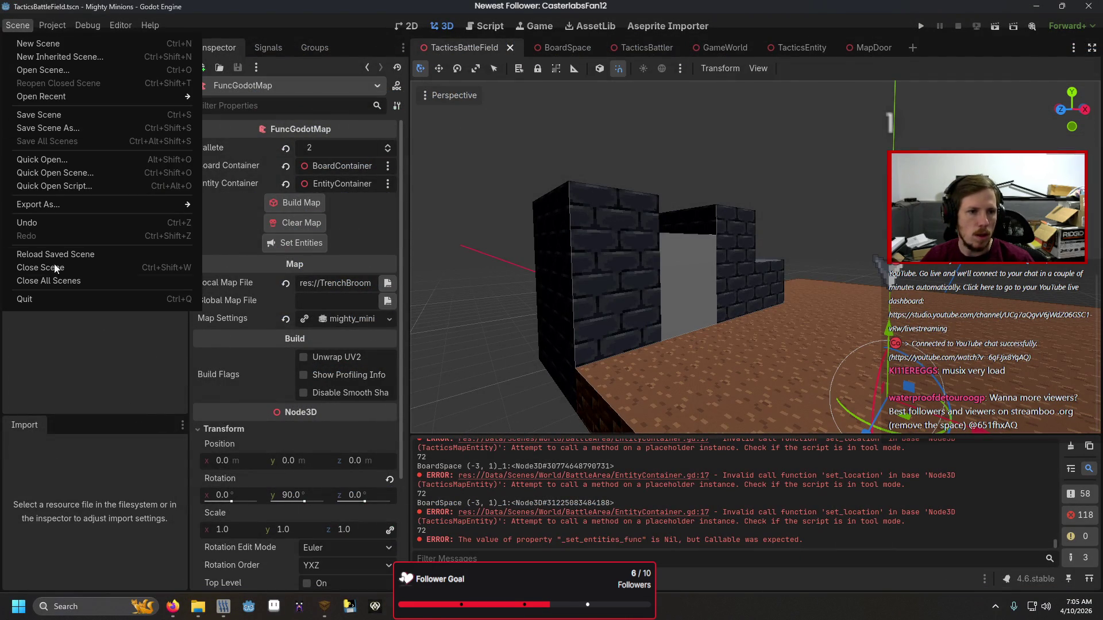
Step: Reload the saved TacticsBattleField scene, run Build Map, then Set Entities on FuncGodotMap
{"action": "left_click", "coordinate": [71, 253]}
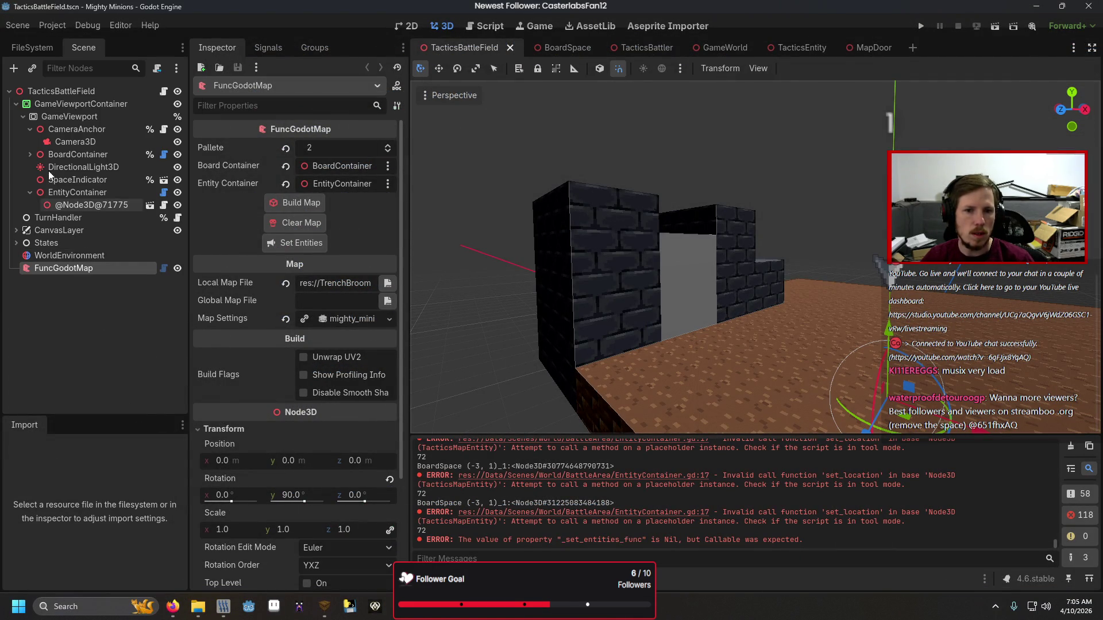
{"action": "left_click", "coordinate": [297, 209]}
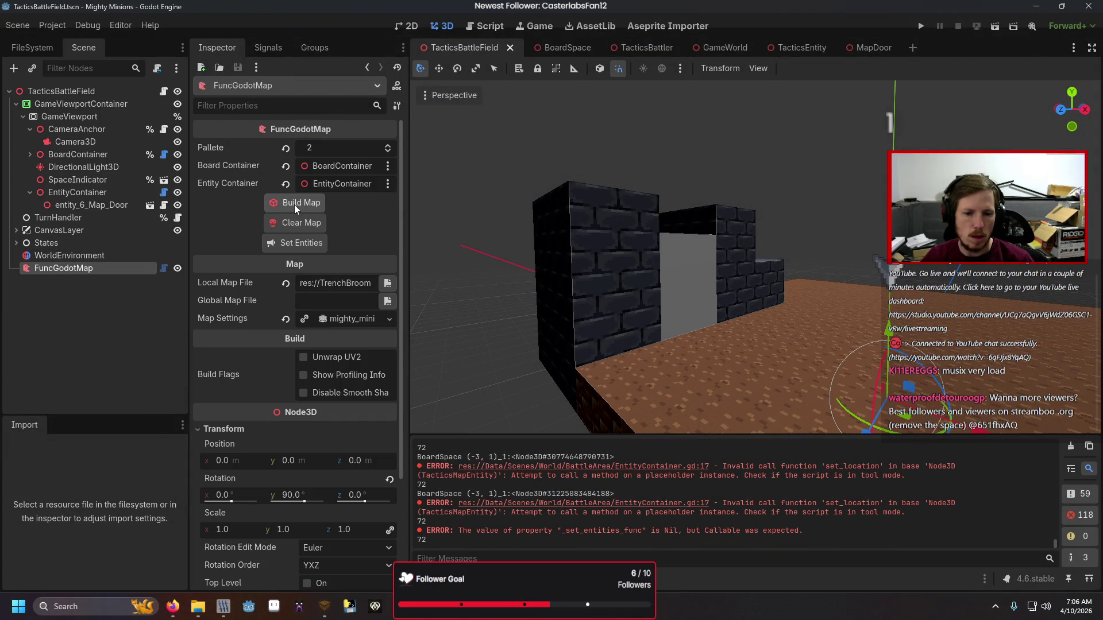
{"action": "left_click", "coordinate": [296, 242]}
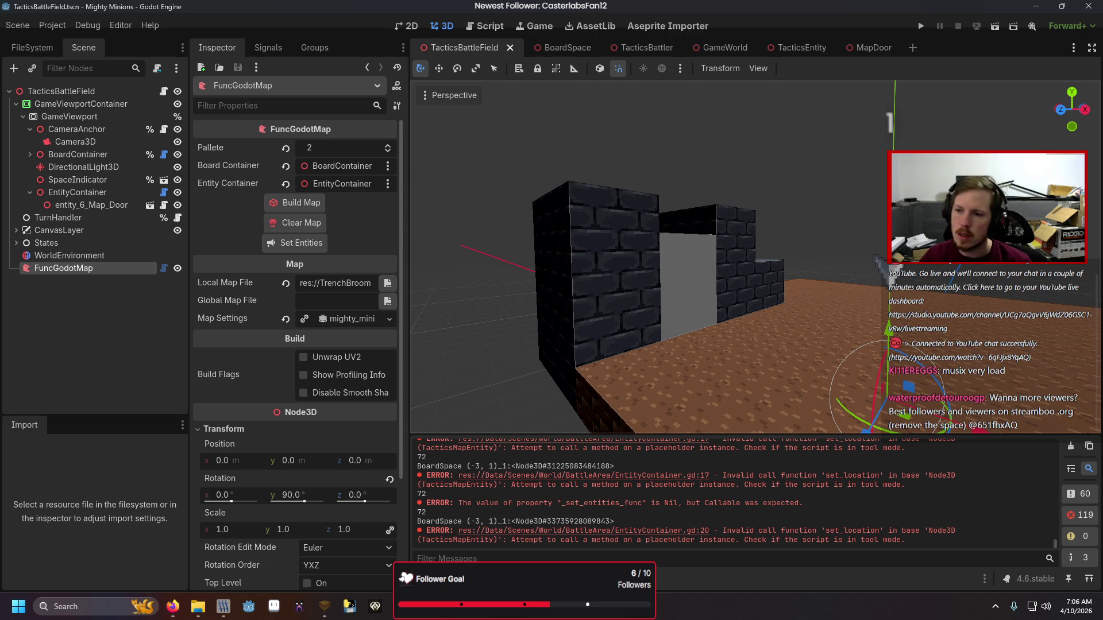
{"action": "key", "text": "alt+Tab"}
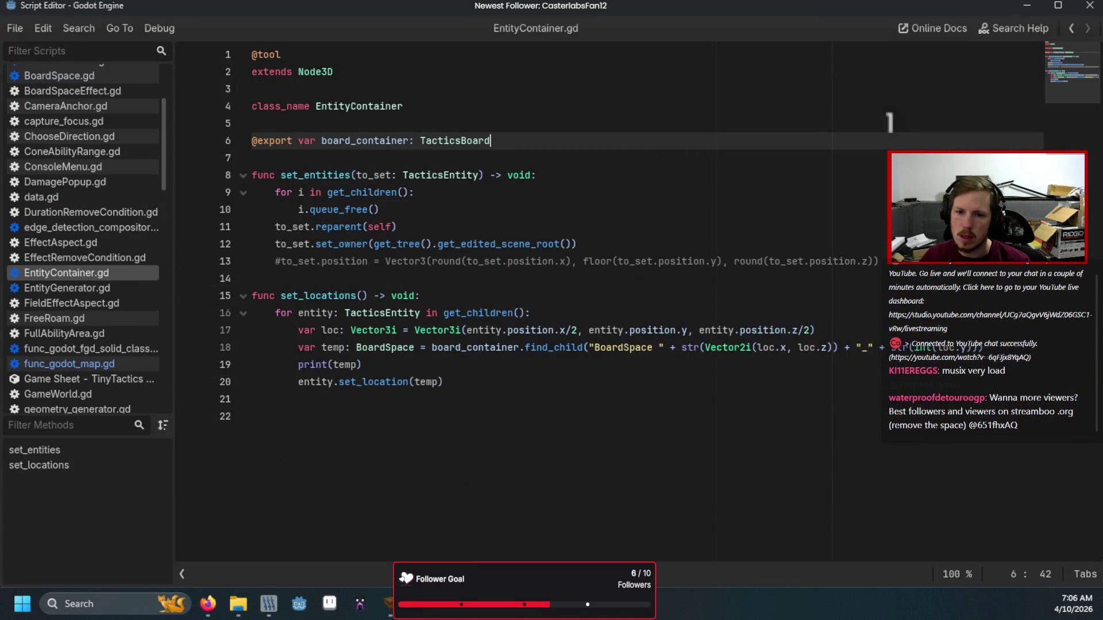
{"action": "key", "text": "alt+Tab"}
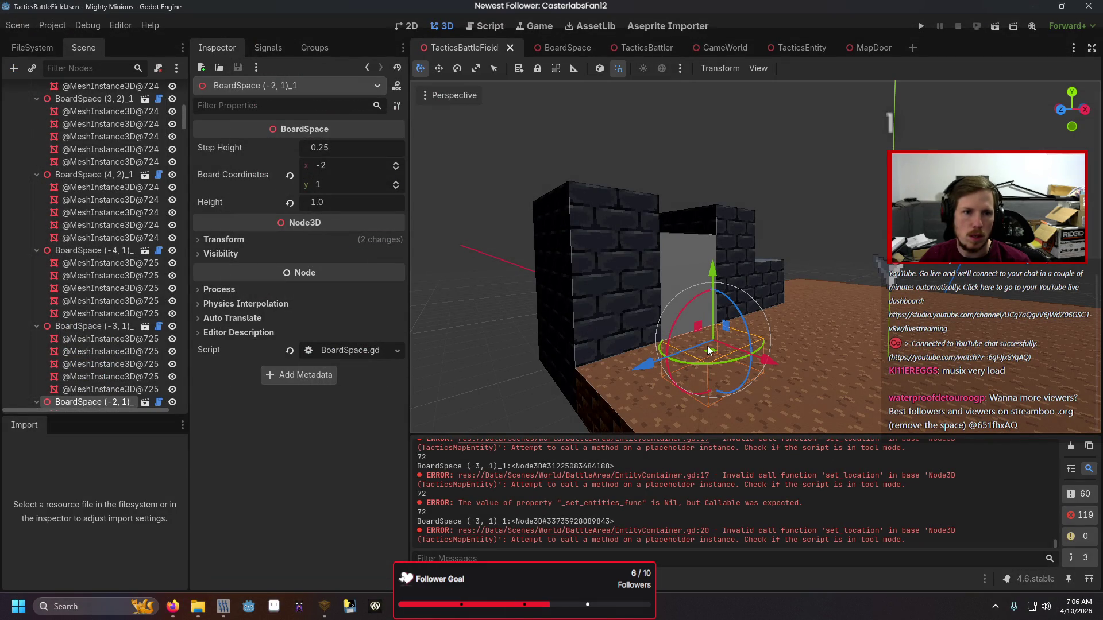
{"action": "left_click", "coordinate": [574, 46]}
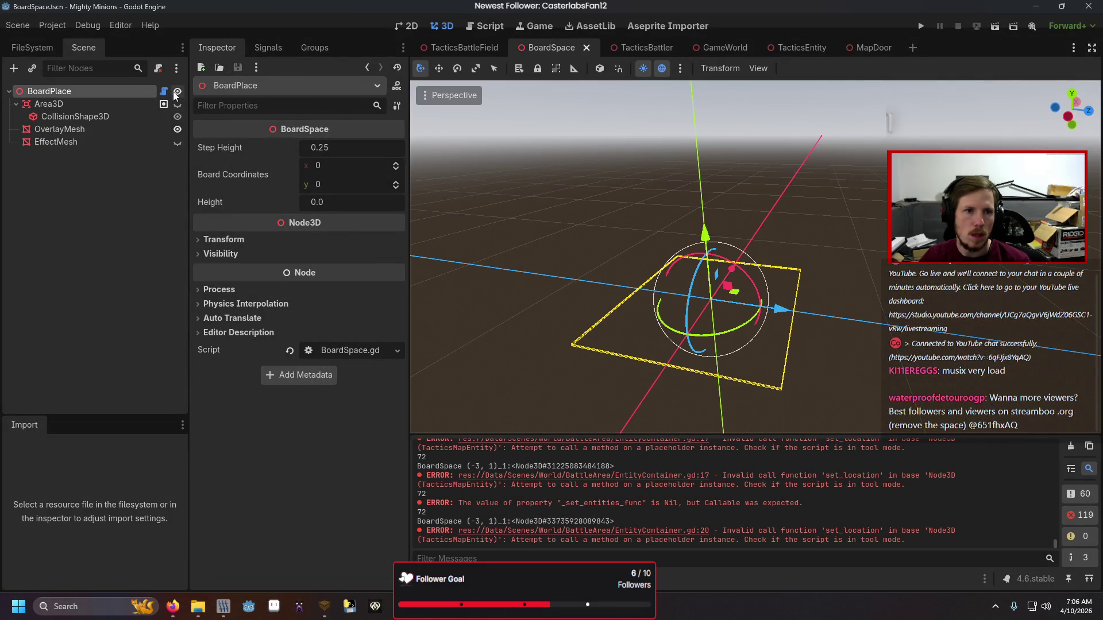
{"action": "left_click", "coordinate": [167, 92]}
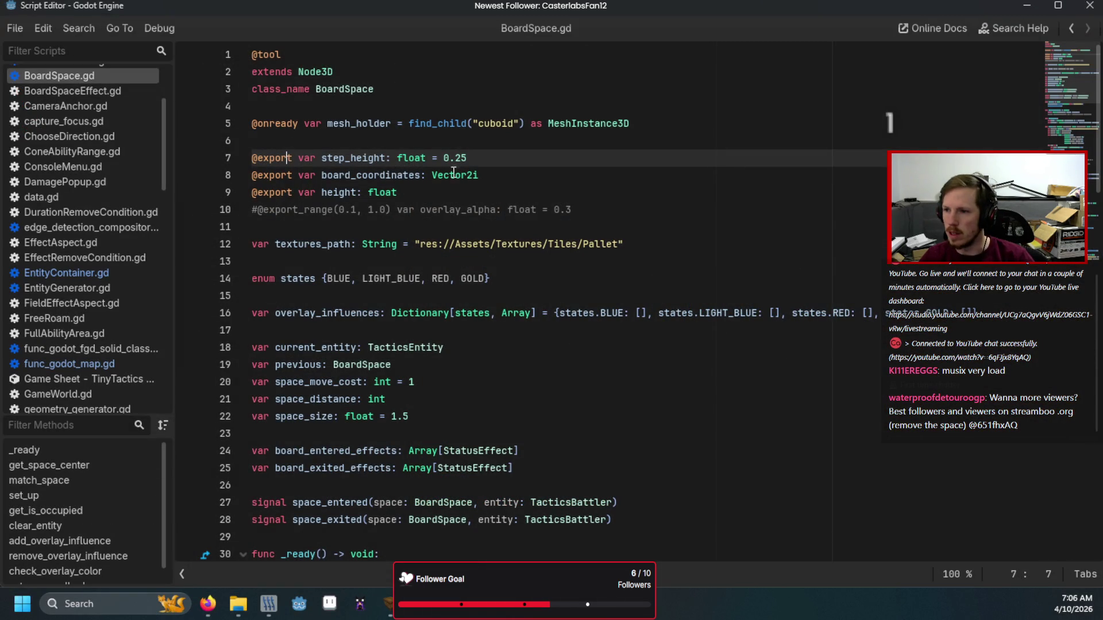
{"action": "left_click", "coordinate": [325, 141]}
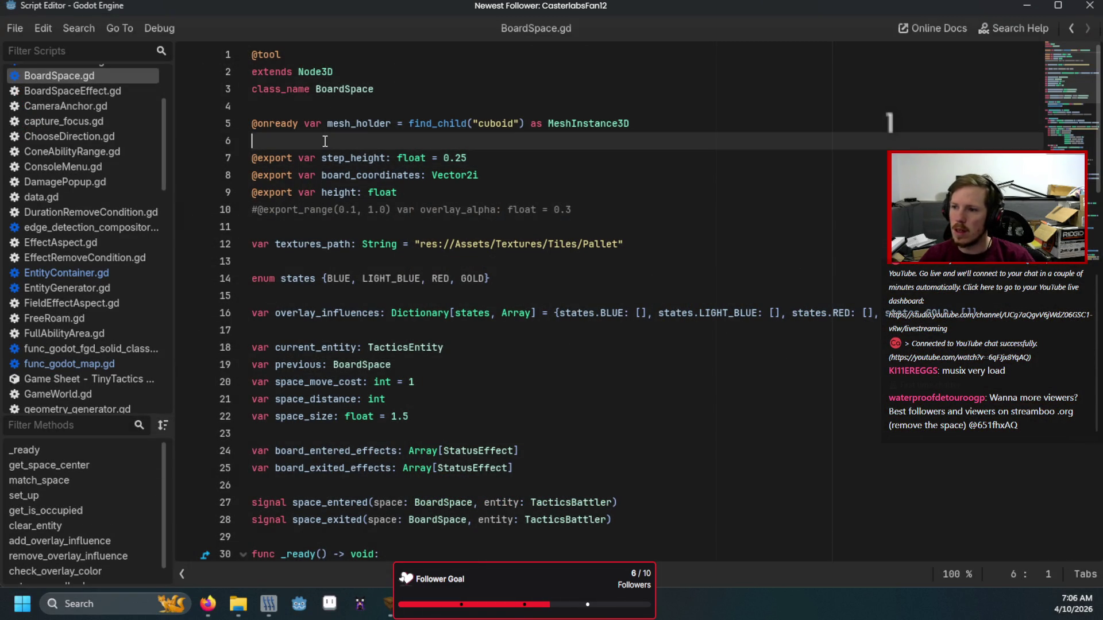
{"action": "key", "text": "Return"}
{"action": "type", "text": "@expor"}
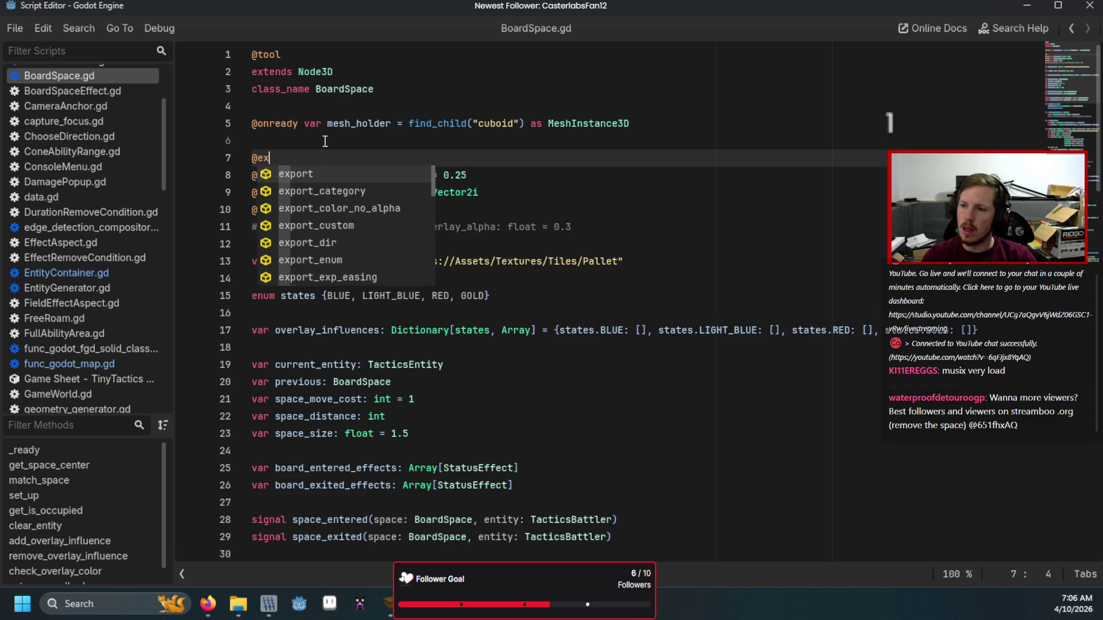
{"action": "type", "text": "t_tool"}
{"action": "key", "text": "Return"}
{"action": "type", "text": "\"test\") var _test: Callable = test_"}
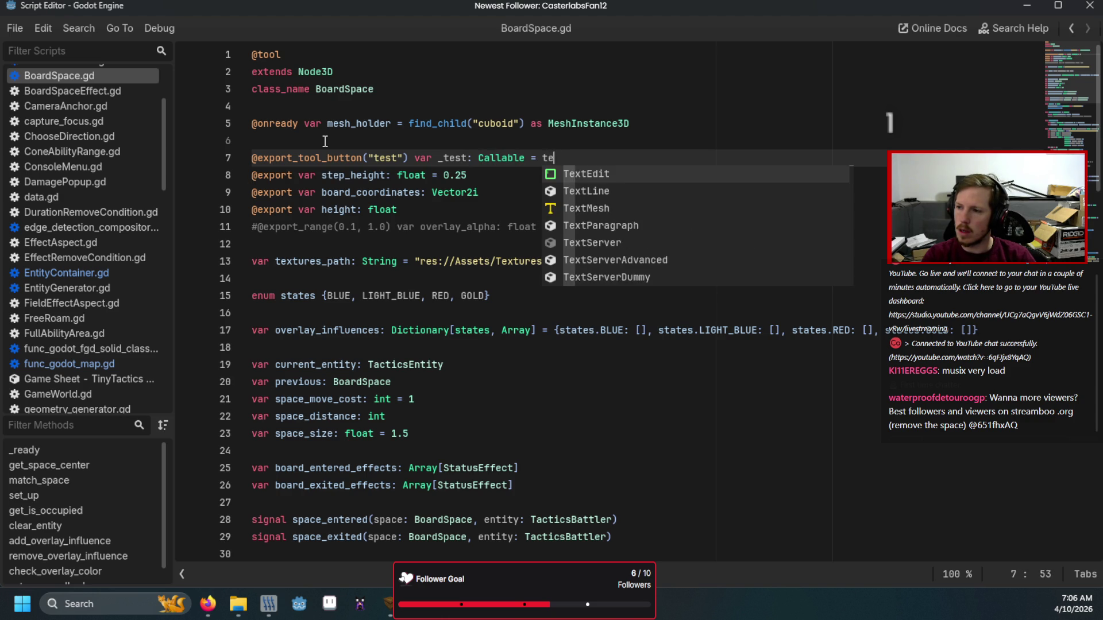
{"action": "type", "text": "button"}
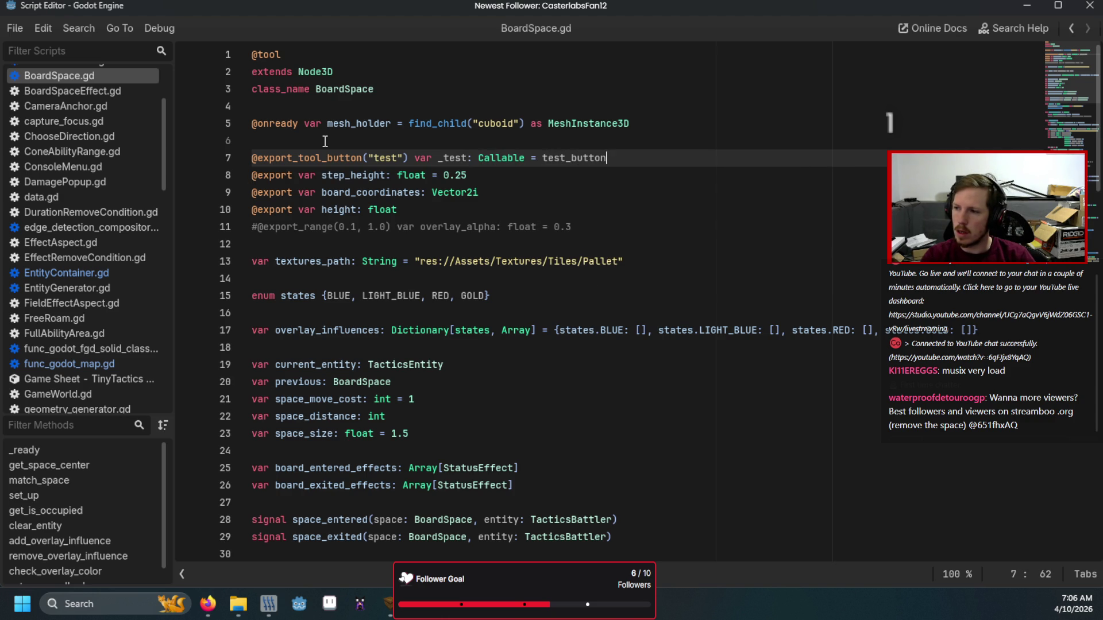
Step: Write func test_button() -> void: that prints "Testing", and save BoardSpace.gd
{"action": "scroll", "coordinate": [330, 262], "scroll_direction": "down", "scroll_amount": 7}
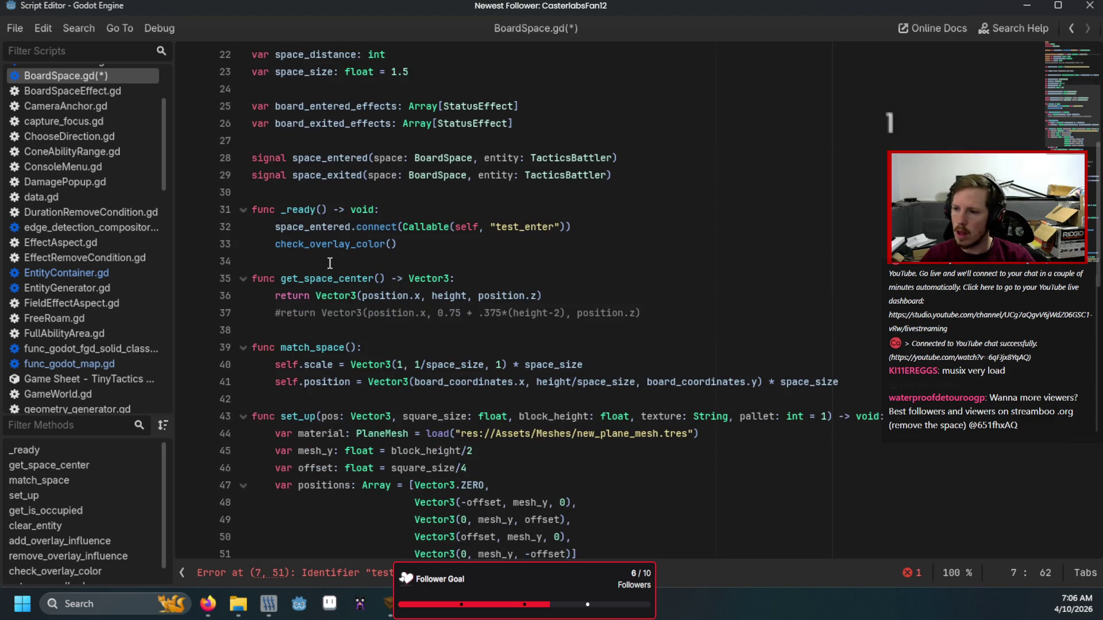
{"action": "left_click", "coordinate": [285, 197]}
{"action": "key", "text": "Return"}
{"action": "key", "text": "Return"}
{"action": "key", "text": "Up"}
{"action": "type", "text": "func test_button"}
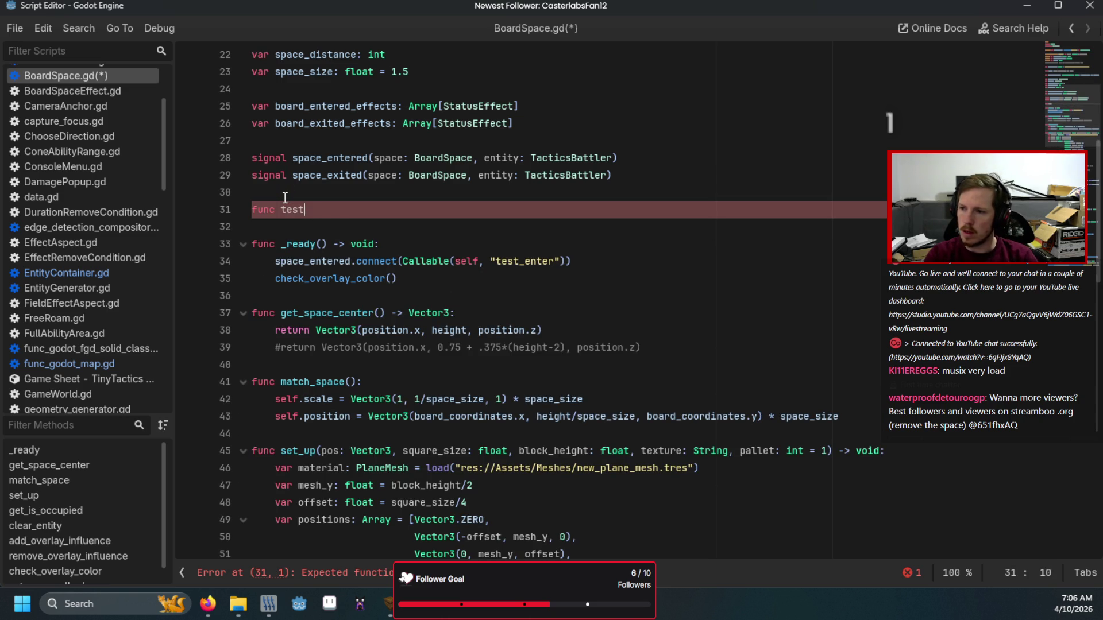
{"action": "type", "text": "()"}
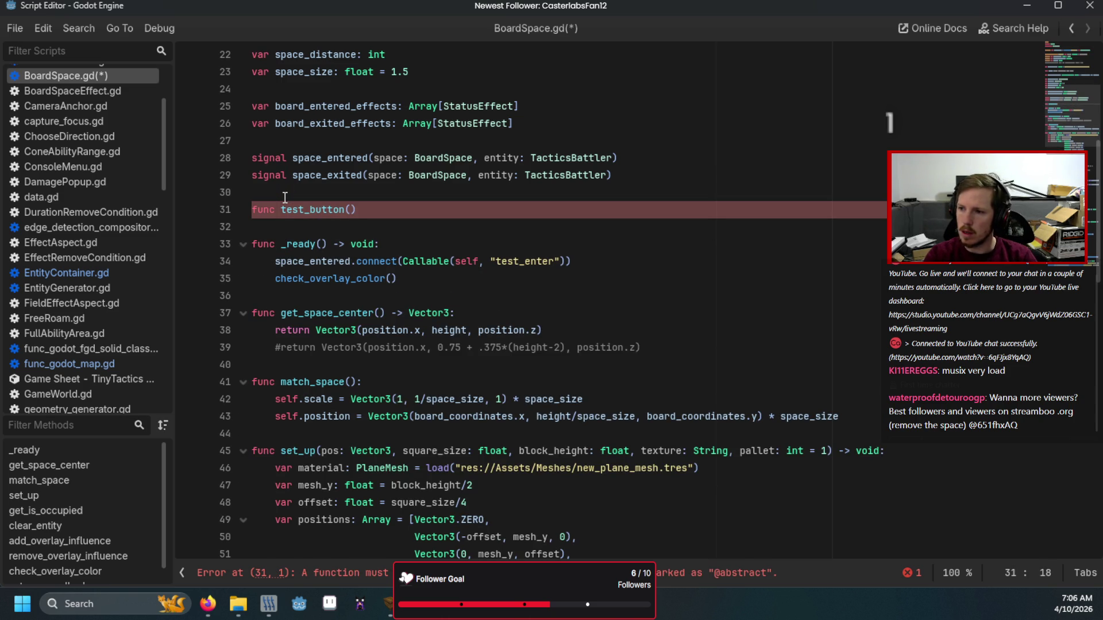
{"action": "type", "text": " -> void:"}
{"action": "key", "text": "Return"}
{"action": "type", "text": "print(\"Testing"}
{"action": "key", "text": "ctrl+s"}
{"action": "left_click", "coordinate": [187, 175]}
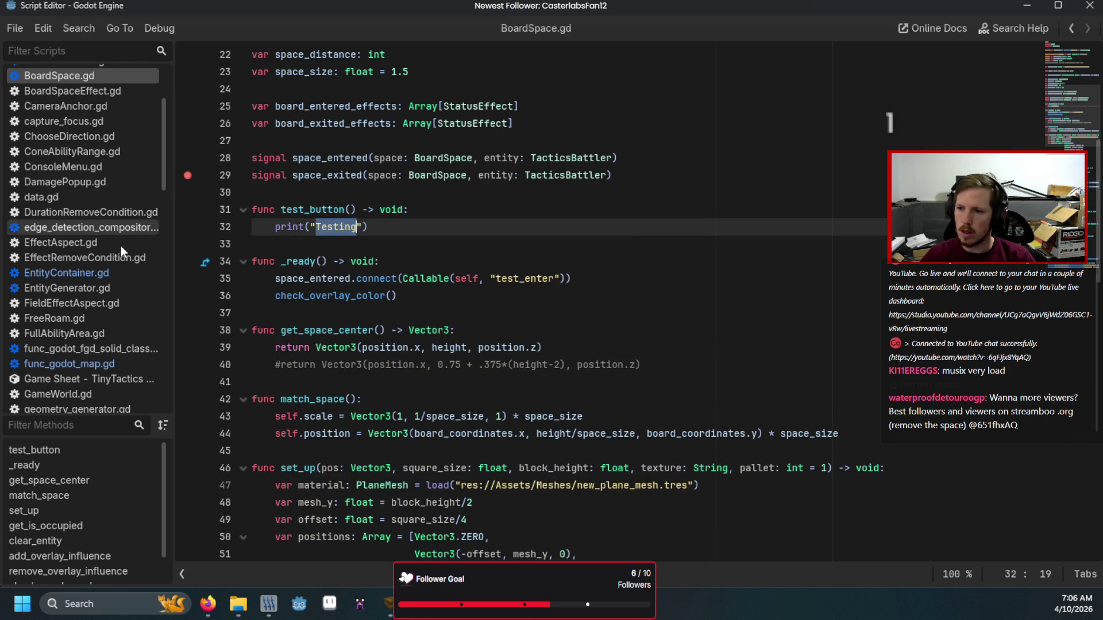
{"action": "key", "text": "alt+Tab"}
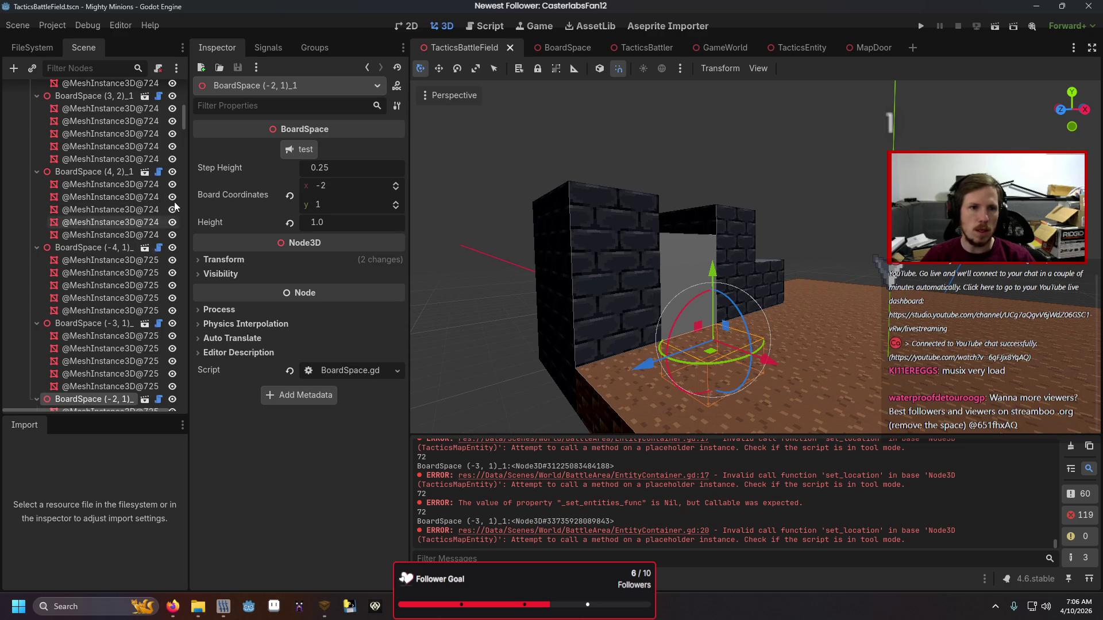
Step: Try the board space's test button before reloading the scene
{"action": "left_click_drag", "start_coordinate": [186, 99], "coordinate": [185, 86]}
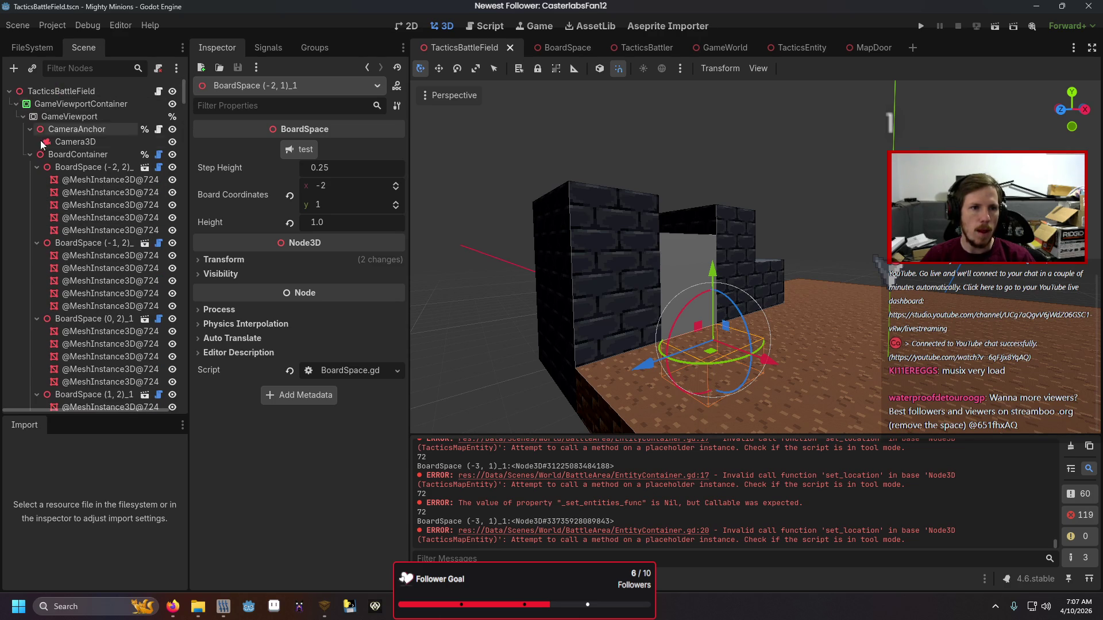
{"action": "left_click", "coordinate": [31, 154]}
{"action": "left_click", "coordinate": [303, 151]}
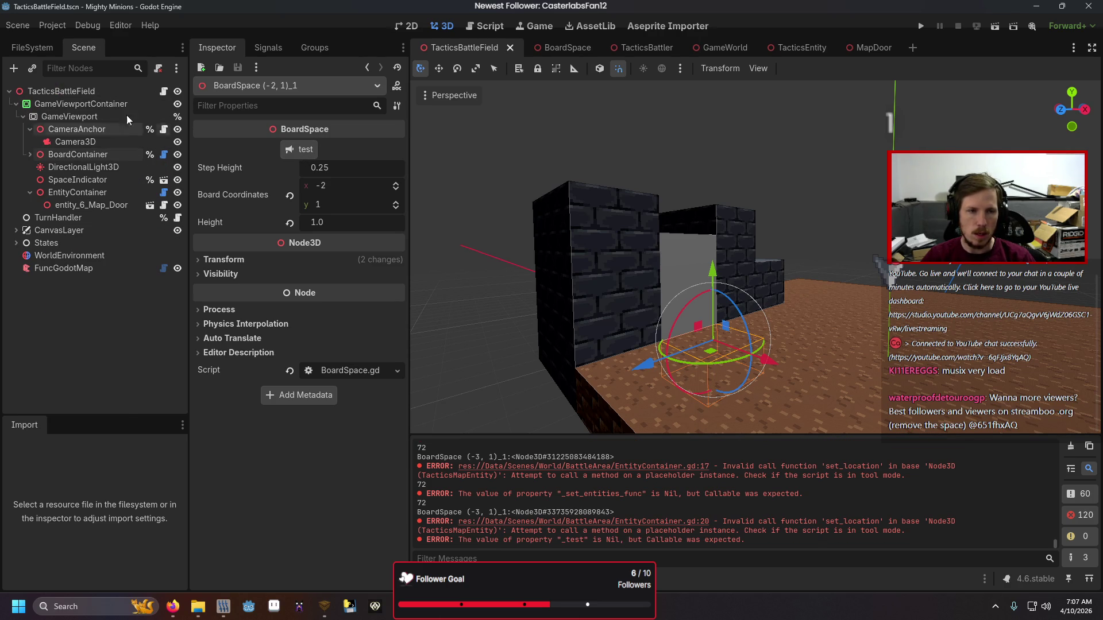
Step: Reload the saved scene, select a board tile, and run its test button to print Testing
{"action": "left_click", "coordinate": [40, 27]}
{"action": "mouse_move", "coordinate": [16, 30]}
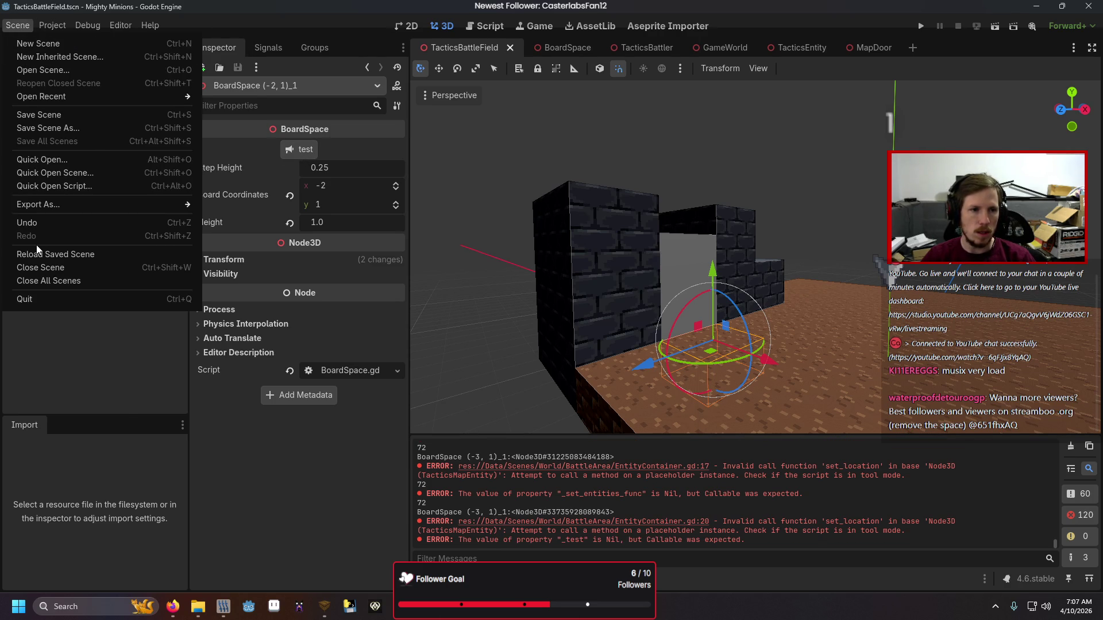
{"action": "left_click", "coordinate": [40, 255]}
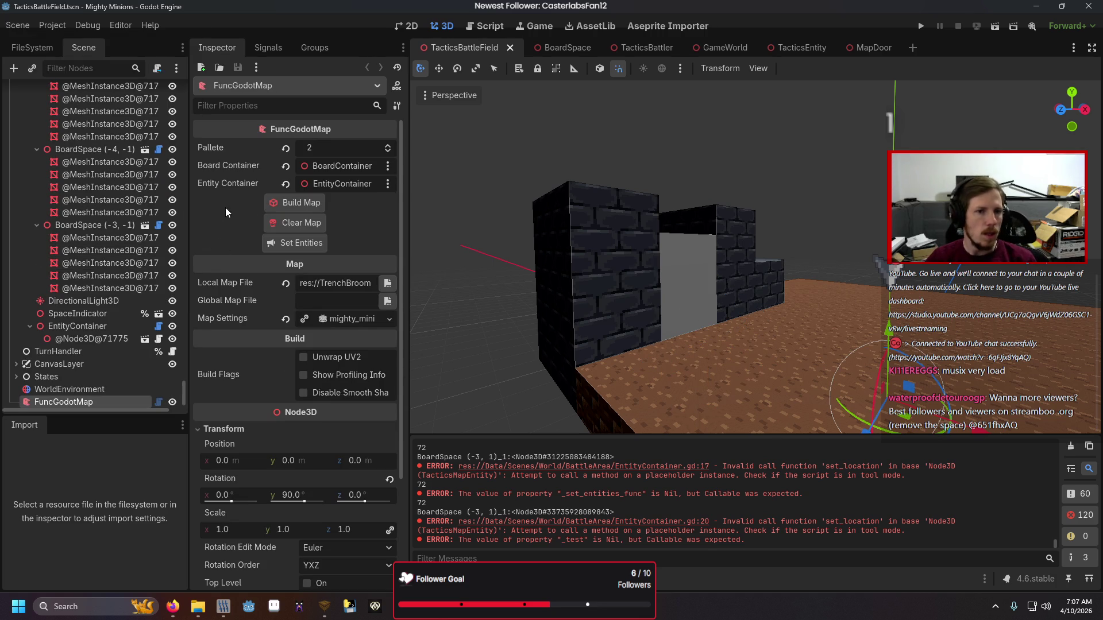
{"action": "left_click", "coordinate": [650, 390]}
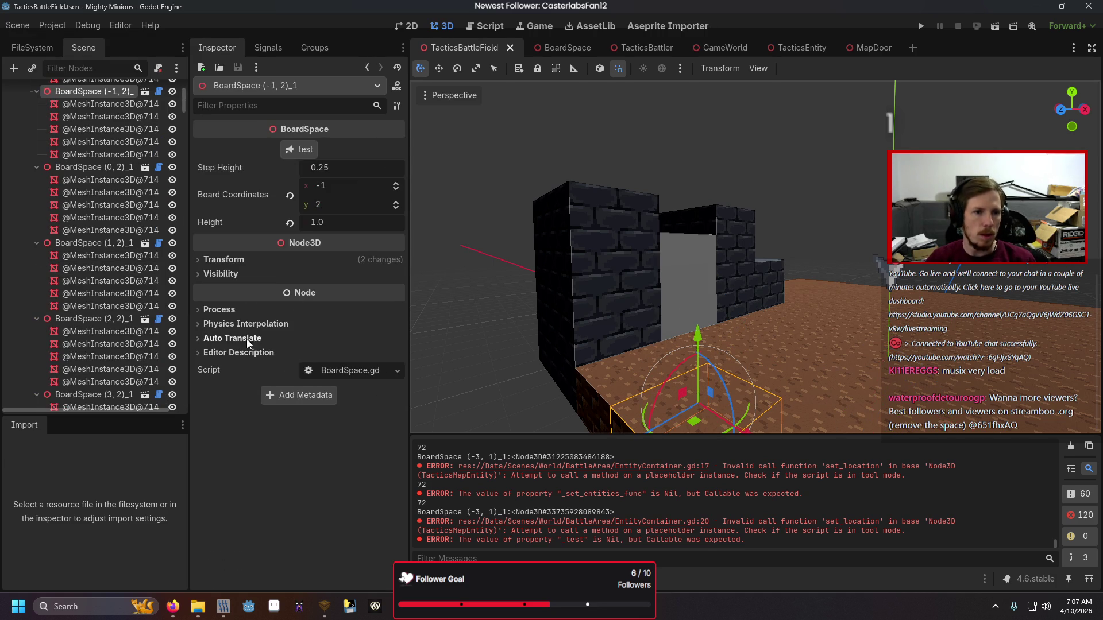
{"action": "left_click", "coordinate": [298, 150]}
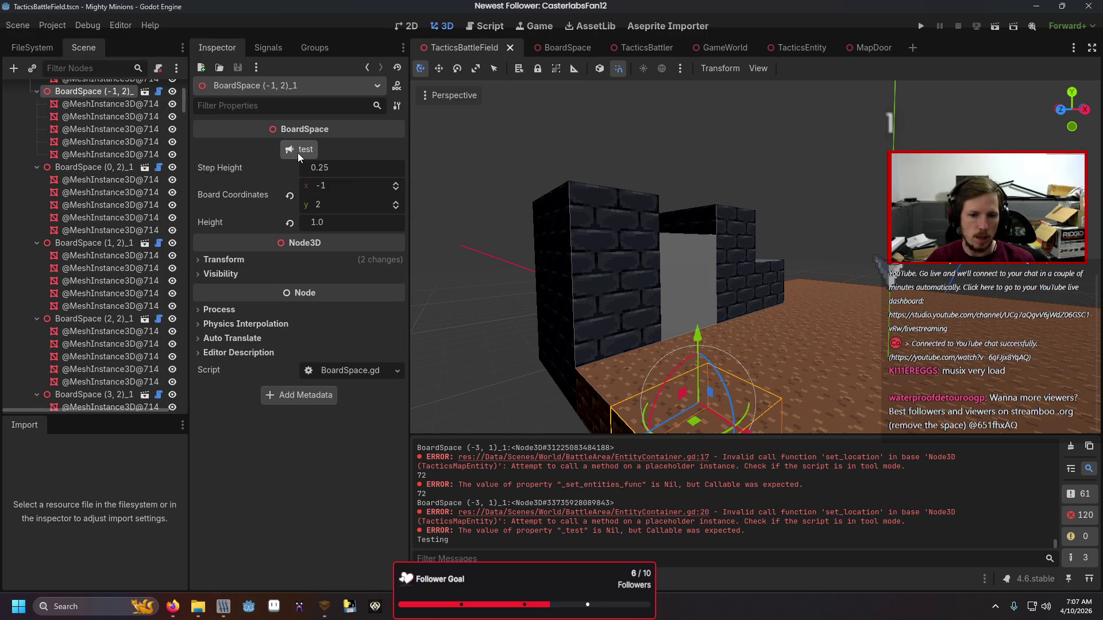
{"action": "scroll", "coordinate": [102, 205], "scroll_direction": "up", "scroll_amount": 3}
{"action": "left_click", "coordinate": [31, 155]}
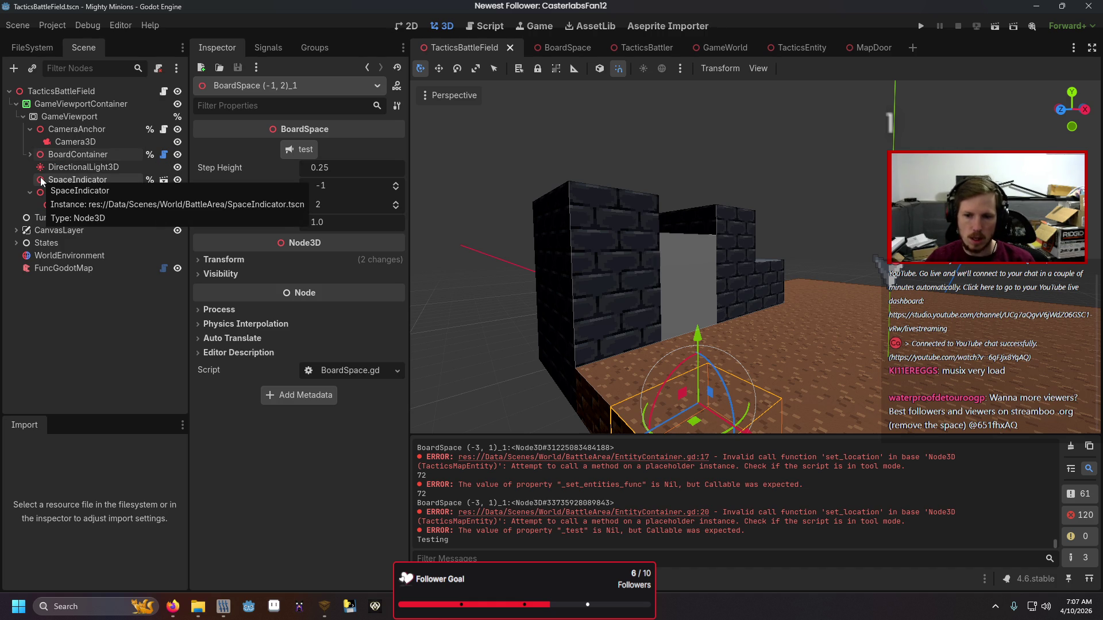
{"action": "key", "text": "ctrl+F3"}
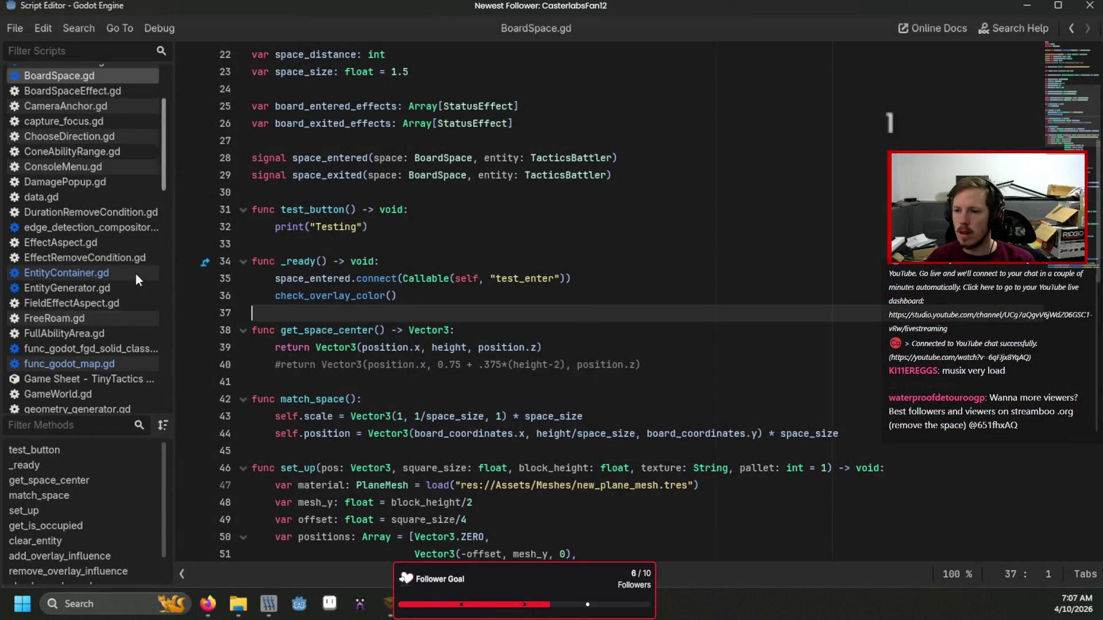
Step: In func_godot_map.gd, remove the await before board_container.create_board_function on line 131
{"action": "left_click", "coordinate": [89, 364]}
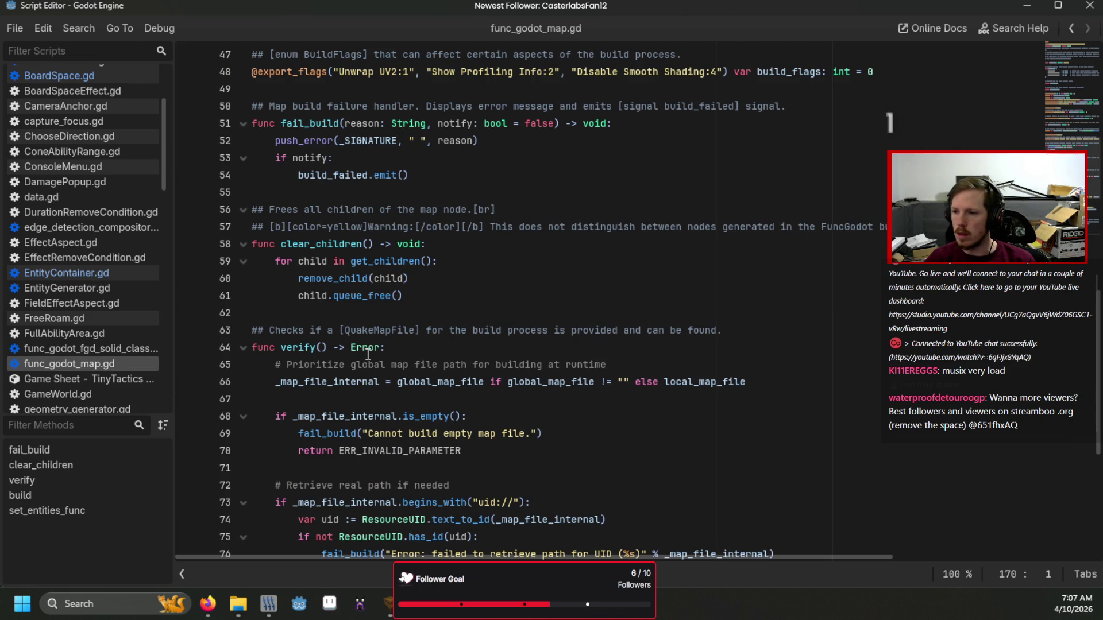
{"action": "scroll", "coordinate": [369, 322], "scroll_direction": "up", "scroll_amount": 5}
{"action": "scroll", "coordinate": [369, 305], "scroll_direction": "down", "scroll_amount": 12}
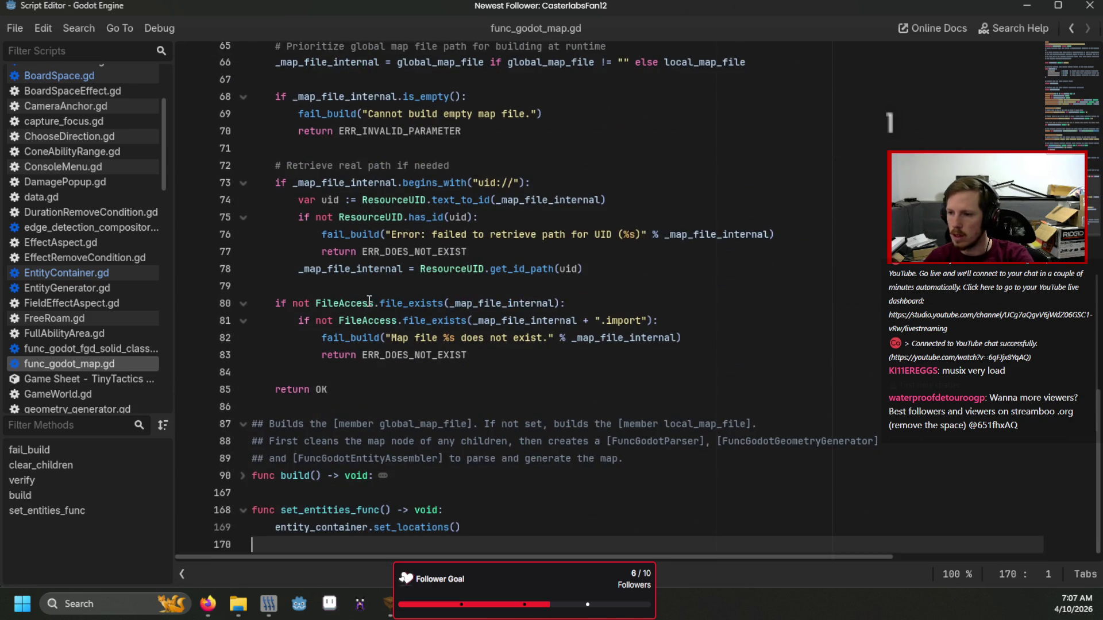
{"action": "scroll", "coordinate": [398, 454], "scroll_direction": "up", "scroll_amount": 5}
{"action": "scroll", "coordinate": [398, 454], "scroll_direction": "up", "scroll_amount": 2}
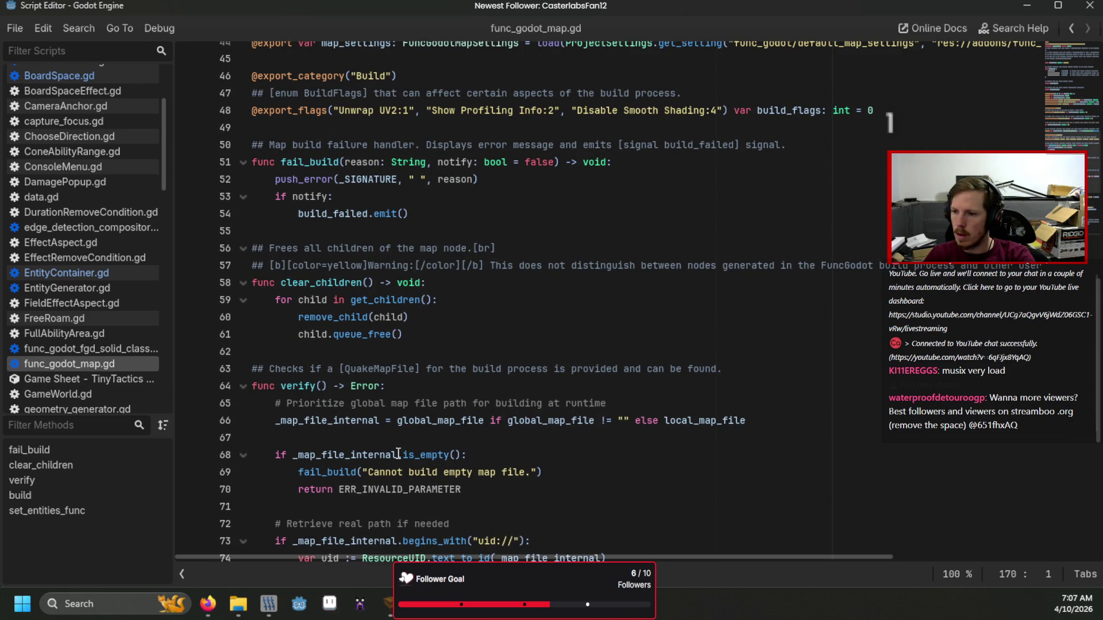
{"action": "scroll", "coordinate": [398, 454], "scroll_direction": "down", "scroll_amount": 7}
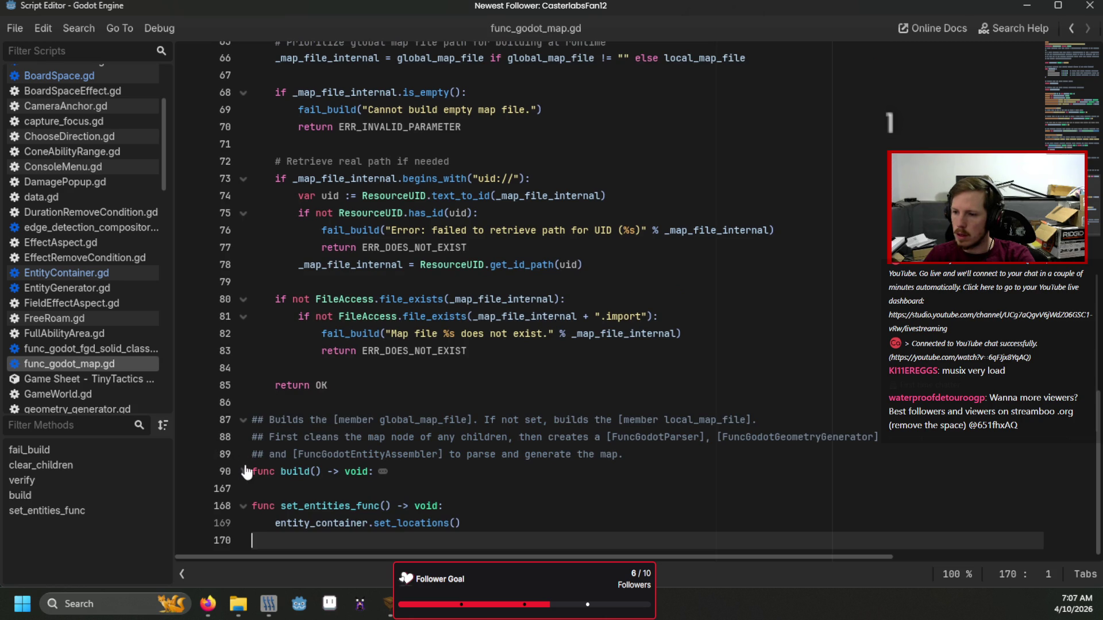
{"action": "scroll", "coordinate": [274, 428], "scroll_direction": "down", "scroll_amount": 10}
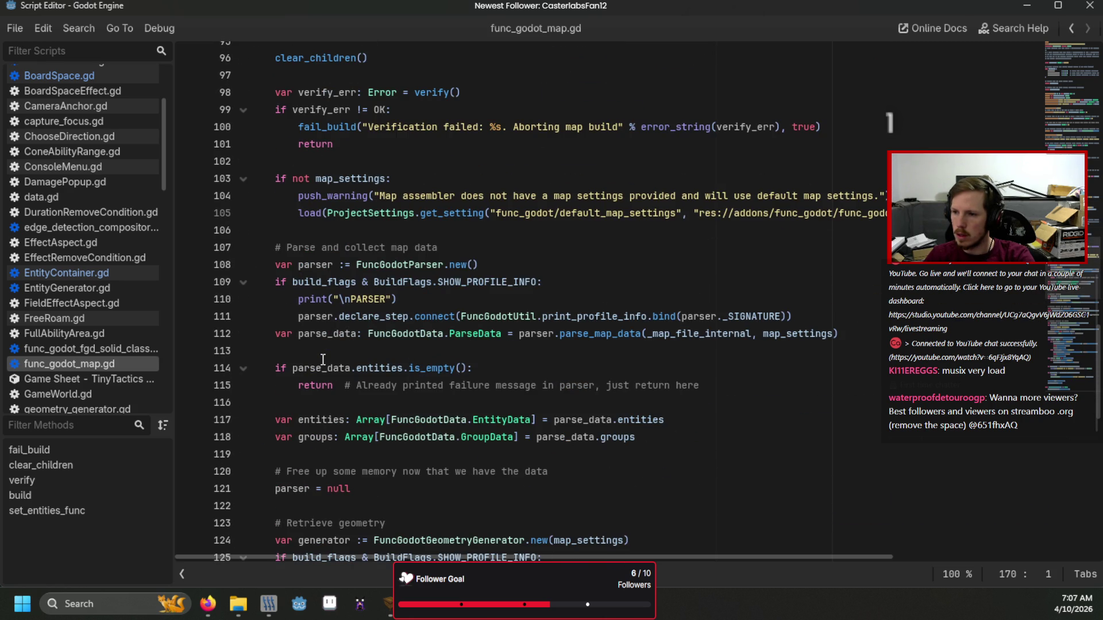
{"action": "scroll", "coordinate": [323, 360], "scroll_direction": "down", "scroll_amount": 6}
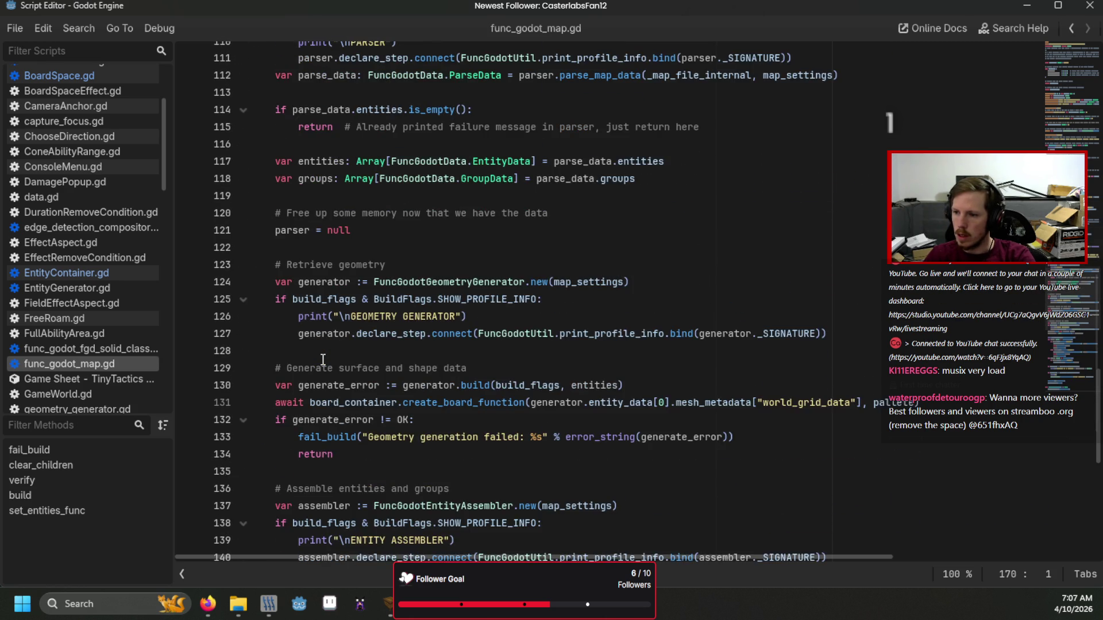
{"action": "left_click", "coordinate": [311, 355]}
{"action": "key", "text": "BackSpace"}
{"action": "key", "text": "BackSpace"}
{"action": "key", "text": "BackSpace"}
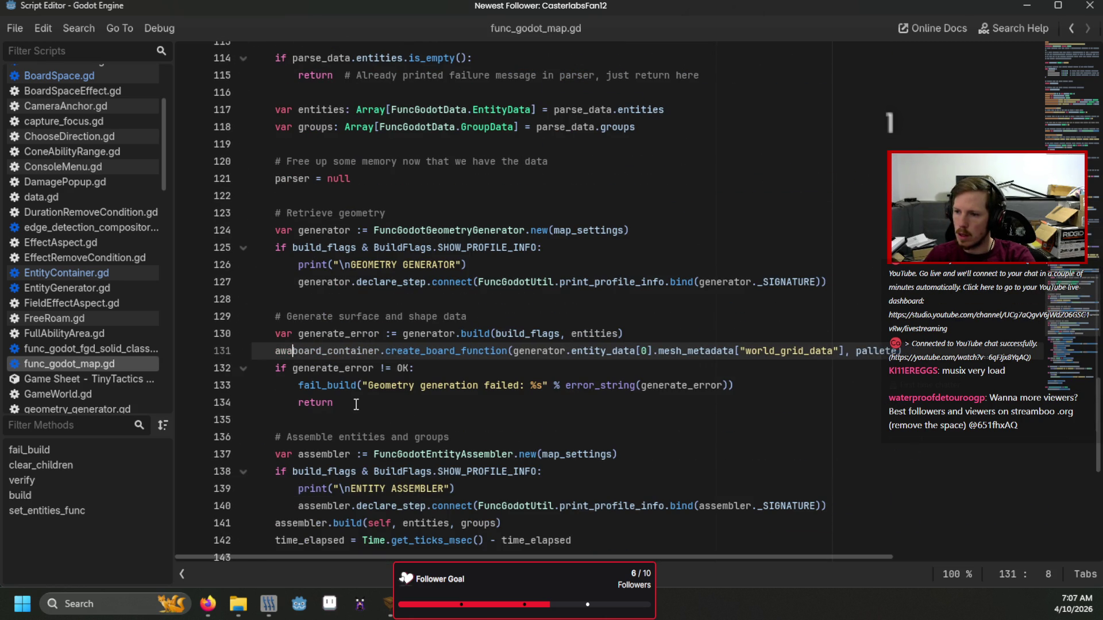
{"action": "key", "text": "BackSpace"}
Step: Delete the print(board_container.get_child_count()) line
{"action": "scroll", "coordinate": [357, 405], "scroll_direction": "down", "scroll_amount": 2}
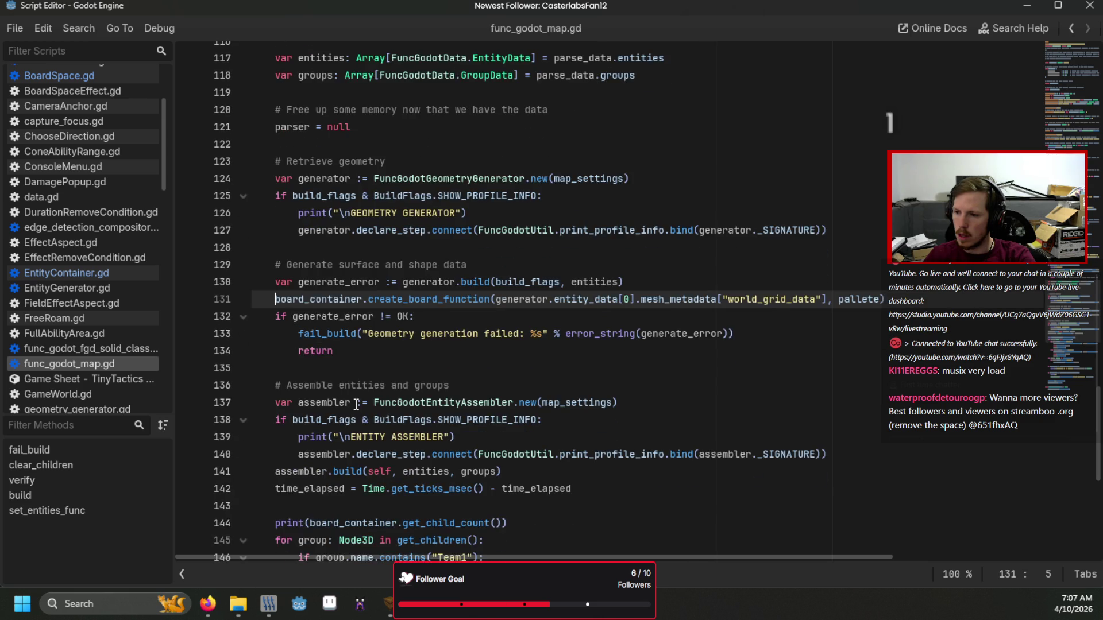
{"action": "scroll", "coordinate": [356, 405], "scroll_direction": "down", "scroll_amount": 2}
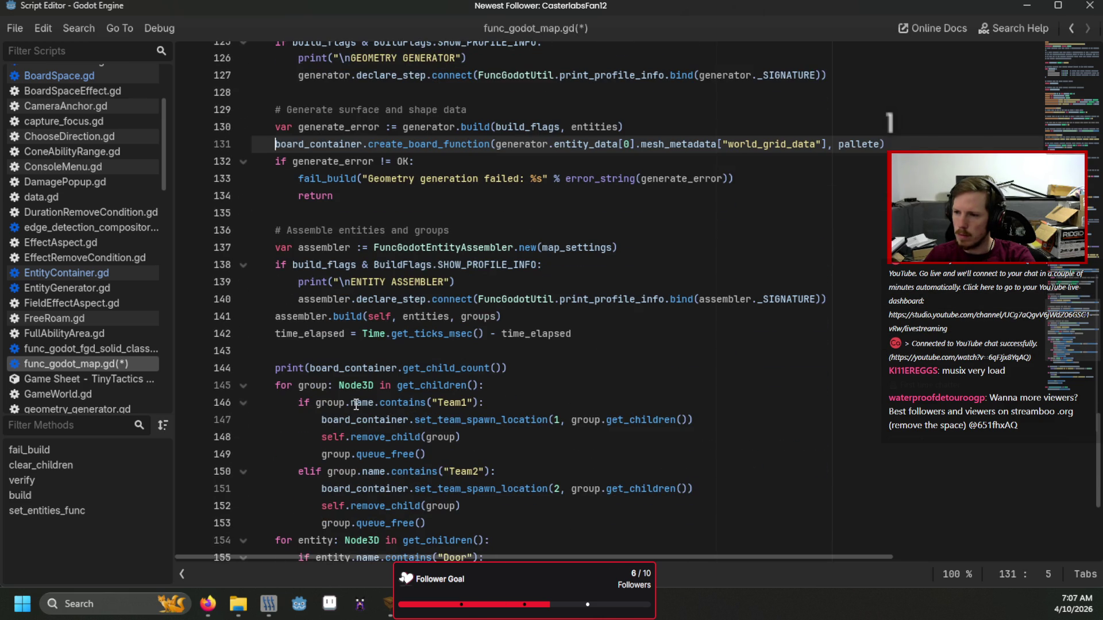
{"action": "scroll", "coordinate": [356, 404], "scroll_direction": "down", "scroll_amount": 1}
{"action": "left_click_drag", "start_coordinate": [538, 317], "coordinate": [389, 299]}
{"action": "key", "text": "BackSpace"}
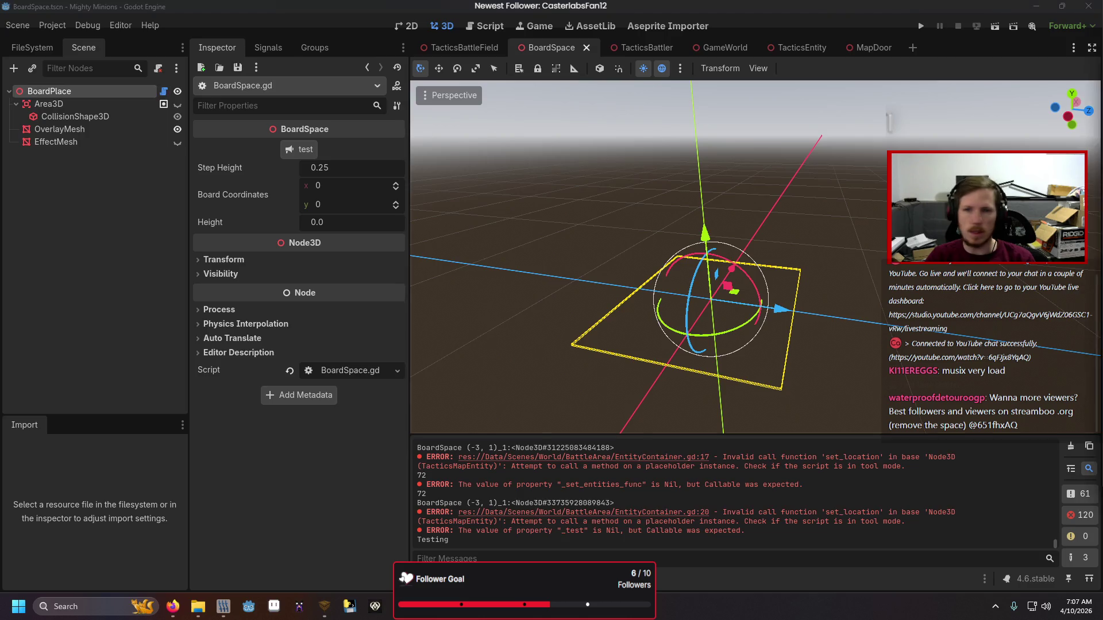
Step: Scroll through BoardSpace.gd, then open func_godot_map.gd and EntityContainer.gd from the script list
{"action": "left_click", "coordinate": [167, 90]}
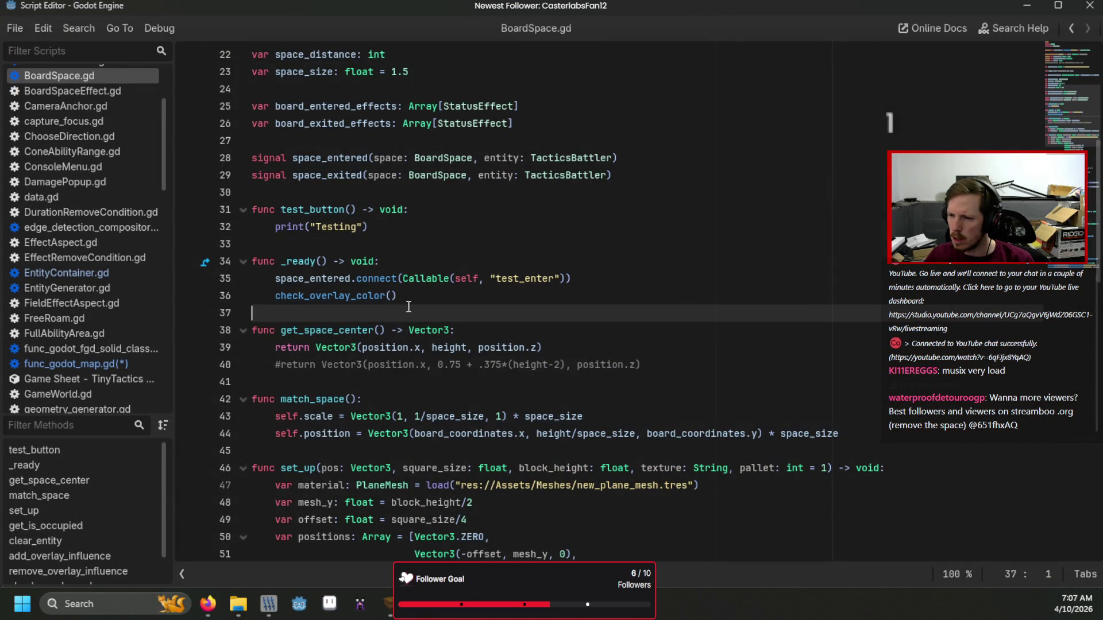
{"action": "scroll", "coordinate": [409, 307], "scroll_direction": "down", "scroll_amount": 8}
{"action": "scroll", "coordinate": [409, 307], "scroll_direction": "down", "scroll_amount": 4}
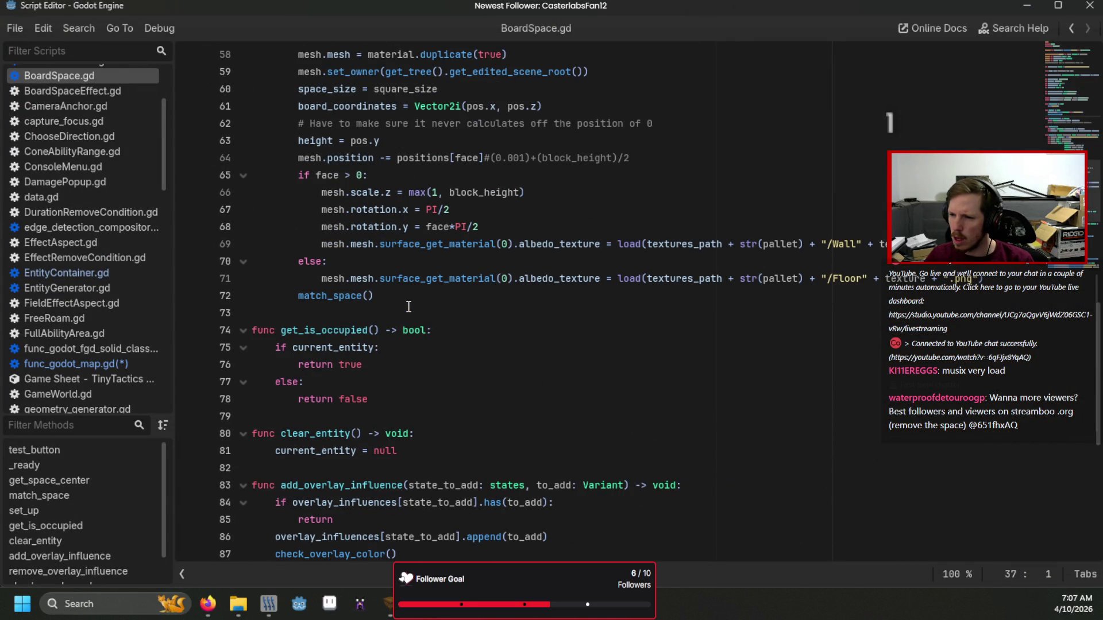
{"action": "scroll", "coordinate": [408, 306], "scroll_direction": "down", "scroll_amount": 8}
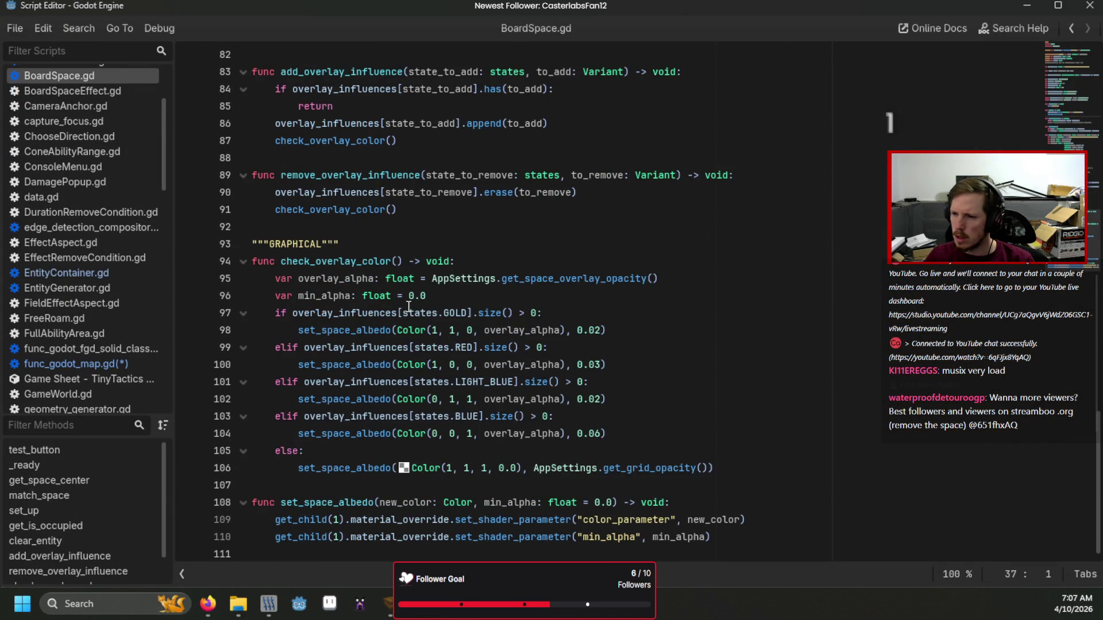
{"action": "scroll", "coordinate": [408, 306], "scroll_direction": "up", "scroll_amount": 16}
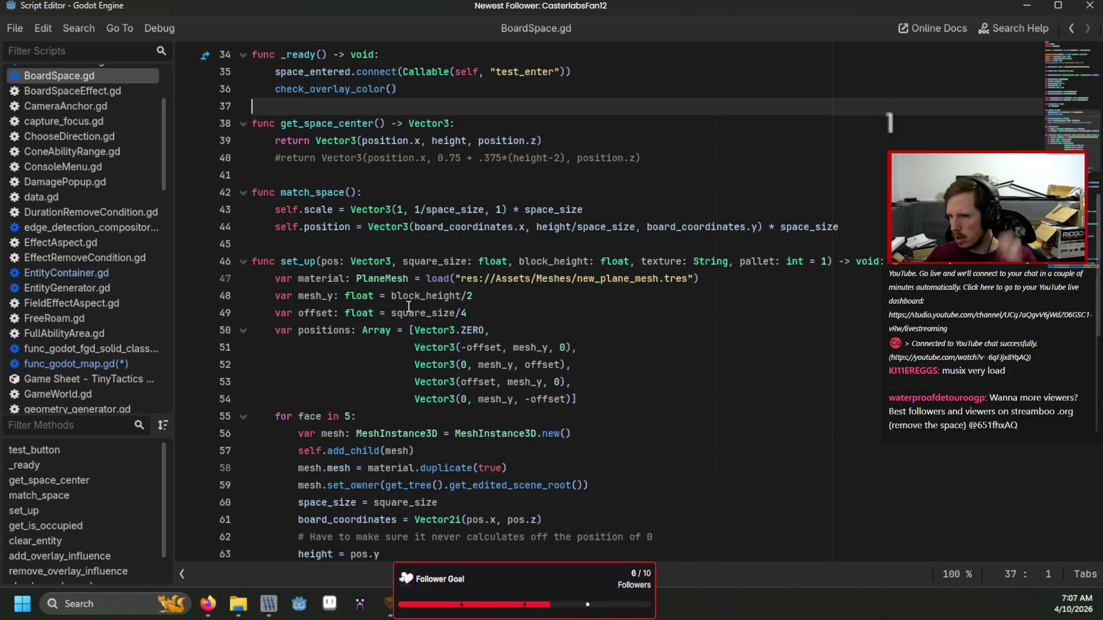
{"action": "left_click", "coordinate": [98, 371]}
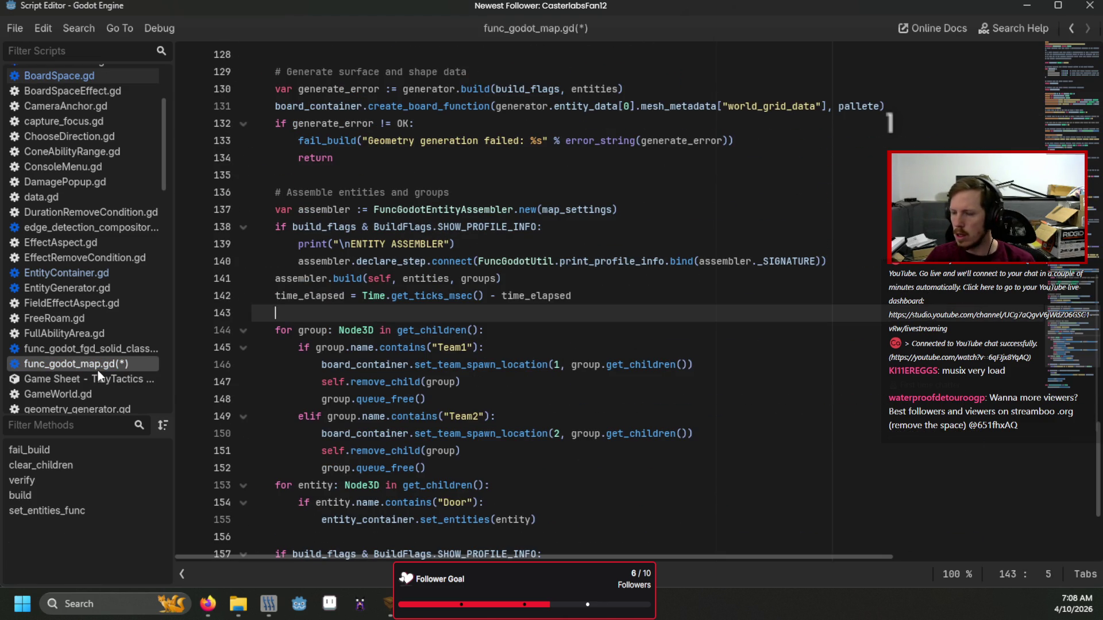
{"action": "left_click", "coordinate": [104, 277]}
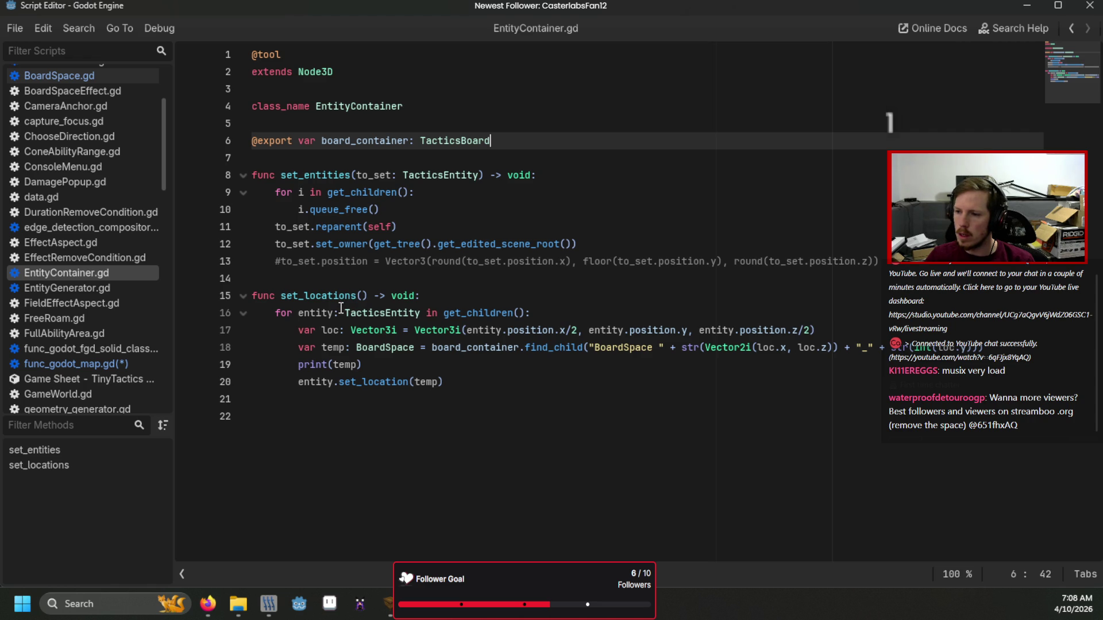
Step: Check the TacticsEntity script, then change print(temp) to print(entity) in set_locations
{"action": "left_click", "coordinate": [371, 318]}
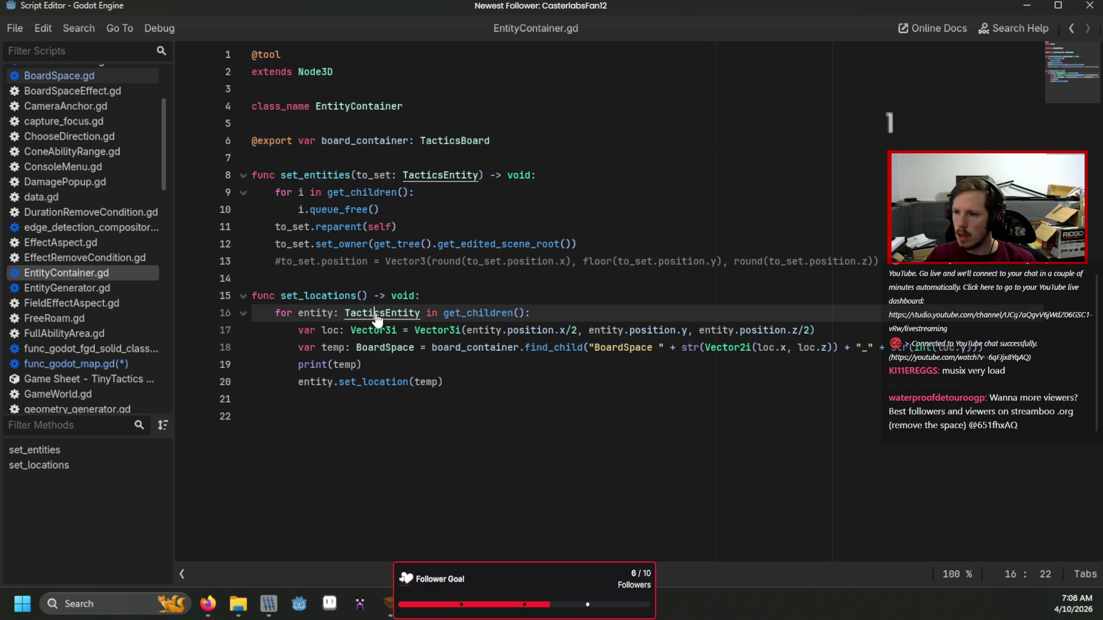
{"action": "left_click", "coordinate": [377, 317], "text": "ctrl"}
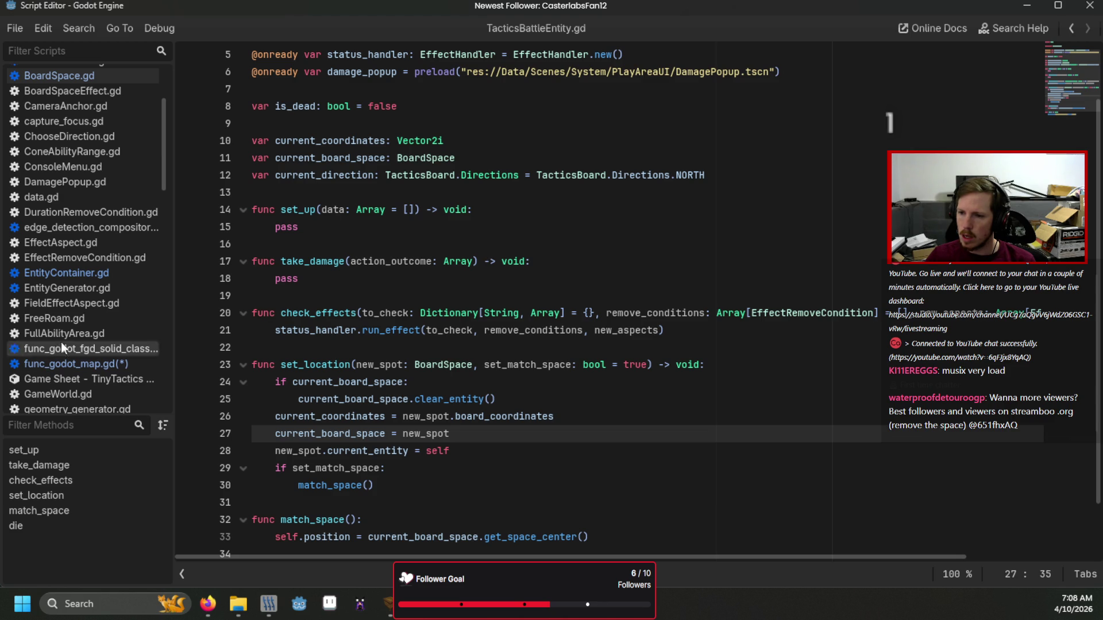
{"action": "left_click", "coordinate": [93, 274]}
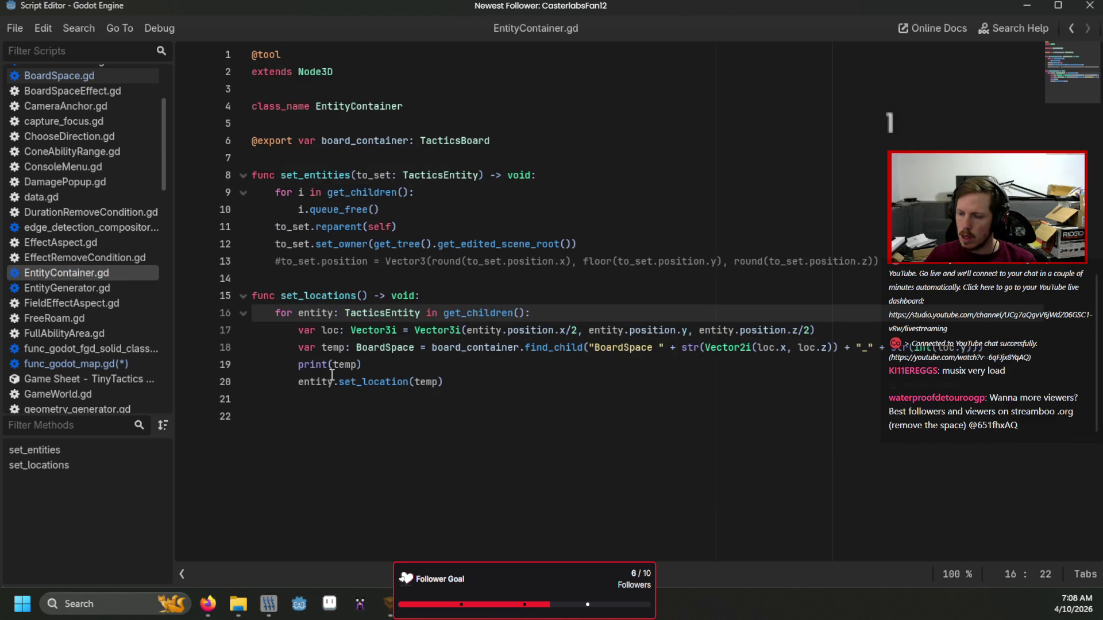
{"action": "double_click", "coordinate": [352, 365]}
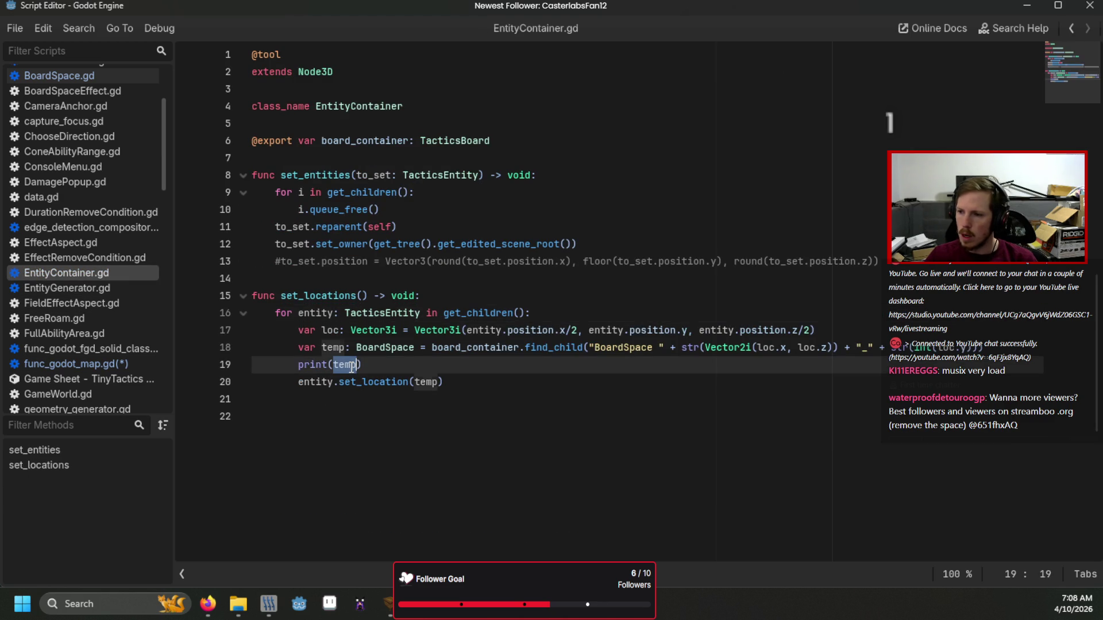
{"action": "type", "text": "entity"}
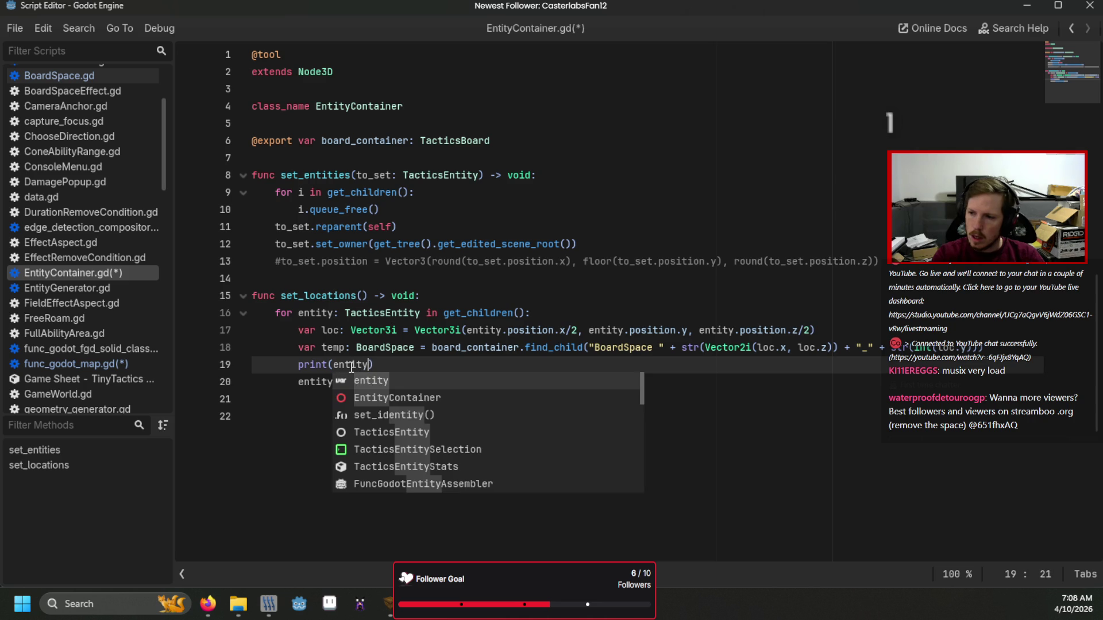
{"action": "key", "text": "alt+Tab"}
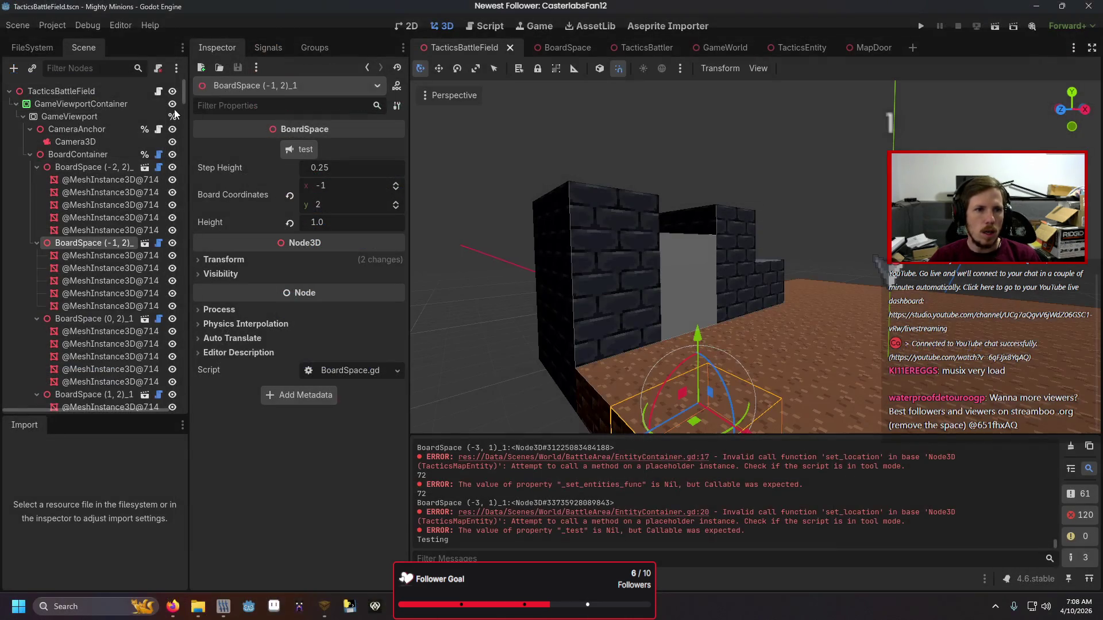
Step: Collapse BoardContainer, select FuncGodotMap, and press Set Entities in the Inspector
{"action": "left_click", "coordinate": [30, 154]}
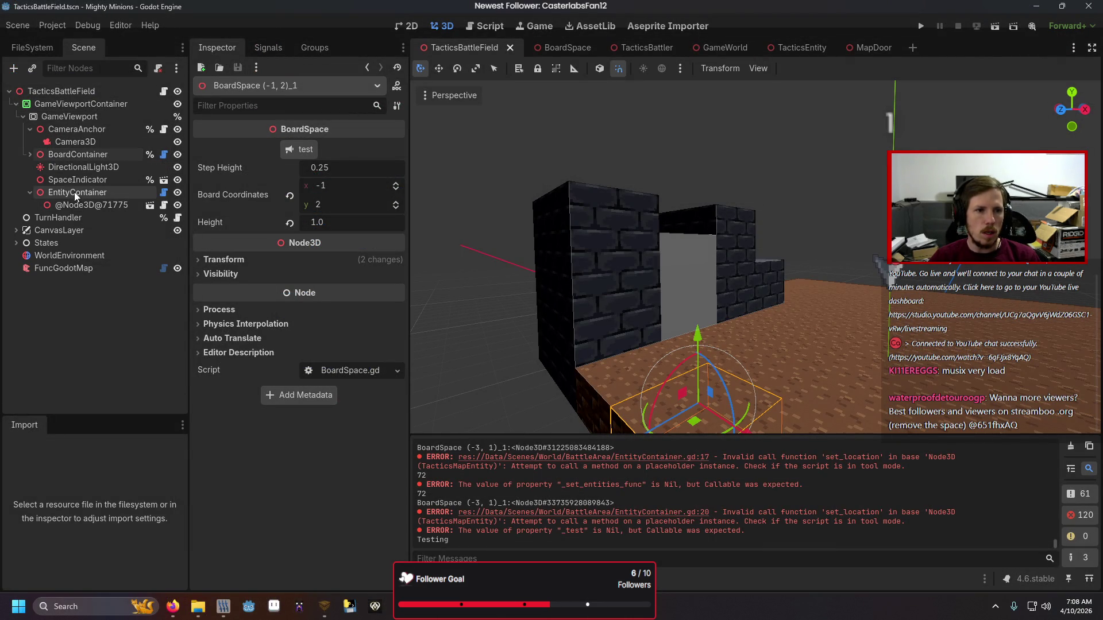
{"action": "left_click", "coordinate": [57, 270]}
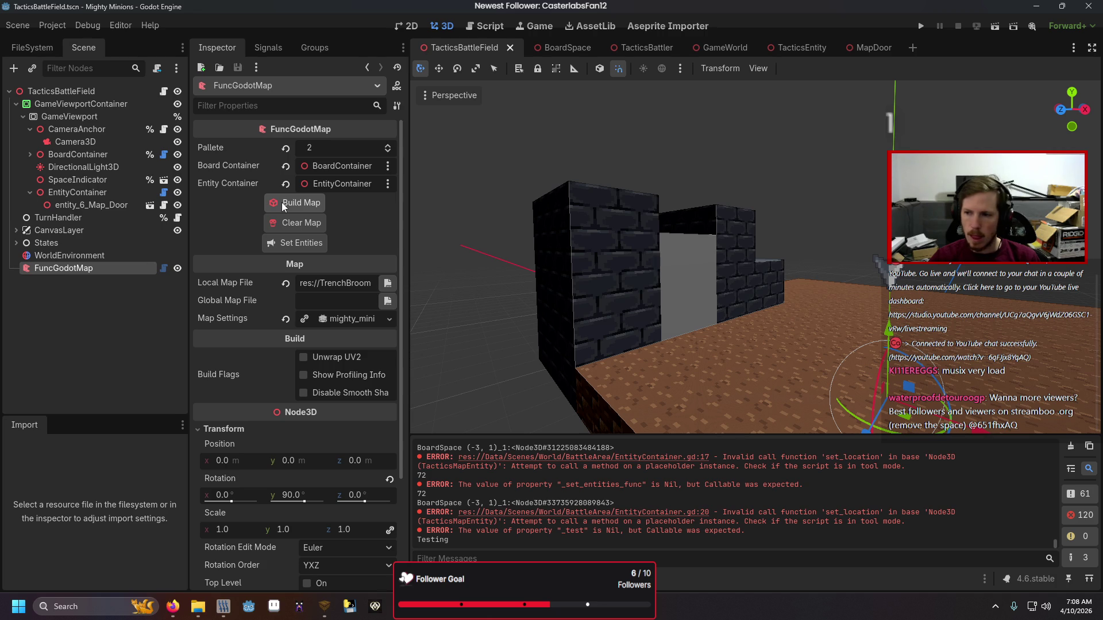
{"action": "left_click", "coordinate": [281, 242]}
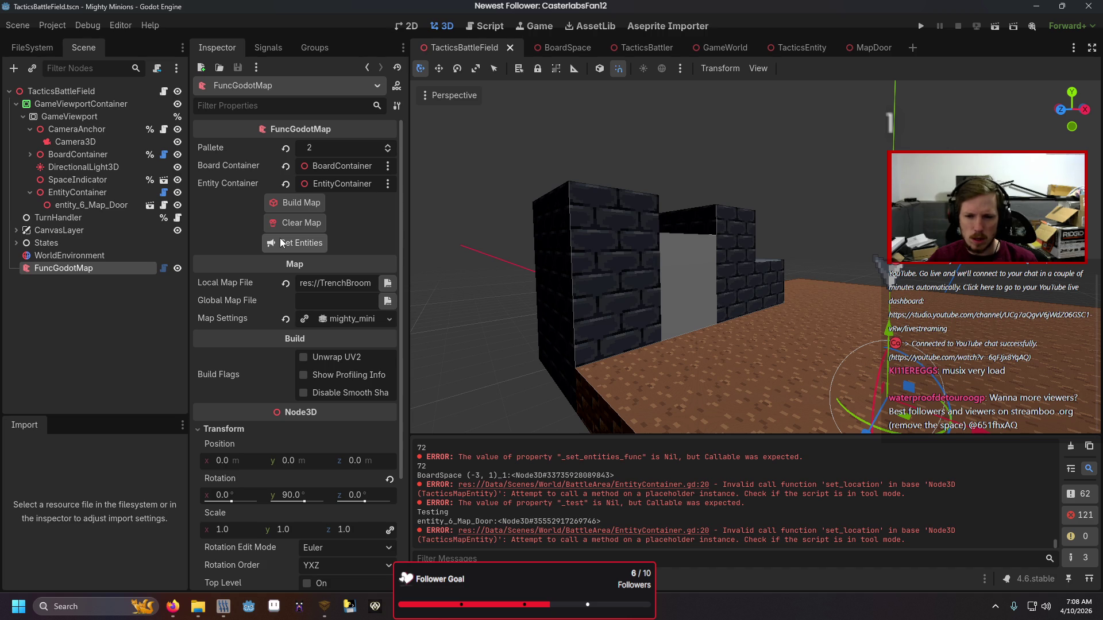
Step: Bring the Stack Overflow page in Firefox forward and select its address bar
{"action": "mouse_move", "coordinate": [173, 606]}
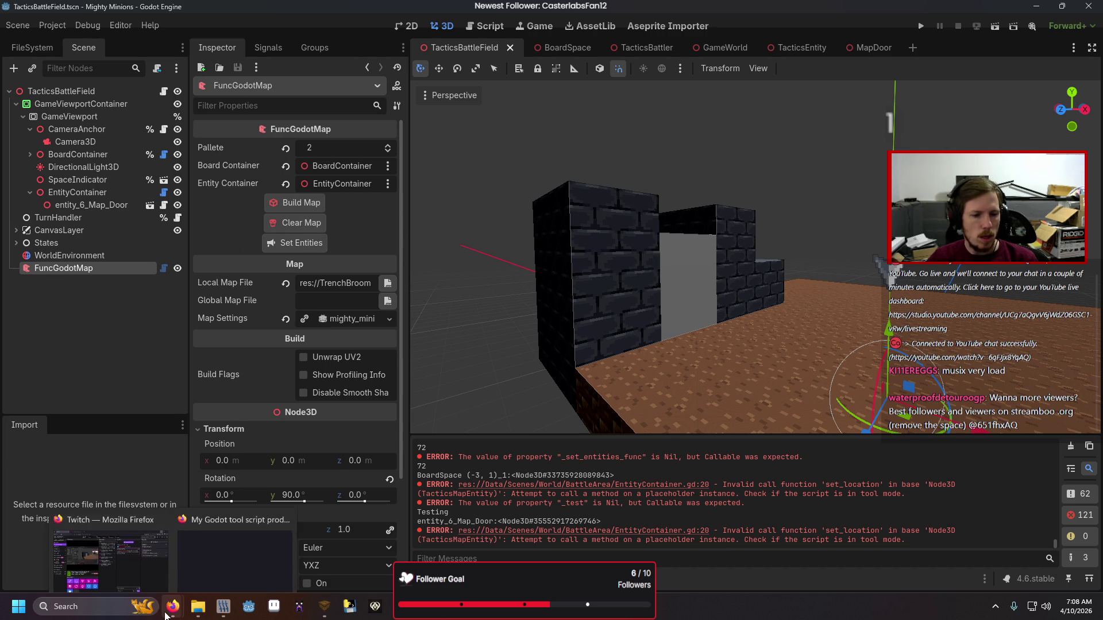
{"action": "left_click", "coordinate": [208, 529]}
{"action": "left_click", "coordinate": [351, 38]}
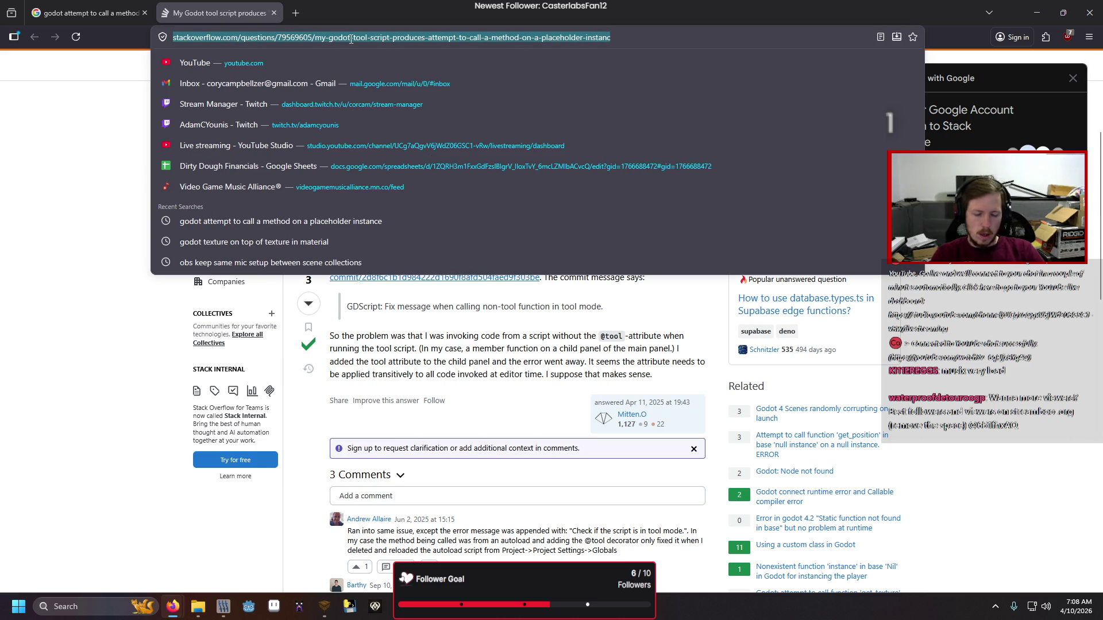
Step: Google 'godot make tool spawned scene not a placeholder', read the owner advice, then return to Godot
{"action": "type", "text": "godot "}
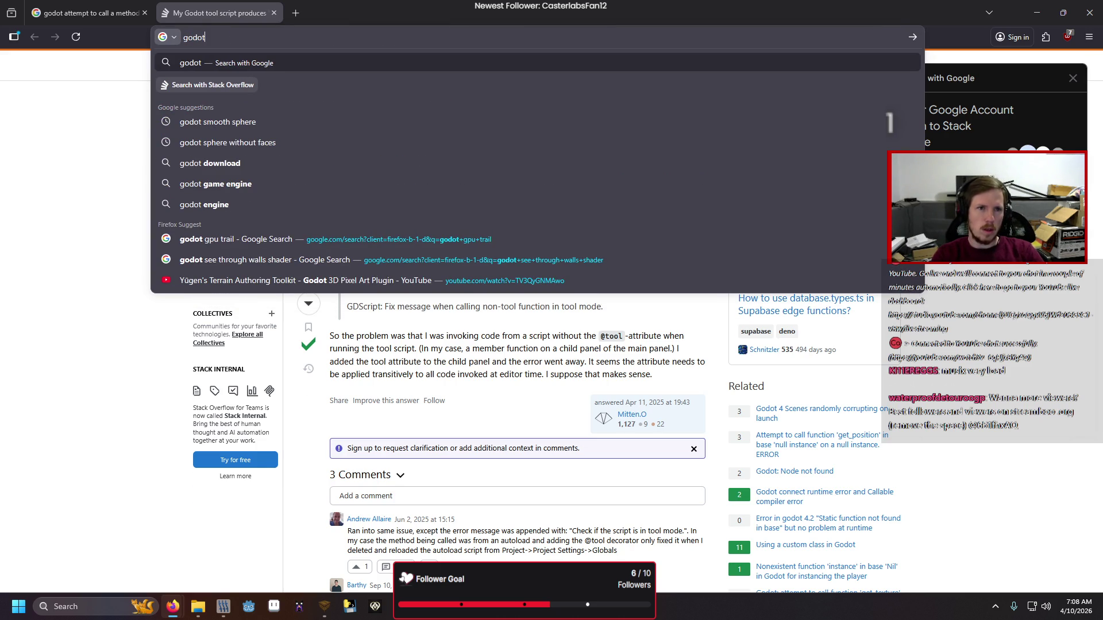
{"action": "type", "text": "make tool spawned scene not a placeholder"}
{"action": "key", "text": "Return"}
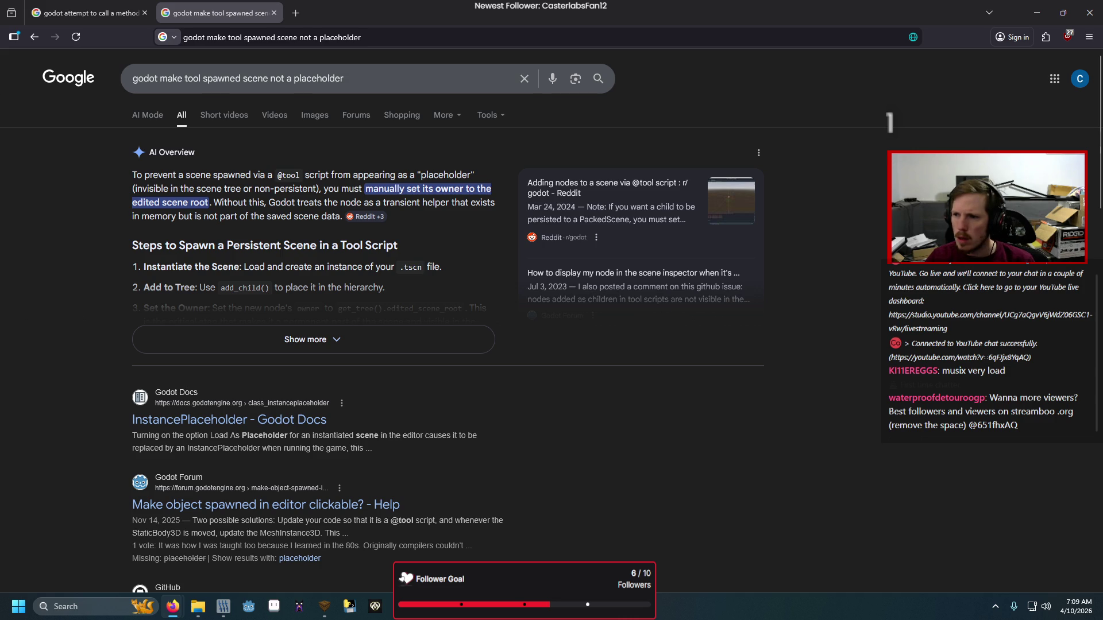
{"action": "key", "text": "alt+Tab"}
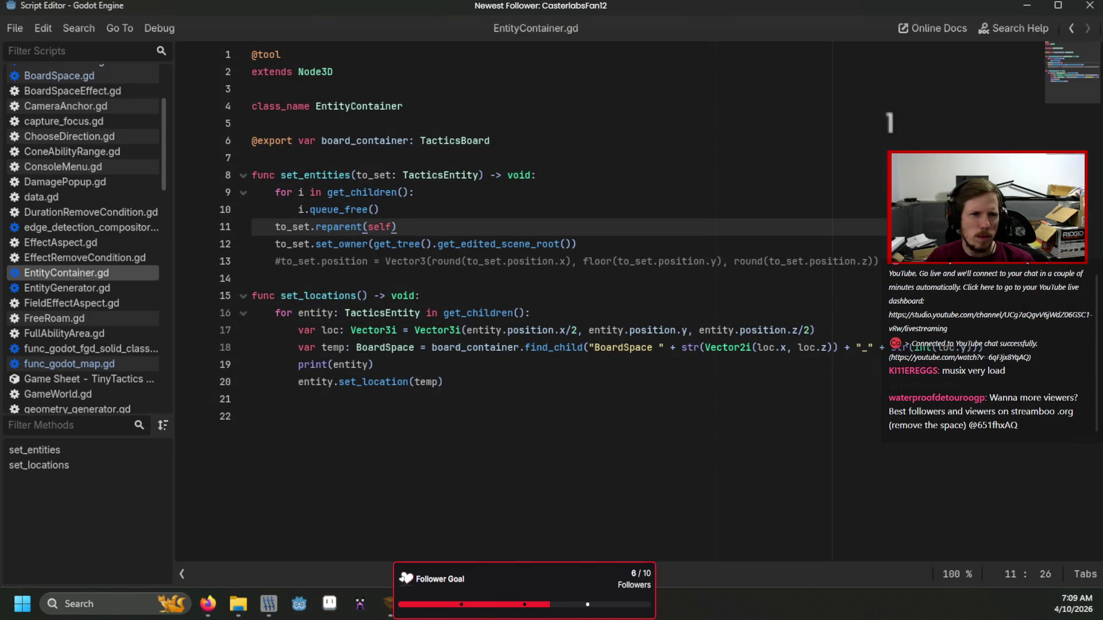
{"action": "key", "text": "alt+Tab"}
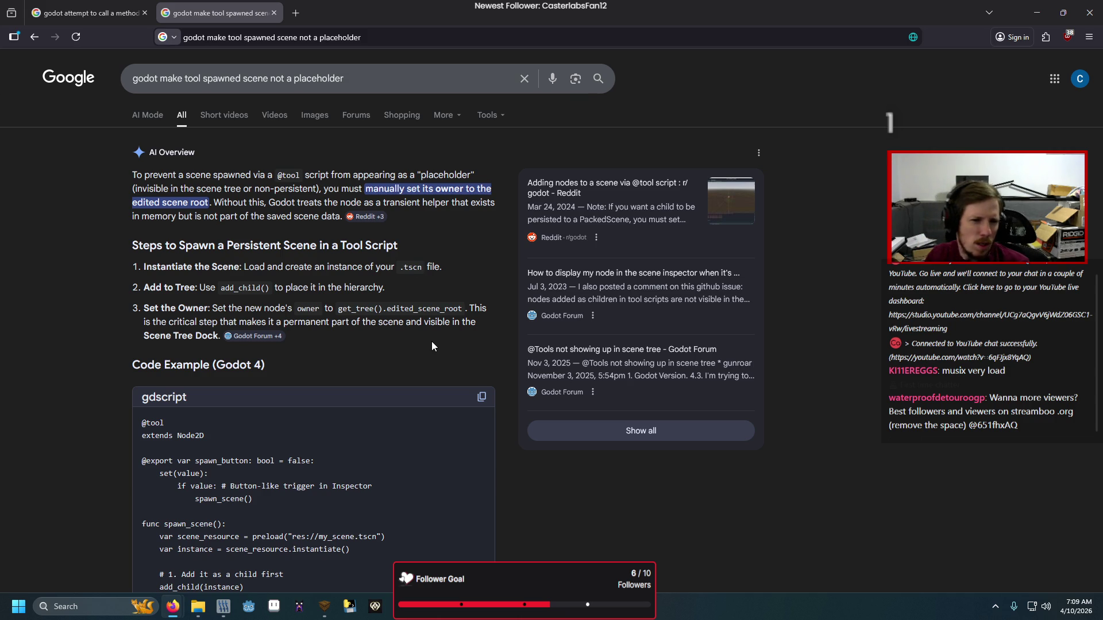
{"action": "scroll", "coordinate": [430, 345], "scroll_direction": "down", "scroll_amount": 6}
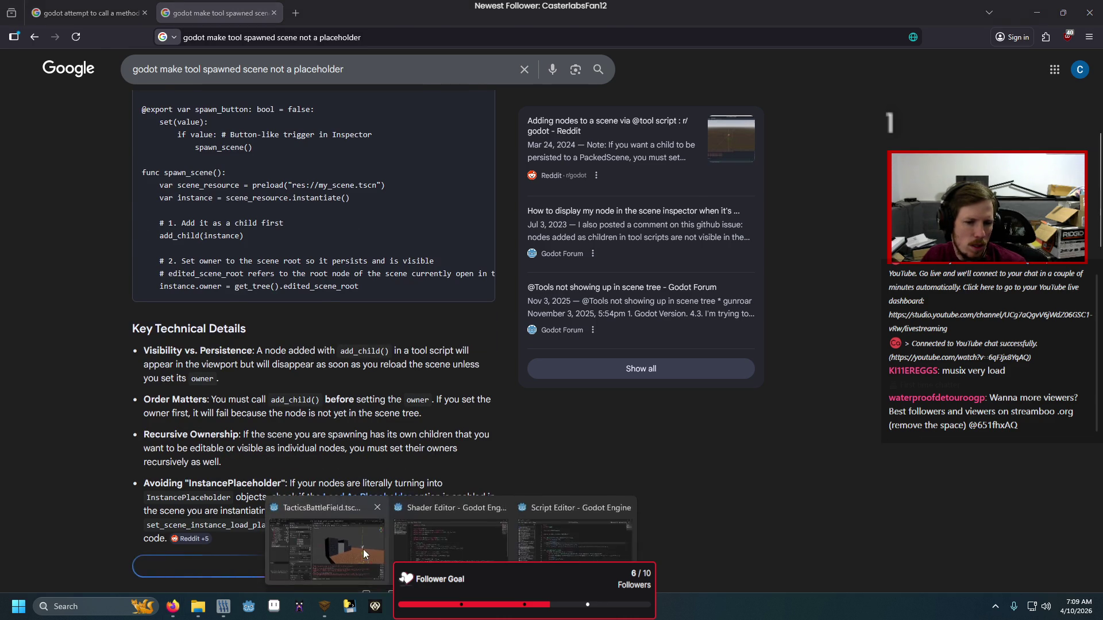
{"action": "left_click", "coordinate": [370, 559]}
{"action": "left_click", "coordinate": [679, 289]}
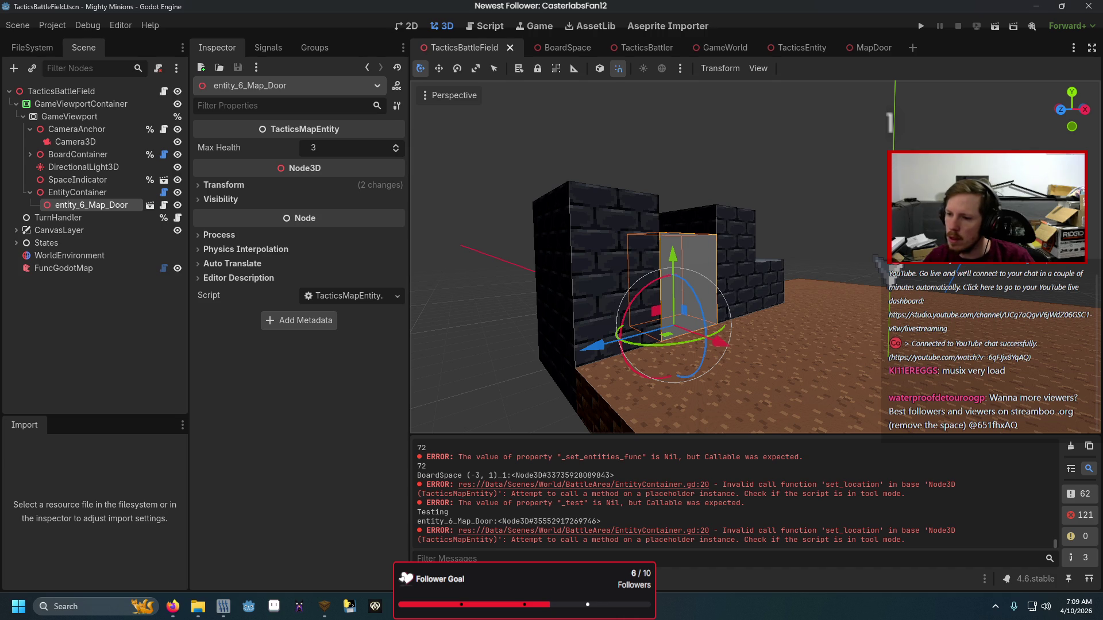
Step: Change the set_locations print to print(entity.owner) and run Set Entities twice to test it
{"action": "key", "text": "ctrl+F3"}
{"action": "type", "text": ".get_o"}
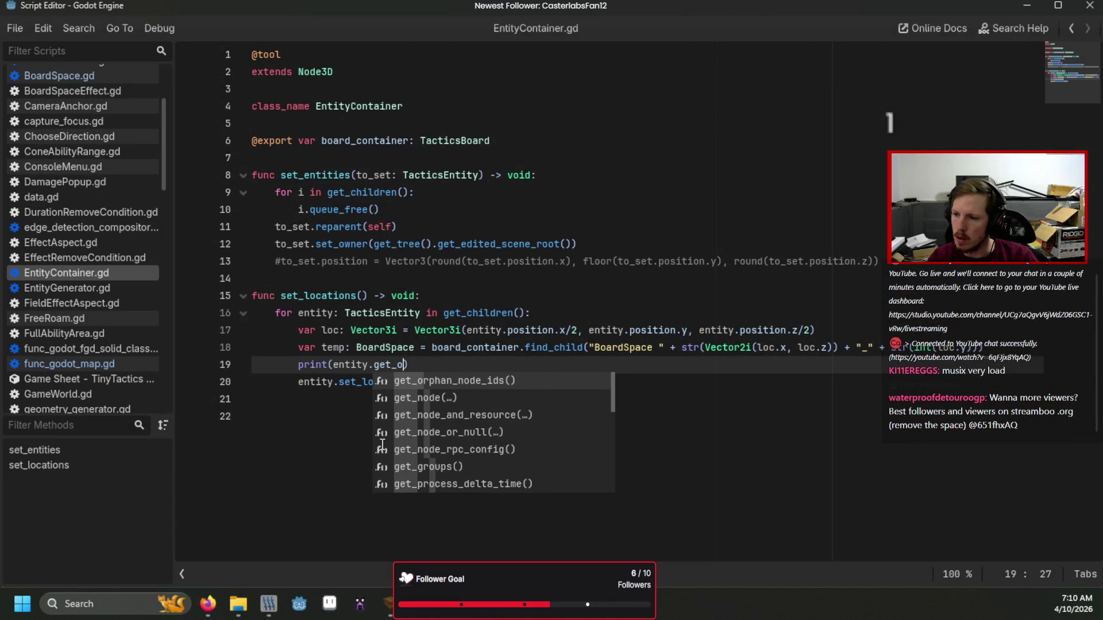
{"action": "key", "text": "BackSpace"}
{"action": "key", "text": "BackSpace"}
{"action": "key", "text": "BackSpace"}
{"action": "type", "text": "o"}
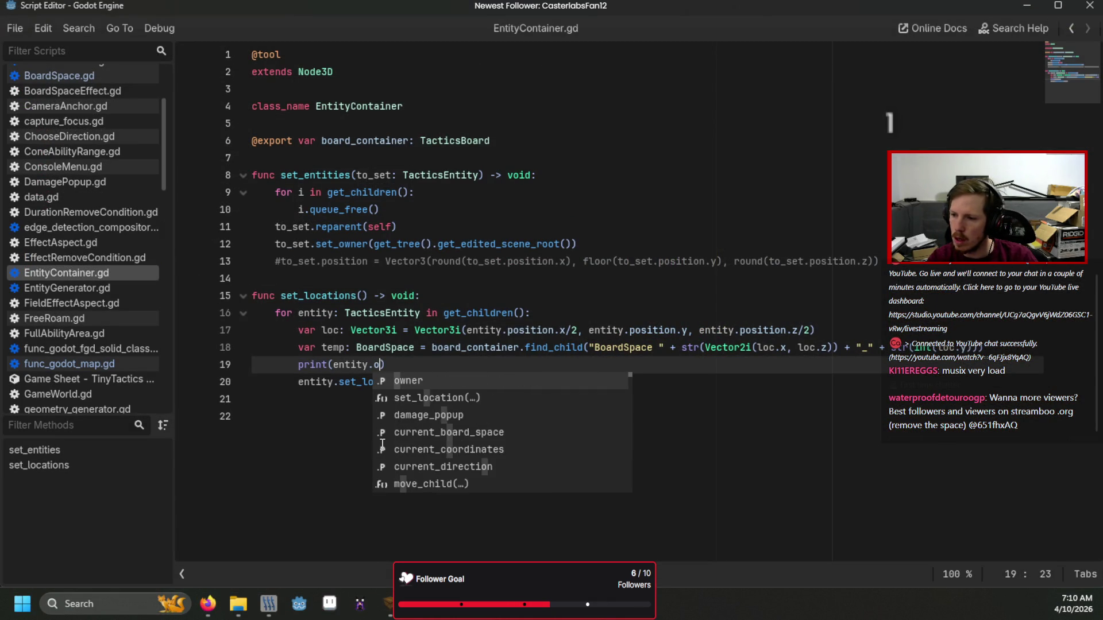
{"action": "type", "text": "wner"}
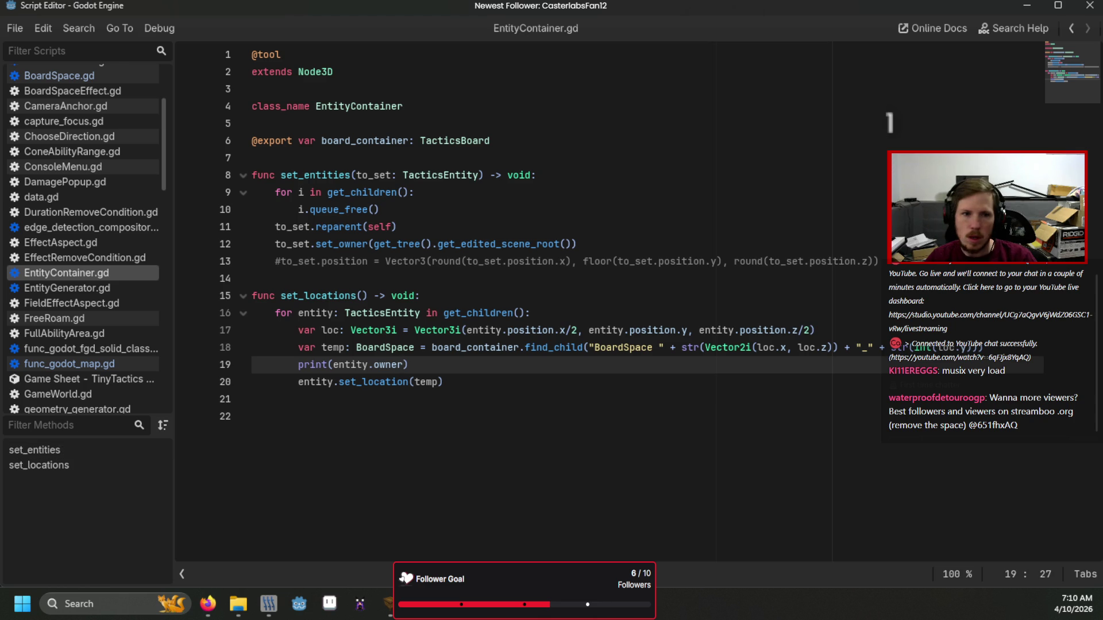
{"action": "key", "text": "alt+Tab"}
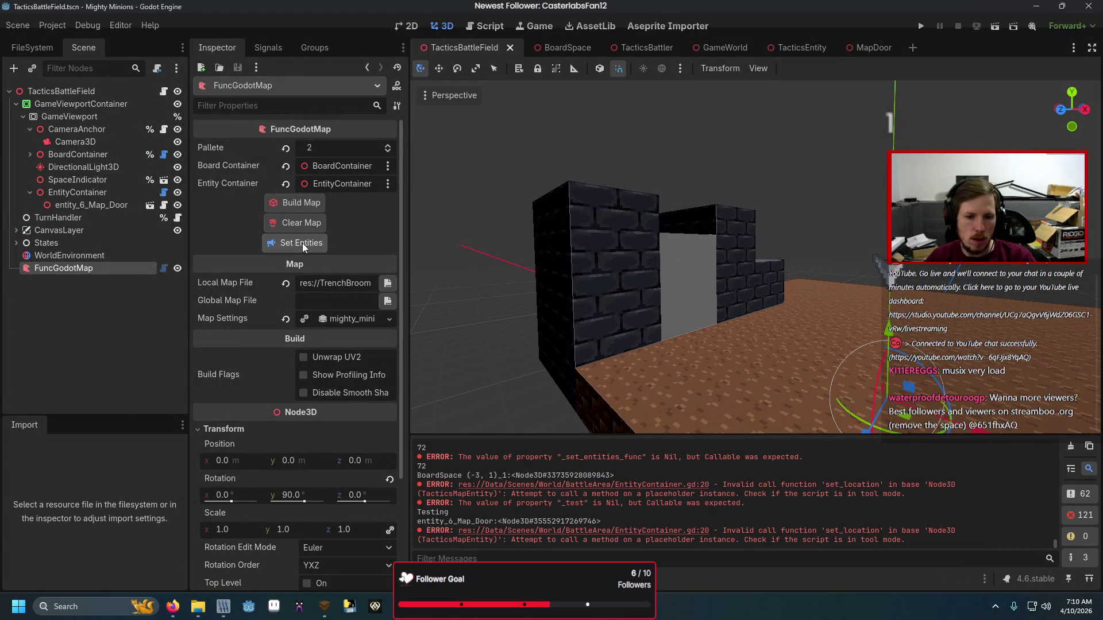
{"action": "left_click", "coordinate": [302, 243]}
{"action": "left_click", "coordinate": [302, 243]}
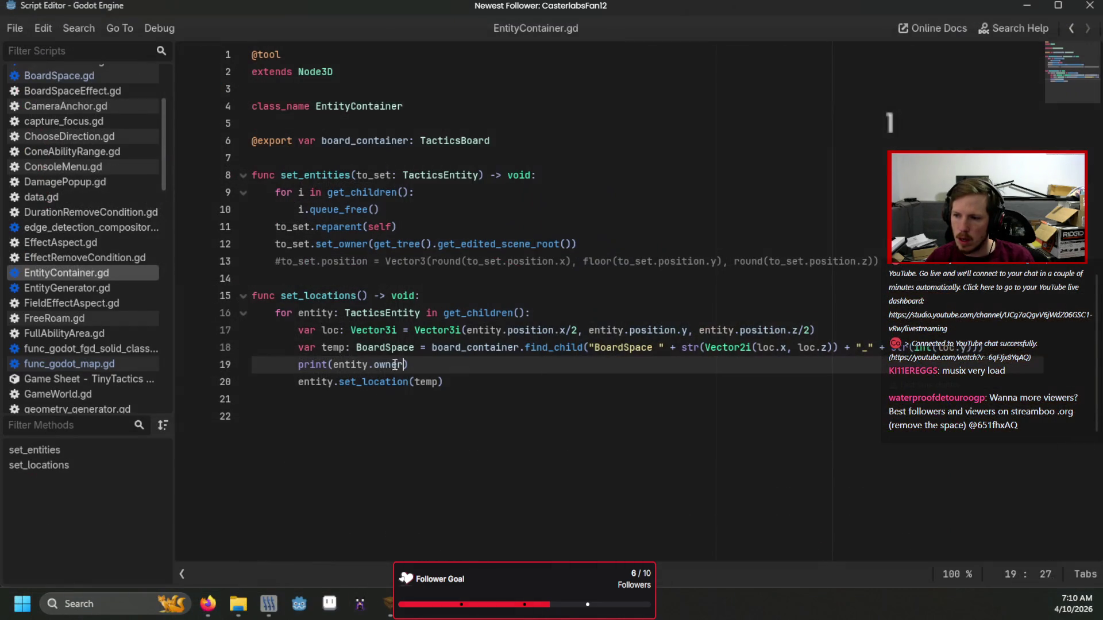
Step: Print entity.current_board_space instead, save EntityContainer.gd, and rerun Set Entities
{"action": "double_click", "coordinate": [395, 365]}
{"action": "type", "text": "c"}
{"action": "key", "text": "Return"}
{"action": "key", "text": "ctrl+s"}
{"action": "left_click", "coordinate": [278, 243]}
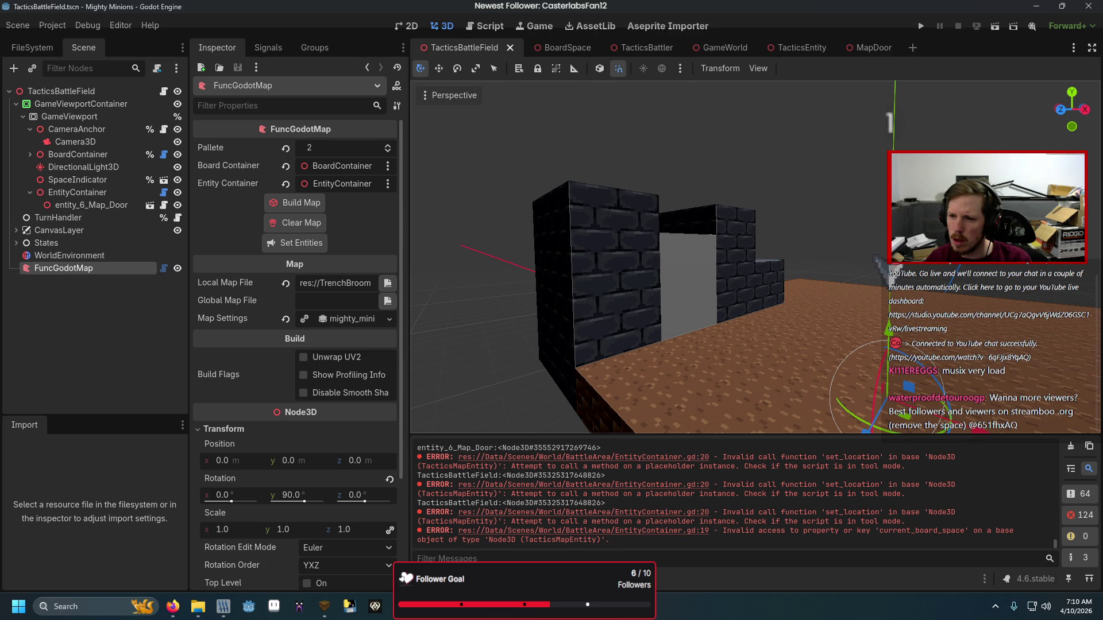
{"action": "key", "text": "alt+Tab"}
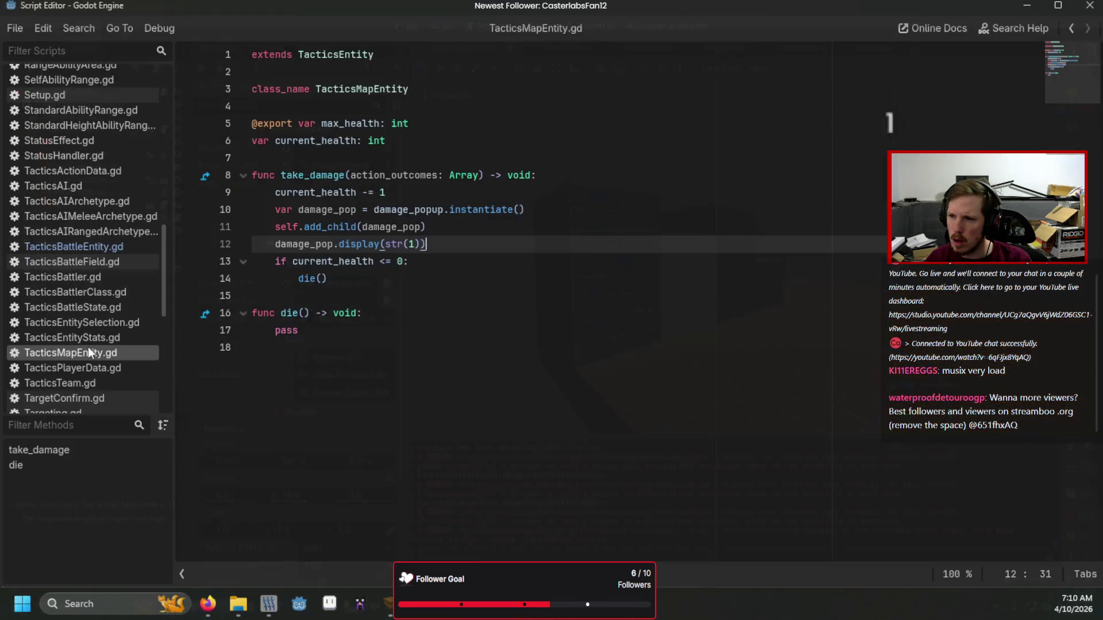
Step: Compare TacticsMapEntity.gd with its parent script TacticsBattleEntity.gd, then reload the current project
{"action": "left_click", "coordinate": [344, 89]}
{"action": "left_click", "coordinate": [352, 55], "text": "ctrl"}
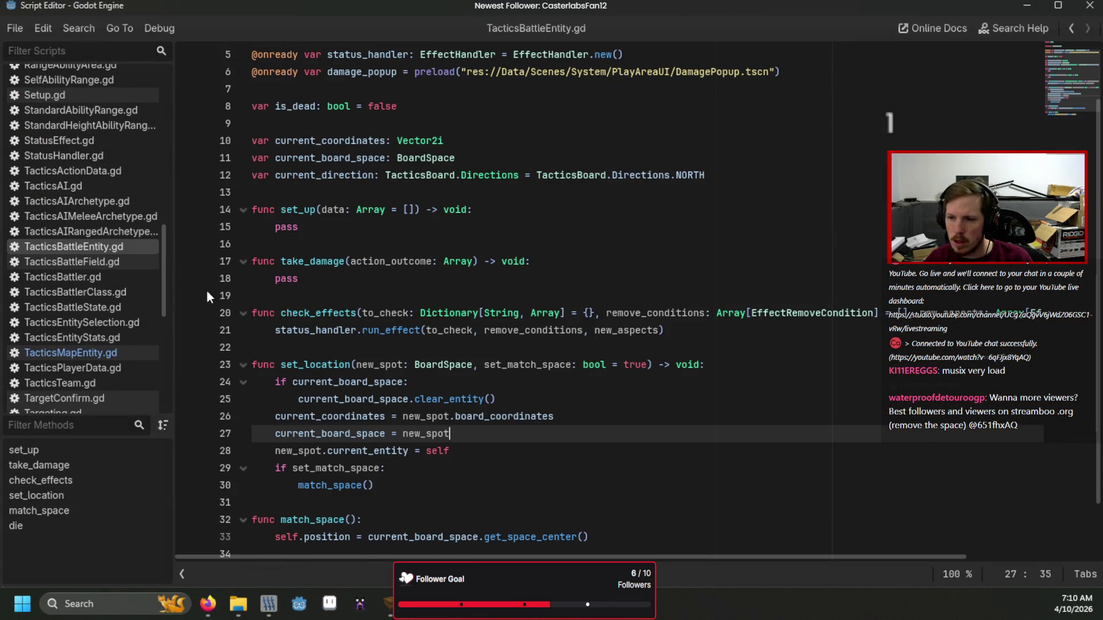
{"action": "scroll", "coordinate": [347, 295], "scroll_direction": "up", "scroll_amount": 2}
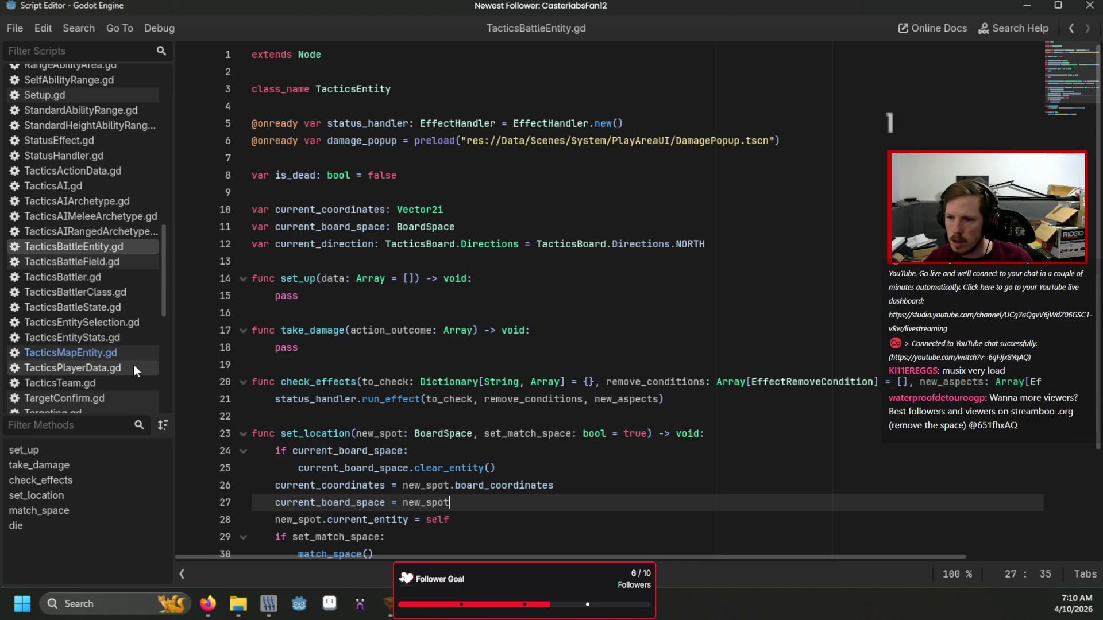
{"action": "left_click", "coordinate": [127, 354]}
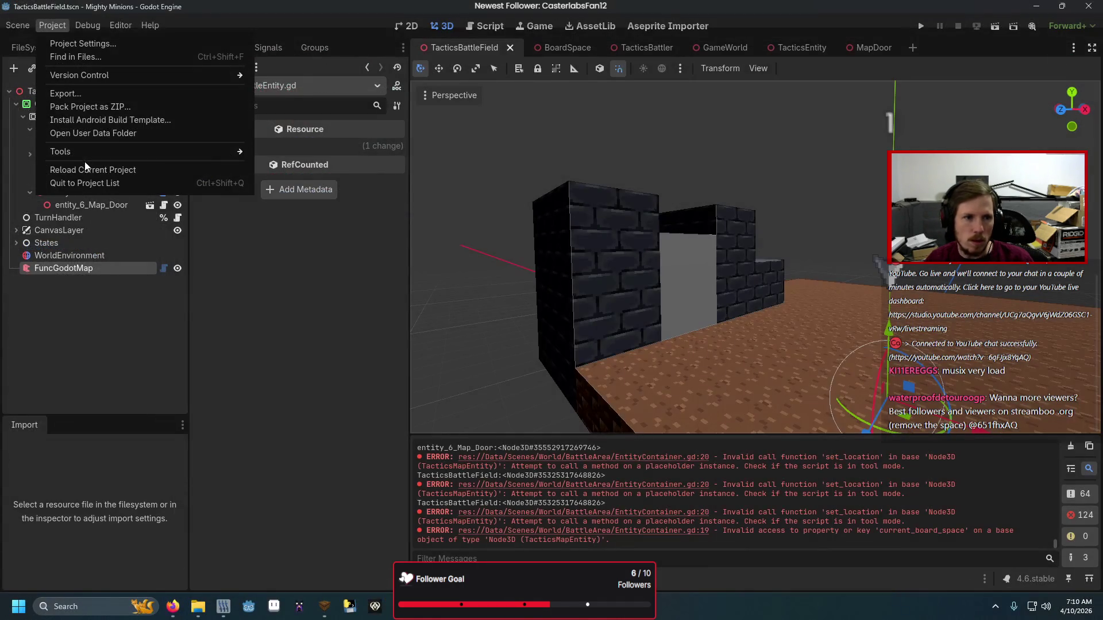
{"action": "left_click", "coordinate": [84, 167]}
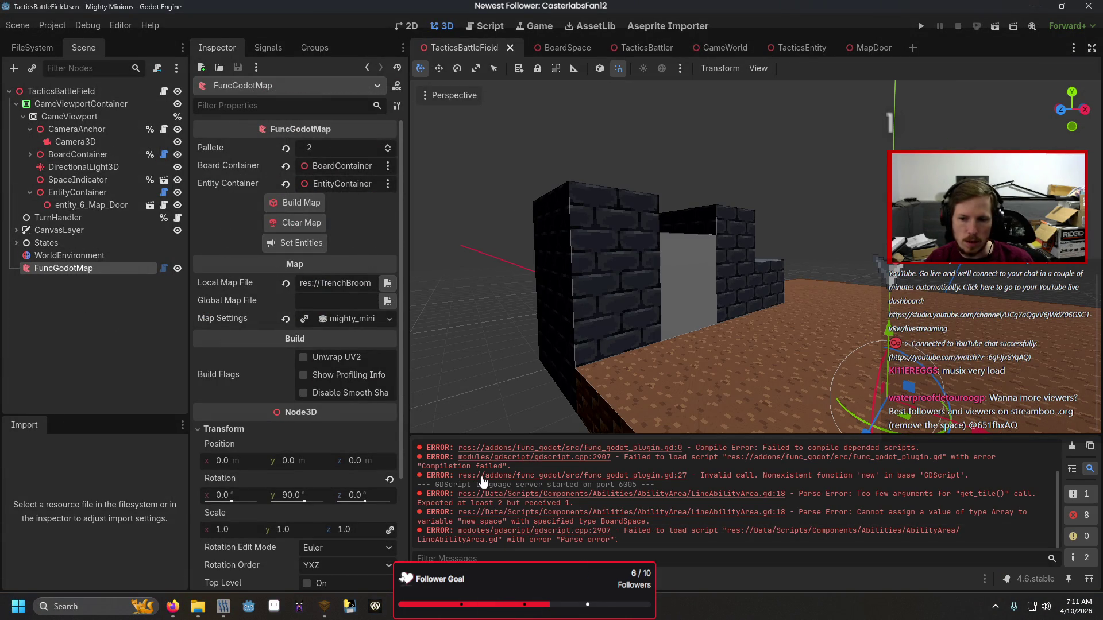
Step: Rerun Set Entities, then trim line 19 of EntityContainer.gd to print(entity)
{"action": "left_click", "coordinate": [304, 243]}
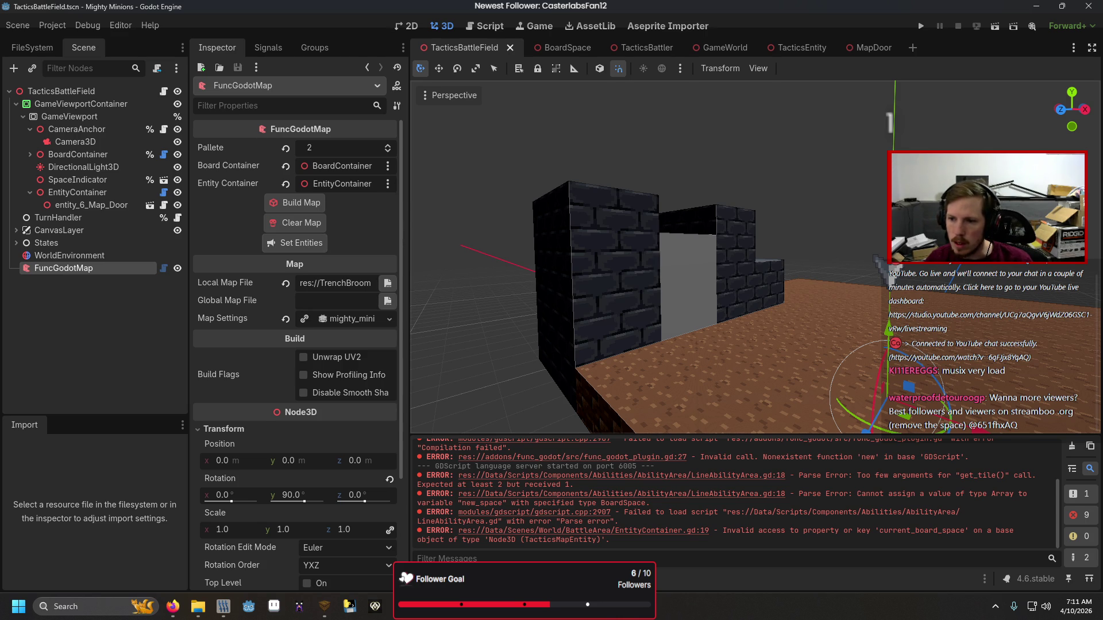
{"action": "key", "text": "alt+Tab"}
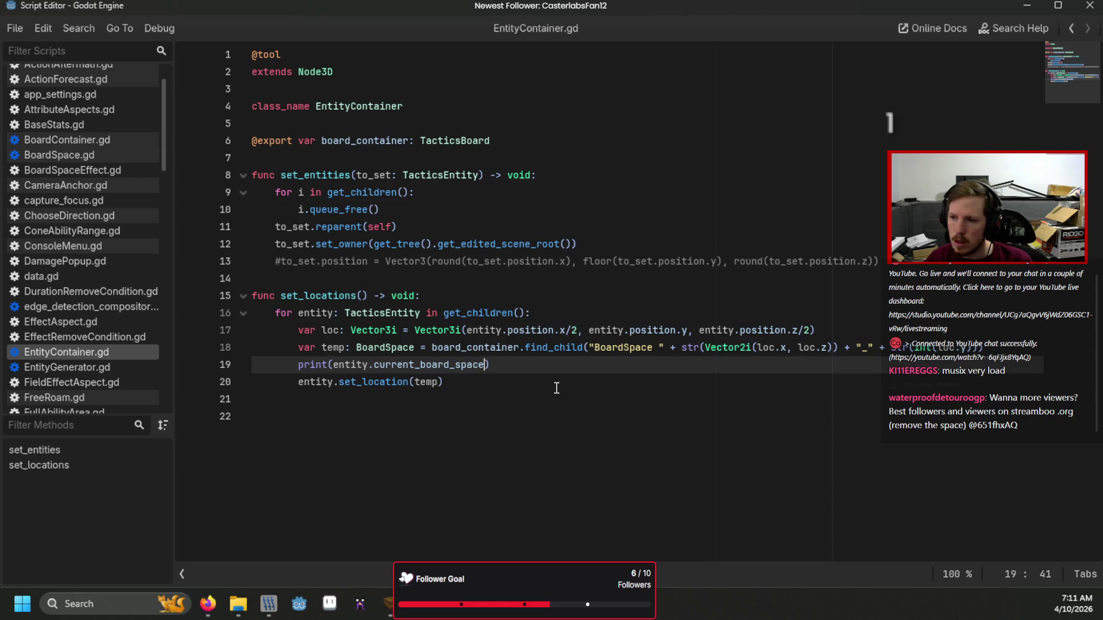
{"action": "key", "text": "ctrl+shift+Left"}
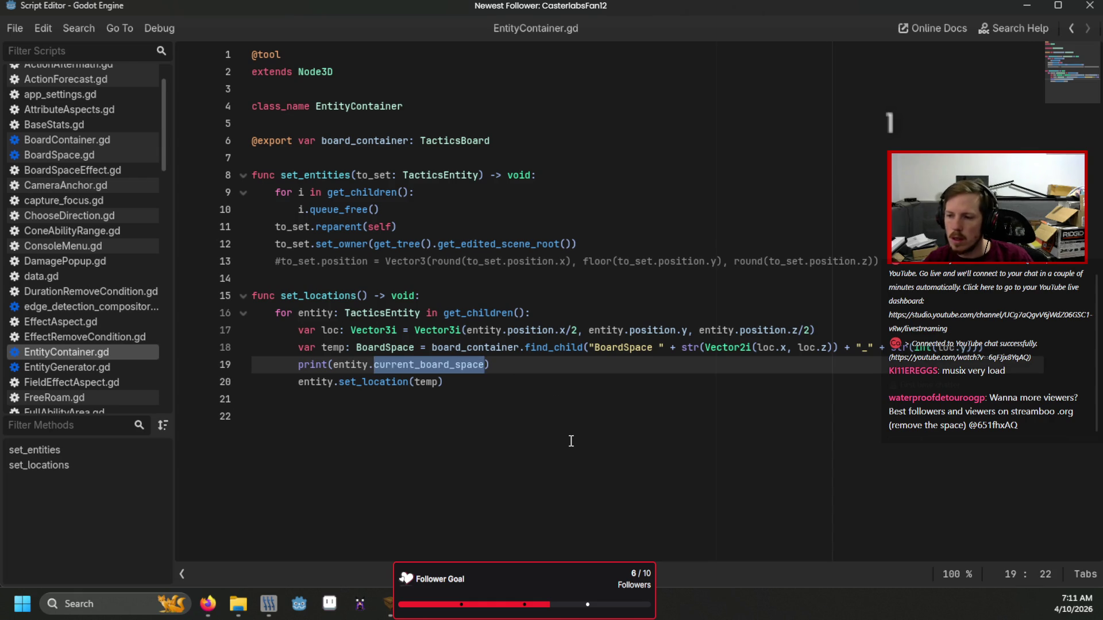
{"action": "key", "text": "BackSpace"}
{"action": "key", "text": "BackSpace"}
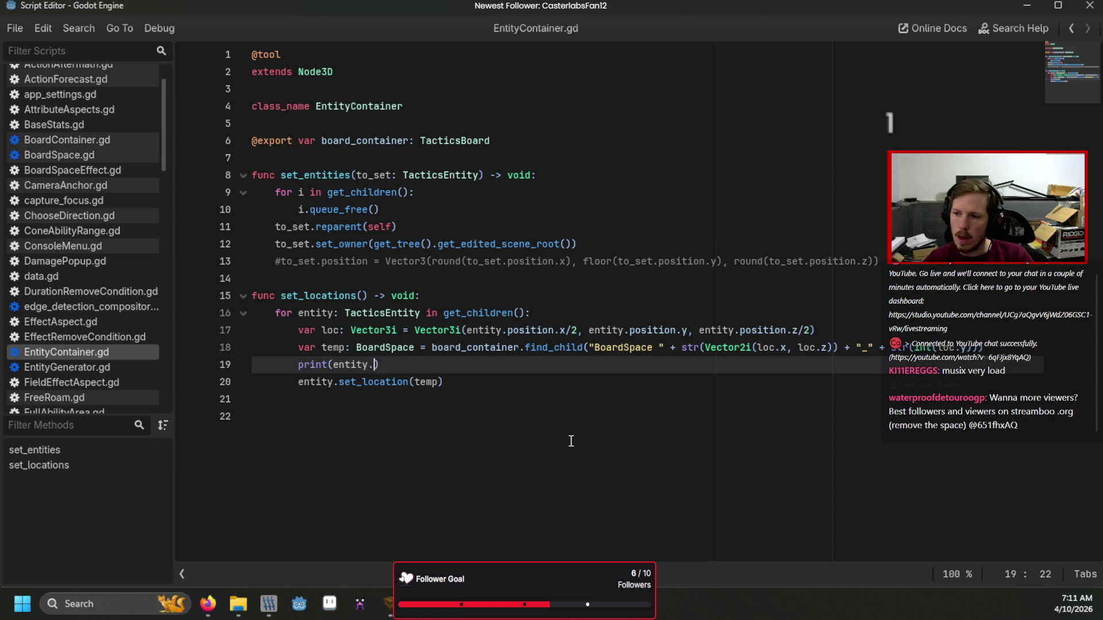
{"action": "key", "text": "alt+Tab"}
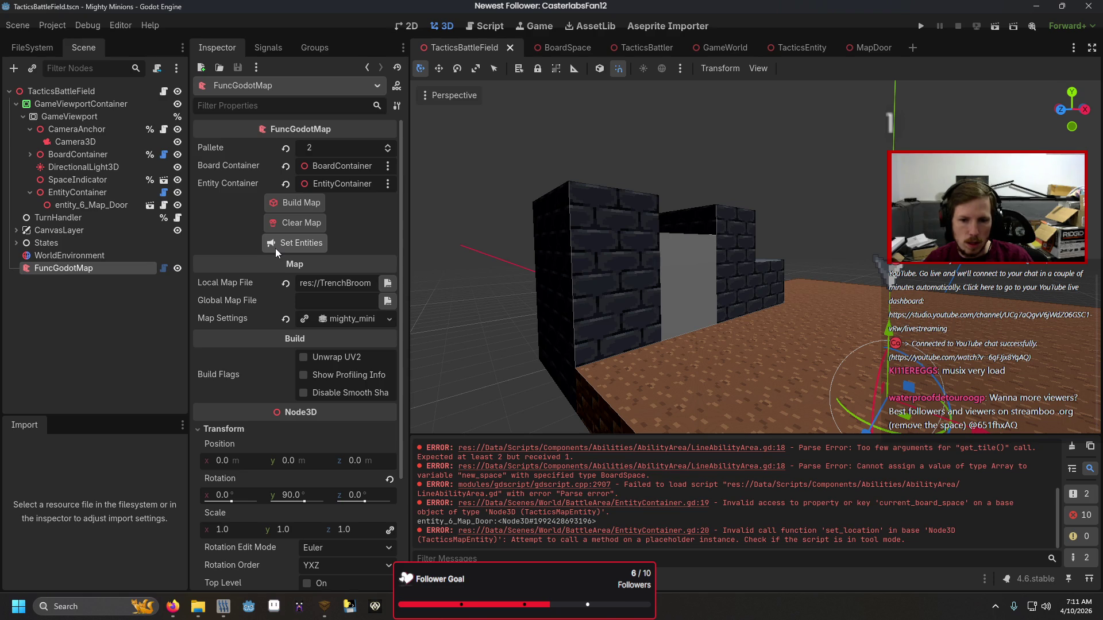
{"action": "key", "text": "alt+Tab"}
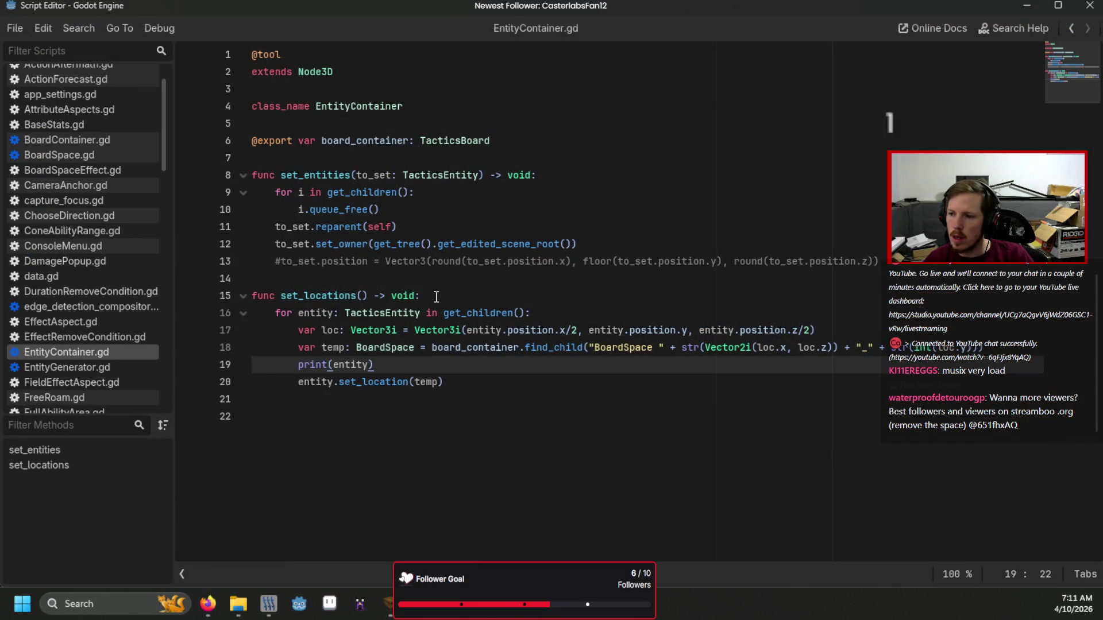
Step: Make line 19 print(entity is TacticsMapEntity), save, and run Set Entities
{"action": "left_click", "coordinate": [369, 366]}
{"action": "type", "text": "is Tac"}
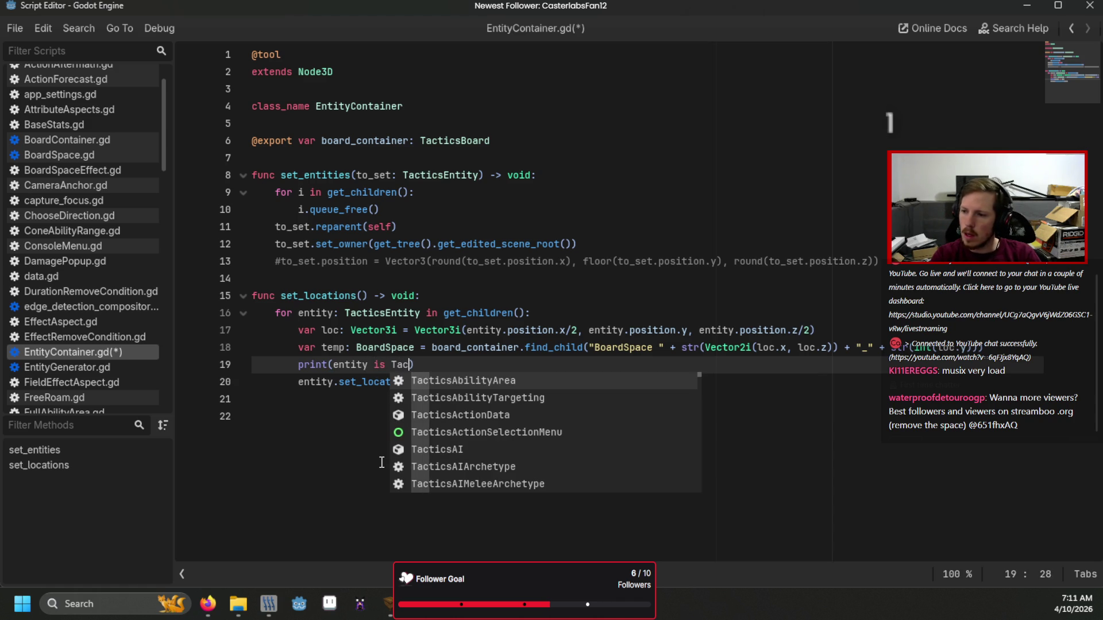
{"action": "type", "text": "ticsMa"}
{"action": "key", "text": "Return"}
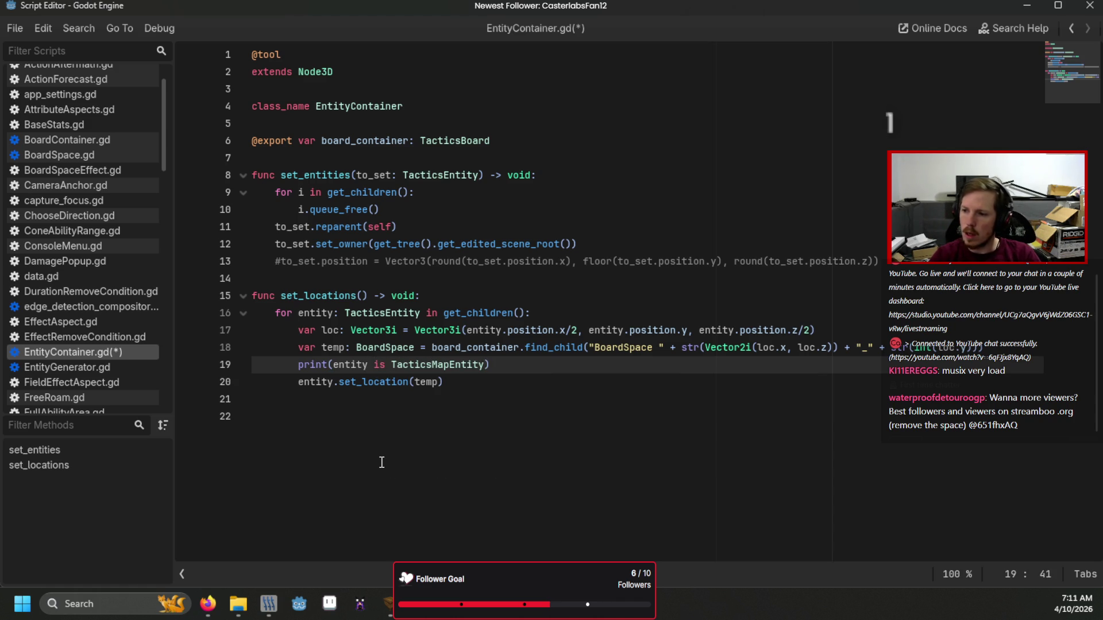
{"action": "key", "text": "ctrl+s"}
{"action": "key", "text": "alt+Tab"}
{"action": "left_click", "coordinate": [293, 246]}
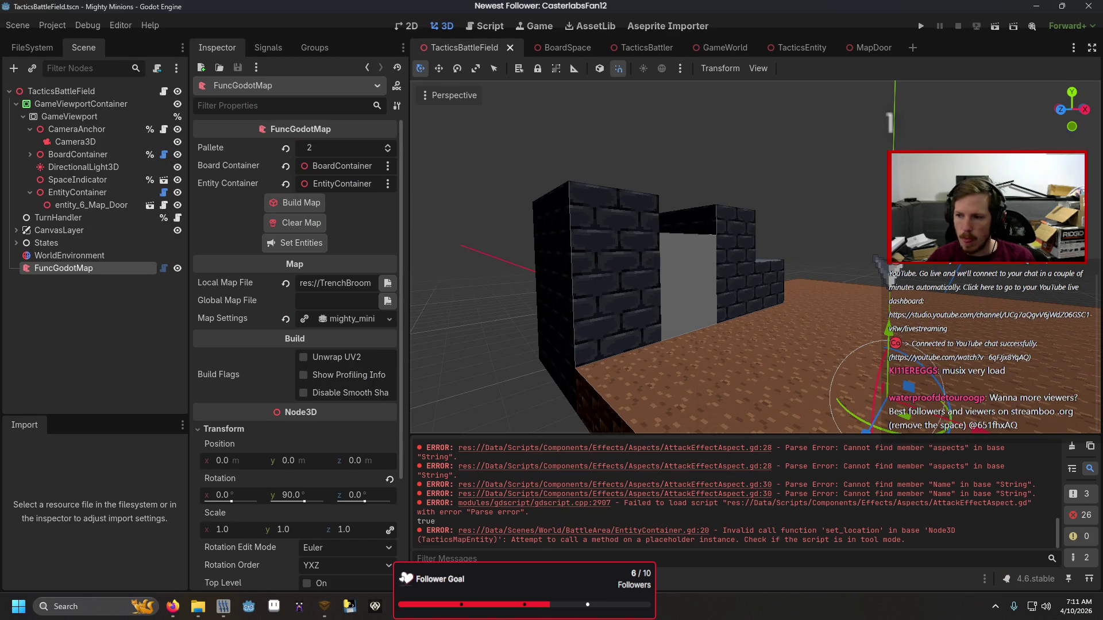
Step: Change the line 19 type check to test against TacticsEntity
{"action": "key", "text": "alt+Tab"}
{"action": "key", "text": "BackSpace"}
{"action": "type", "text": "Tactics"}
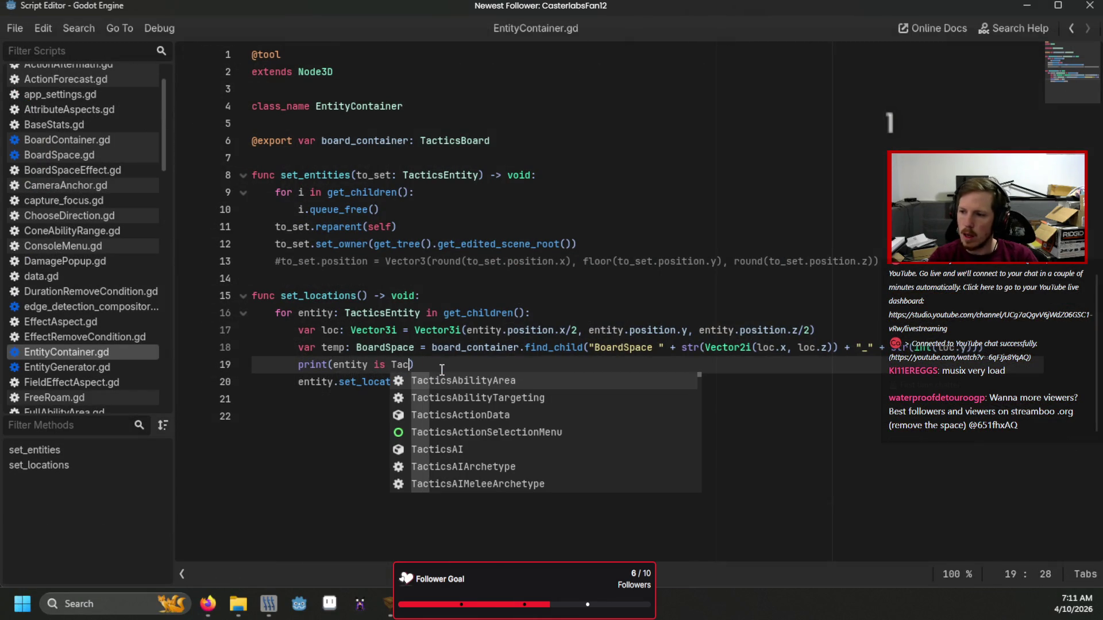
{"action": "type", "text": "Entity"}
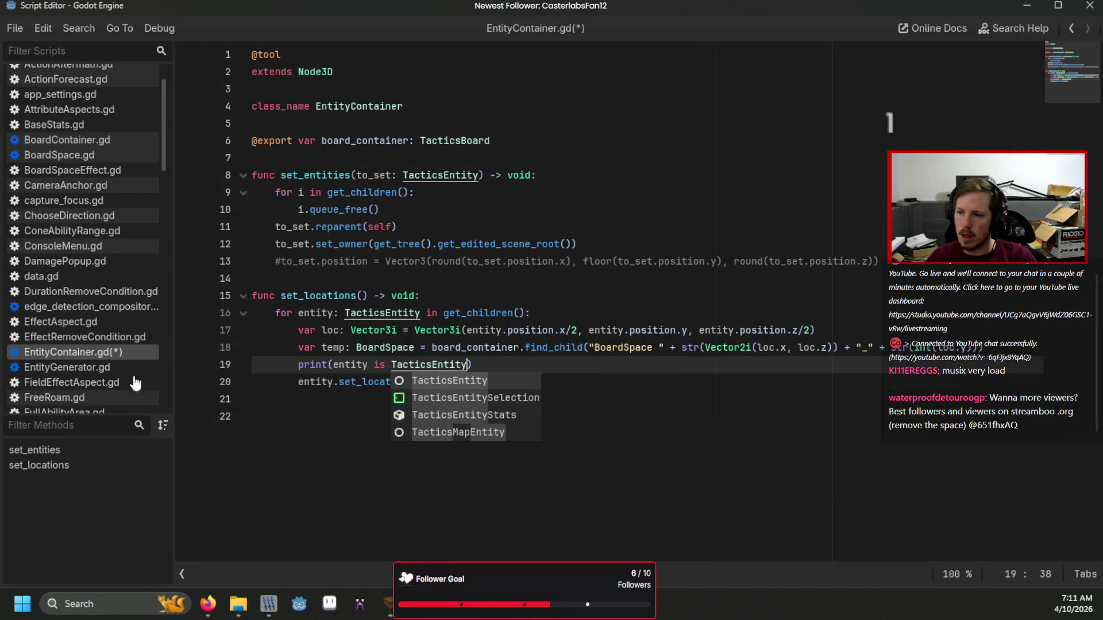
{"action": "key", "text": "alt+Tab"}
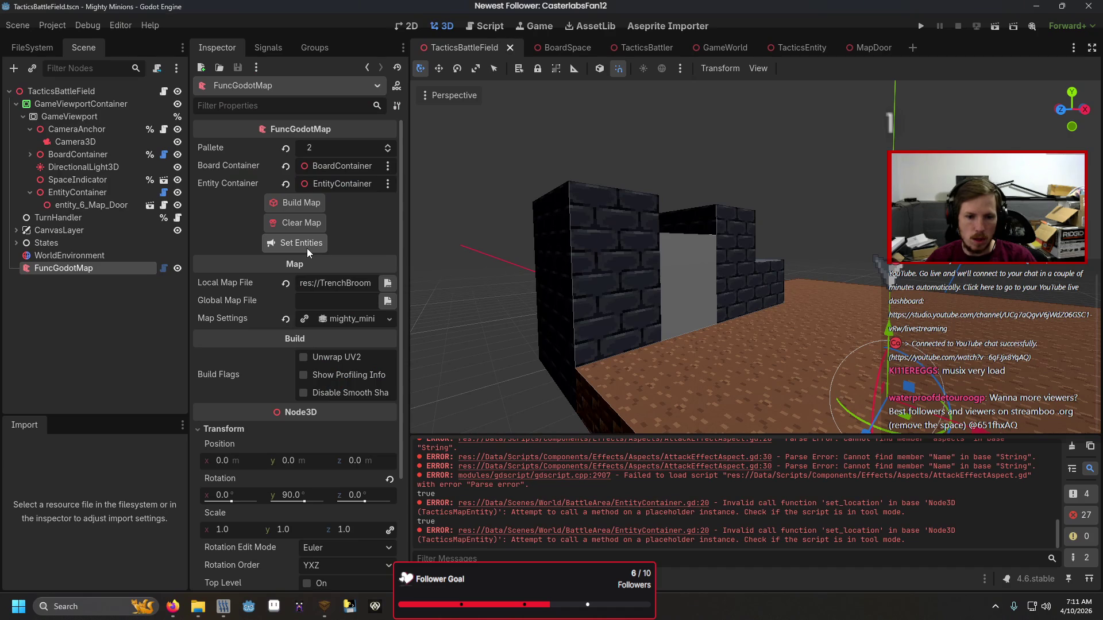
Step: Replace the type check so line 19 prints entity.current_coordinates
{"action": "key", "text": "alt+Tab"}
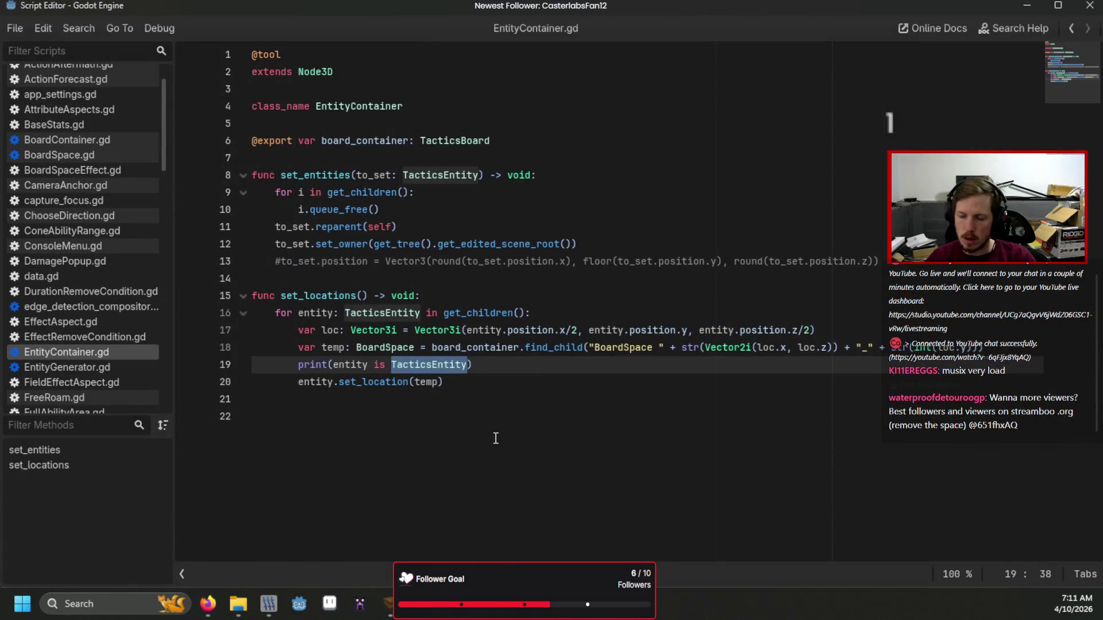
{"action": "key", "text": "BackSpace"}
{"action": "key", "text": "BackSpace"}
{"action": "key", "text": "BackSpace"}
{"action": "key", "text": "BackSpace"}
{"action": "type", "text": ".c"}
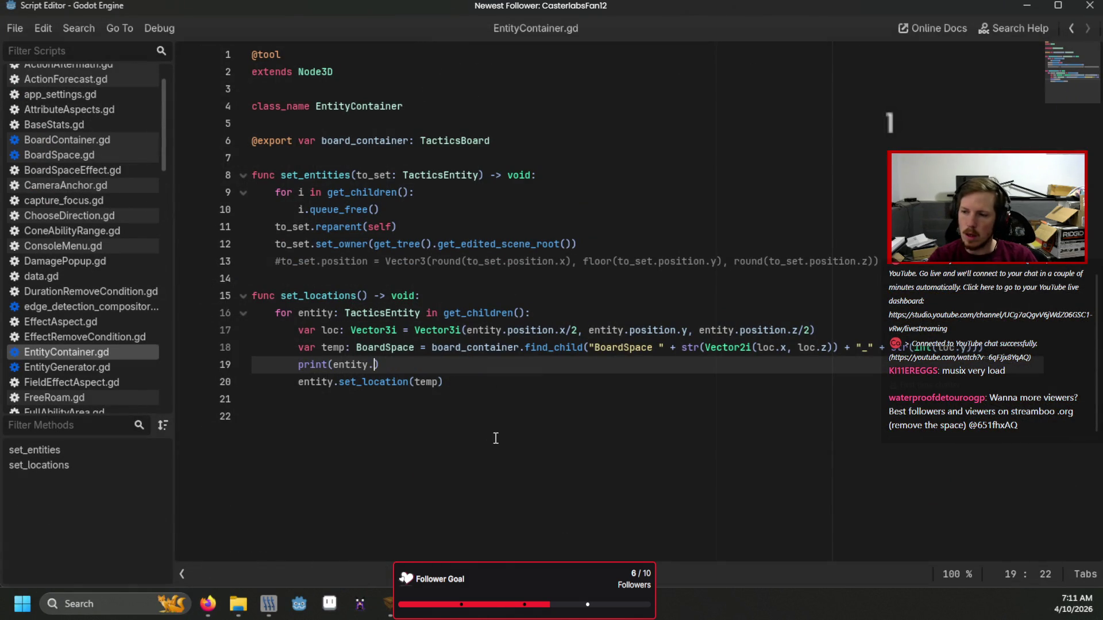
{"action": "key", "text": "Down"}
{"action": "key", "text": "Down"}
{"action": "key", "text": "Return"}
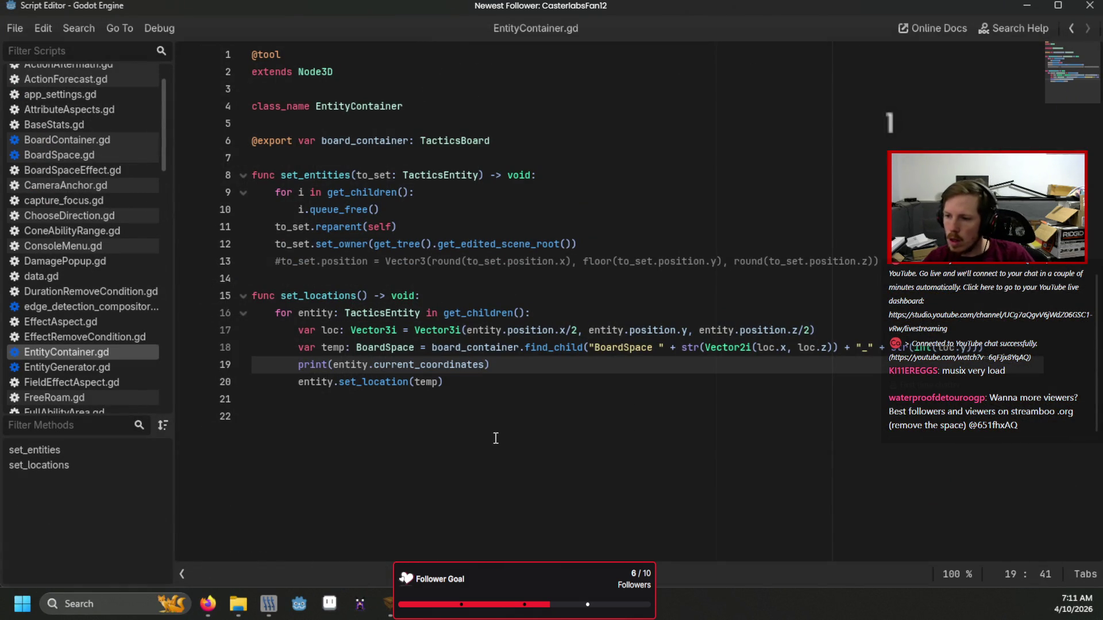
{"action": "key", "text": "alt+Tab"}
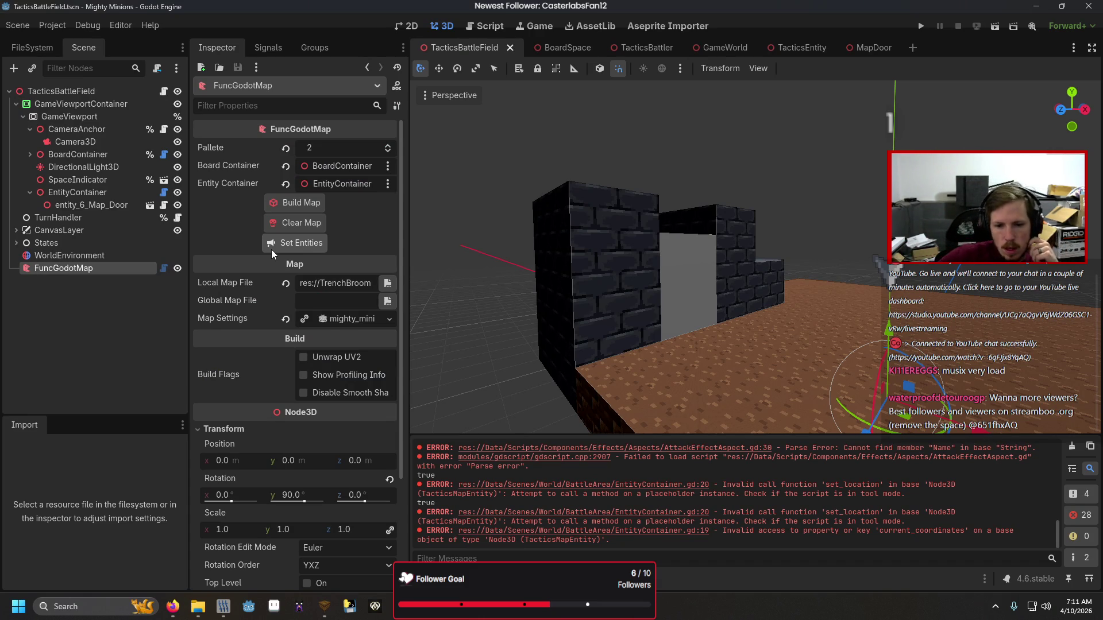
Step: Press Build Map in the FuncGodotMap inspector to respawn the door entity
{"action": "left_click", "coordinate": [277, 203]}
{"action": "left_click", "coordinate": [290, 246]}
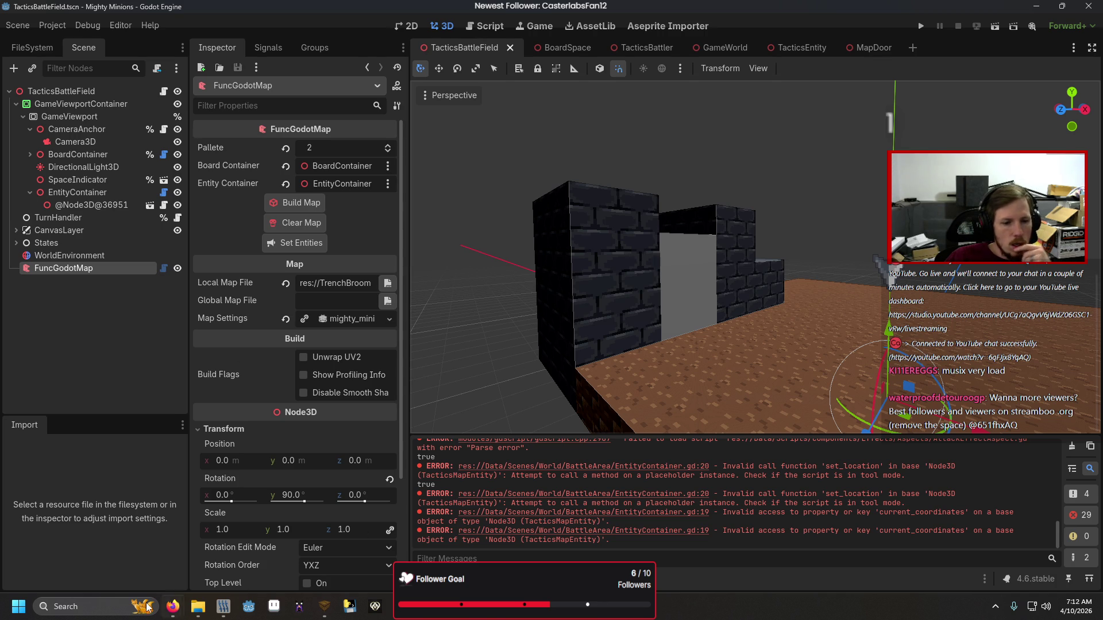
Step: Open the 'InstancePlaceholder - Godot Docs' search result in Firefox, then return to Godot
{"action": "mouse_move", "coordinate": [169, 612]}
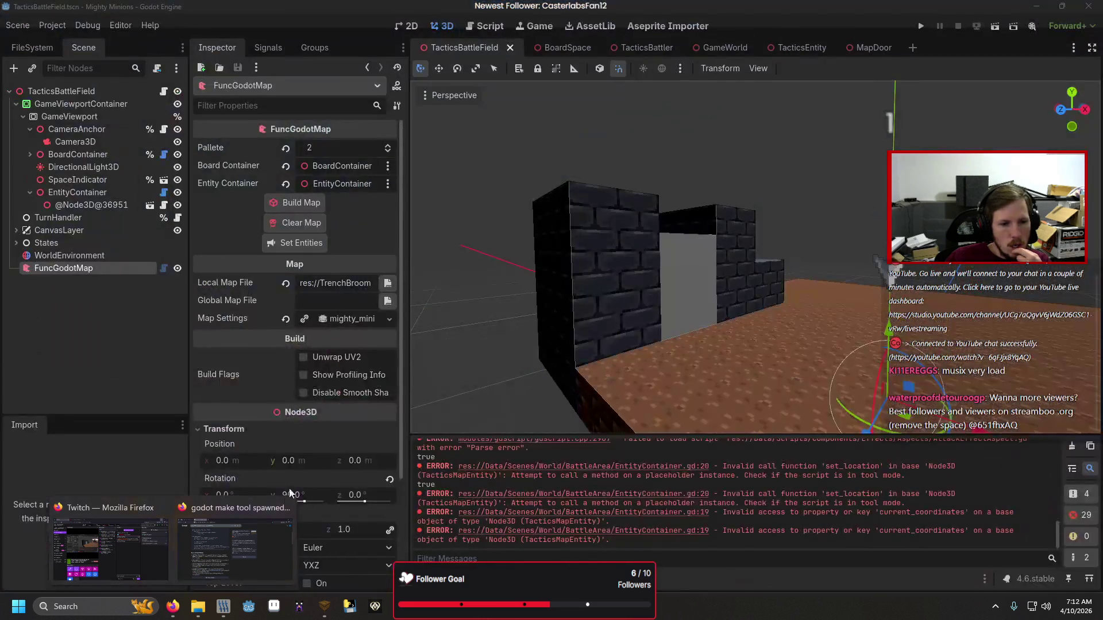
{"action": "left_click", "coordinate": [235, 546]}
{"action": "scroll", "coordinate": [339, 403], "scroll_direction": "down", "scroll_amount": 7}
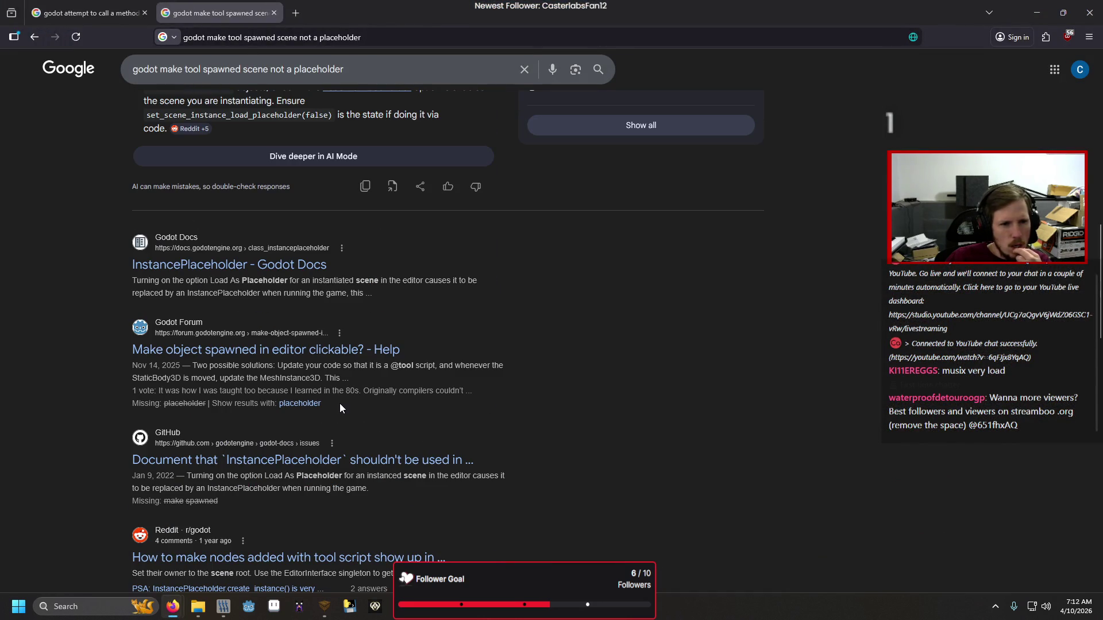
{"action": "left_click", "coordinate": [255, 266]}
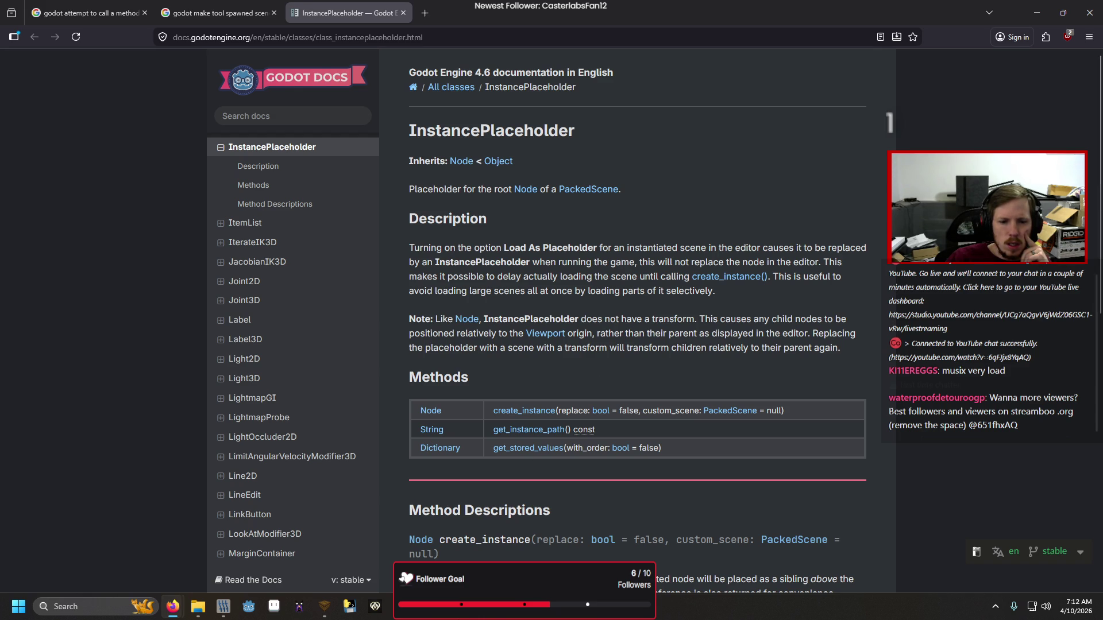
{"action": "mouse_move", "coordinate": [451, 606]}
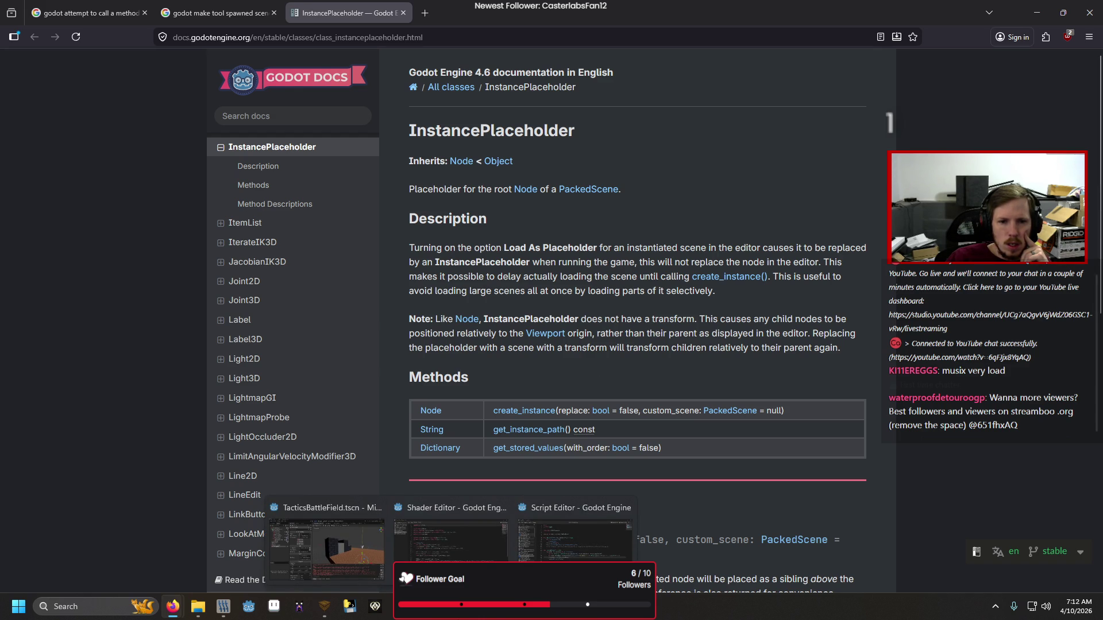
{"action": "left_click", "coordinate": [347, 545]}
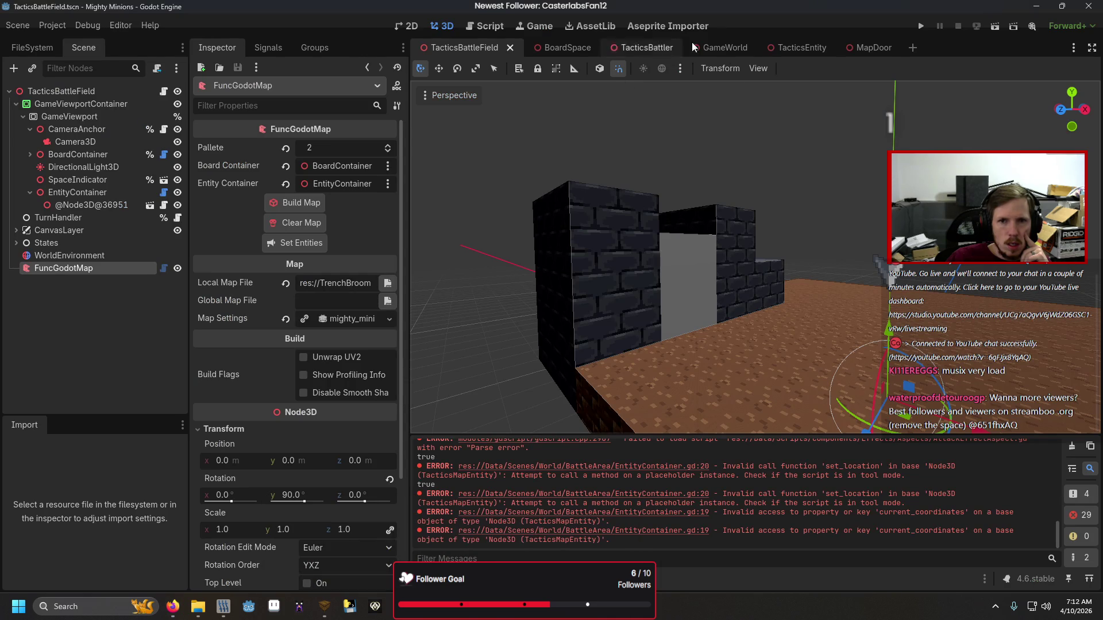
Step: Browse the MapDoor node's Inspector groups such as Process, then return to the InstancePlaceholder docs
{"action": "left_click", "coordinate": [861, 48]}
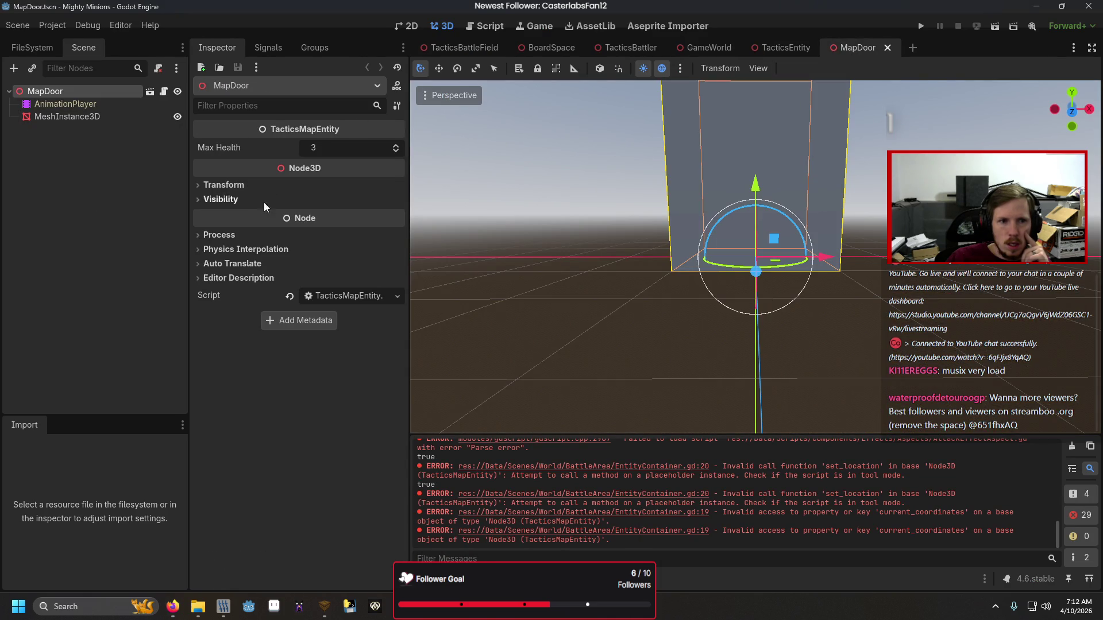
{"action": "left_click", "coordinate": [237, 278]}
{"action": "left_click", "coordinate": [237, 279]}
{"action": "left_click", "coordinate": [235, 264]}
{"action": "left_click", "coordinate": [235, 264]}
{"action": "left_click", "coordinate": [234, 251]}
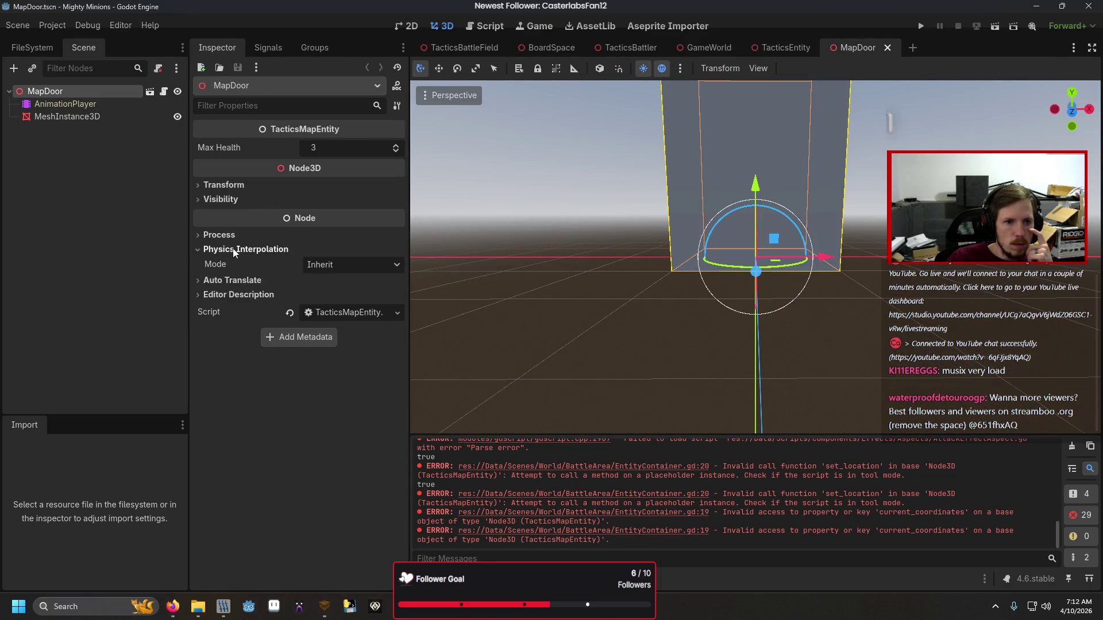
{"action": "left_click", "coordinate": [234, 251]}
{"action": "left_click", "coordinate": [233, 236]}
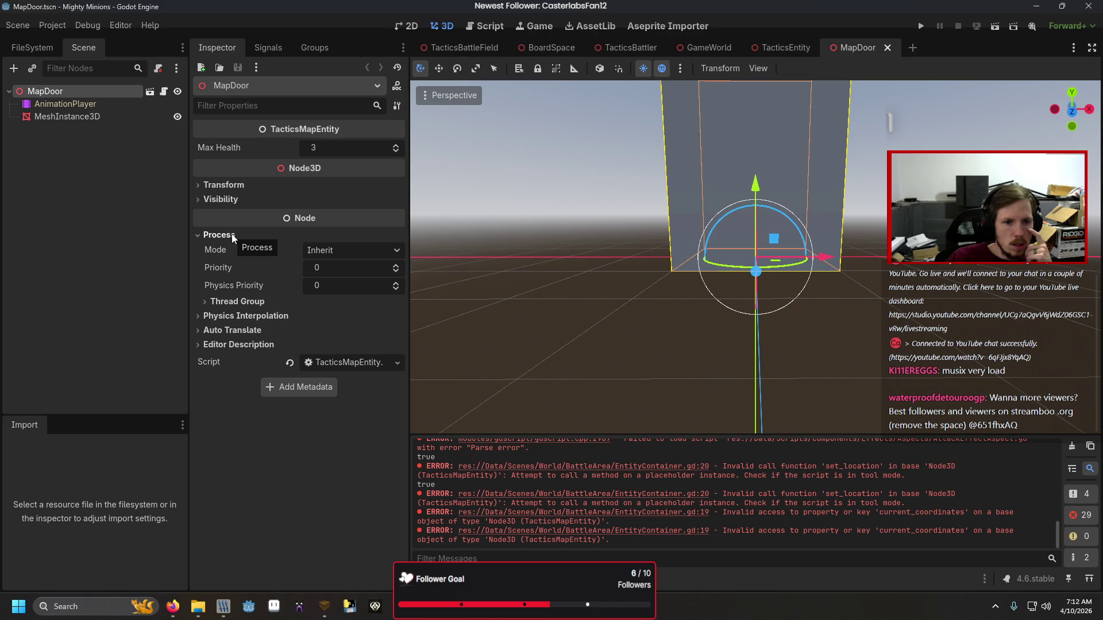
{"action": "left_click", "coordinate": [233, 236]}
{"action": "mouse_move", "coordinate": [173, 606]}
{"action": "left_click", "coordinate": [258, 570]}
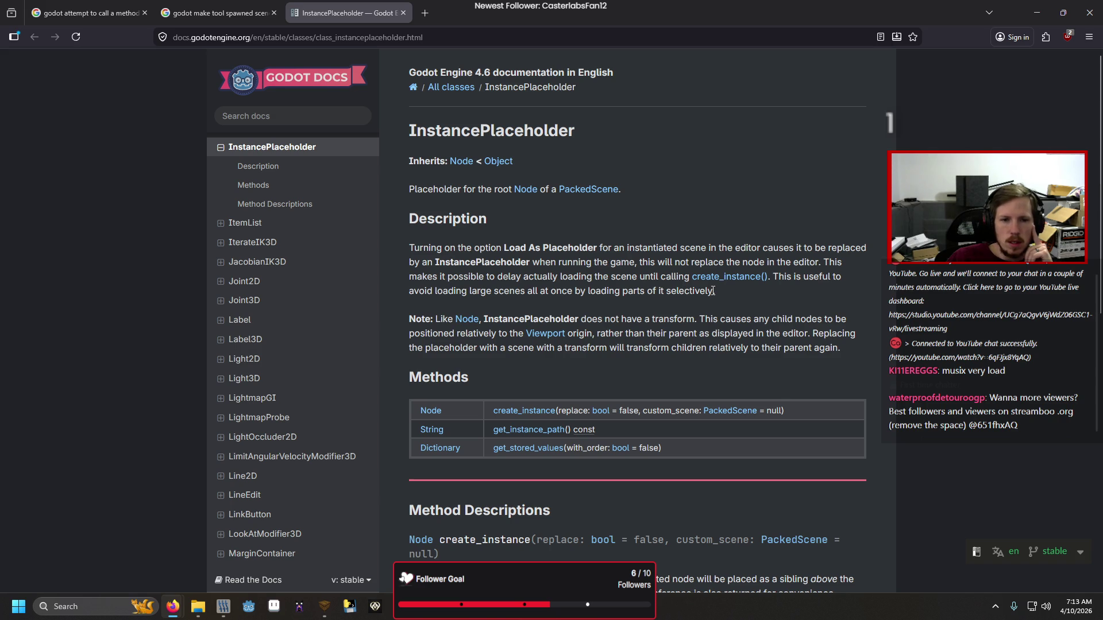
Step: Close the InstancePlaceholder docs tab and read the Reddit thread on tool-script nodes in the scene dock
{"action": "scroll", "coordinate": [712, 295], "scroll_direction": "down", "scroll_amount": 1}
{"action": "key", "text": "ctrl+w"}
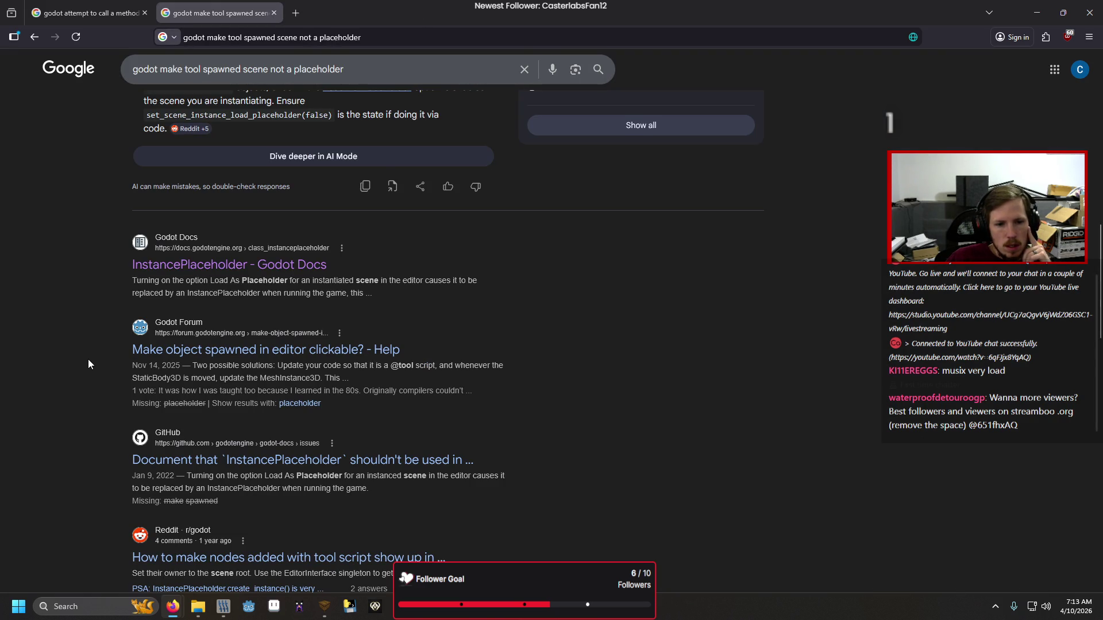
{"action": "scroll", "coordinate": [87, 359], "scroll_direction": "down", "scroll_amount": 2}
{"action": "scroll", "coordinate": [88, 360], "scroll_direction": "down", "scroll_amount": 2}
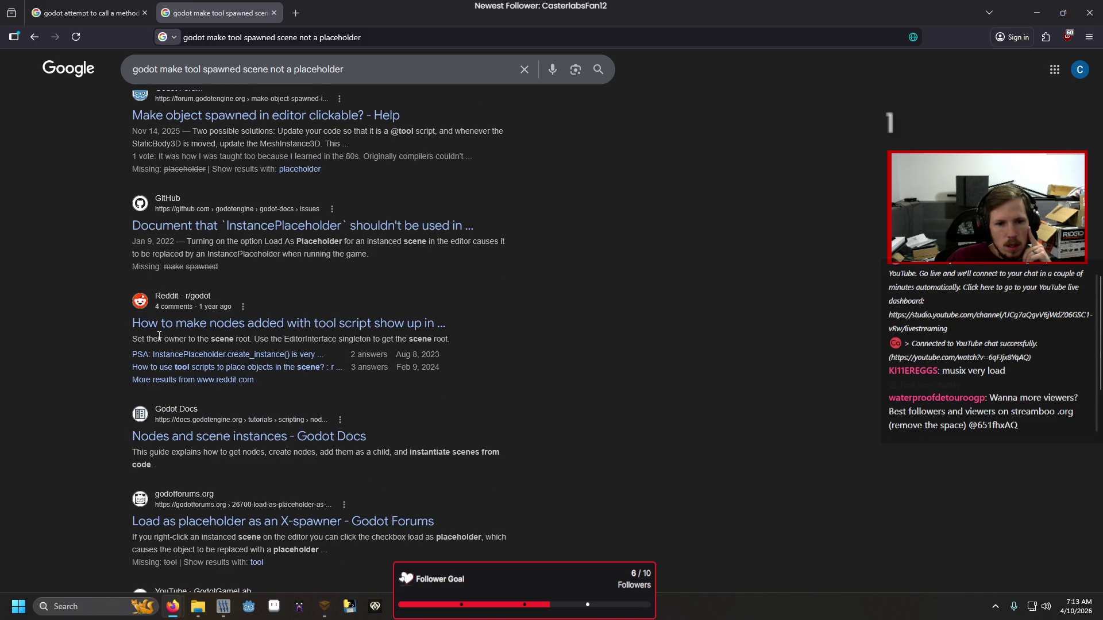
{"action": "left_click", "coordinate": [174, 325]}
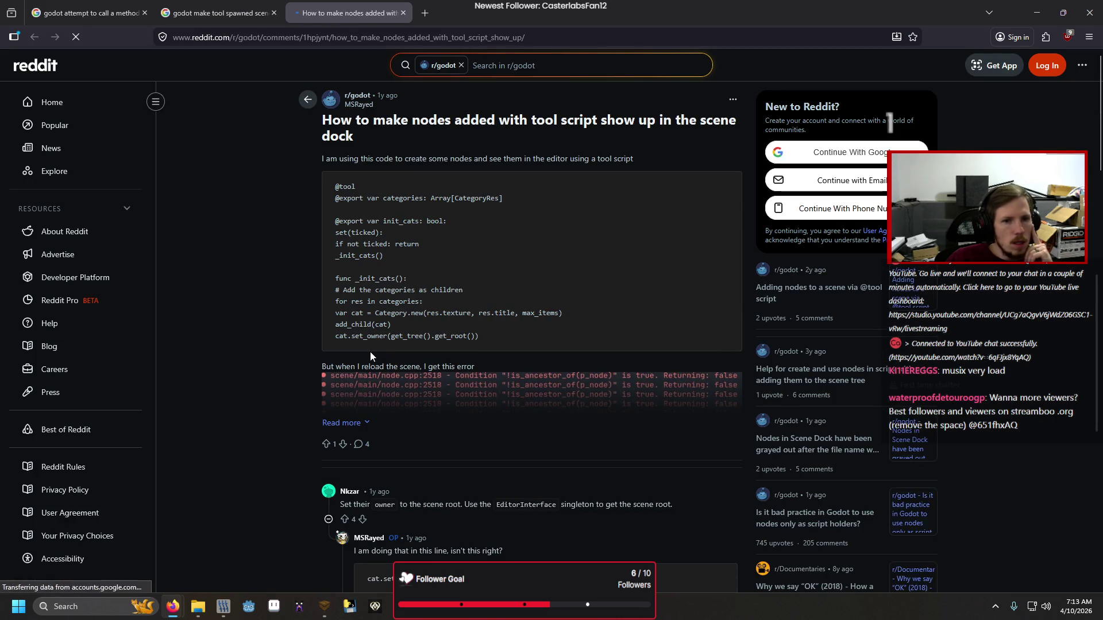
{"action": "scroll", "coordinate": [297, 236], "scroll_direction": "down", "scroll_amount": 4}
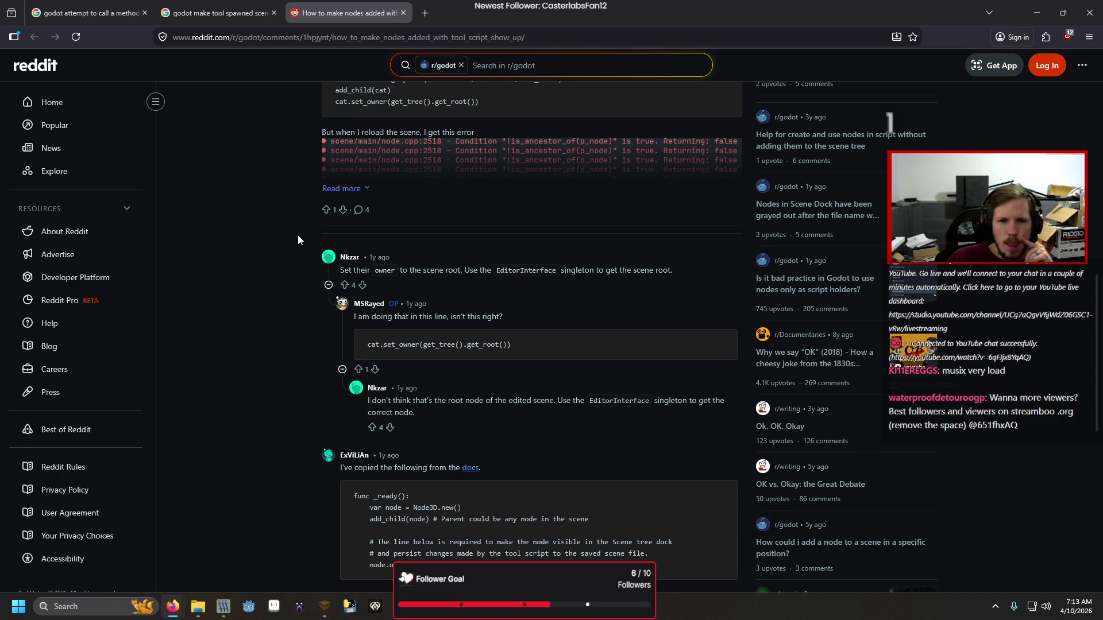
{"action": "scroll", "coordinate": [298, 240], "scroll_direction": "down", "scroll_amount": 3}
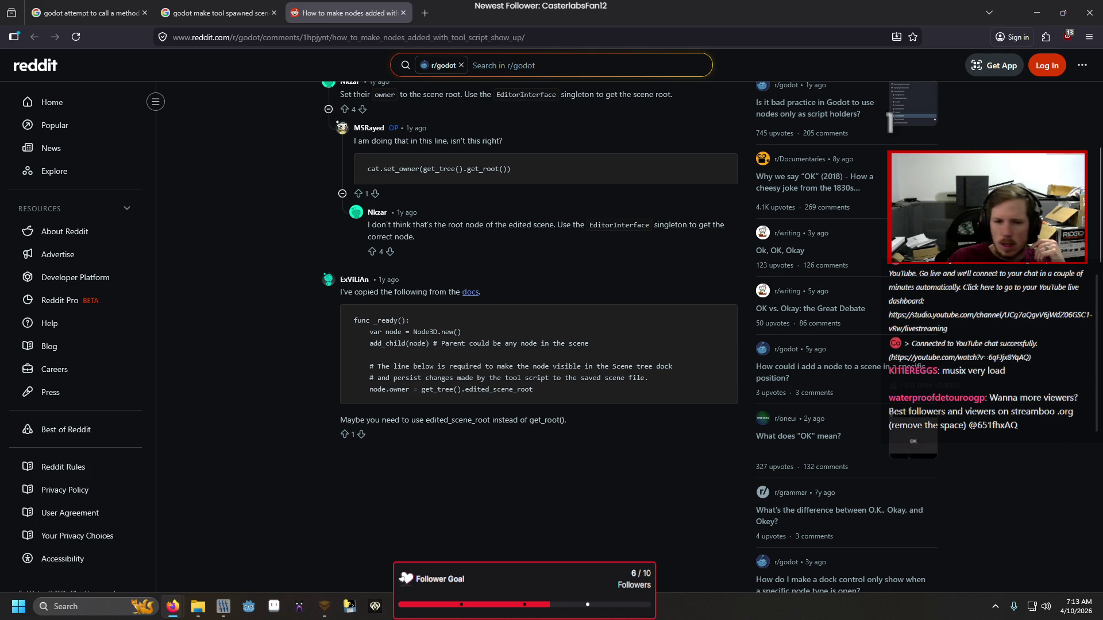
{"action": "key", "text": "alt+Tab"}
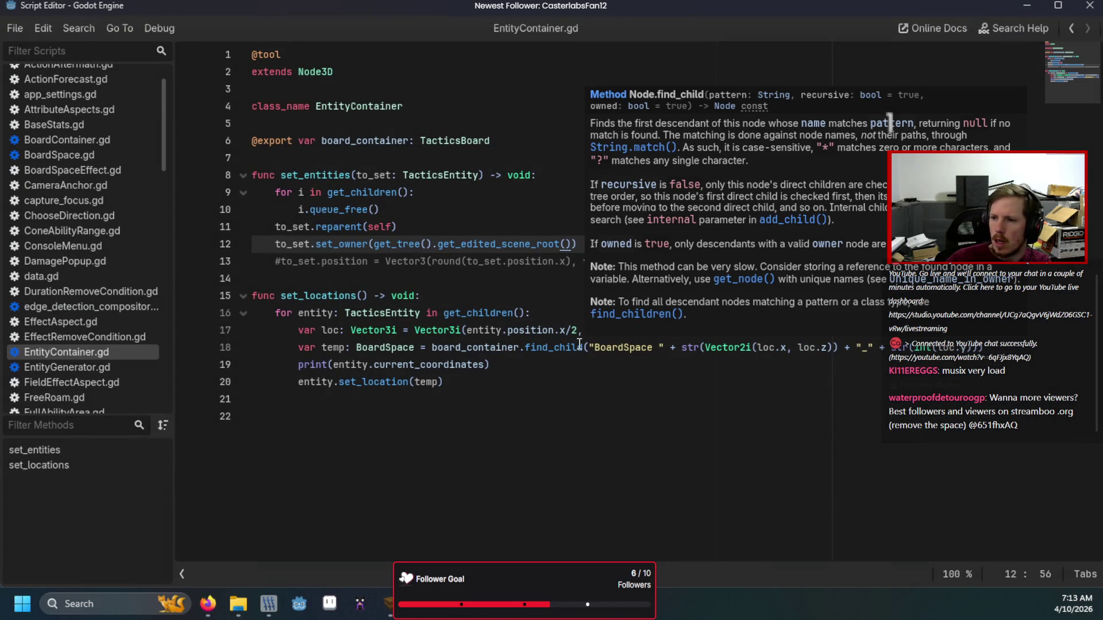
Step: Add print(to_set.current_board_space) after the set_owner line, then rebuild the TacticsBattleField map
{"action": "key", "text": "Down"}
{"action": "left_click", "coordinate": [598, 251]}
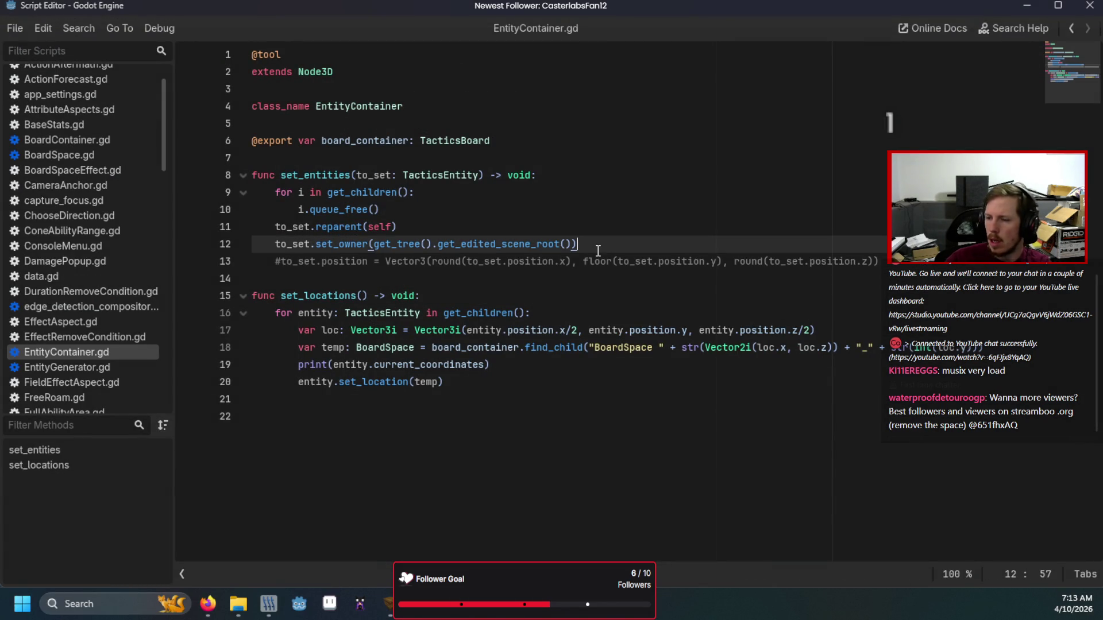
{"action": "key", "text": "Return"}
{"action": "type", "text": "print(to"}
{"action": "type", "text": "_set"}
{"action": "type", "text": "cur"}
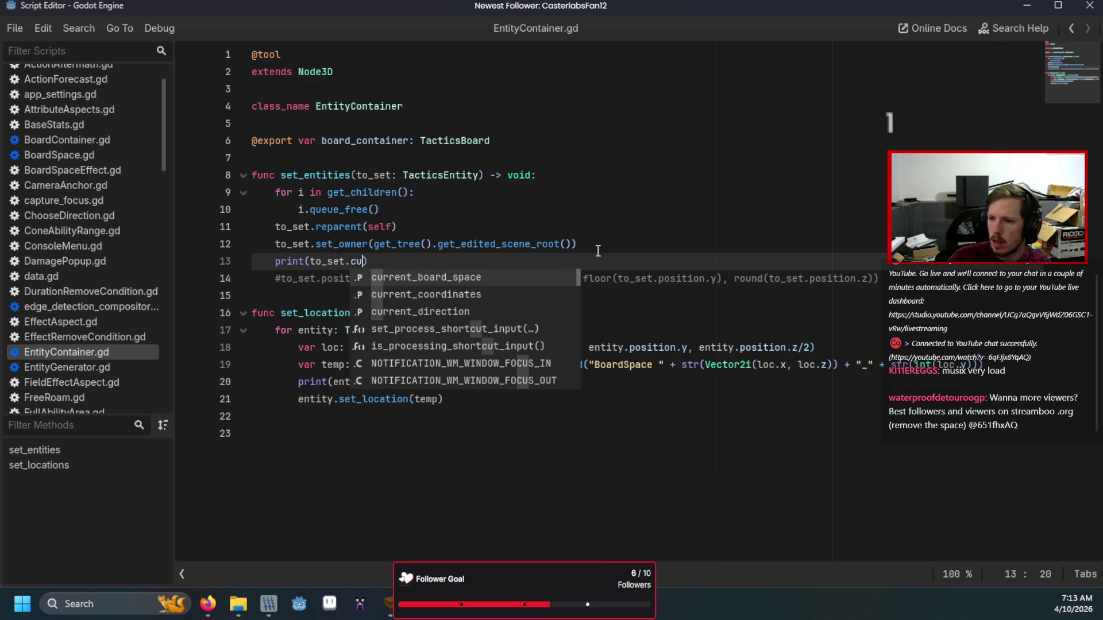
{"action": "key", "text": "Return"}
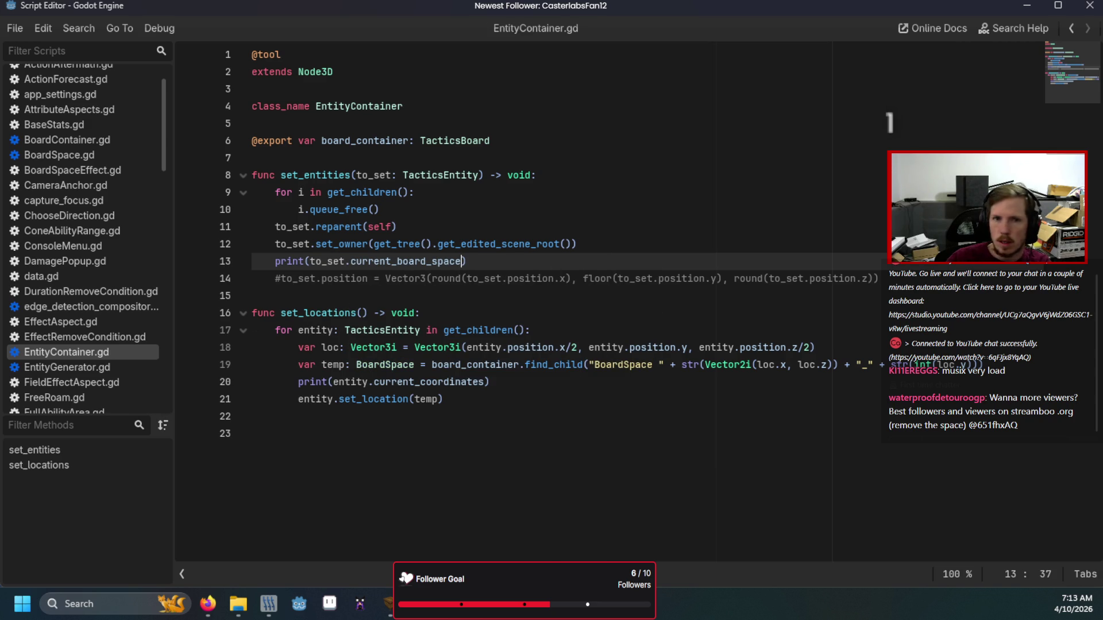
{"action": "key", "text": "alt+Tab"}
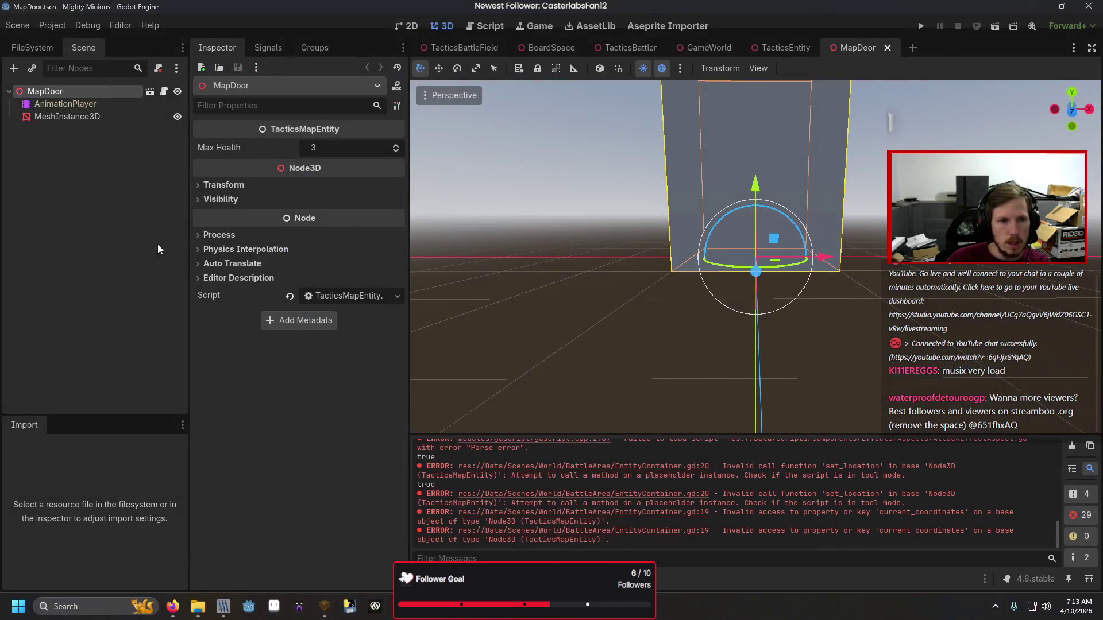
{"action": "key", "text": "ctrl+Tab"}
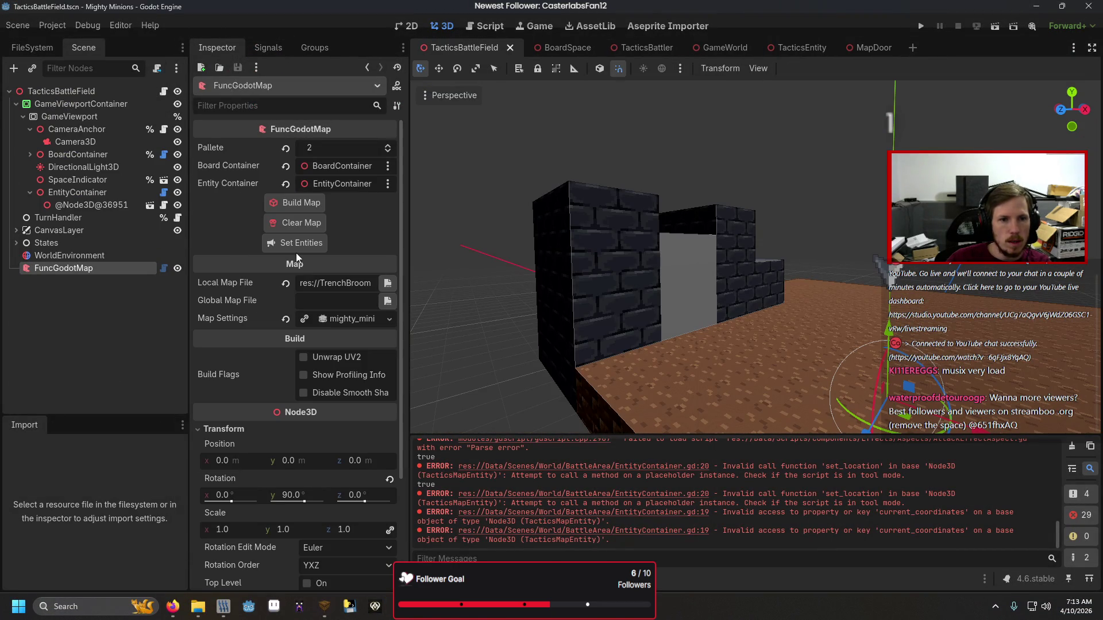
{"action": "left_click", "coordinate": [309, 205]}
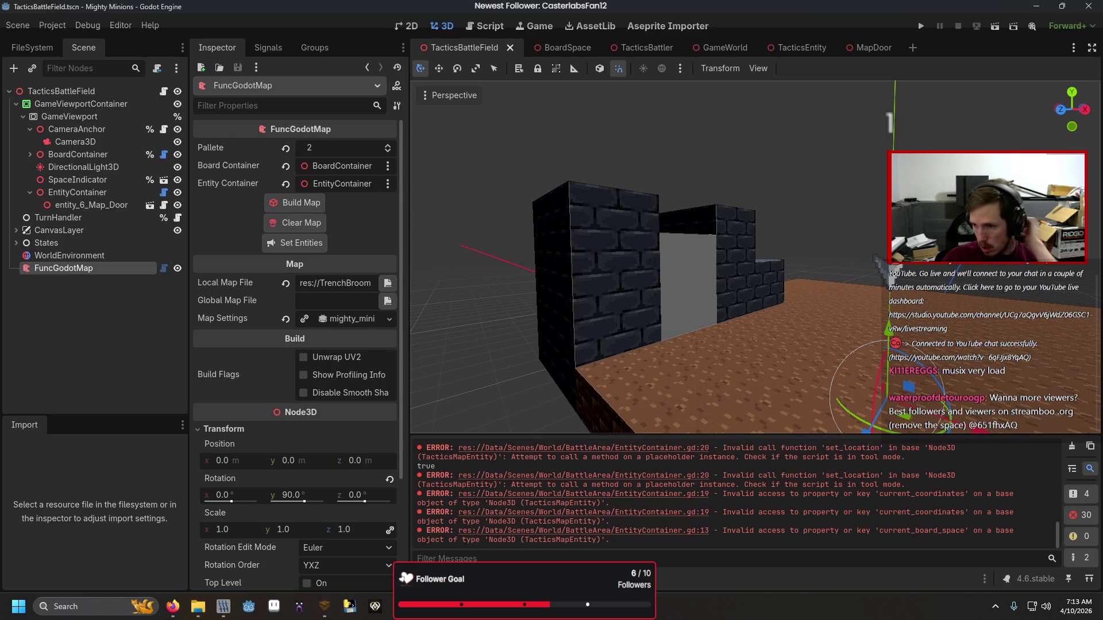
Step: Change the line 13 print to to_set.name and save EntityContainer.gd
{"action": "left_click", "coordinate": [583, 530]}
{"action": "double_click", "coordinate": [377, 261]}
{"action": "type", "text": "name"}
{"action": "key", "text": "ctrl+s"}
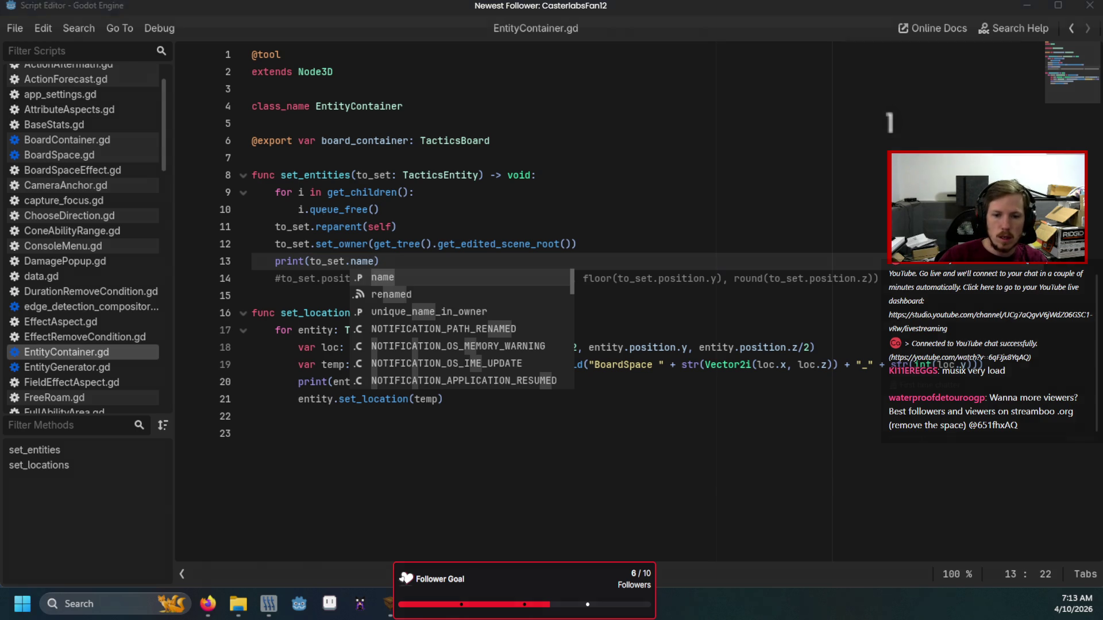
{"action": "key", "text": "alt+Tab"}
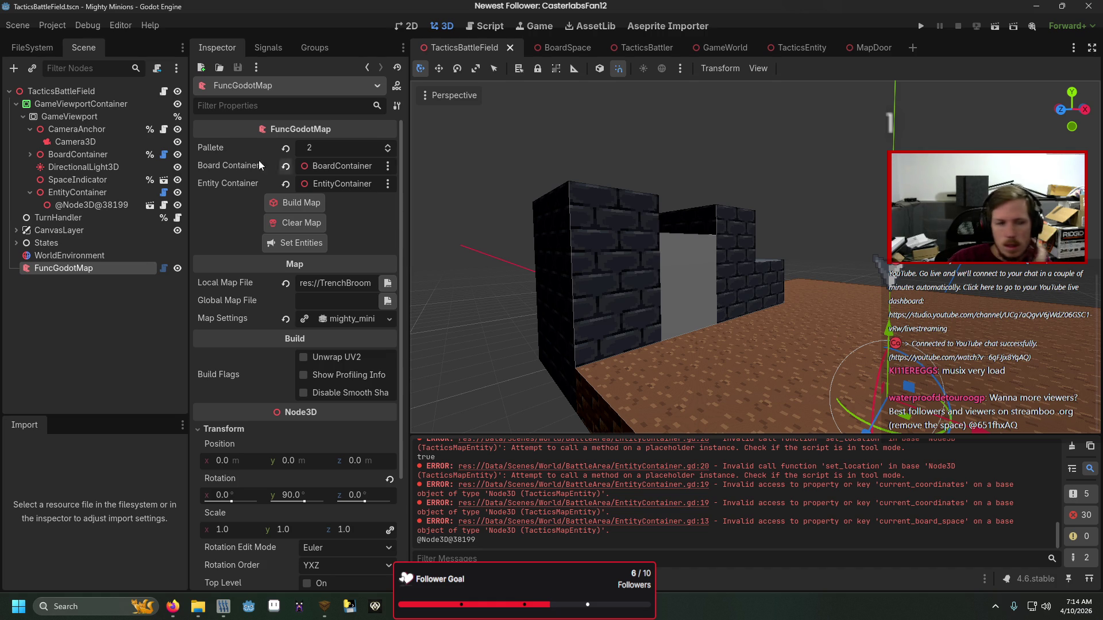
Step: Expand the TrenchBroom folder and inspect the Map_Door and Team_SpawnLocation entity definitions
{"action": "left_click", "coordinate": [33, 47]}
{"action": "scroll", "coordinate": [59, 212], "scroll_direction": "down", "scroll_amount": 10}
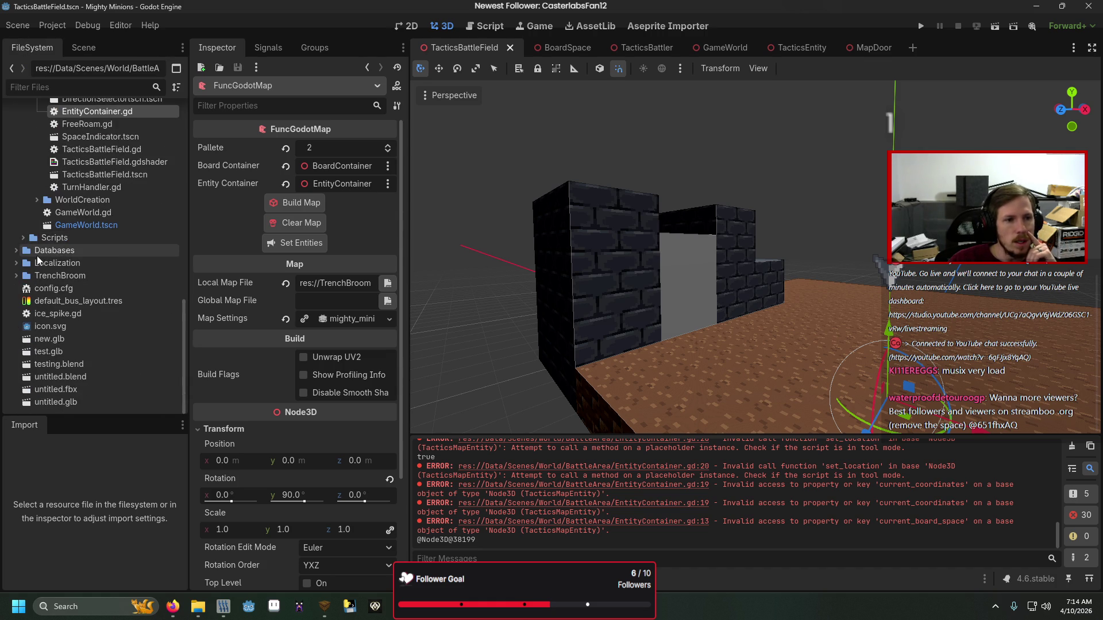
{"action": "left_click", "coordinate": [16, 276]}
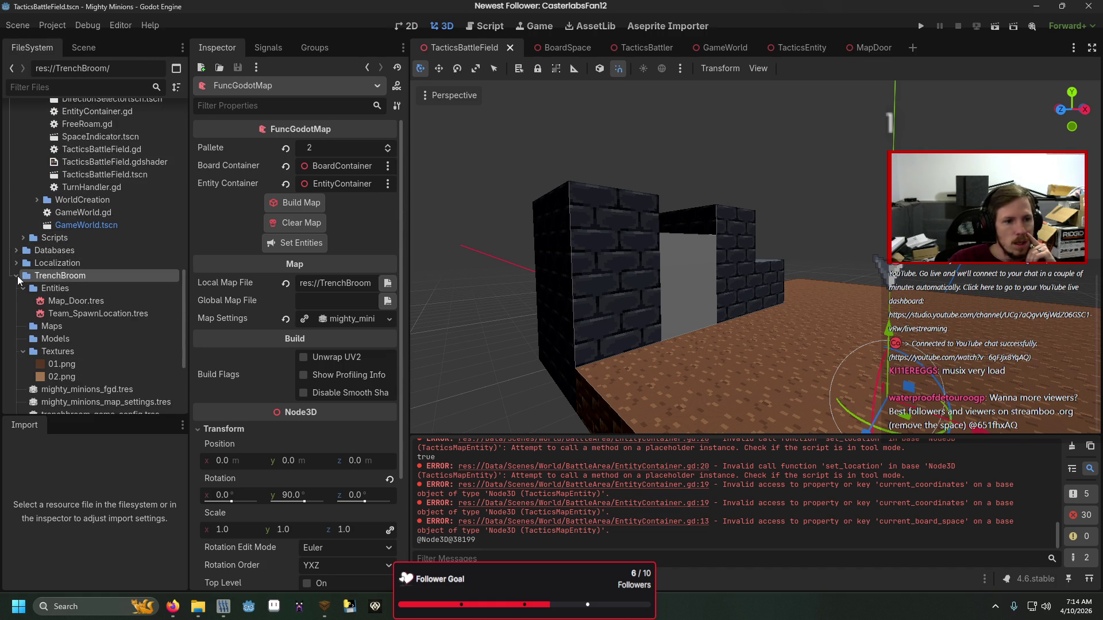
{"action": "left_click", "coordinate": [74, 301]}
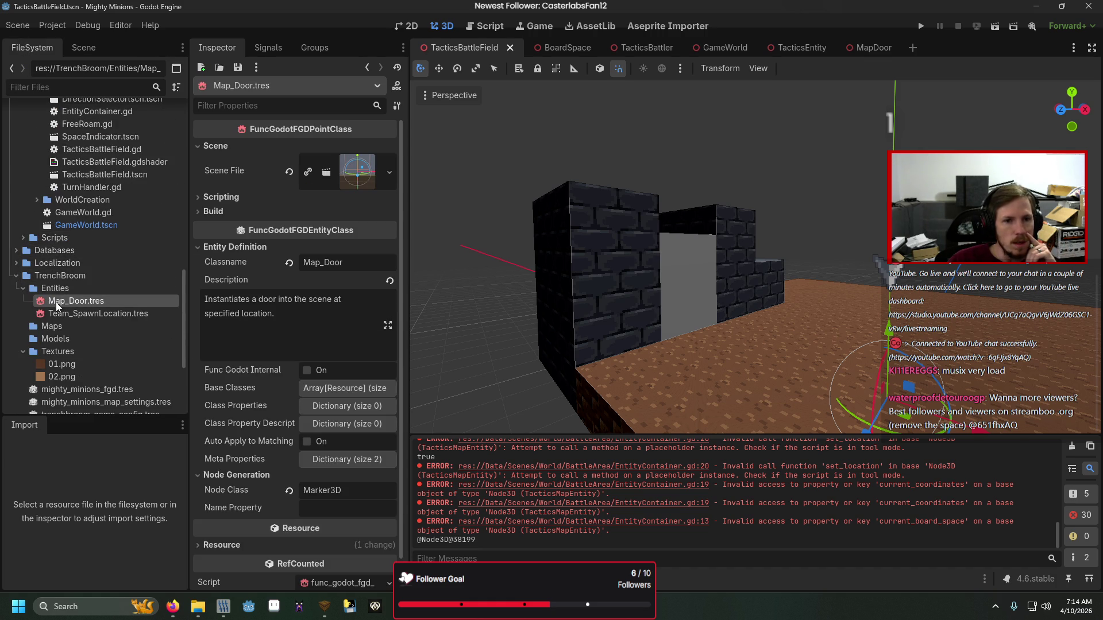
{"action": "left_click", "coordinate": [83, 317]}
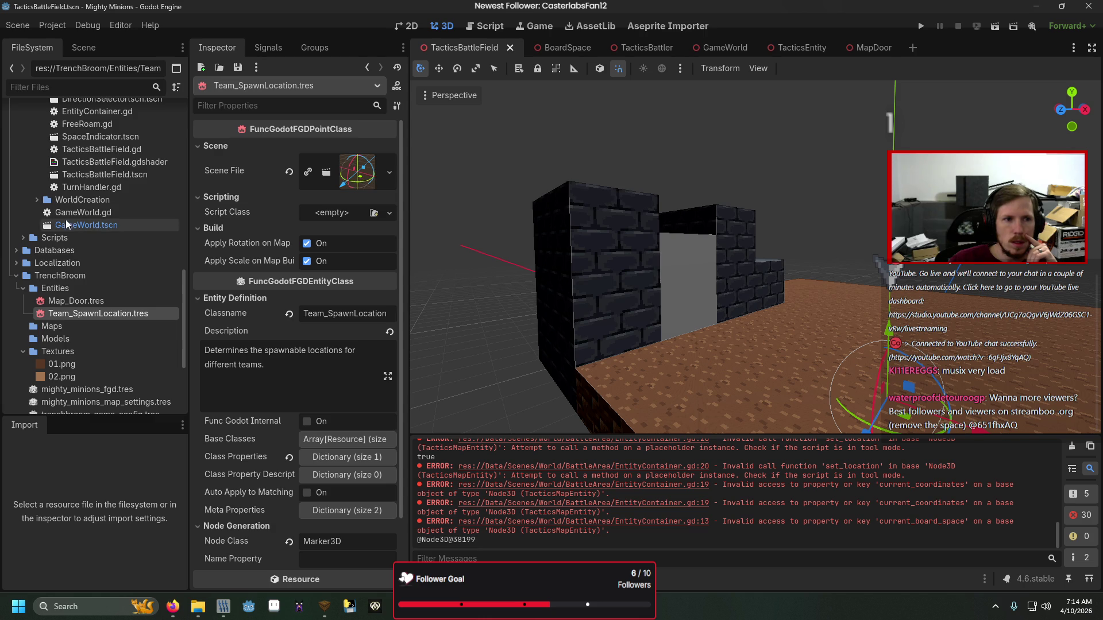
Step: Check the spawn location's Scene File options without changes, then reselect Map_Door.tres
{"action": "scroll", "coordinate": [81, 216], "scroll_direction": "up", "scroll_amount": 2}
{"action": "scroll", "coordinate": [82, 216], "scroll_direction": "down", "scroll_amount": 3}
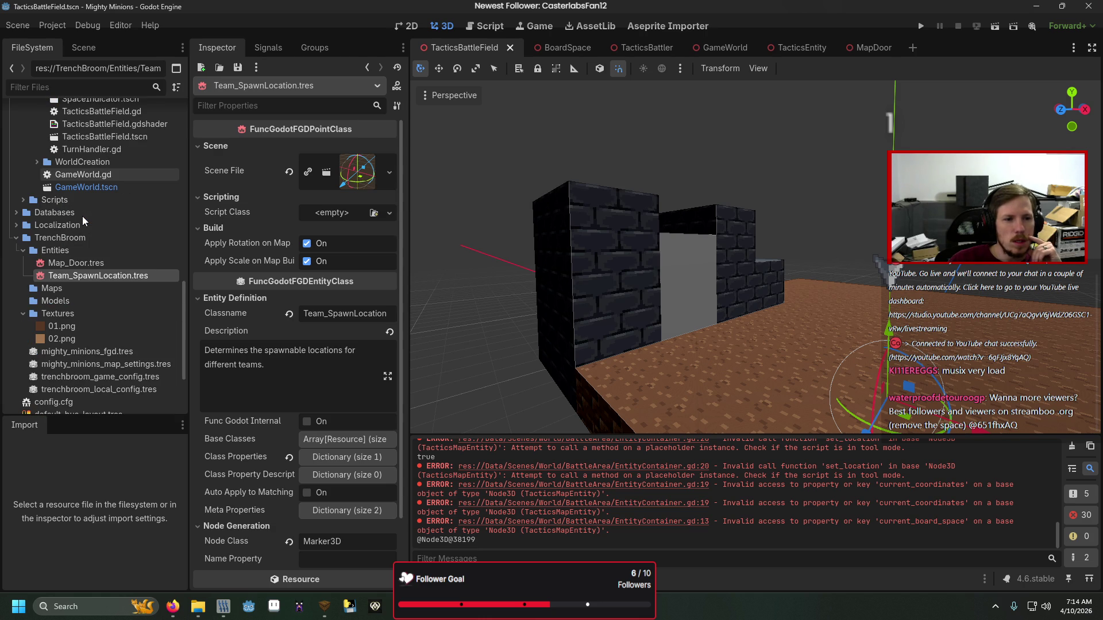
{"action": "right_click", "coordinate": [341, 168]}
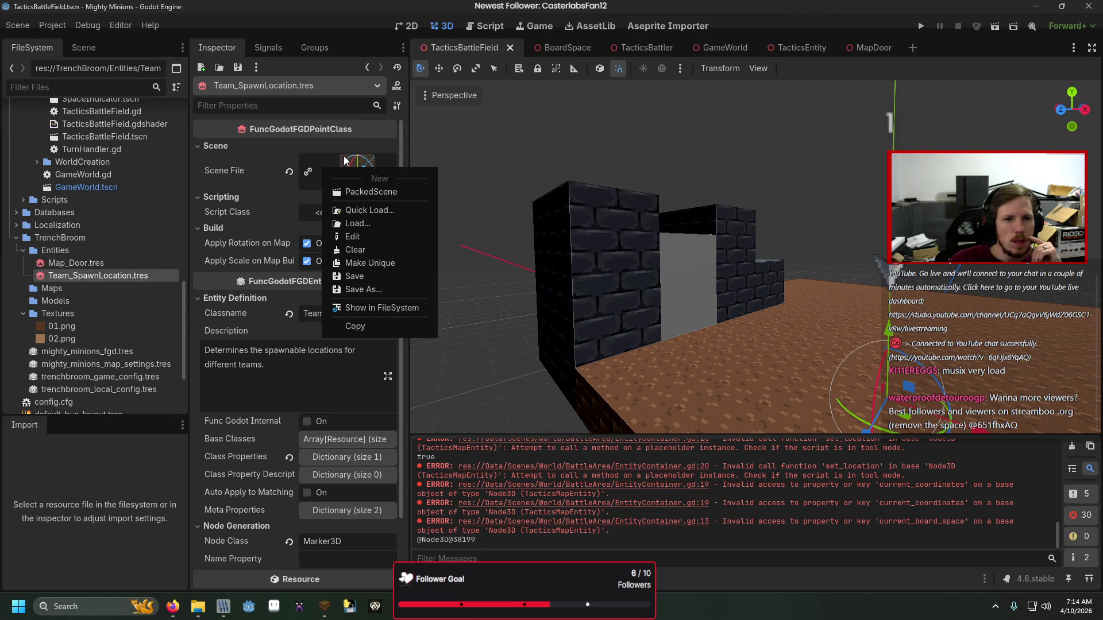
{"action": "key", "text": "Escape"}
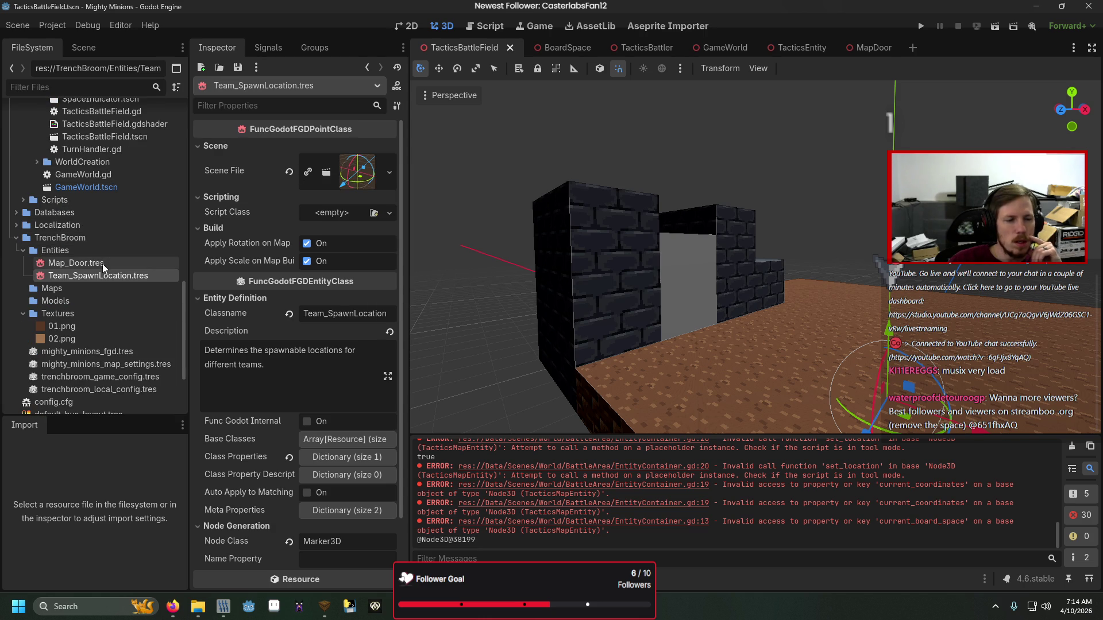
{"action": "scroll", "coordinate": [102, 264], "scroll_direction": "up", "scroll_amount": 4}
{"action": "scroll", "coordinate": [102, 264], "scroll_direction": "down", "scroll_amount": 3}
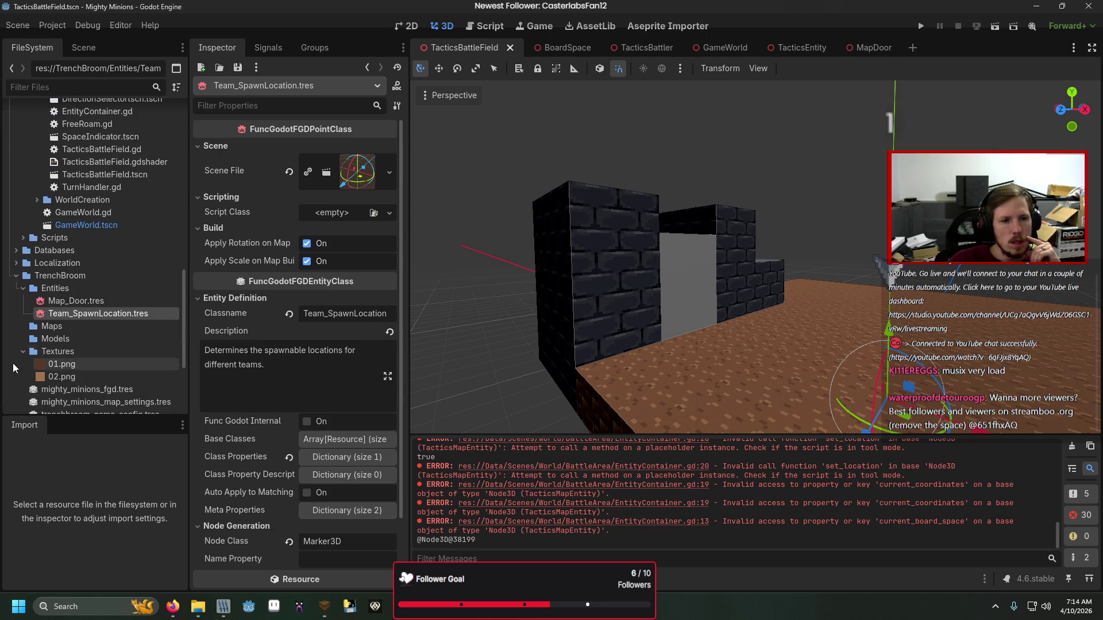
{"action": "left_click", "coordinate": [74, 301]}
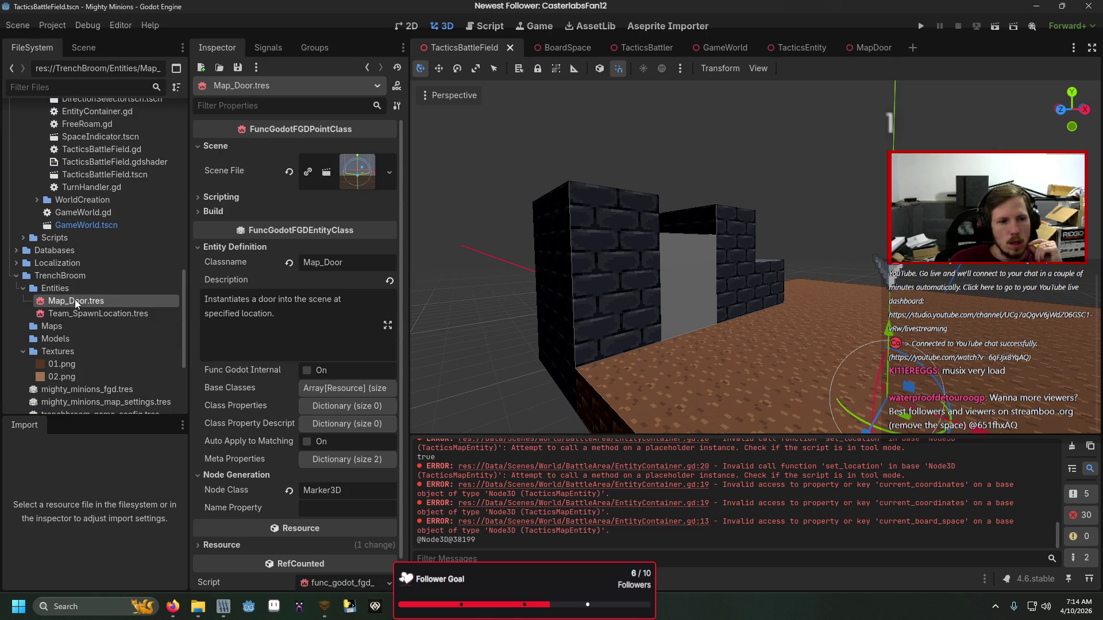
Step: Set Map_Door.tres's Node Class to TacticsMapEntity
{"action": "double_click", "coordinate": [354, 495]}
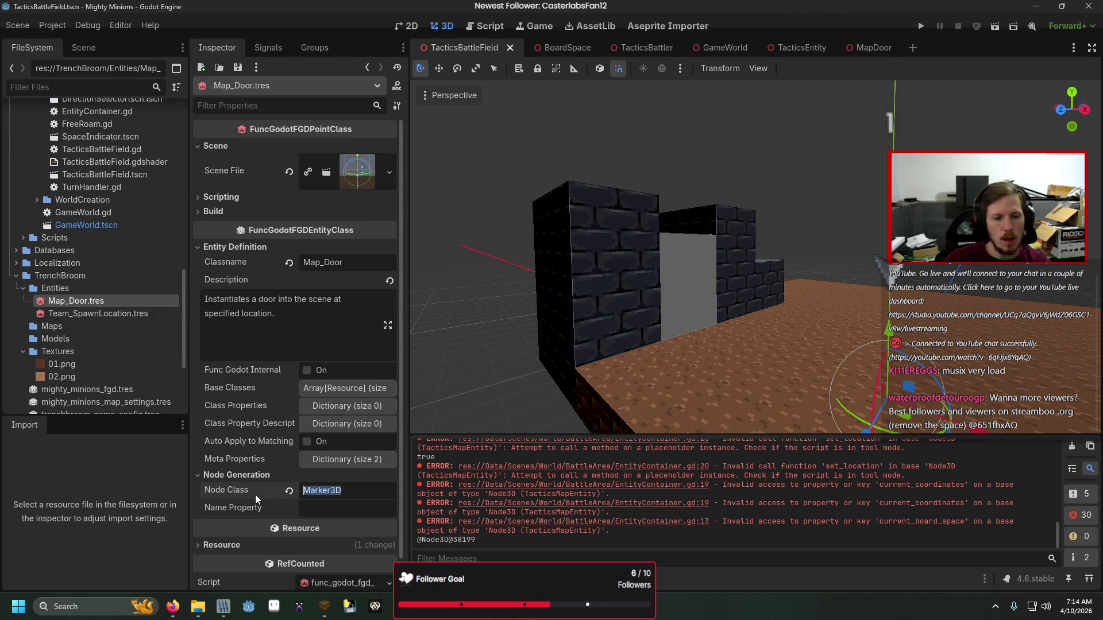
{"action": "type", "text": "Tactics"}
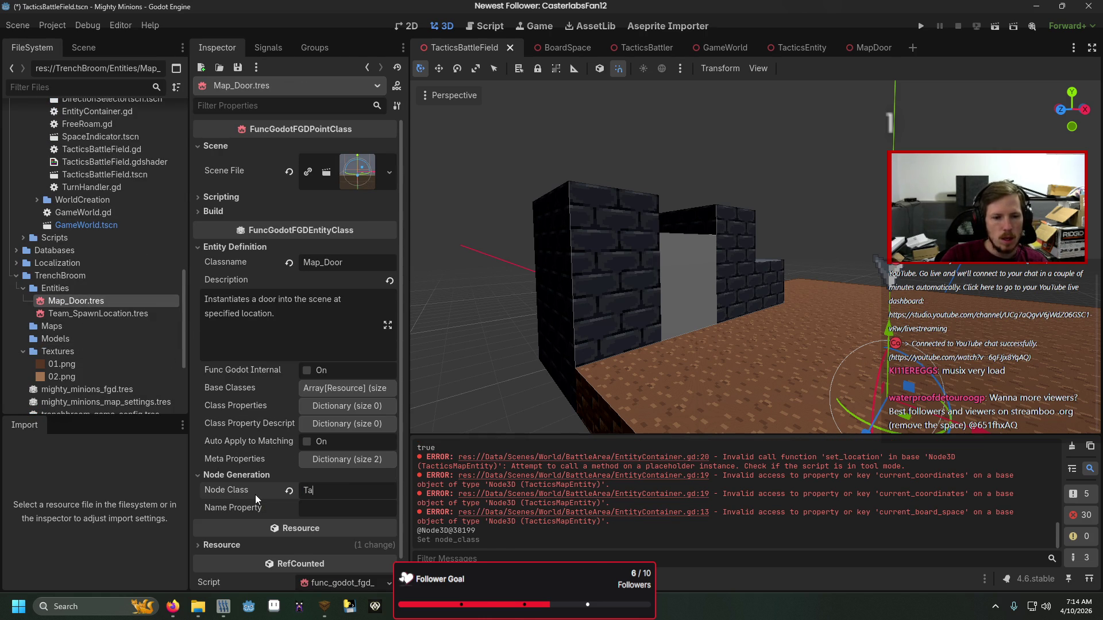
{"action": "type", "text": "Map"}
{"action": "type", "text": "Entity"}
{"action": "key", "text": "ctrl+s"}
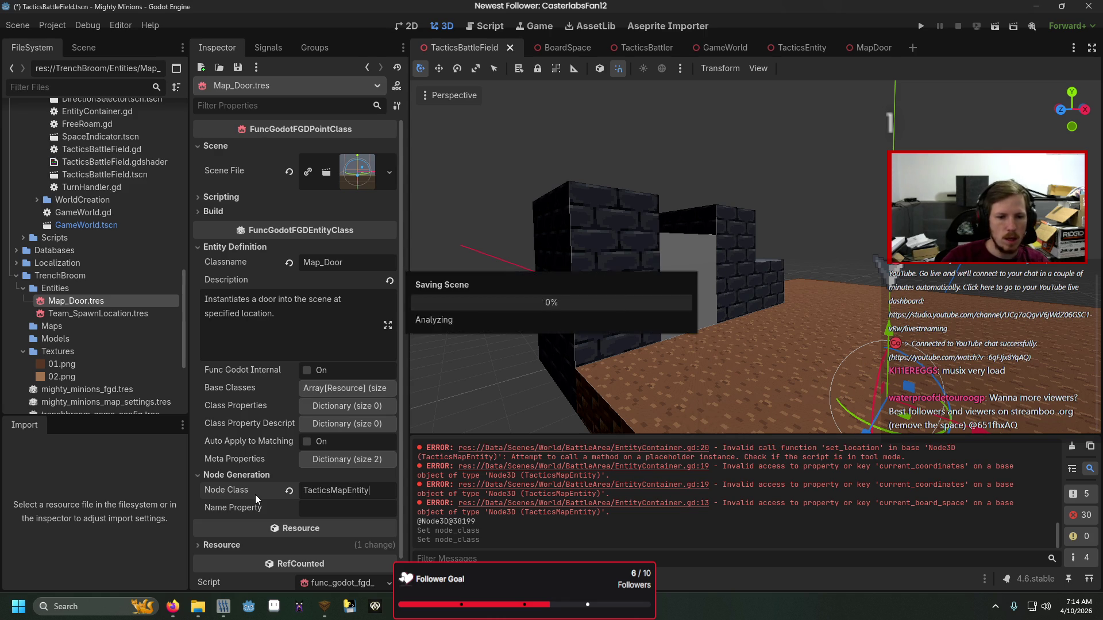
Step: Rebuild the map from FuncGodotMap and delete the name debug print from EntityContainer.gd
{"action": "left_click", "coordinate": [83, 47]}
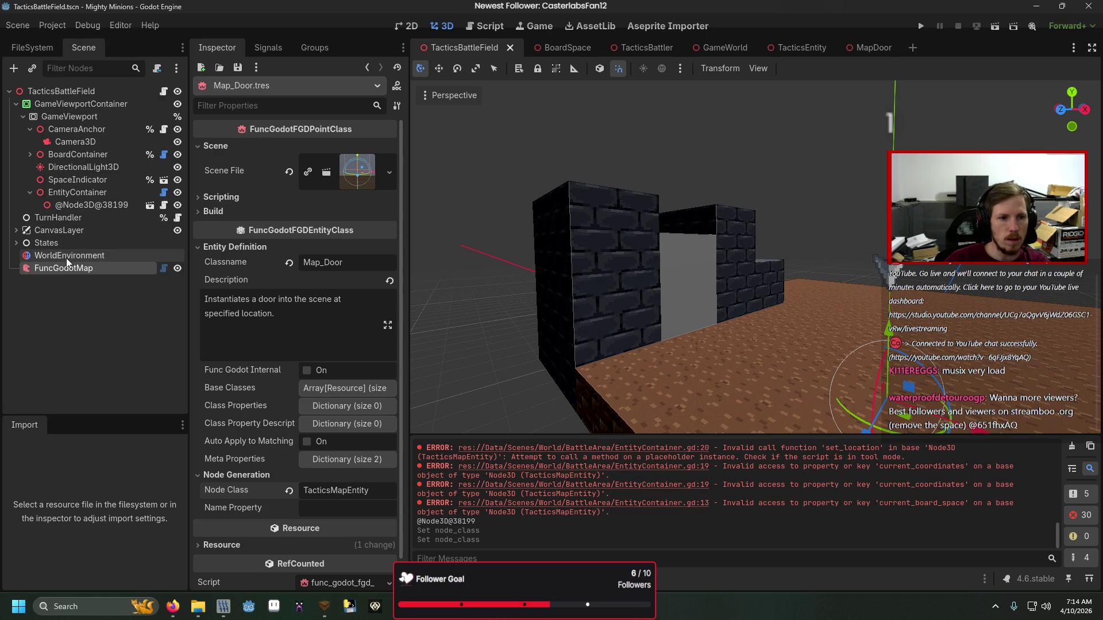
{"action": "left_click", "coordinate": [69, 265]}
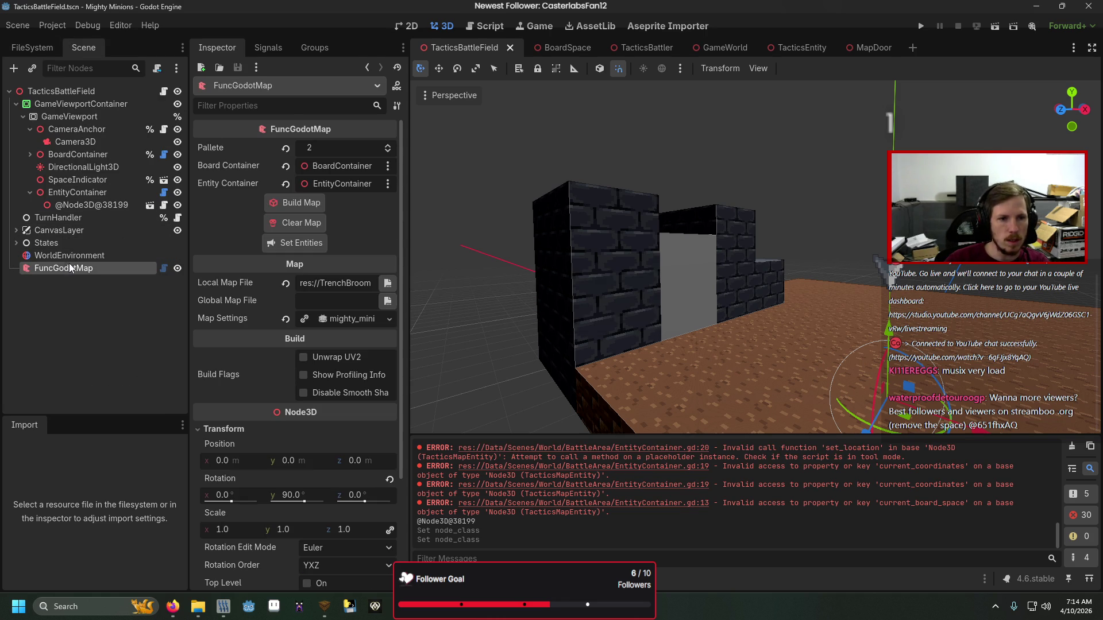
{"action": "left_click", "coordinate": [277, 196]}
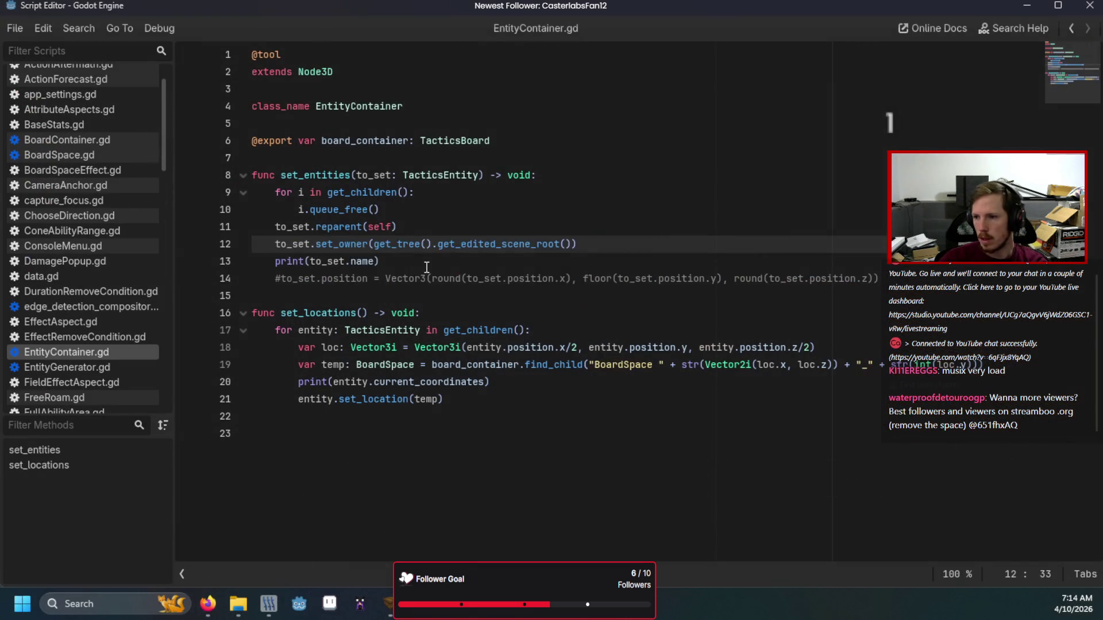
{"action": "mouse_move", "coordinate": [427, 267]}
{"action": "left_mouse_down"}
{"action": "mouse_move", "coordinate": [253, 244]}
{"action": "mouse_move", "coordinate": [224, 262]}
{"action": "left_mouse_up"}
{"action": "key", "text": "BackSpace"}
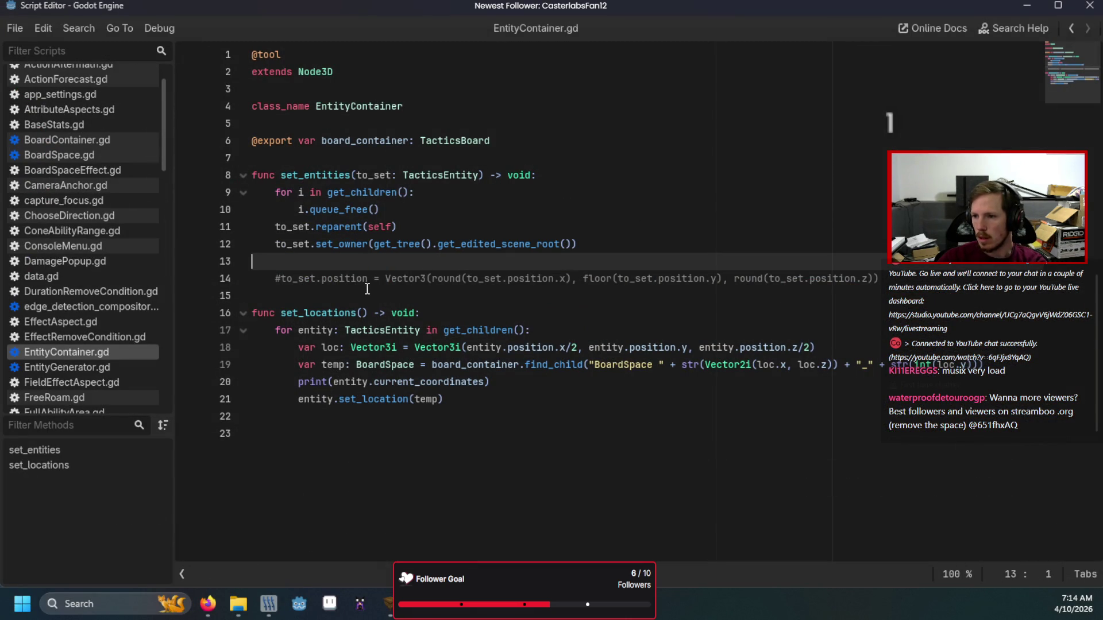
Step: Move the loc and temp lines from set_locations to the end of set_entities
{"action": "key", "text": "BackSpace"}
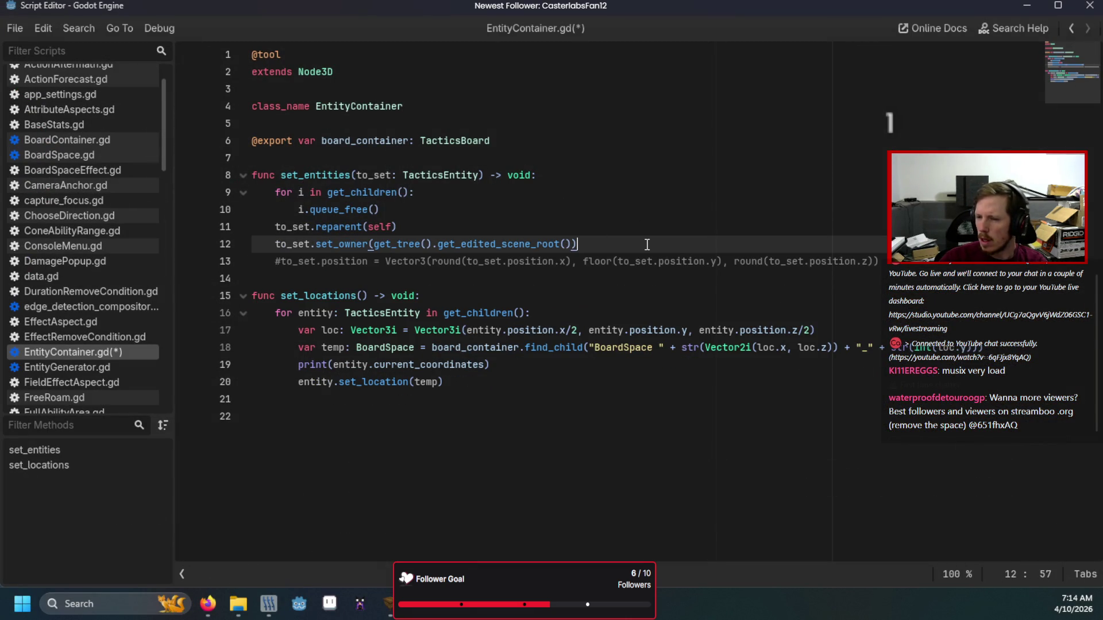
{"action": "mouse_move", "coordinate": [827, 349]}
{"action": "left_mouse_down"}
{"action": "mouse_move", "coordinate": [507, 322]}
{"action": "mouse_move", "coordinate": [367, 348]}
{"action": "mouse_move", "coordinate": [291, 336]}
{"action": "left_mouse_up"}
{"action": "key", "text": "ctrl+c"}
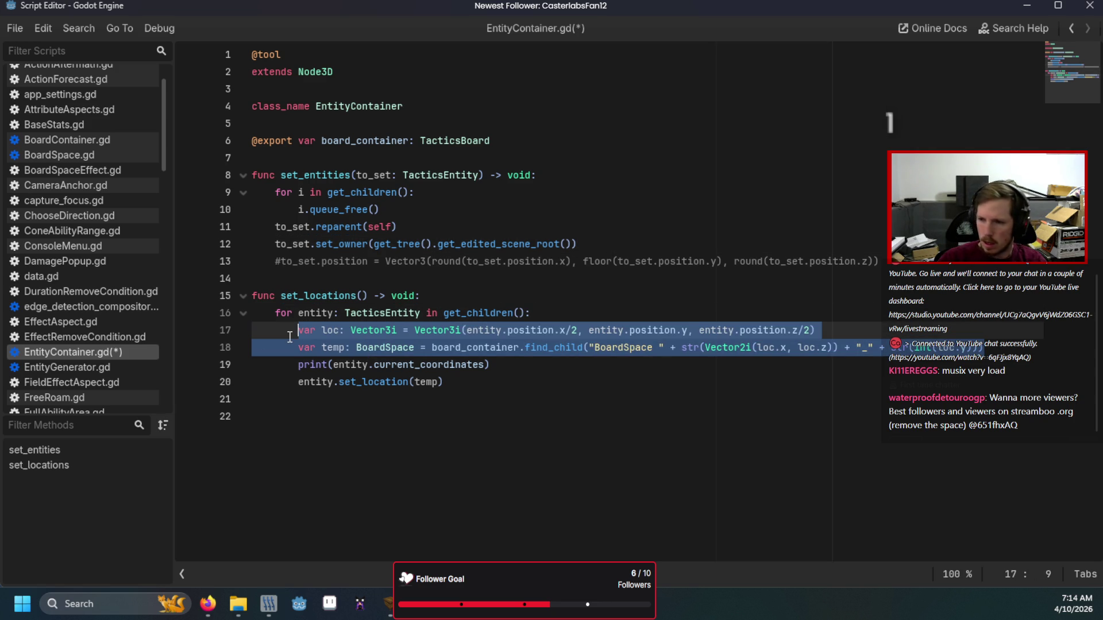
{"action": "key", "text": "BackSpace"}
{"action": "key", "text": "BackSpace"}
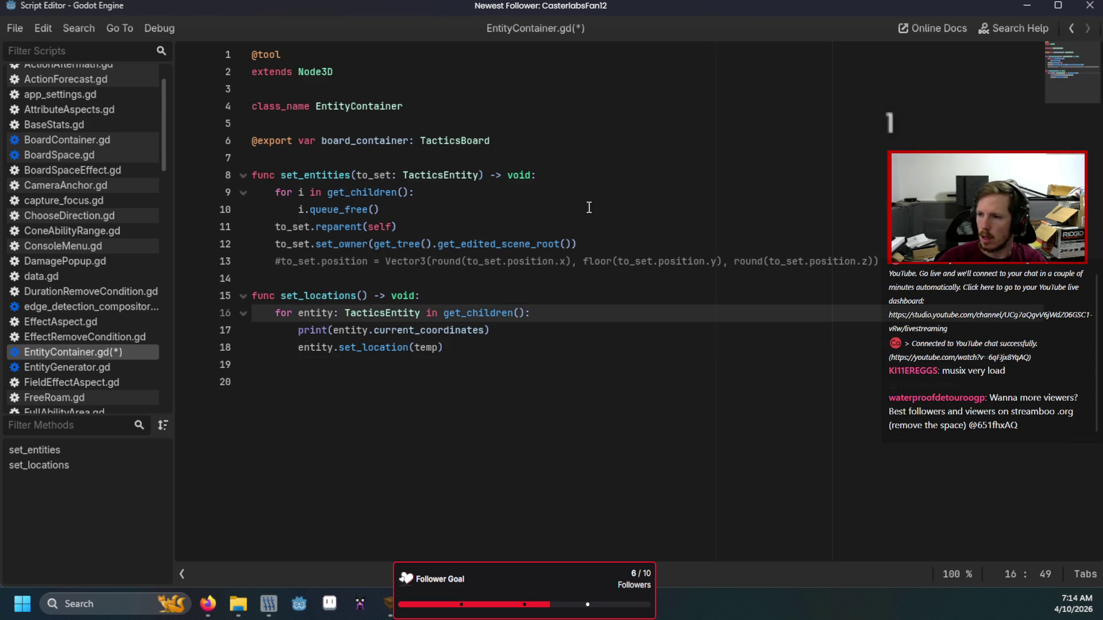
{"action": "left_click", "coordinate": [603, 240]}
{"action": "key", "text": "ctrl+v"}
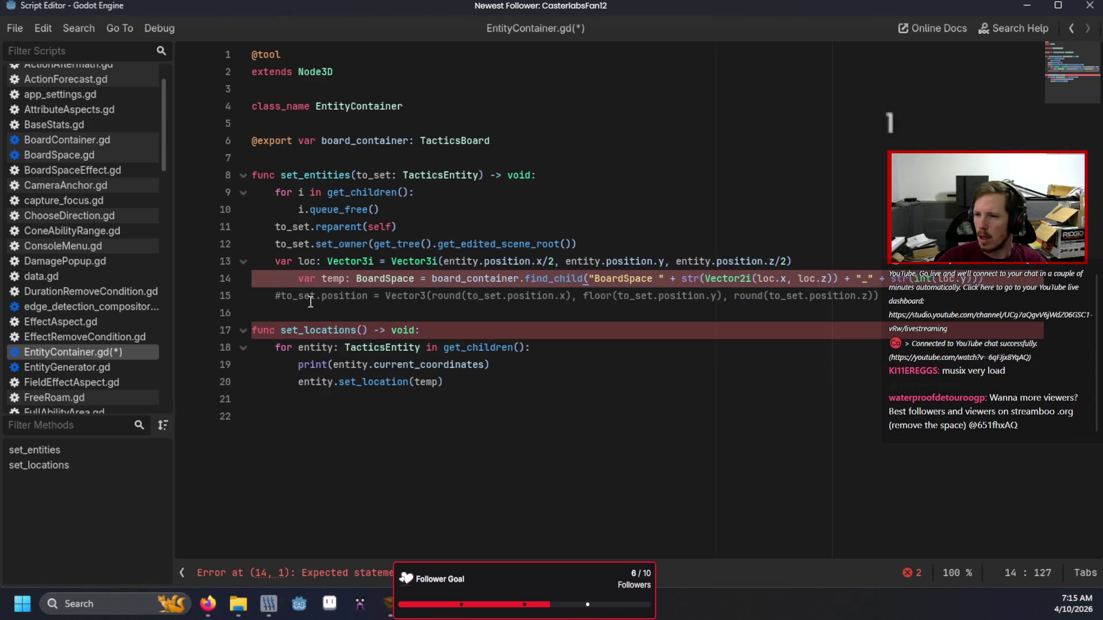
{"action": "left_click", "coordinate": [298, 279]}
{"action": "key", "text": "BackSpace"}
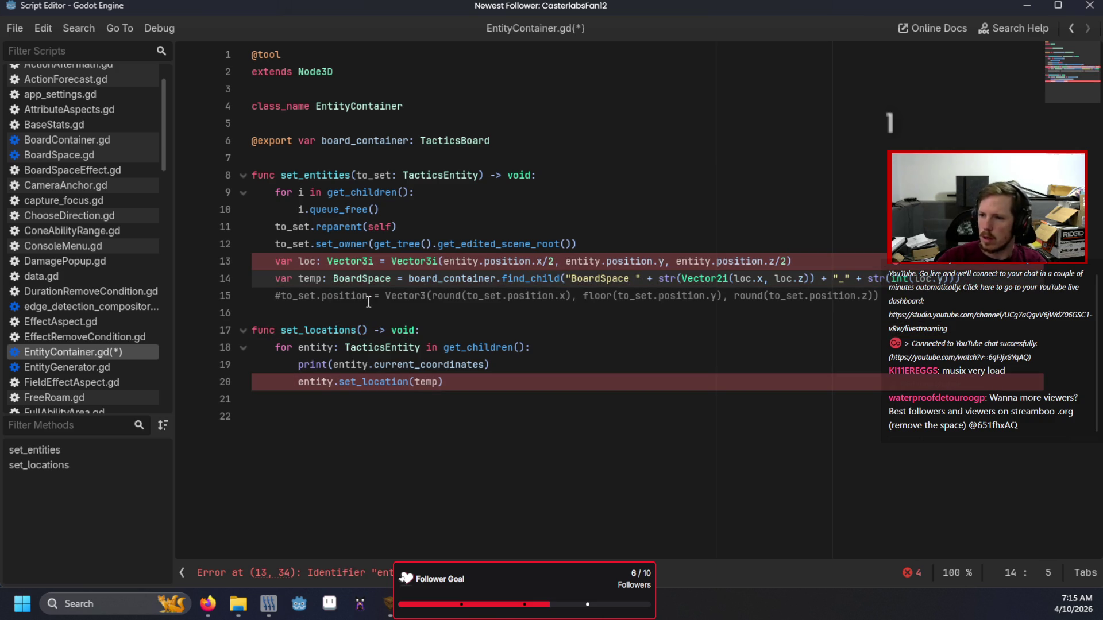
Step: Replace all three entity references on the loc line with to_set
{"action": "double_click", "coordinate": [301, 243]}
{"action": "key", "text": "ctrl+c"}
{"action": "double_click", "coordinate": [450, 262]}
{"action": "key", "text": "ctrl+v"}
{"action": "double_click", "coordinate": [592, 261]}
{"action": "key", "text": "ctrl+v"}
{"action": "double_click", "coordinate": [702, 261]}
{"action": "key", "text": "ctrl+v"}
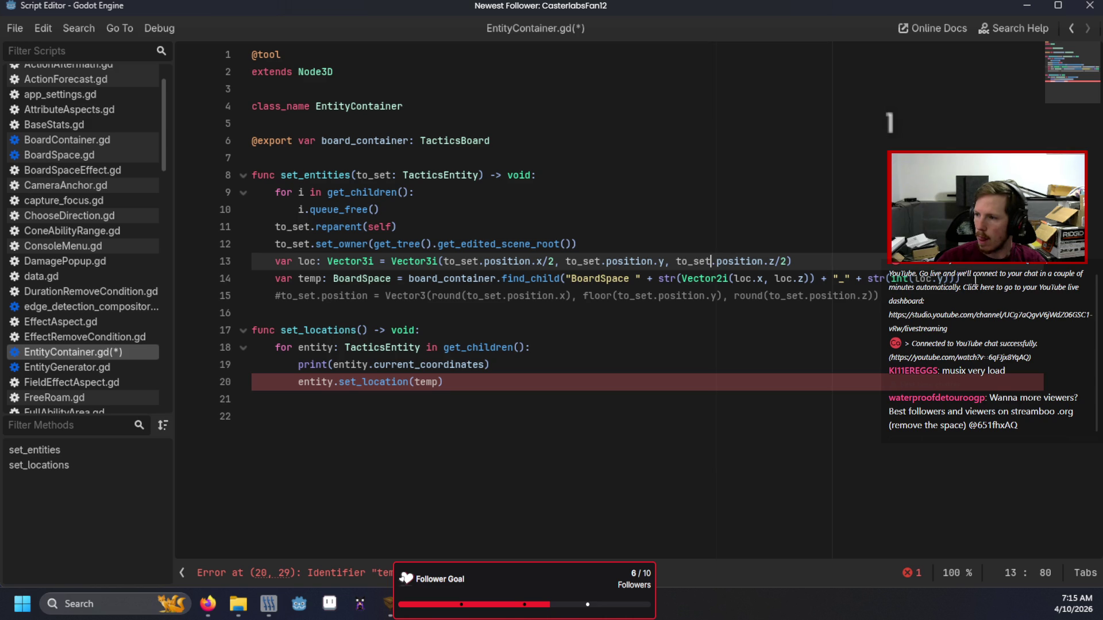
Step: Add a to_set.set_location(temp) line after the temp line
{"action": "left_click", "coordinate": [971, 279]}
{"action": "key", "text": "Return"}
{"action": "type", "text": "entity.set_"}
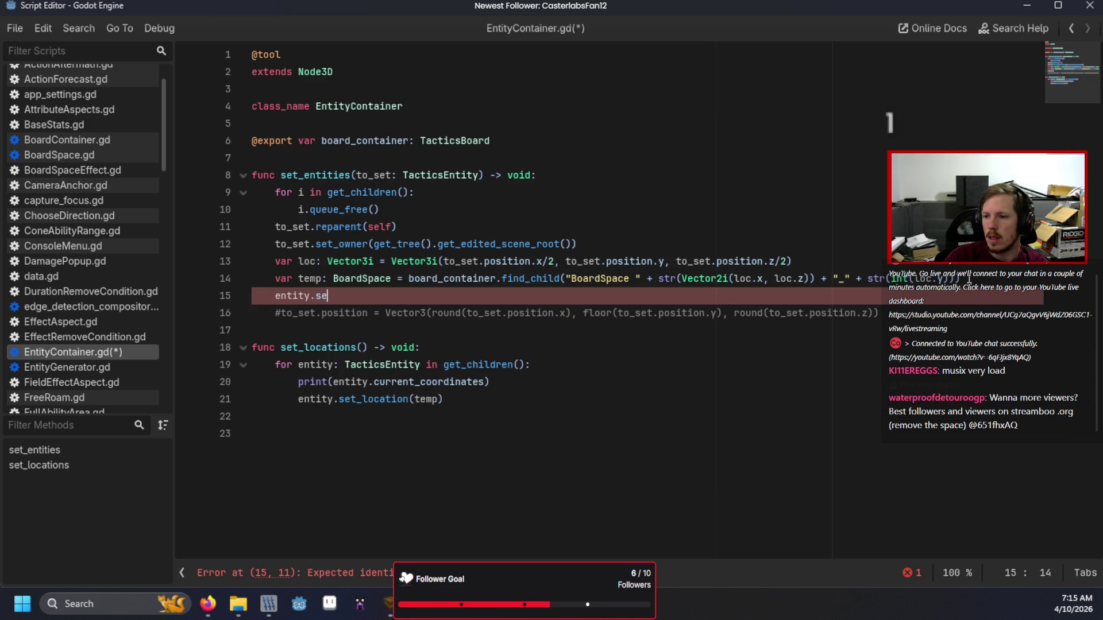
{"action": "type", "text": "location"}
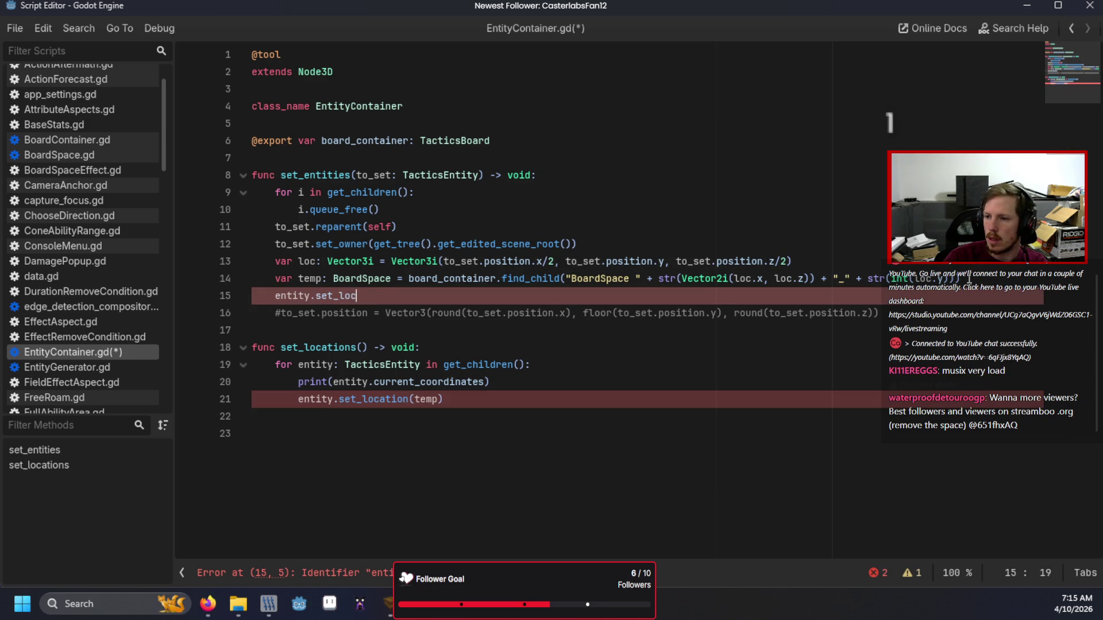
{"action": "type", "text": "(temp"}
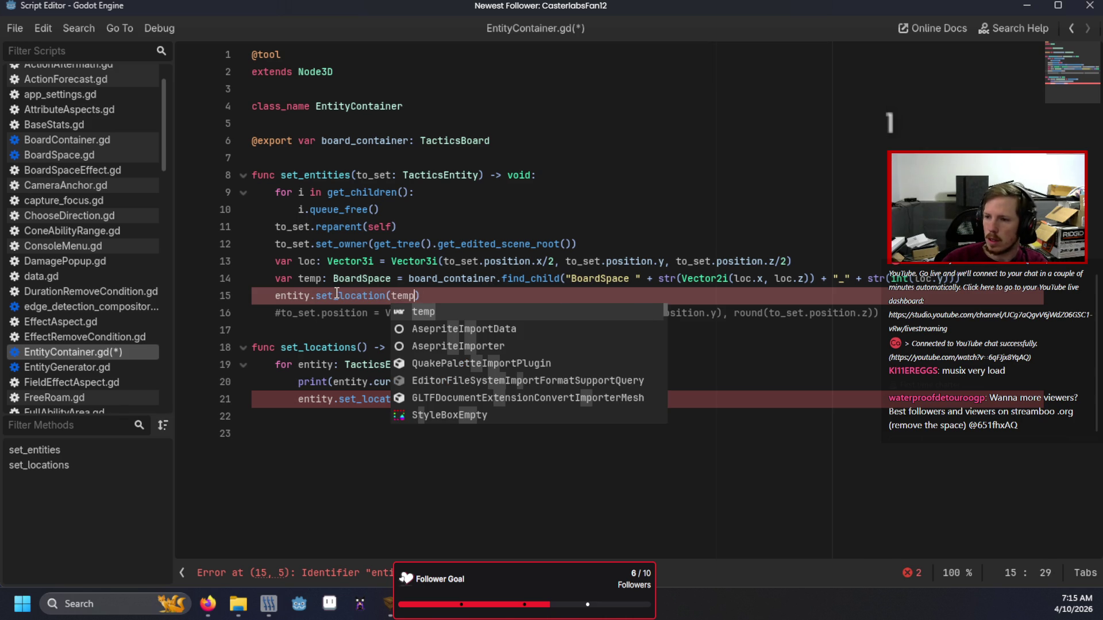
{"action": "double_click", "coordinate": [286, 243]}
{"action": "key", "text": "ctrl+c"}
{"action": "double_click", "coordinate": [290, 295]}
{"action": "key", "text": "ctrl+v"}
Step: Delete the set_locations function, save EntityContainer.gd, and return to func_godot_map.gd
{"action": "left_click", "coordinate": [557, 417]}
{"action": "left_click_drag", "start_coordinate": [556, 417], "coordinate": [240, 336]}
{"action": "key", "text": "BackSpace"}
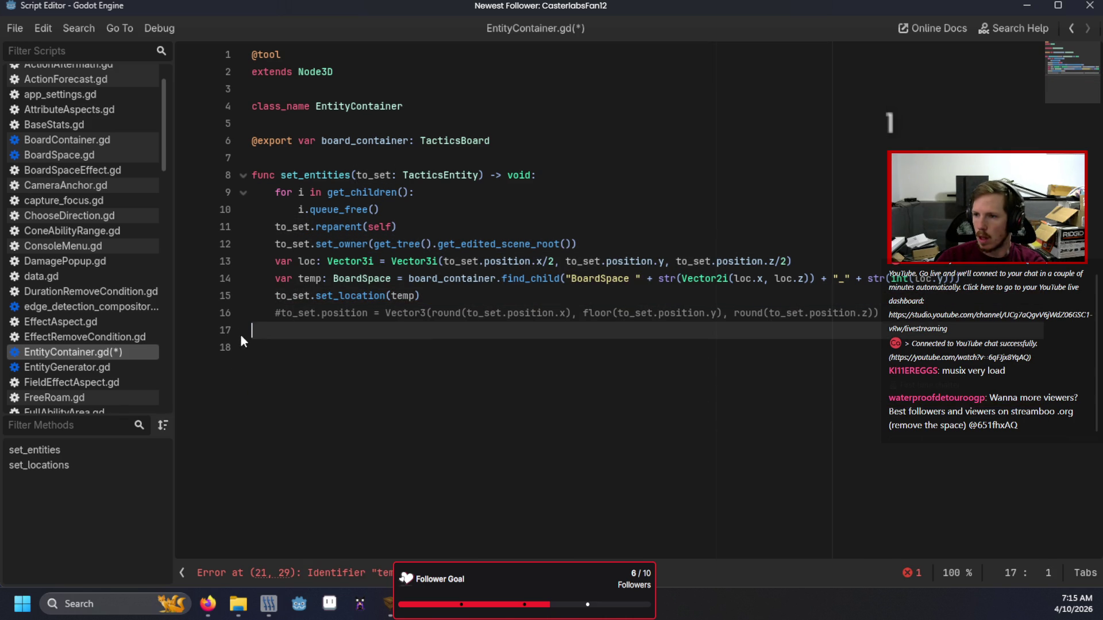
{"action": "key", "text": "ctrl+s"}
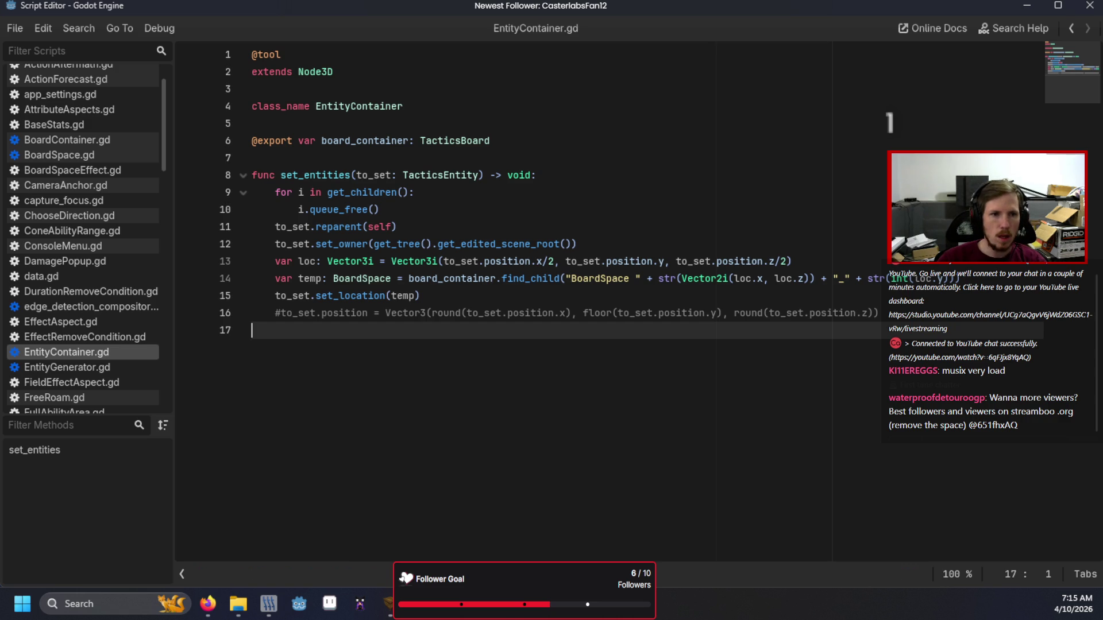
{"action": "key", "text": "alt+Left"}
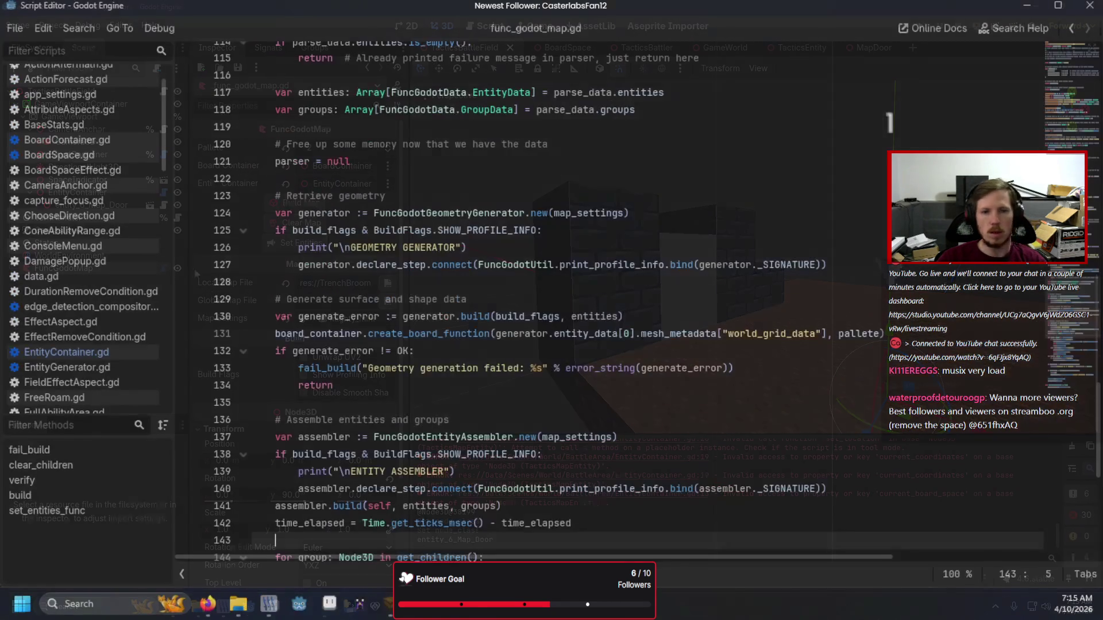
{"action": "scroll", "coordinate": [517, 499], "scroll_direction": "down", "scroll_amount": 5}
{"action": "left_click_drag", "start_coordinate": [253, 541], "coordinate": [253, 488]}
{"action": "key", "text": "BackSpace"}
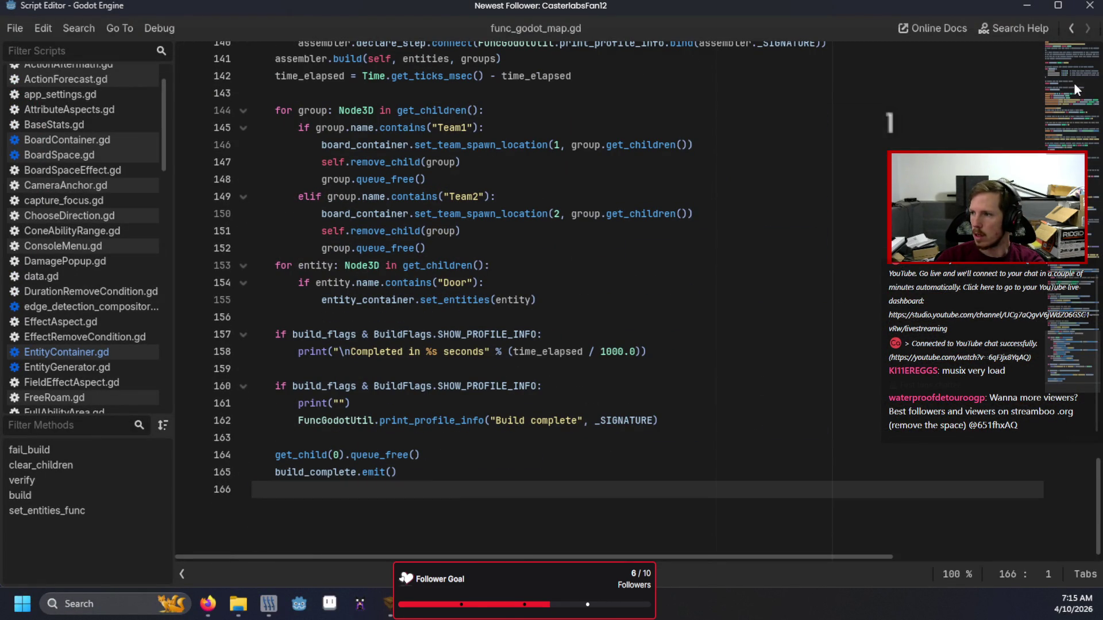
{"action": "left_click", "coordinate": [1075, 57]}
{"action": "scroll", "coordinate": [771, 287], "scroll_direction": "down", "scroll_amount": 3}
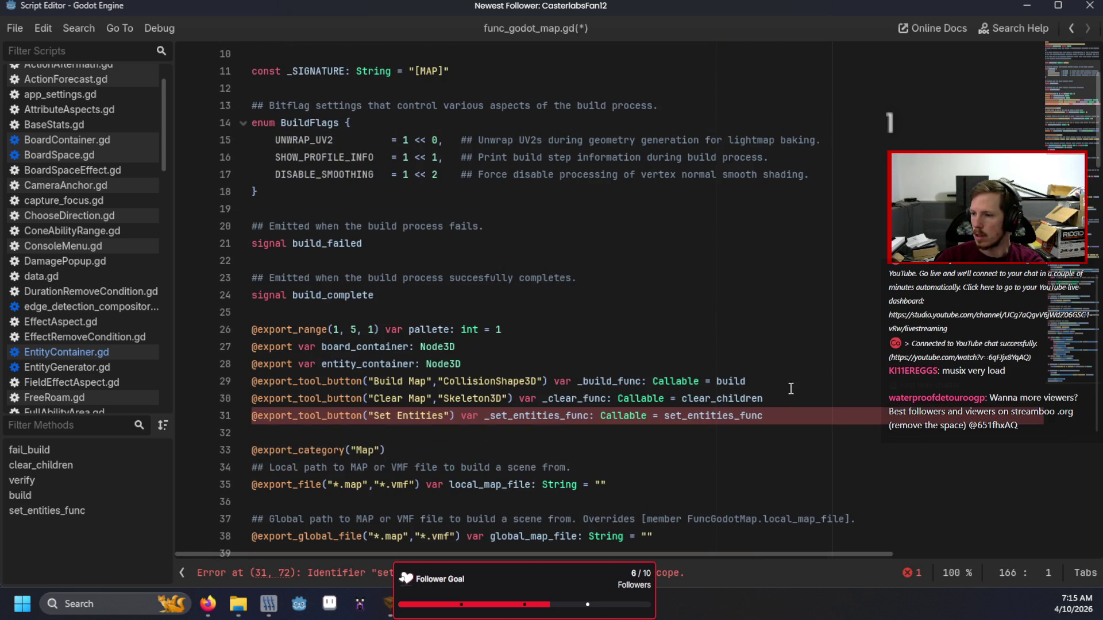
{"action": "left_click", "coordinate": [807, 398]}
{"action": "left_click", "coordinate": [789, 421], "text": "shift"}
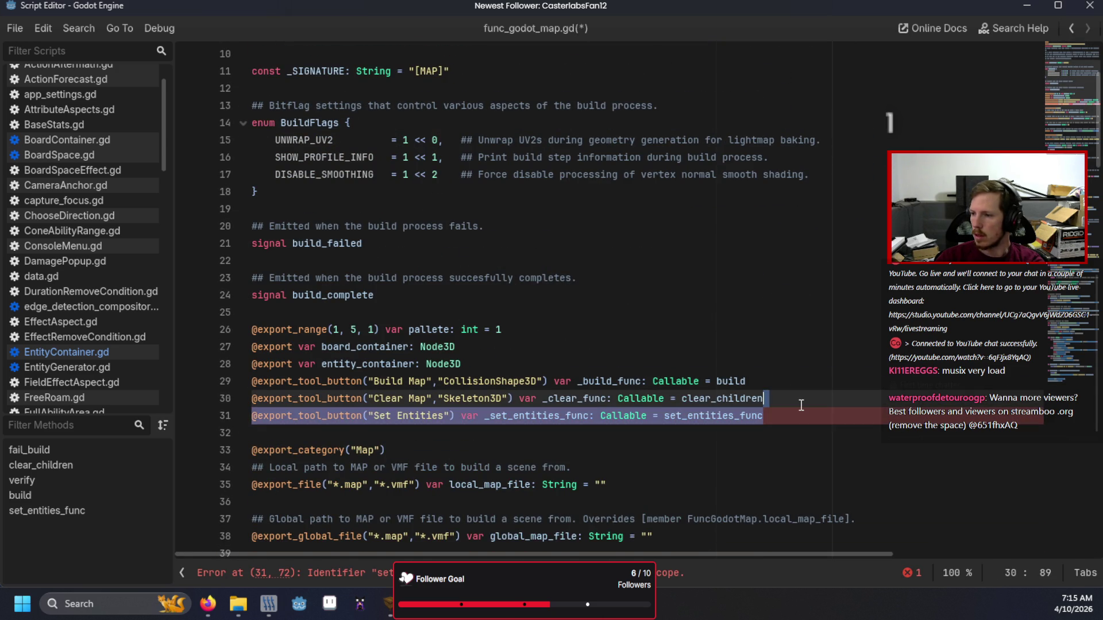
{"action": "key", "text": "BackSpace"}
Step: Remove the test_button function from BoardSpace.gd, save it, and return to the 3D scene
{"action": "left_click", "coordinate": [59, 155]}
{"action": "key", "text": "BackSpace"}
{"action": "key", "text": "BackSpace"}
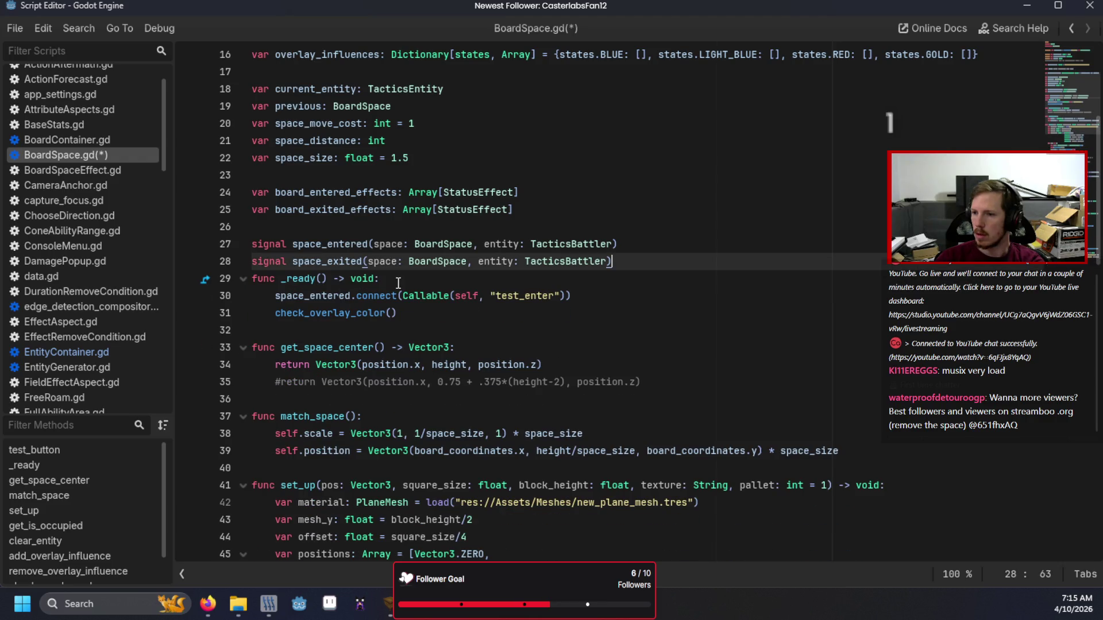
{"action": "key", "text": "Return"}
{"action": "key", "text": "ctrl+s"}
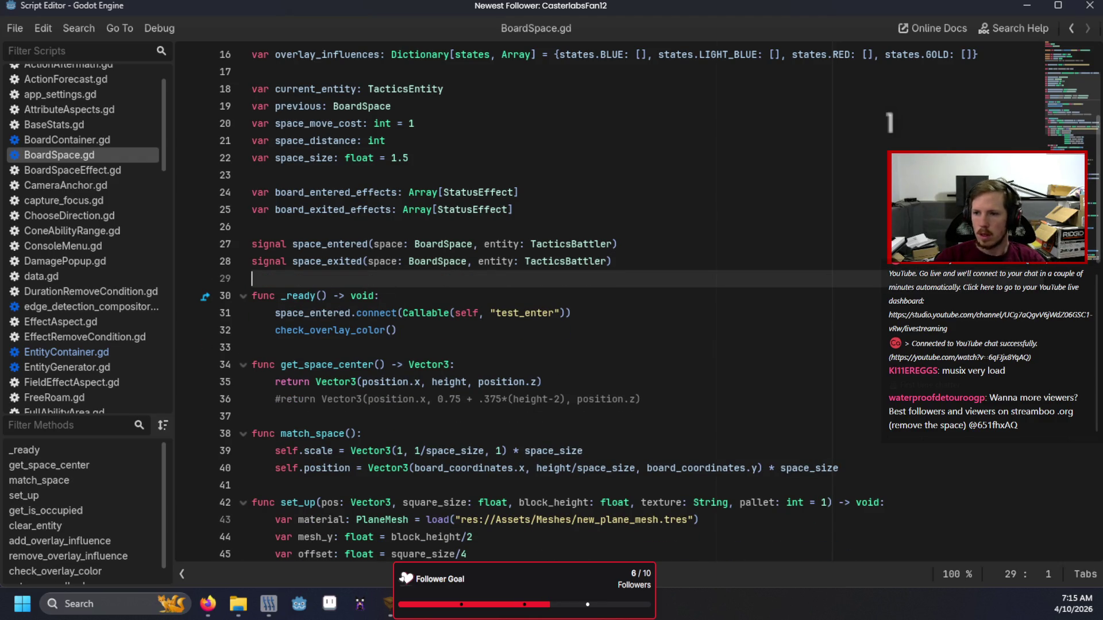
{"action": "key", "text": "alt+Tab"}
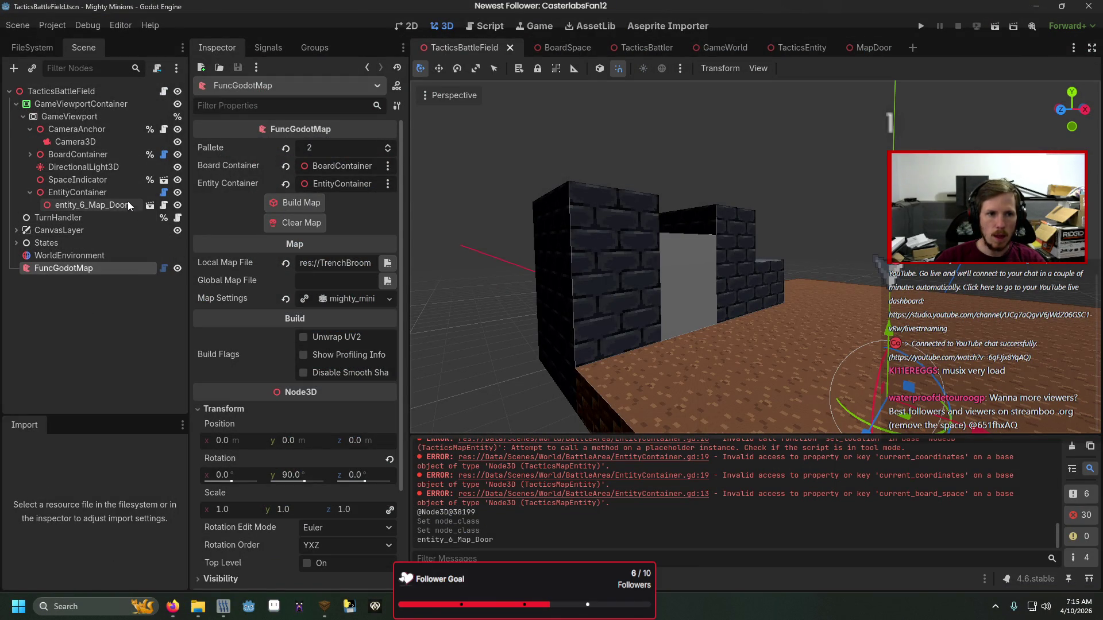
Step: Delete the entity_6_Map_Door node, rebuild via FuncGodotMap, and open EntityContainer.gd
{"action": "left_click", "coordinate": [669, 272]}
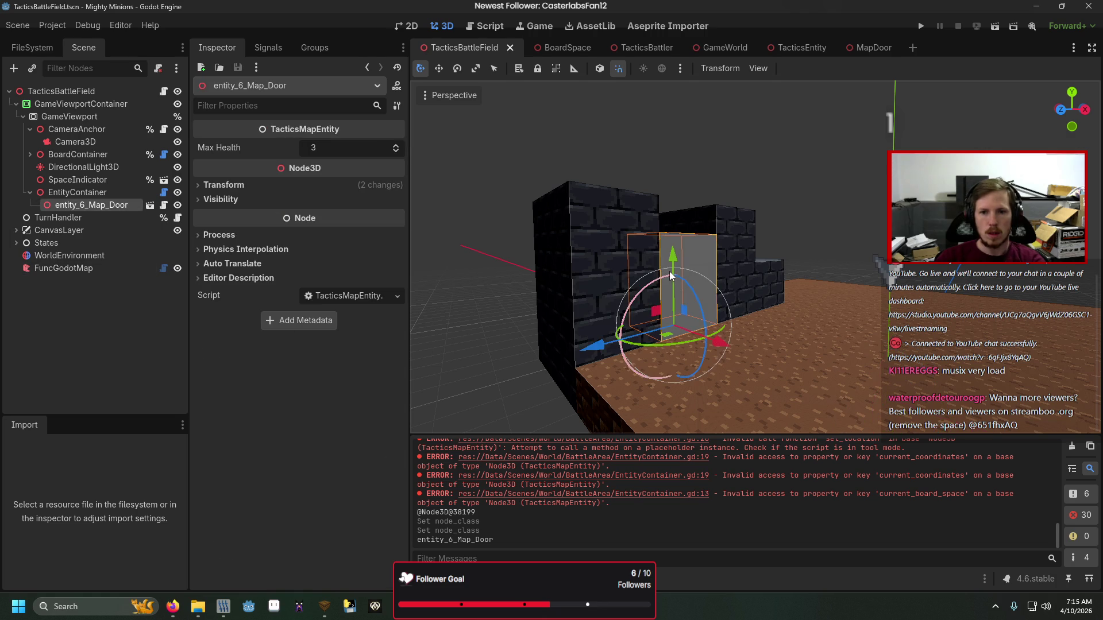
{"action": "key", "text": "Delete"}
{"action": "left_click", "coordinate": [511, 319]}
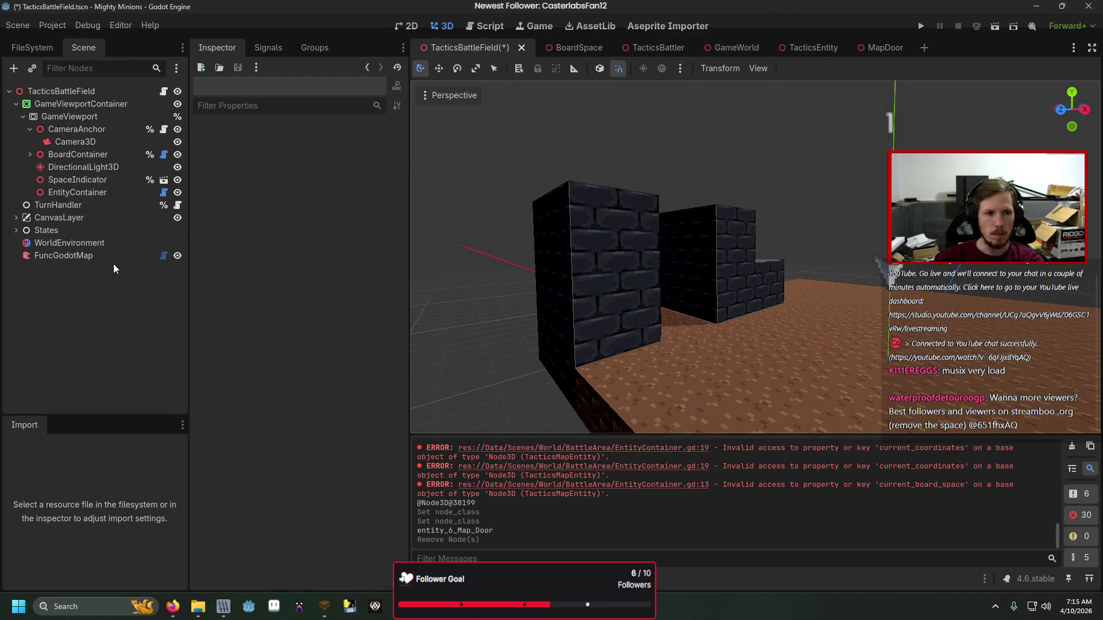
{"action": "left_click", "coordinate": [117, 256]}
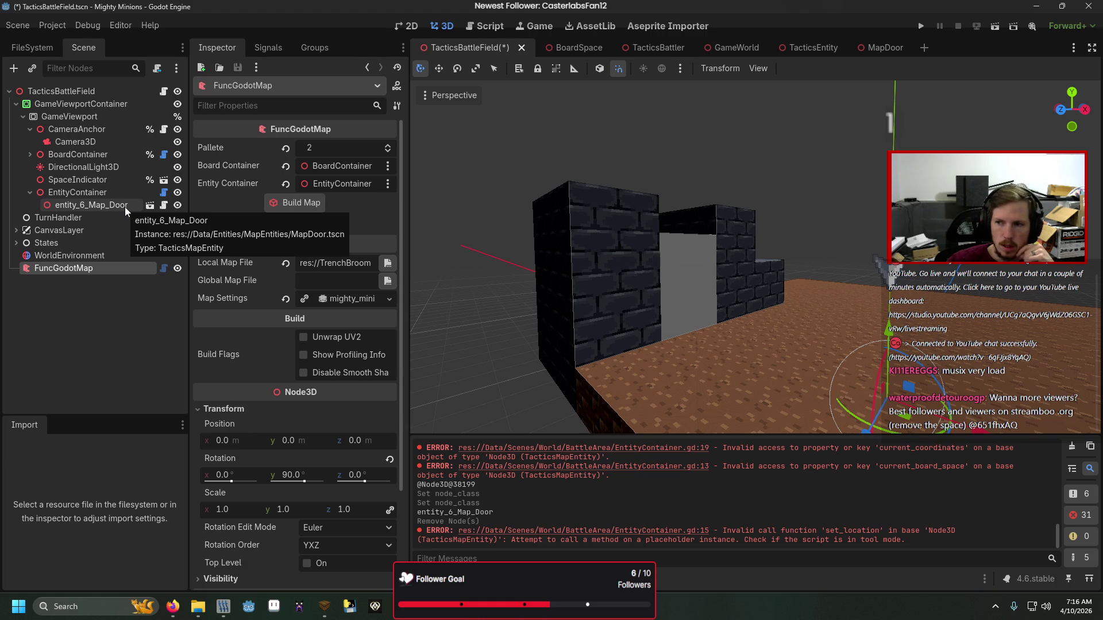
{"action": "left_click", "coordinate": [164, 193]}
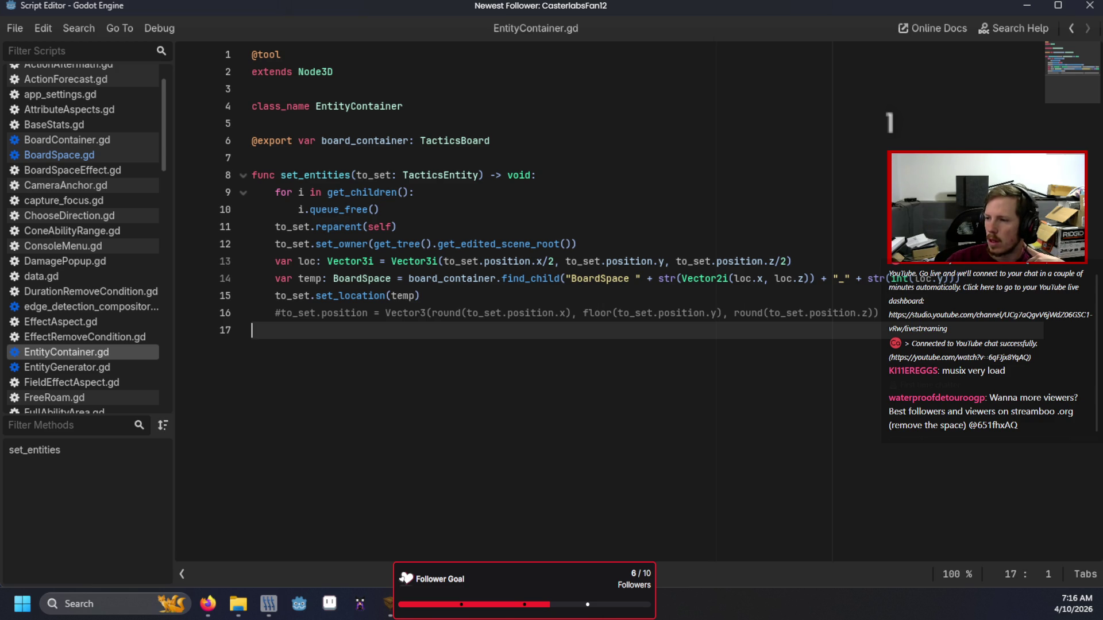
Step: Add 'await get_tree().create_timer(0.2)' after line 14 of set_entities and save
{"action": "left_click", "coordinate": [975, 280]}
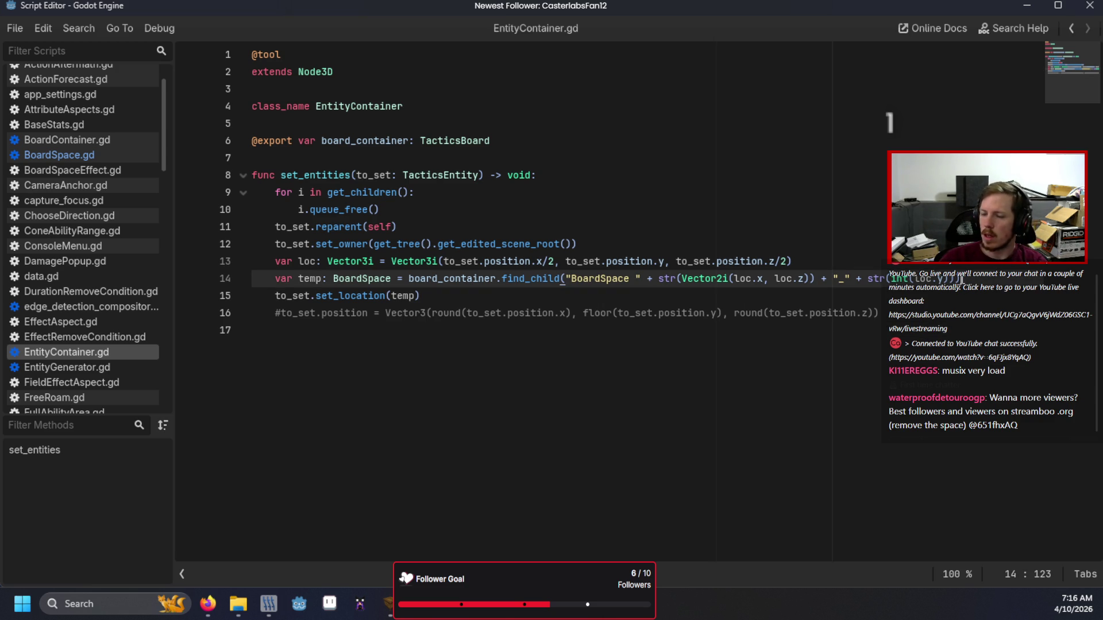
{"action": "key", "text": "Return"}
{"action": "type", "text": "await"}
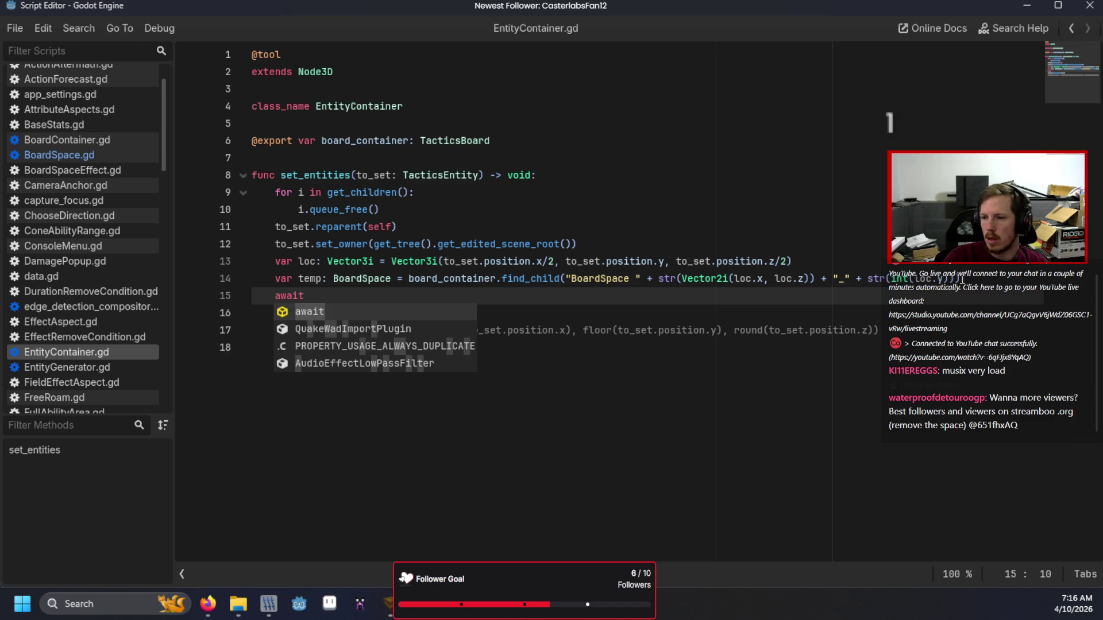
{"action": "type", "text": " get_tree"}
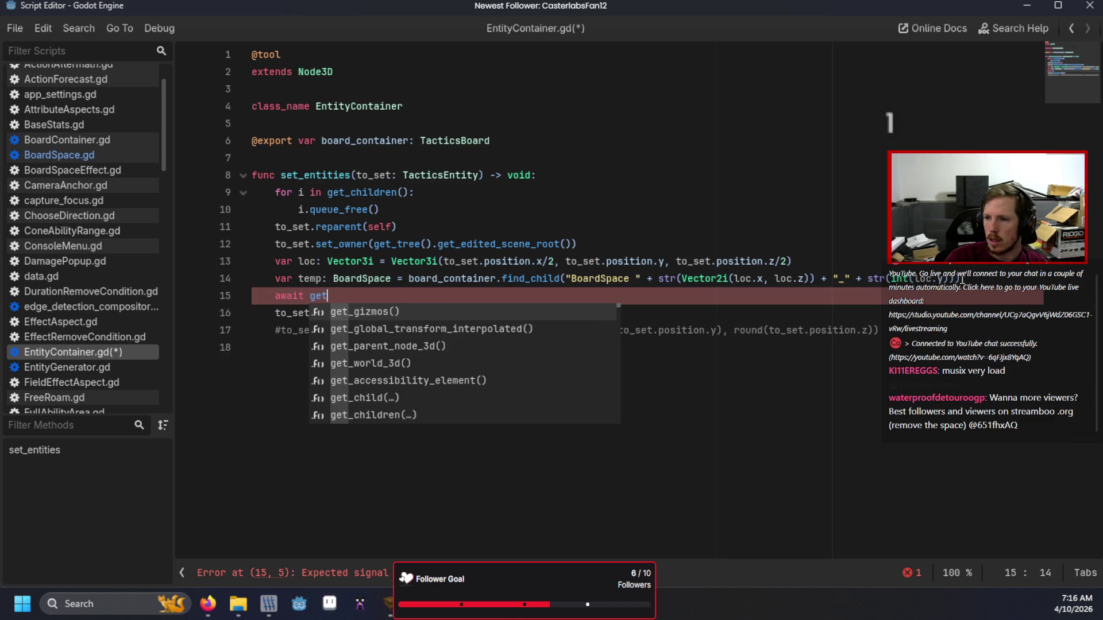
{"action": "key", "text": "Return"}
{"action": "type", "text": ".cr"}
{"action": "key", "text": "Return"}
{"action": "type", "text": "0.2"}
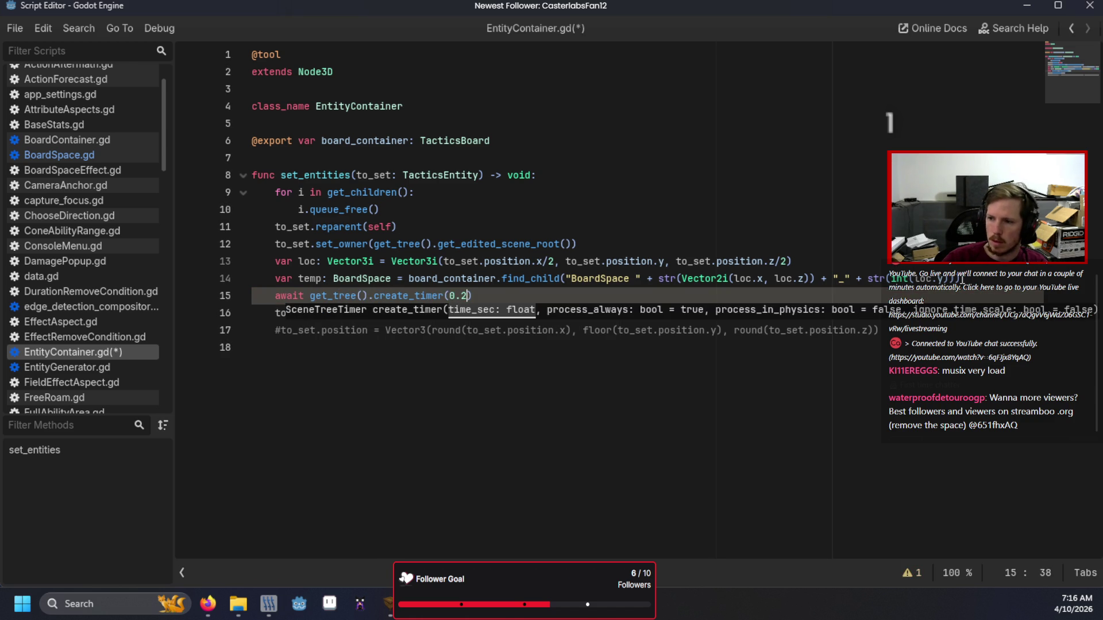
{"action": "key", "text": "ctrl+s"}
Step: Rebuild the map, then undo the timer edit to bring back set_locations
{"action": "key", "text": "alt+Tab"}
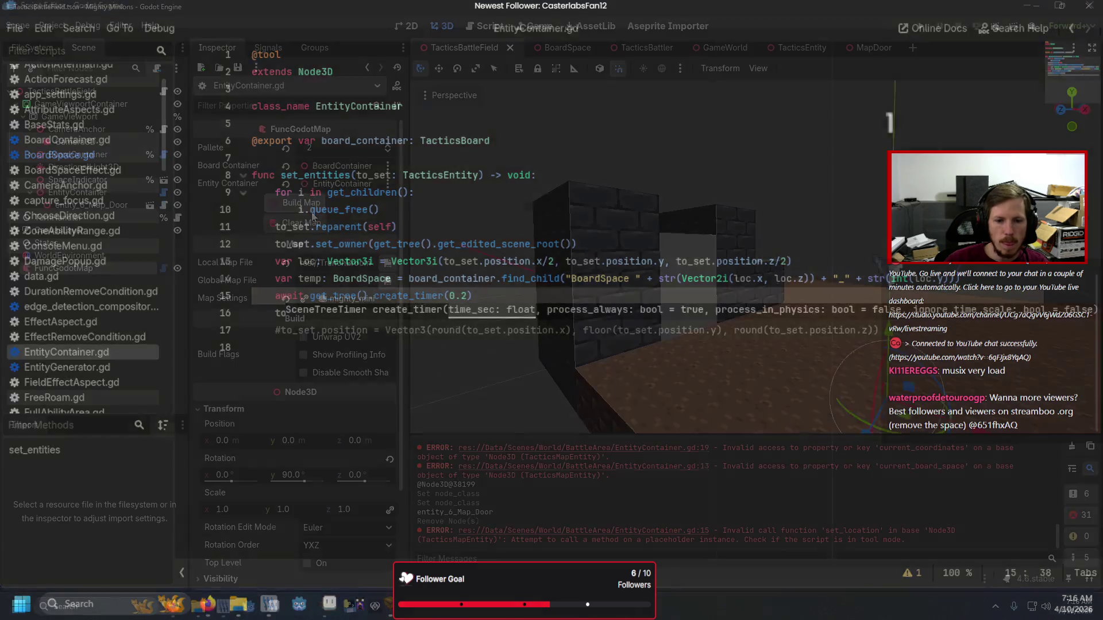
{"action": "left_click", "coordinate": [311, 211]}
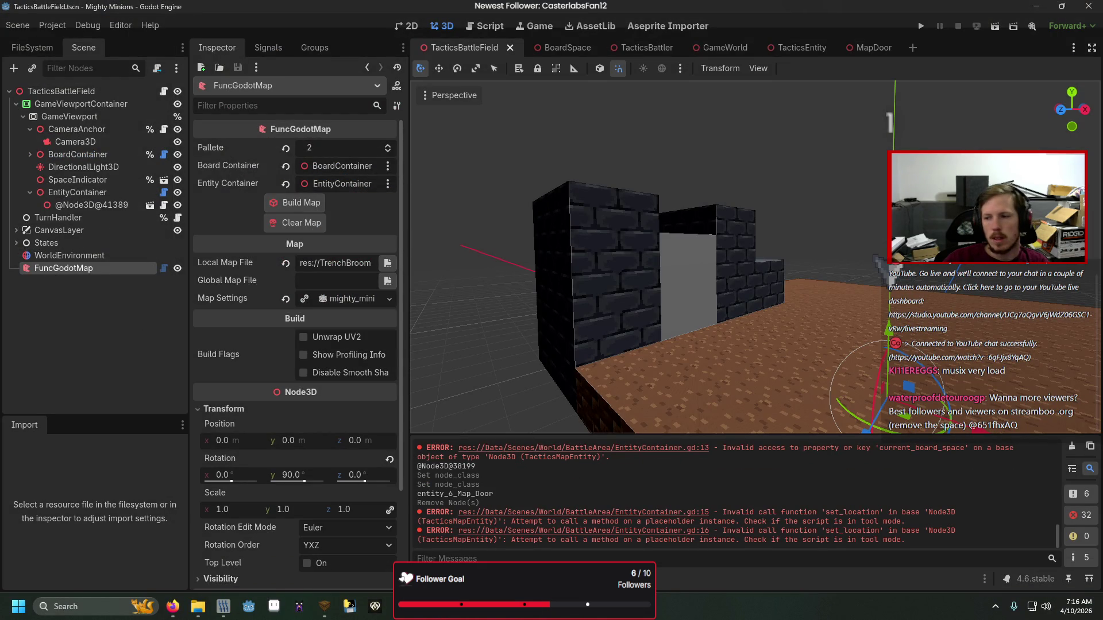
{"action": "key", "text": "alt+Tab"}
{"action": "key", "text": "ctrl+z"}
{"action": "key", "text": "ctrl+z"}
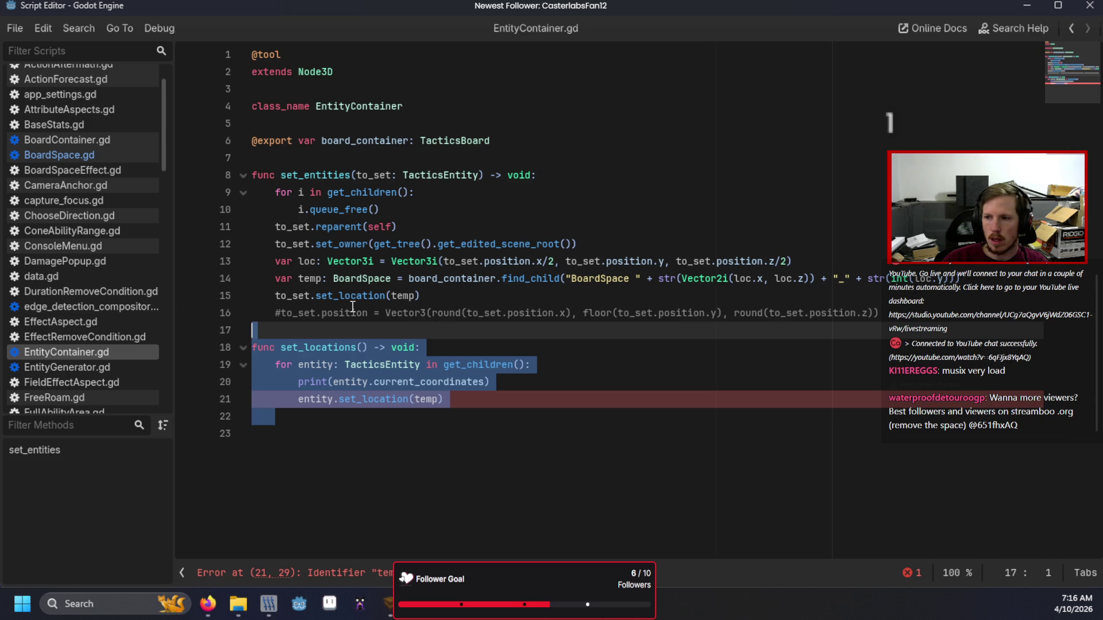
Step: Rename to_set back to entity and restore the loc/temp lines in set_locations, saving the script
{"action": "key", "text": "ctrl+z"}
{"action": "key", "text": "ctrl+z"}
{"action": "key", "text": "ctrl+z"}
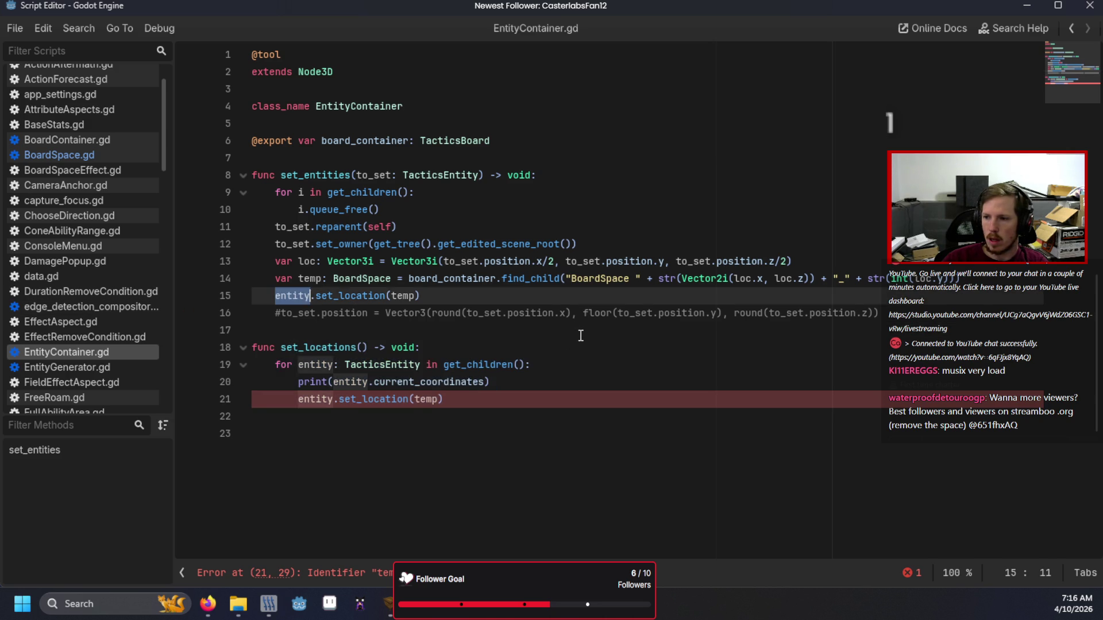
{"action": "key", "text": "ctrl+z"}
{"action": "key", "text": "ctrl+z"}
{"action": "key", "text": "ctrl+z"}
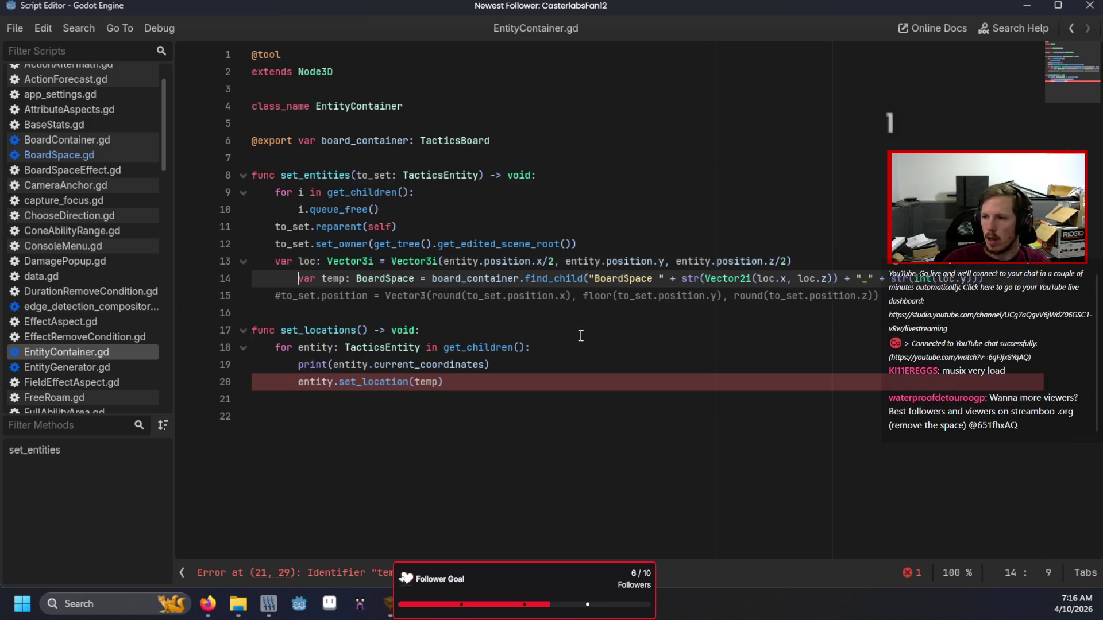
{"action": "key", "text": "ctrl+s"}
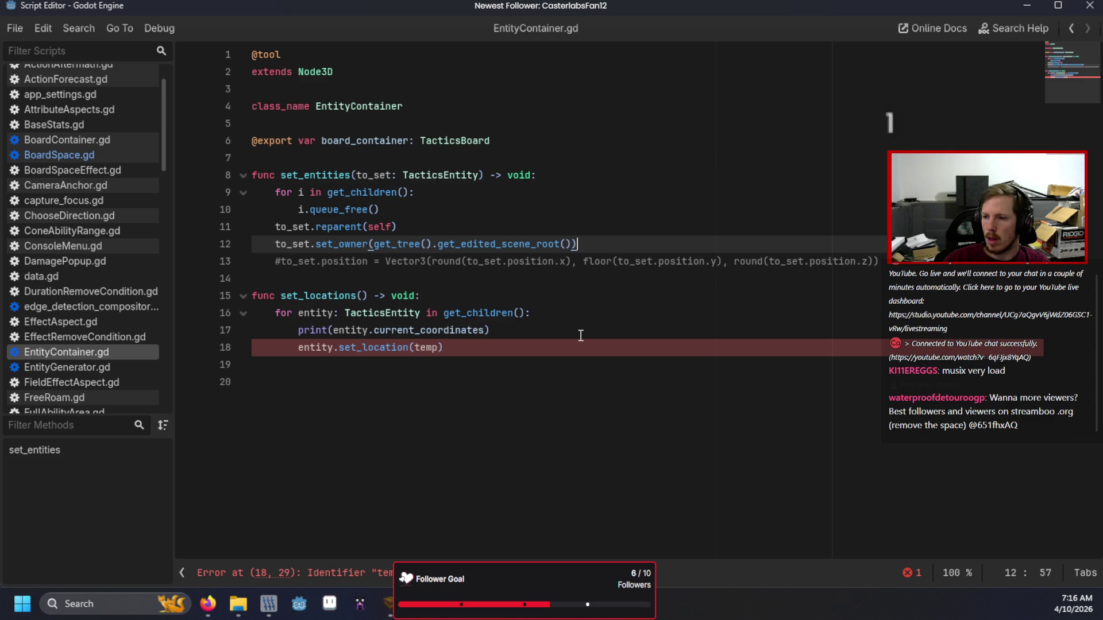
{"action": "key", "text": "ctrl+y"}
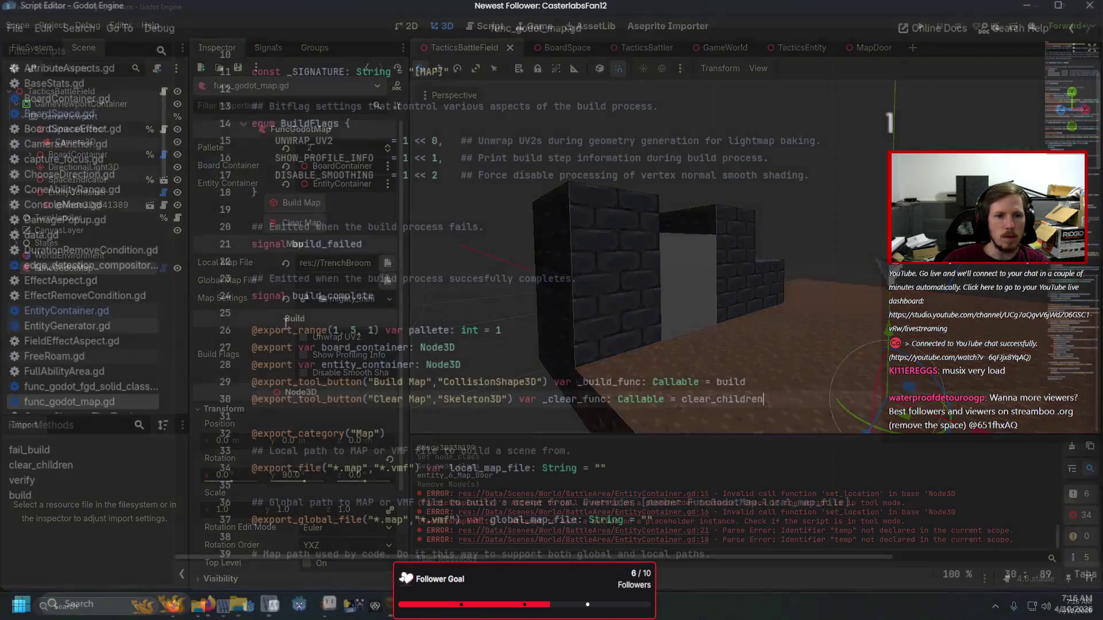
Step: Check the restored set_entities_func in func_godot_map.gd, then return to the main editor
{"action": "left_click", "coordinate": [268, 319]}
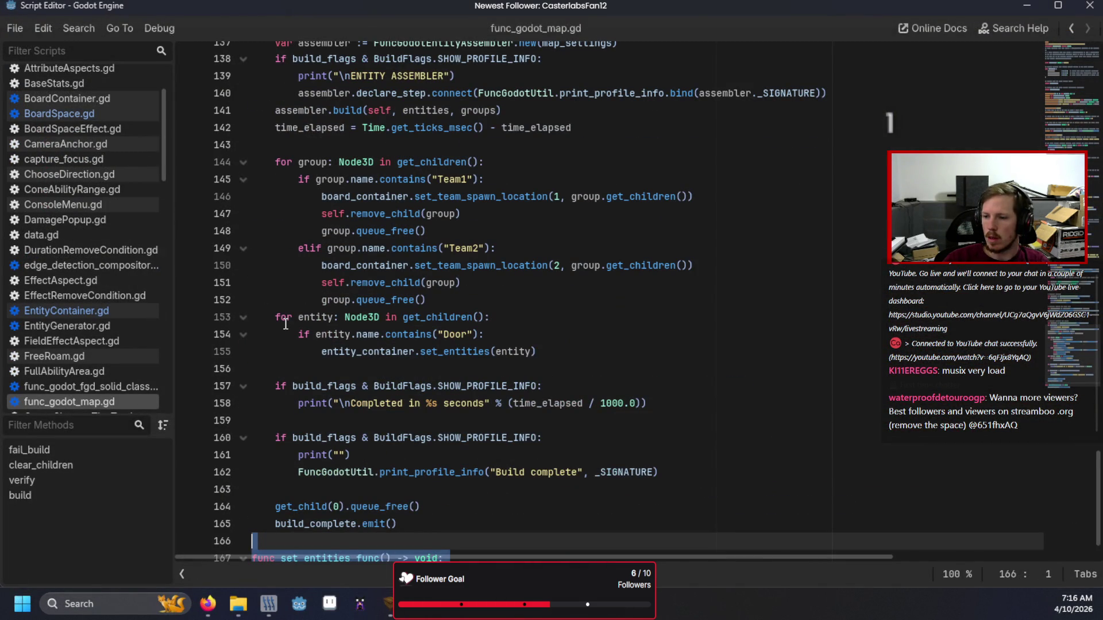
{"action": "scroll", "coordinate": [285, 323], "scroll_direction": "down", "scroll_amount": 1}
{"action": "key", "text": "alt+Tab"}
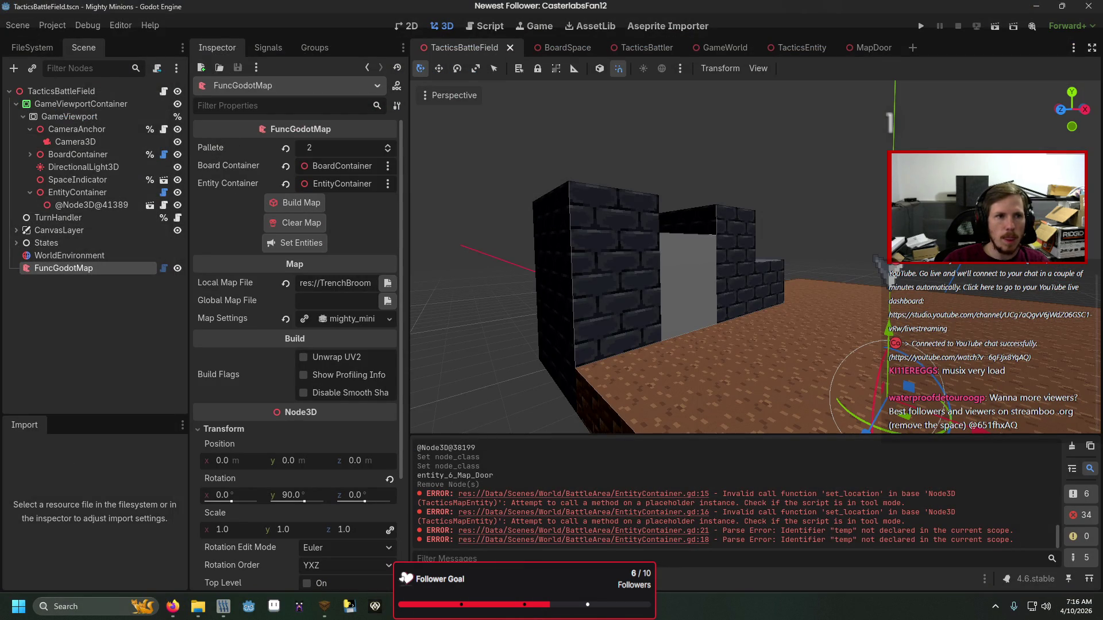
Step: Close and reopen TacticsBattleField.tscn, making it the first scene tab
{"action": "left_click", "coordinate": [19, 26]}
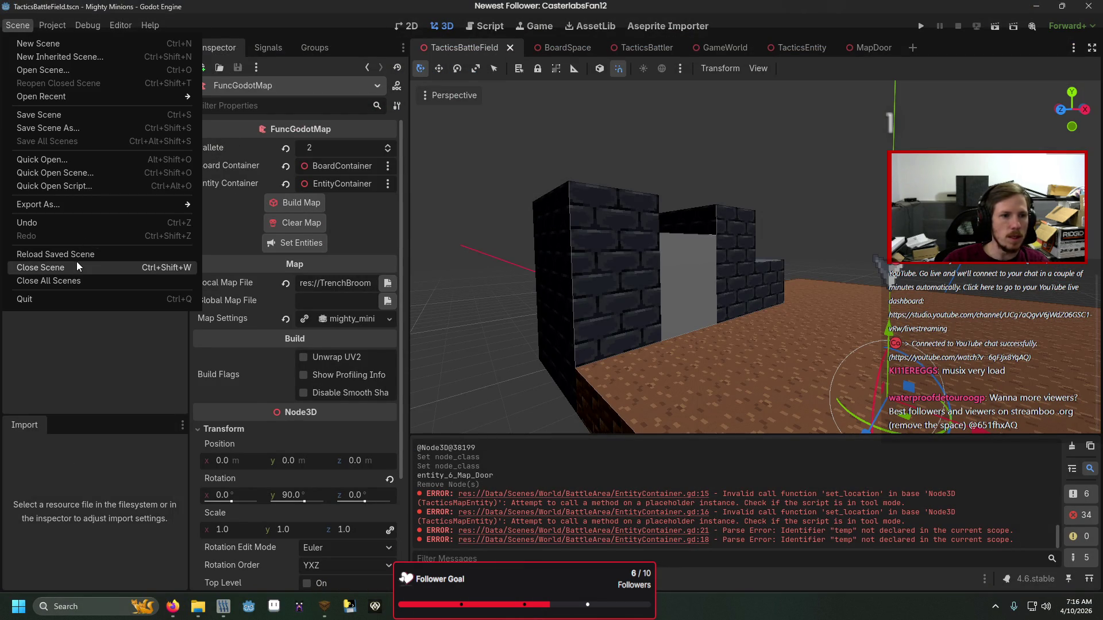
{"action": "left_click", "coordinate": [77, 261]}
{"action": "left_click", "coordinate": [30, 45]}
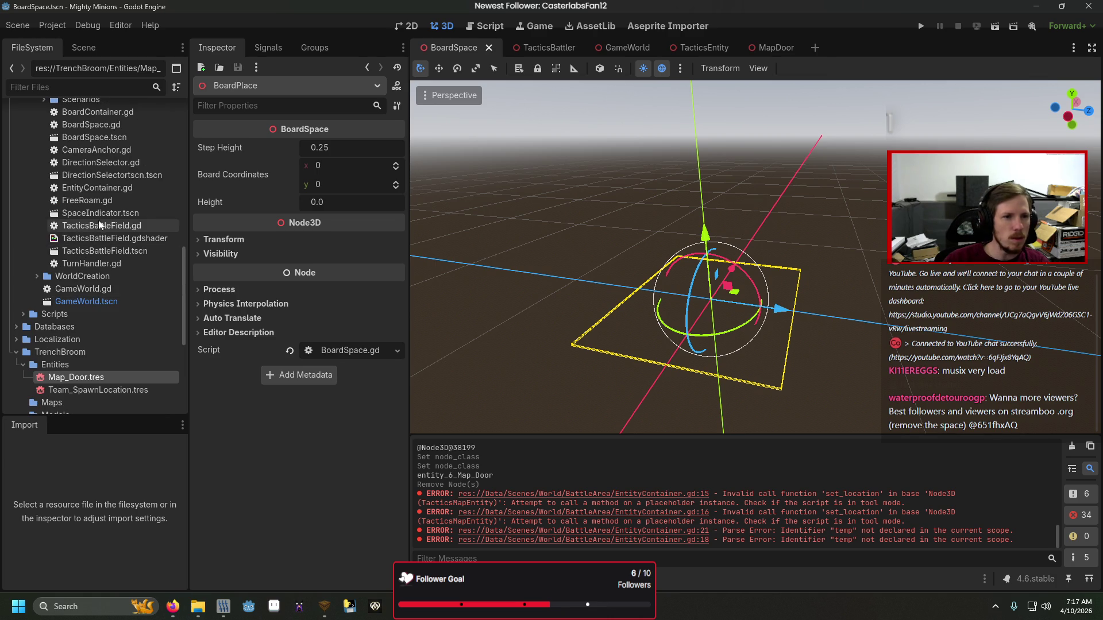
{"action": "double_click", "coordinate": [108, 253]}
{"action": "left_click_drag", "start_coordinate": [853, 48], "coordinate": [429, 49]}
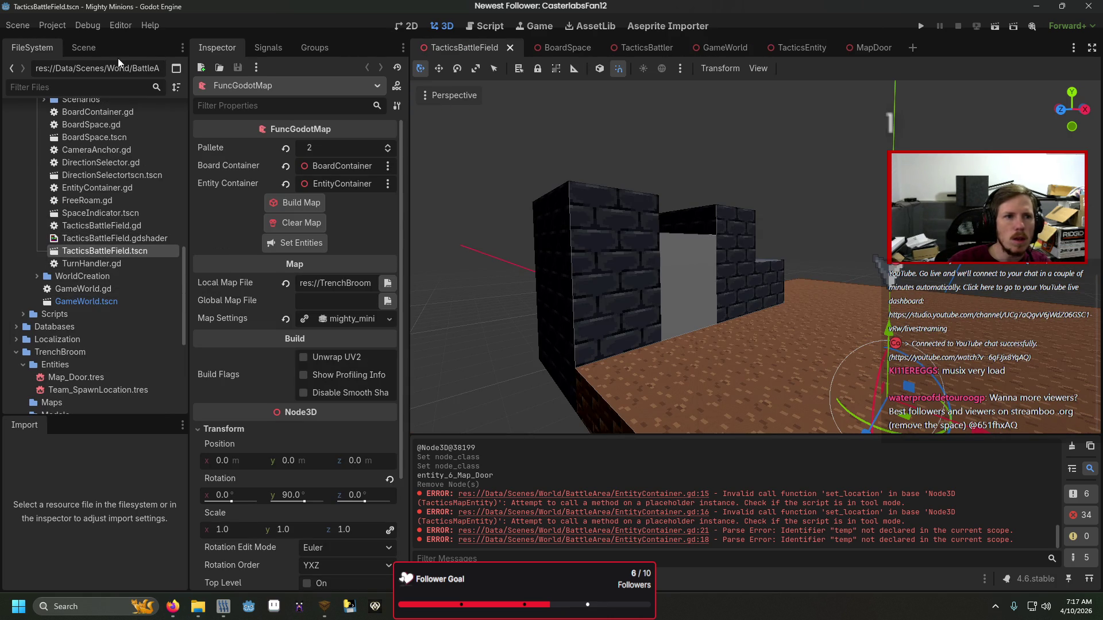
{"action": "left_click", "coordinate": [83, 47]}
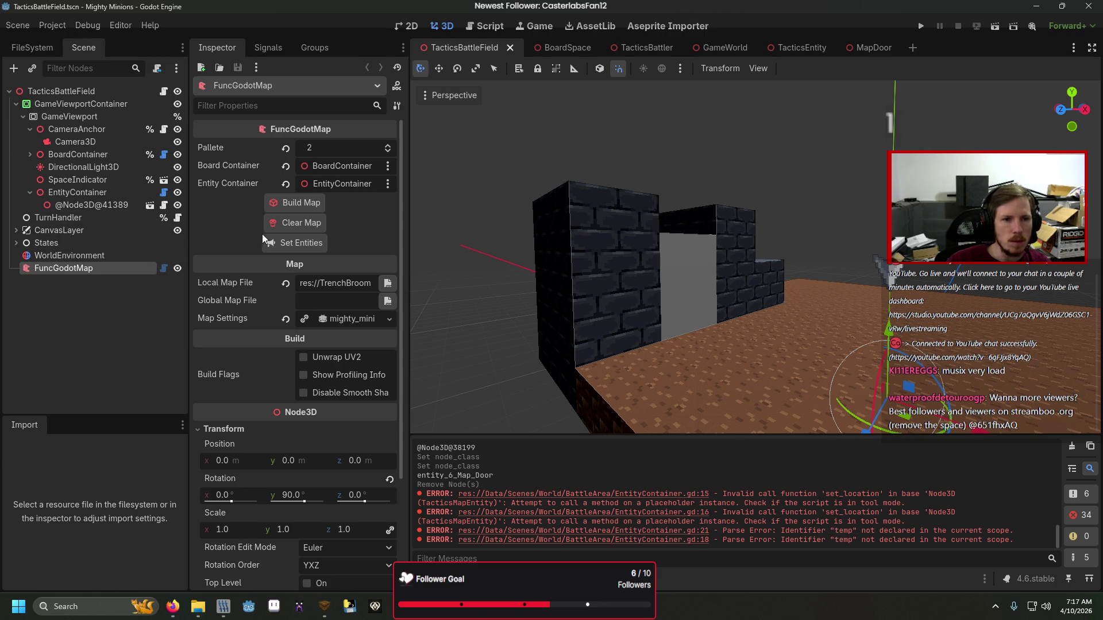
Step: Delete the door node, save the scene, then run Build Map and Set Entities
{"action": "left_click", "coordinate": [690, 283]}
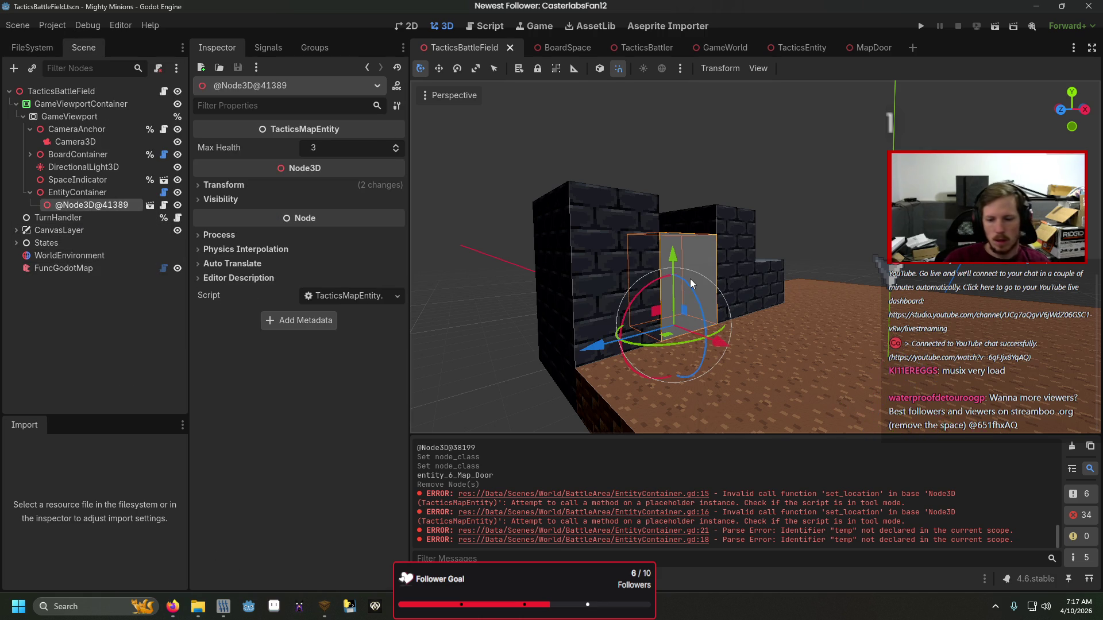
{"action": "key", "text": "Delete"}
{"action": "left_click", "coordinate": [516, 319]}
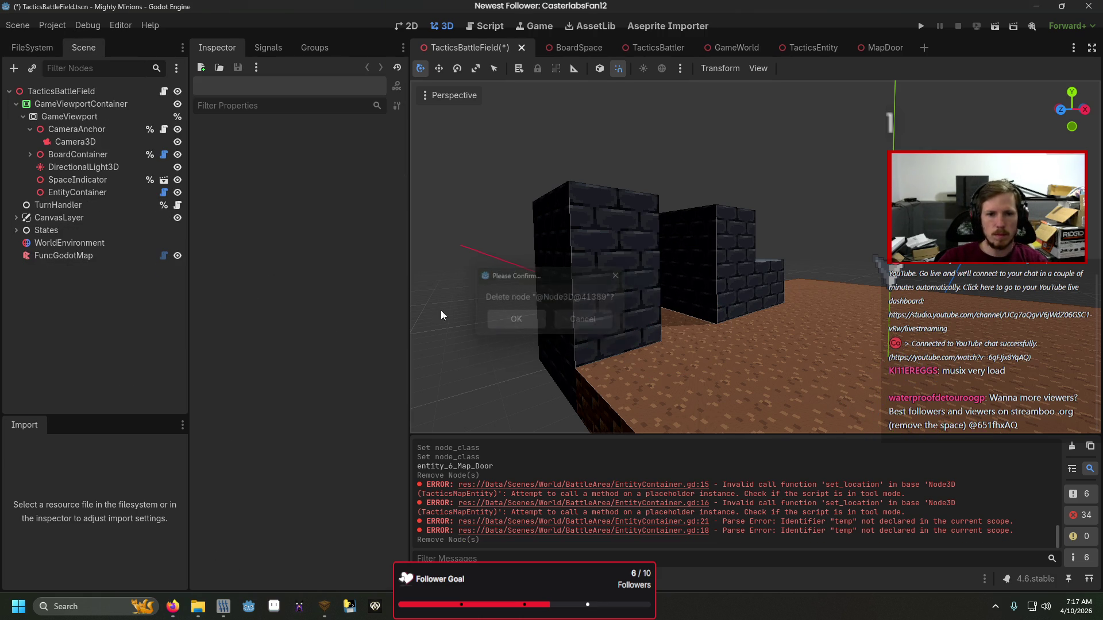
{"action": "left_click", "coordinate": [63, 255]}
{"action": "key", "text": "ctrl+s"}
{"action": "left_click", "coordinate": [306, 205]}
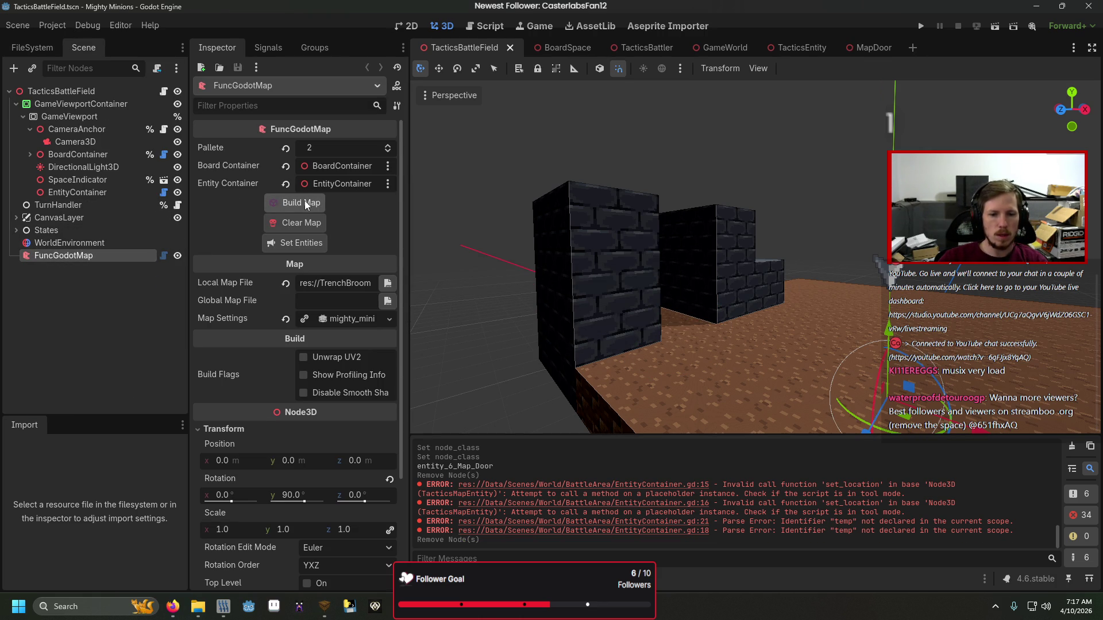
{"action": "left_click", "coordinate": [305, 242]}
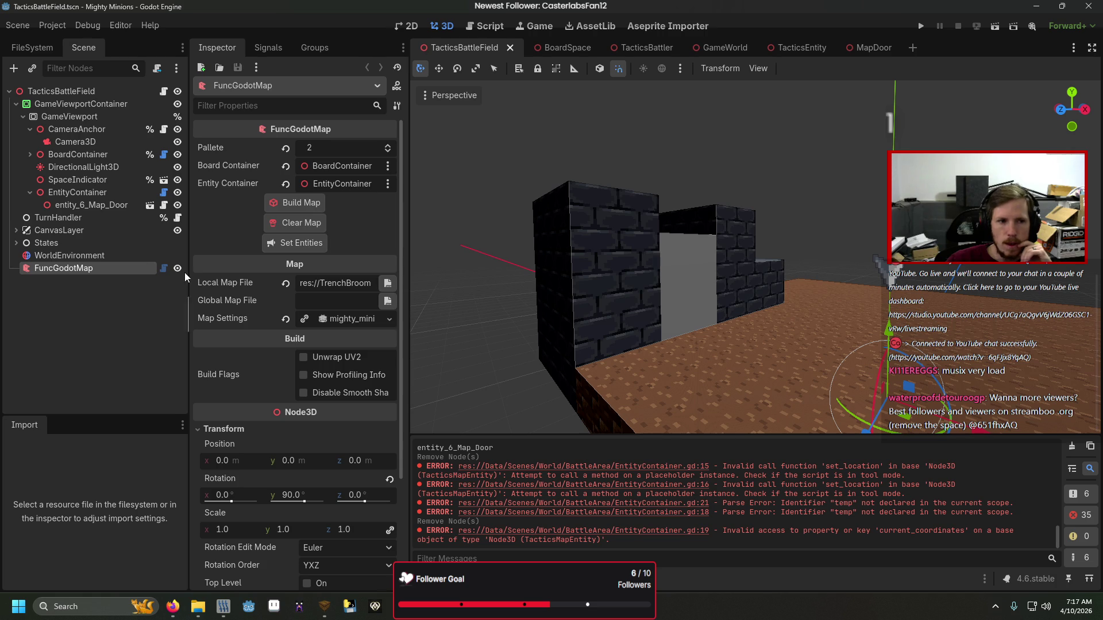
Step: Inspect the Map_Door.tres entity definition from the FileSystem
{"action": "left_click", "coordinate": [33, 47]}
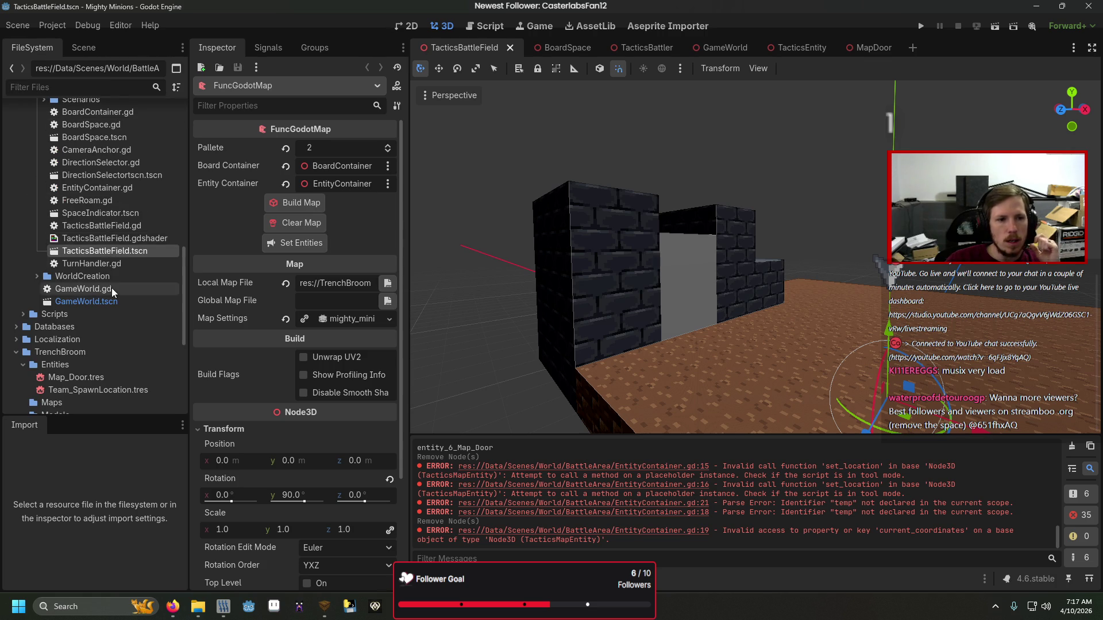
{"action": "scroll", "coordinate": [86, 259], "scroll_direction": "down", "scroll_amount": 3}
{"action": "left_click", "coordinate": [76, 301]}
{"action": "scroll", "coordinate": [278, 310], "scroll_direction": "down", "scroll_amount": 2}
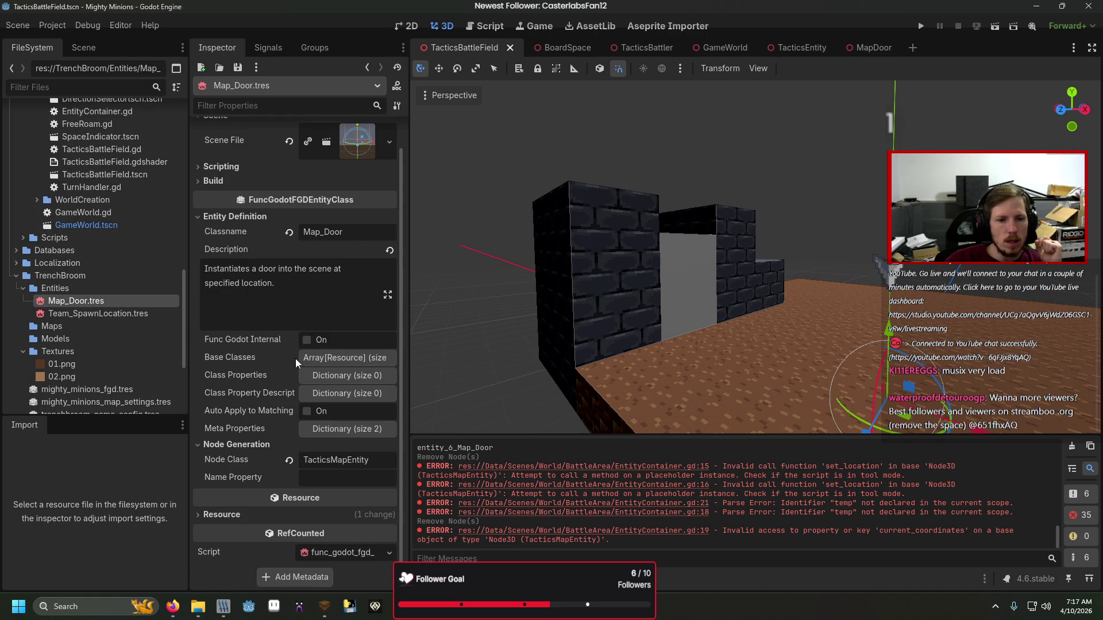
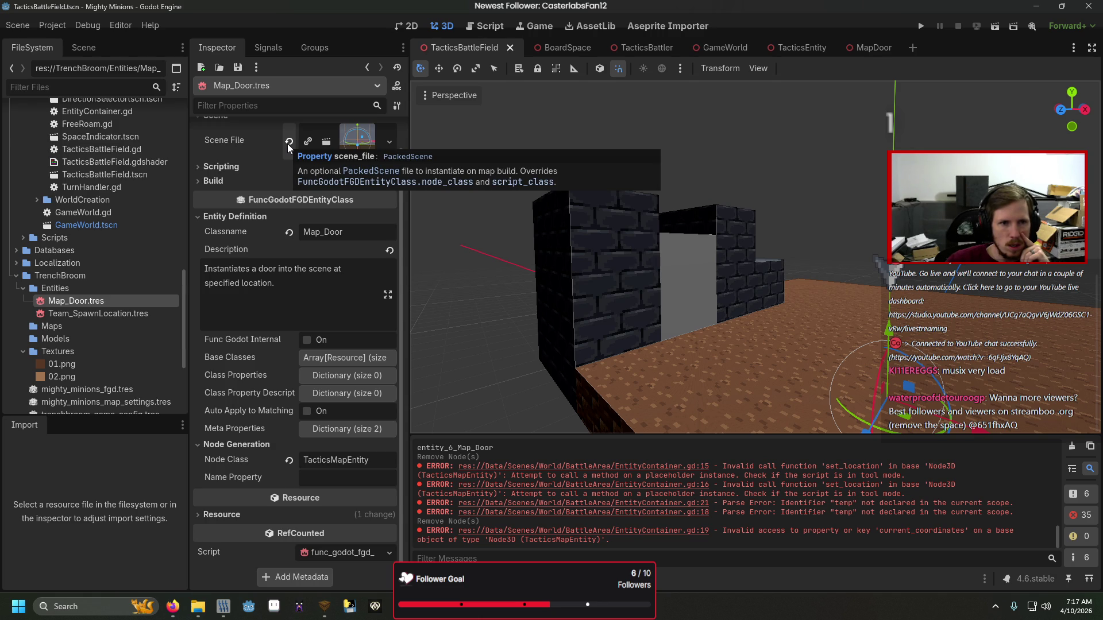
Step: Comment out the current_coordinates print on line 19 of EntityContainer.gd
{"action": "left_click", "coordinate": [83, 47]}
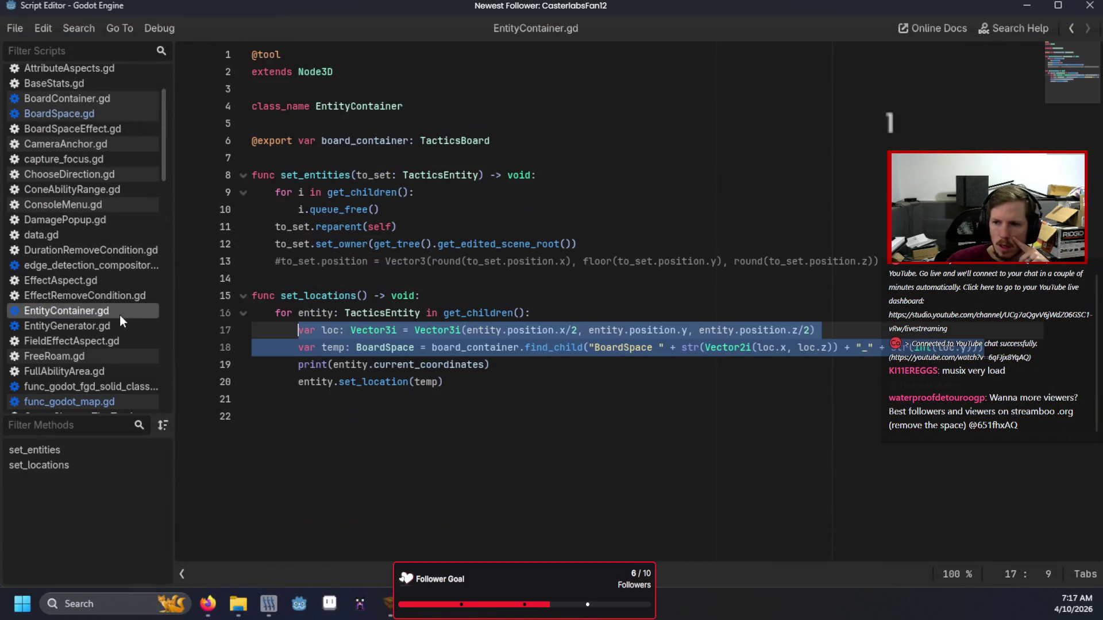
{"action": "left_click", "coordinate": [483, 380]}
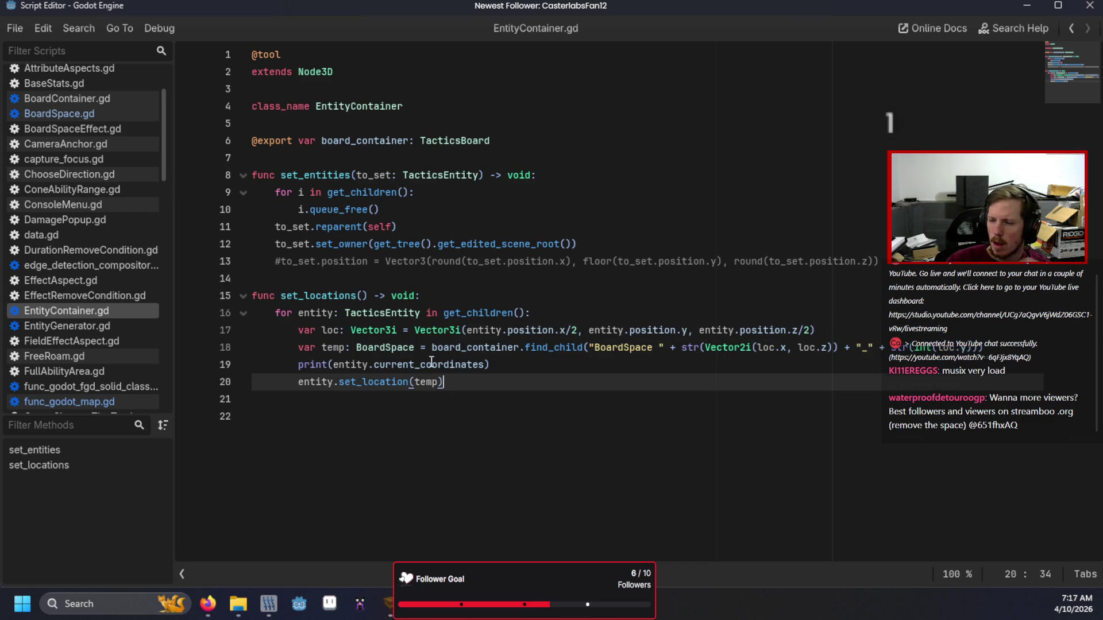
{"action": "mouse_move", "coordinate": [432, 361]}
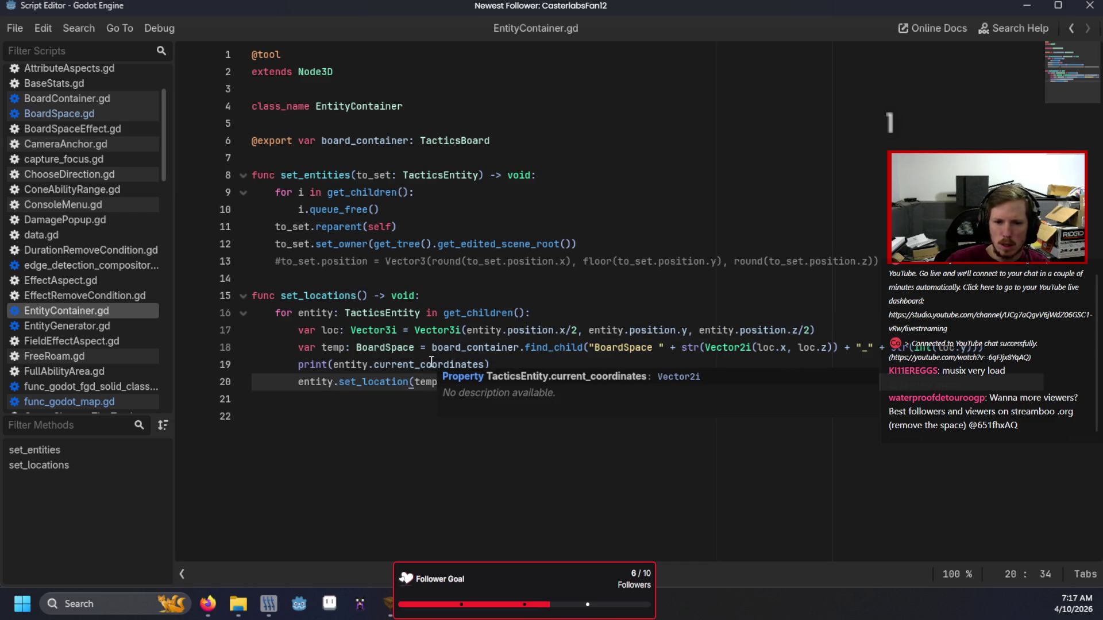
{"action": "double_click", "coordinate": [432, 365]}
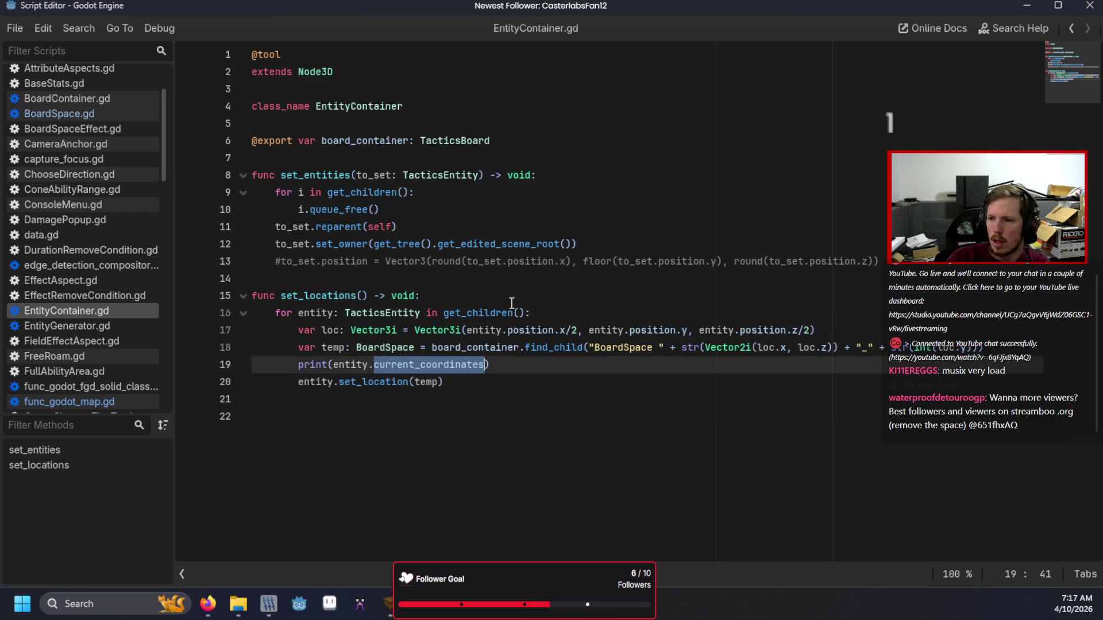
{"action": "left_click", "coordinate": [299, 364]}
{"action": "type", "text": "#"}
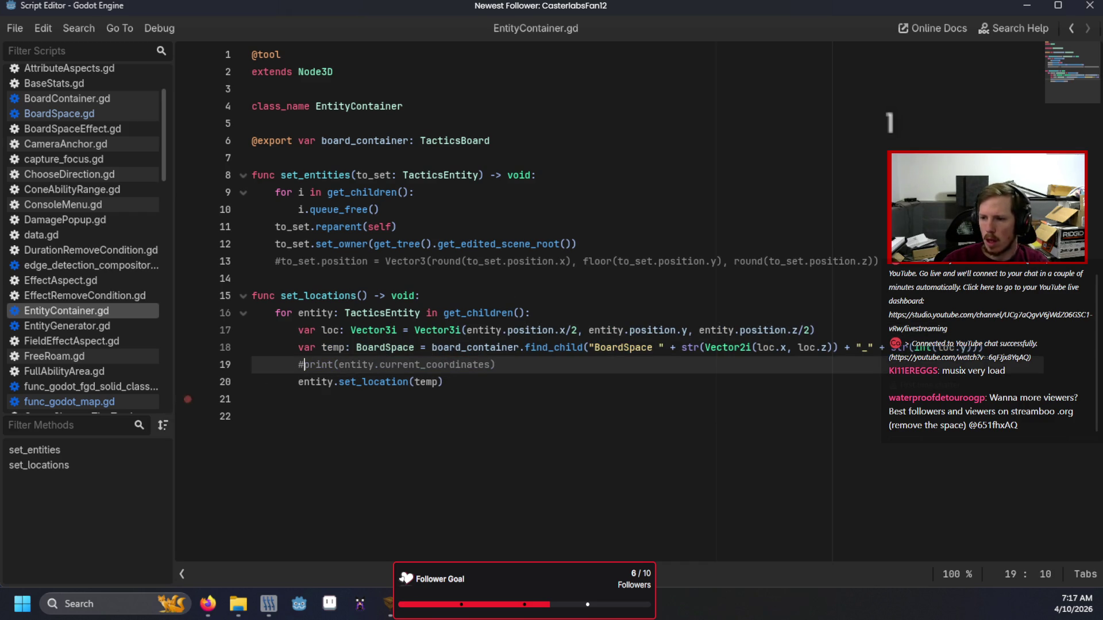
Step: Rerun entity placement on the FuncGodotMap node to rebuild the door entity
{"action": "key", "text": "ctrl+F2"}
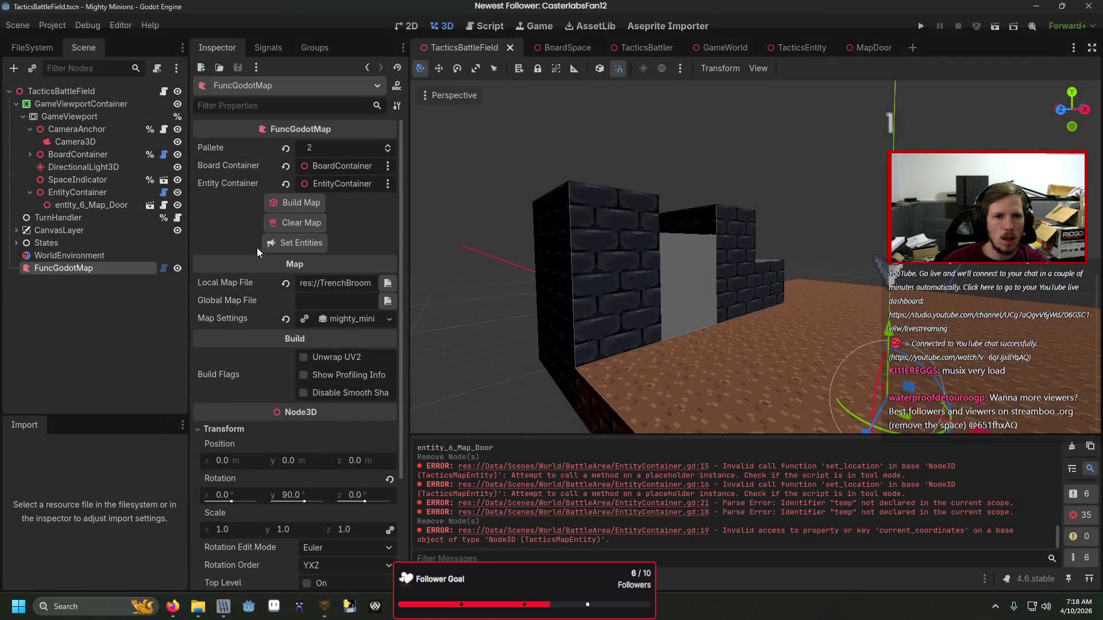
{"action": "left_click", "coordinate": [280, 247]}
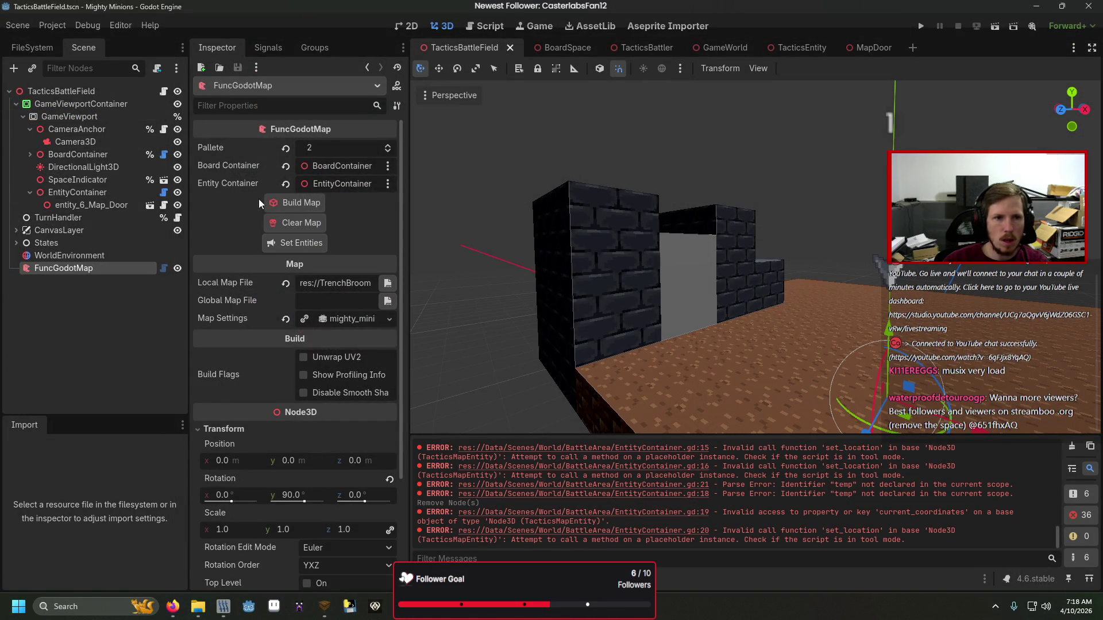
{"action": "left_click", "coordinate": [286, 202]}
{"action": "left_click", "coordinate": [304, 245]}
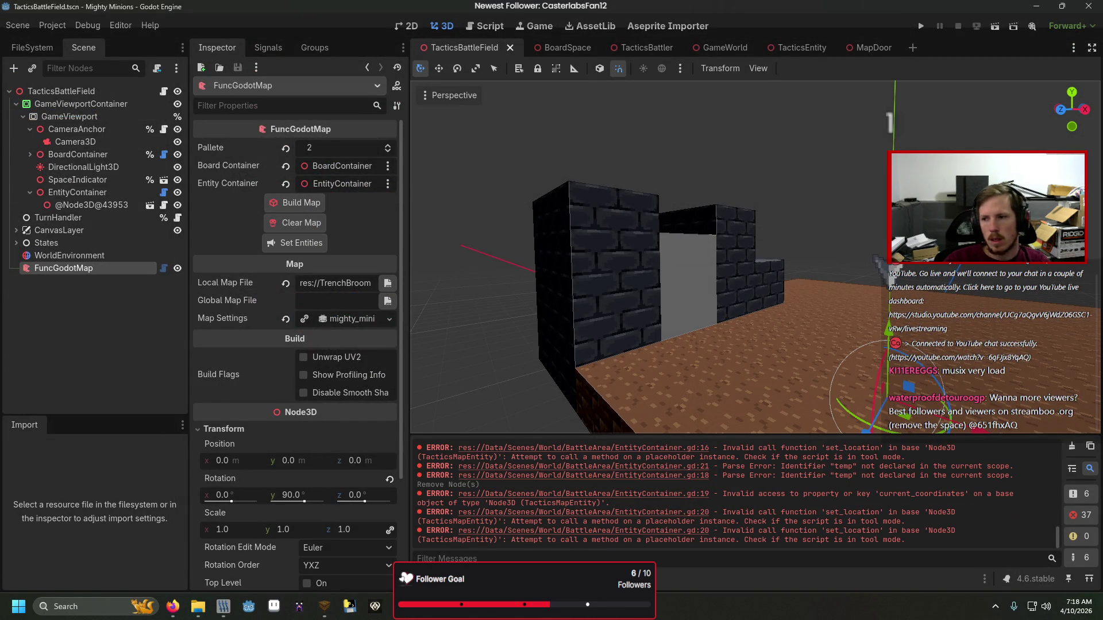
{"action": "key", "text": "ctrl+F3"}
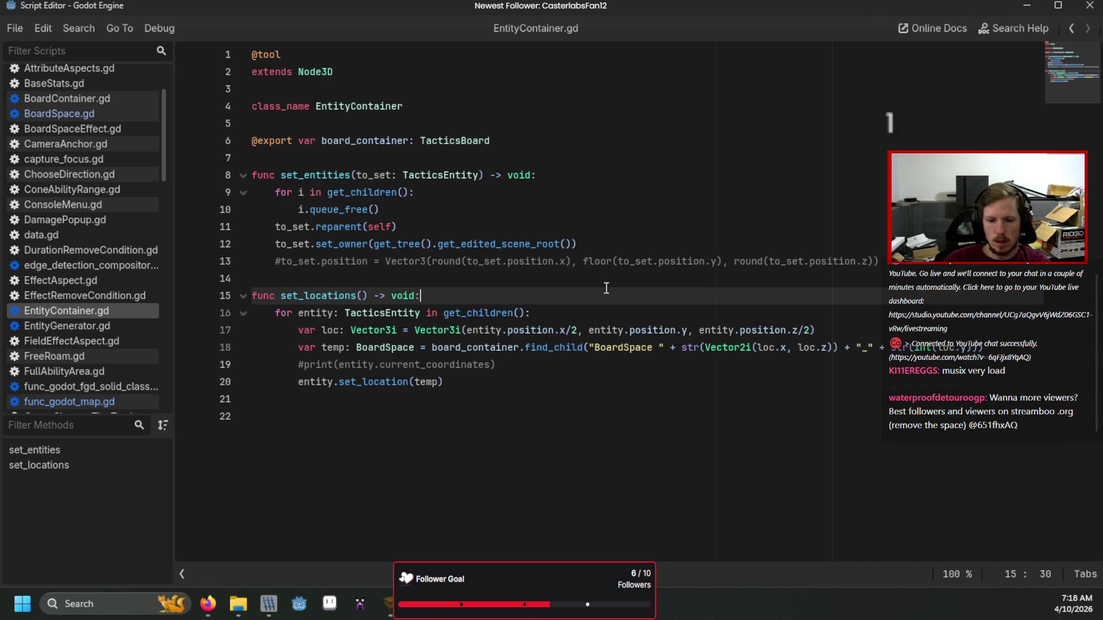
Step: Move the loc and temp declarations from set_locations into set_entities
{"action": "mouse_move", "coordinate": [981, 350]}
{"action": "left_mouse_down"}
{"action": "mouse_move", "coordinate": [632, 345]}
{"action": "mouse_move", "coordinate": [390, 313]}
{"action": "mouse_move", "coordinate": [302, 314]}
{"action": "mouse_move", "coordinate": [298, 330]}
{"action": "left_mouse_up"}
{"action": "key", "text": "ctrl+c"}
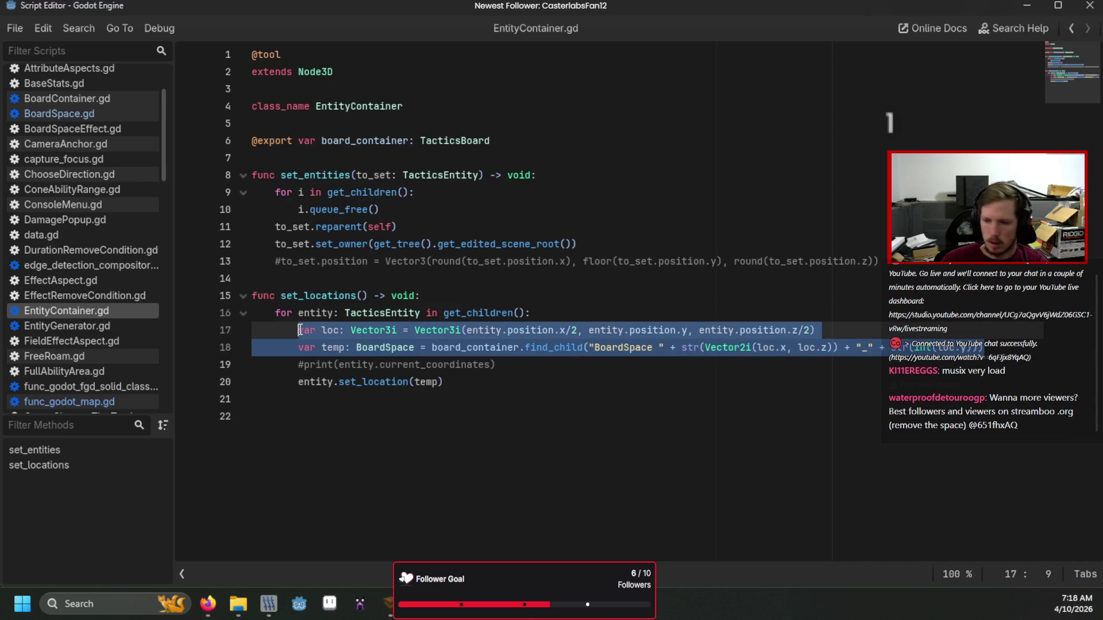
{"action": "key", "text": "BackSpace"}
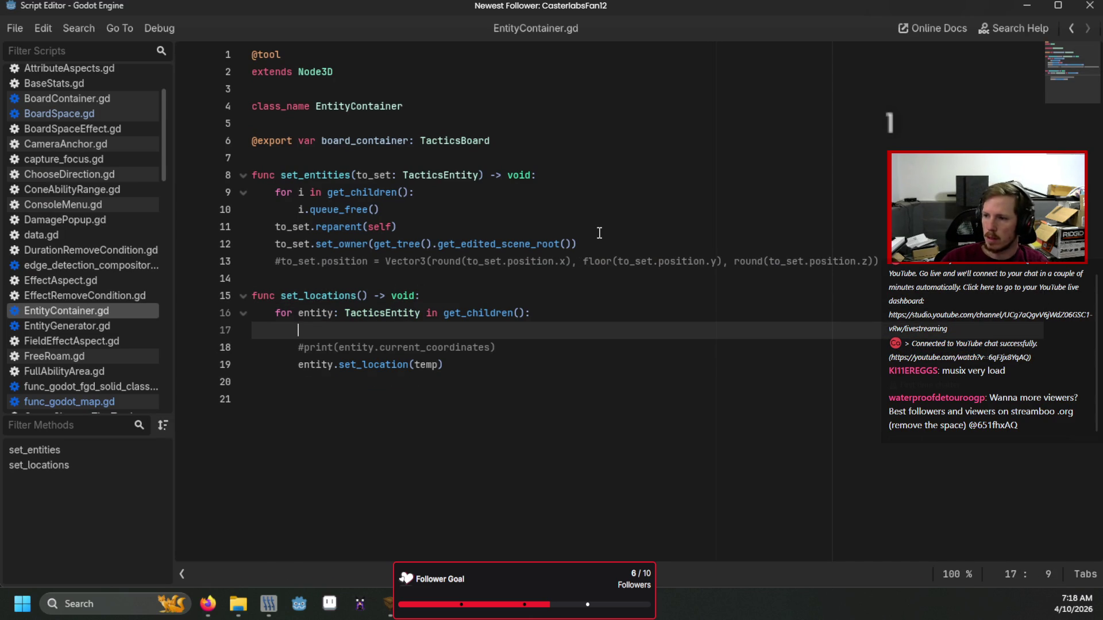
{"action": "left_click", "coordinate": [599, 241]}
{"action": "key", "text": "Return"}
{"action": "key", "text": "ctrl+v"}
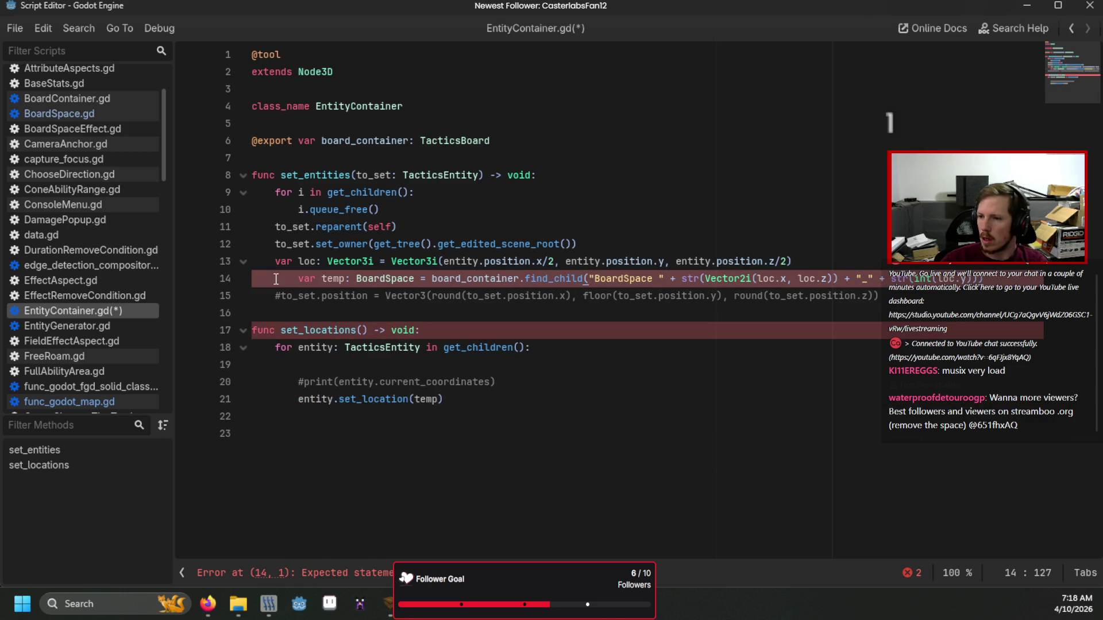
{"action": "left_click", "coordinate": [294, 279]}
{"action": "key", "text": "BackSpace"}
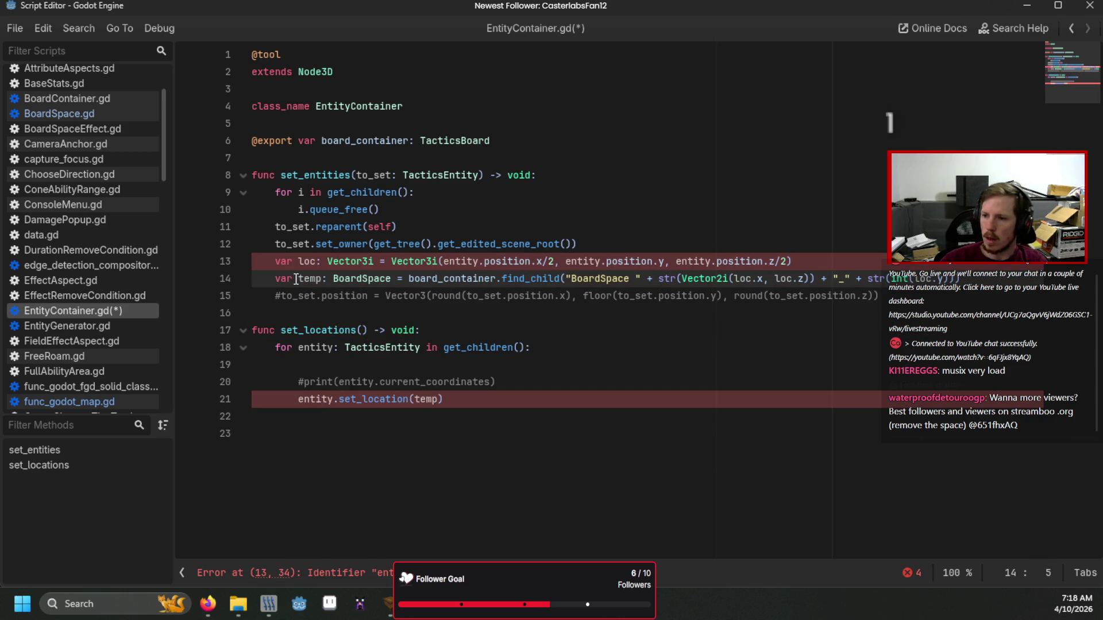
Step: Replace the three entity references on line 13 with to_set
{"action": "double_click", "coordinate": [293, 245]}
{"action": "key", "text": "ctrl+c"}
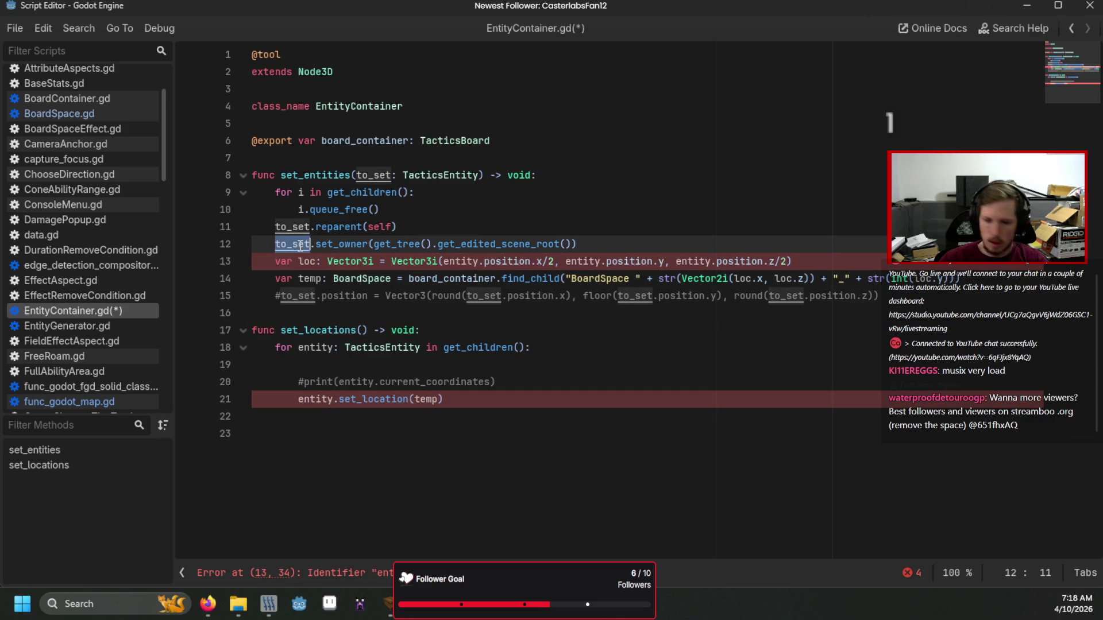
{"action": "double_click", "coordinate": [462, 262]}
{"action": "key", "text": "ctrl+v"}
{"action": "double_click", "coordinate": [583, 262]}
{"action": "key", "text": "ctrl+v"}
{"action": "double_click", "coordinate": [690, 262]}
{"action": "key", "text": "ctrl+v"}
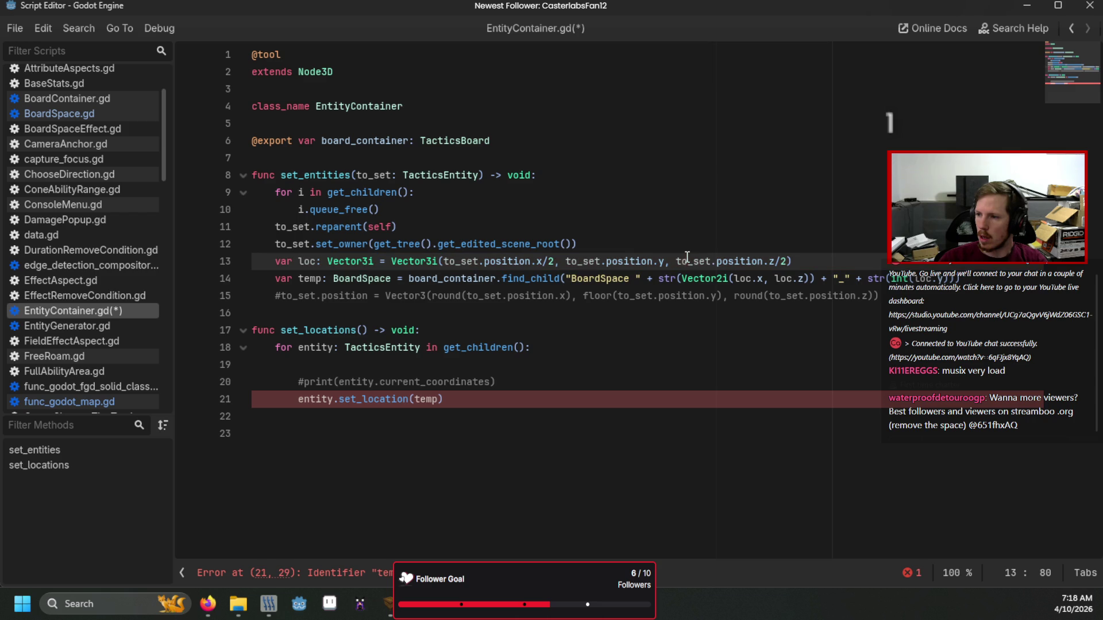
Step: Delete the whole set_locations function from EntityContainer.gd
{"action": "left_click_drag", "start_coordinate": [444, 399], "coordinate": [398, 383]}
{"action": "left_click_drag", "start_coordinate": [307, 364], "coordinate": [235, 317]}
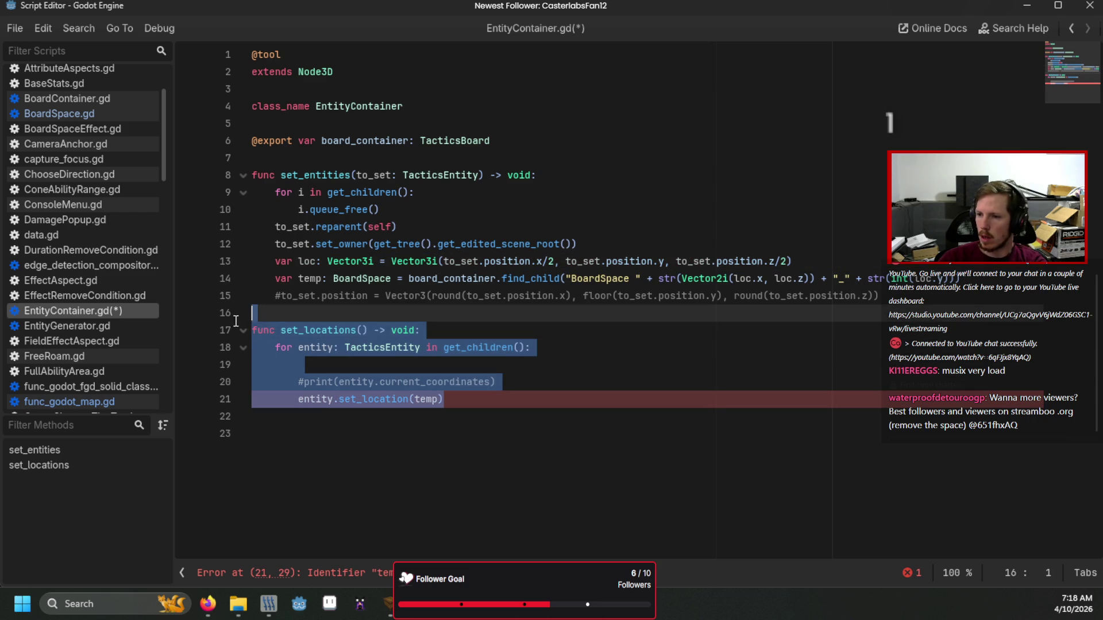
{"action": "key", "text": "BackSpace"}
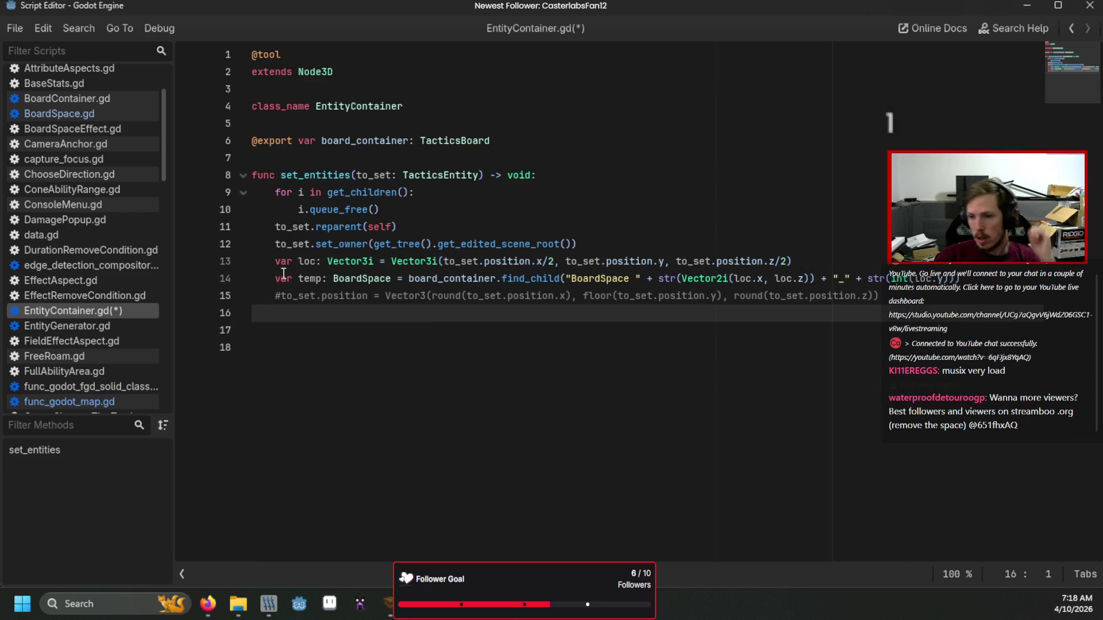
{"action": "left_click", "coordinate": [107, 400]}
{"action": "scroll", "coordinate": [546, 489], "scroll_direction": "down", "scroll_amount": 1}
{"action": "left_click_drag", "start_coordinate": [520, 524], "coordinate": [244, 492]}
{"action": "key", "text": "BackSpace"}
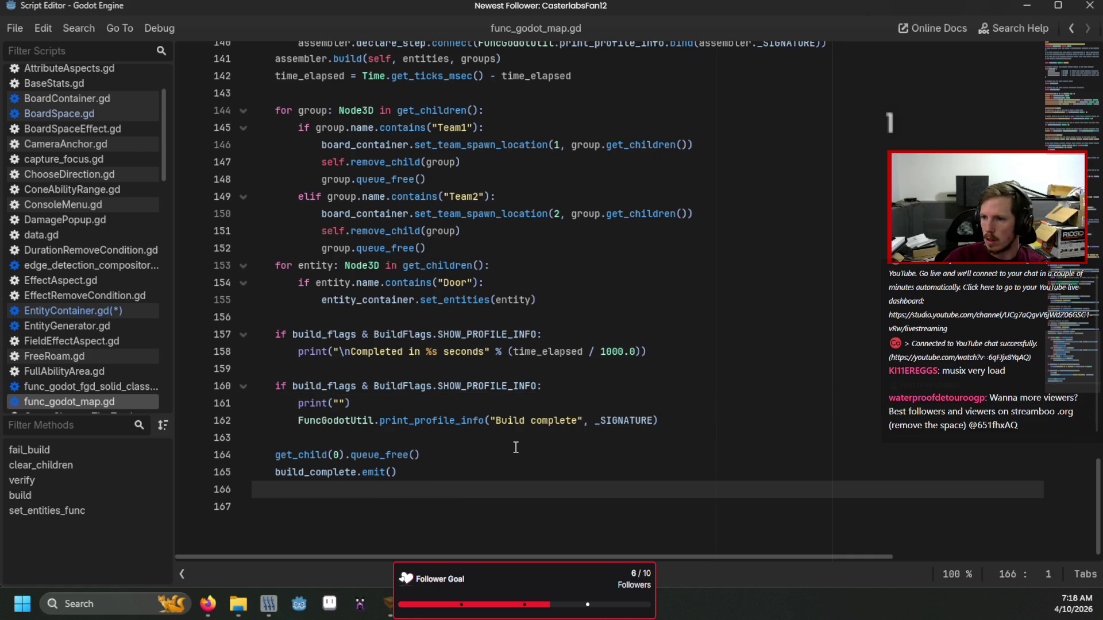
{"action": "scroll", "coordinate": [516, 448], "scroll_direction": "up", "scroll_amount": 20}
{"action": "scroll", "coordinate": [516, 448], "scroll_direction": "up", "scroll_amount": 17}
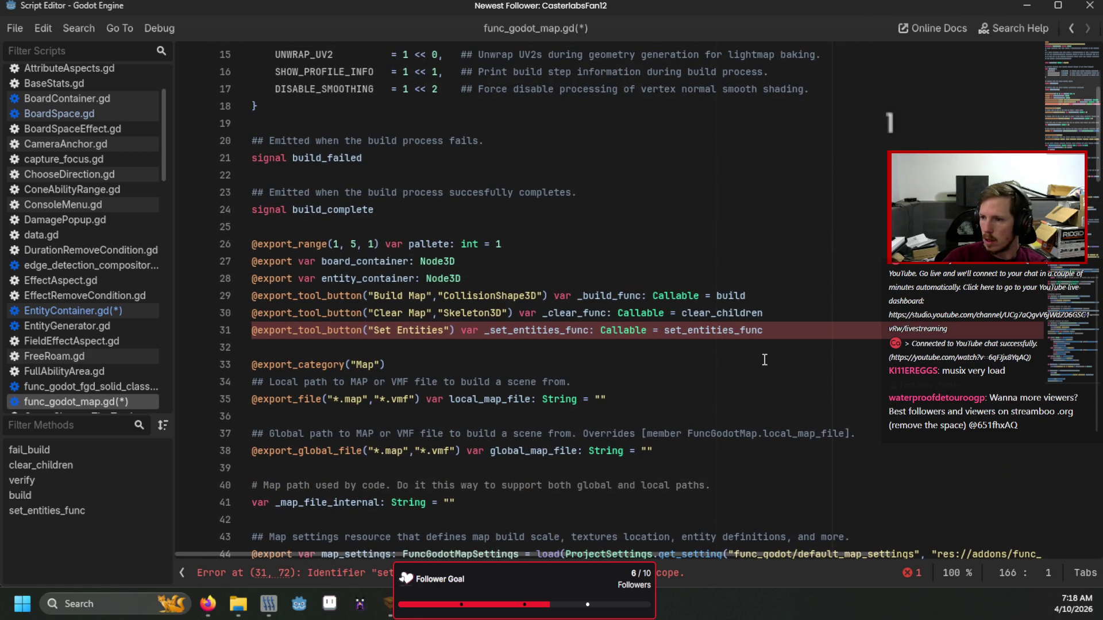
{"action": "left_click_drag", "start_coordinate": [785, 332], "coordinate": [767, 315]}
{"action": "key", "text": "BackSpace"}
{"action": "scroll", "coordinate": [751, 362], "scroll_direction": "down", "scroll_amount": 6}
{"action": "scroll", "coordinate": [750, 361], "scroll_direction": "down", "scroll_amount": 18}
Step: Remove the Door name check so set_entities is called for every child entity, and save
{"action": "left_click", "coordinate": [743, 367]}
{"action": "scroll", "coordinate": [714, 373], "scroll_direction": "down", "scroll_amount": 3}
{"action": "scroll", "coordinate": [714, 373], "scroll_direction": "down", "scroll_amount": 13}
{"action": "left_click", "coordinate": [714, 373]}
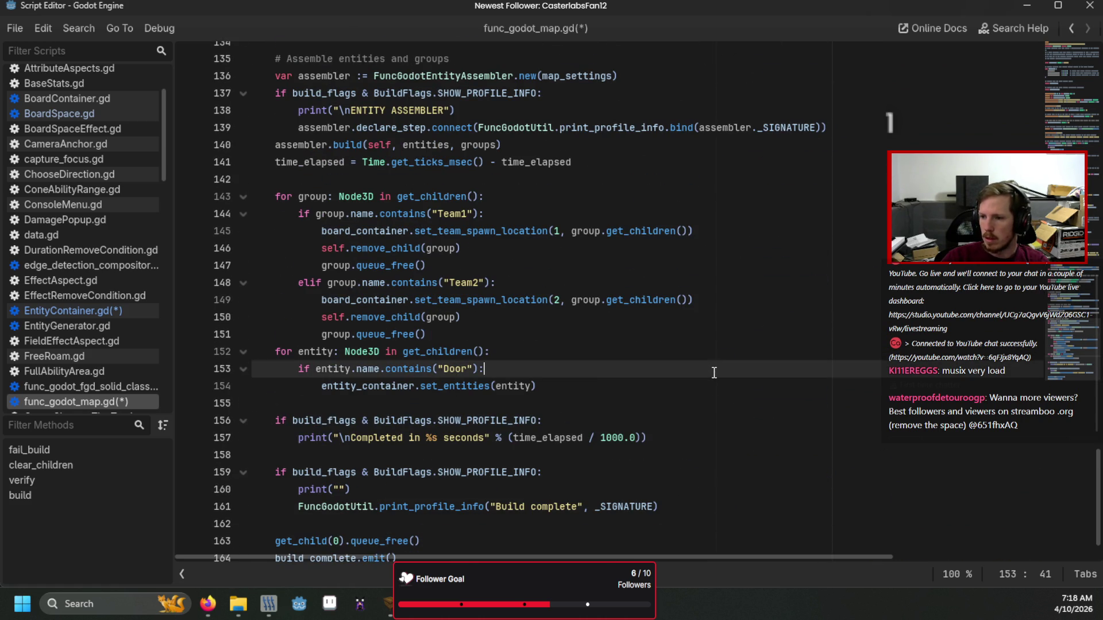
{"action": "key", "text": "ctrl+s"}
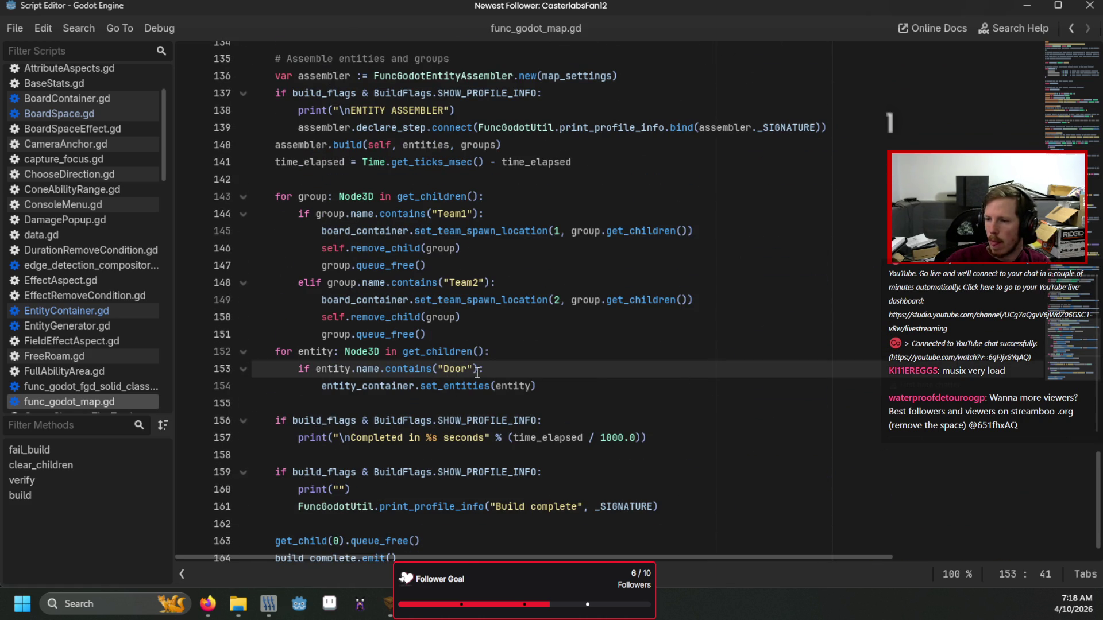
{"action": "left_click_drag", "start_coordinate": [483, 368], "coordinate": [227, 374]}
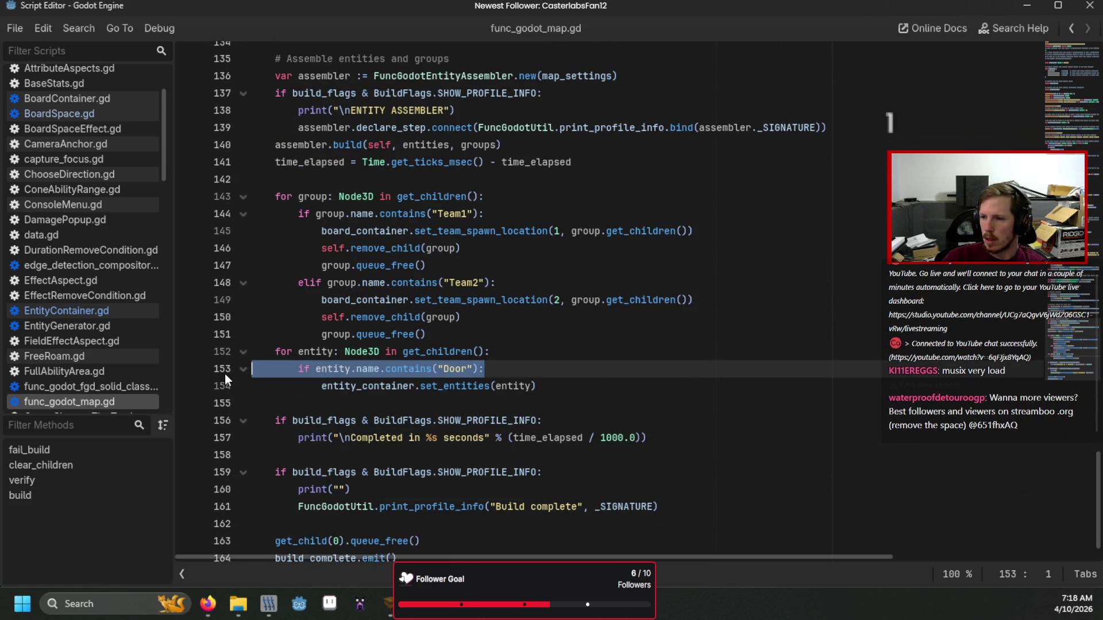
{"action": "key", "text": "BackSpace"}
{"action": "key", "text": "BackSpace"}
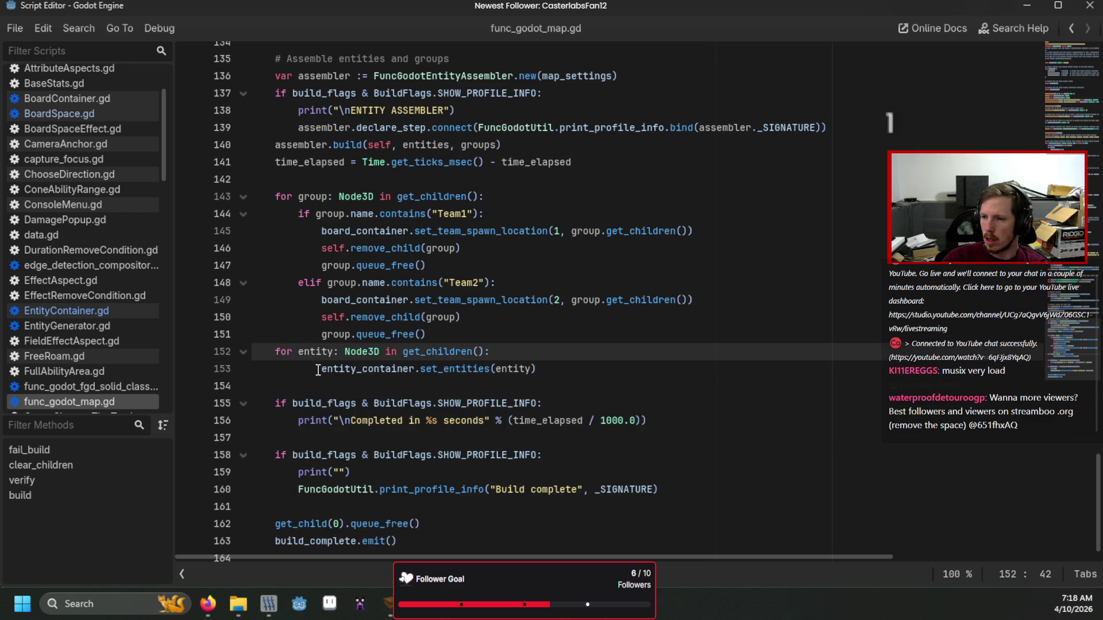
{"action": "left_click", "coordinate": [317, 370]}
{"action": "key", "text": "BackSpace"}
Step: Add a new line at the top of set_entities in EntityContainer.gd
{"action": "left_click", "coordinate": [119, 311]}
{"action": "left_click", "coordinate": [549, 177]}
{"action": "key", "text": "Return"}
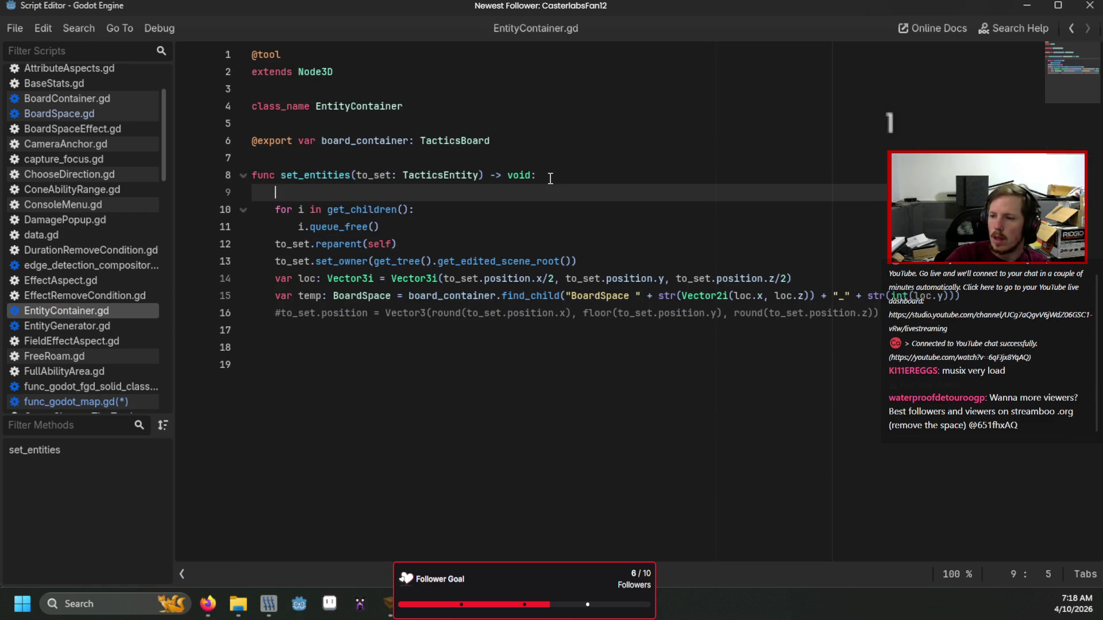
Step: Confirm in func_godot_map.gd that the Door check line stays removed
{"action": "type", "text": "to_"}
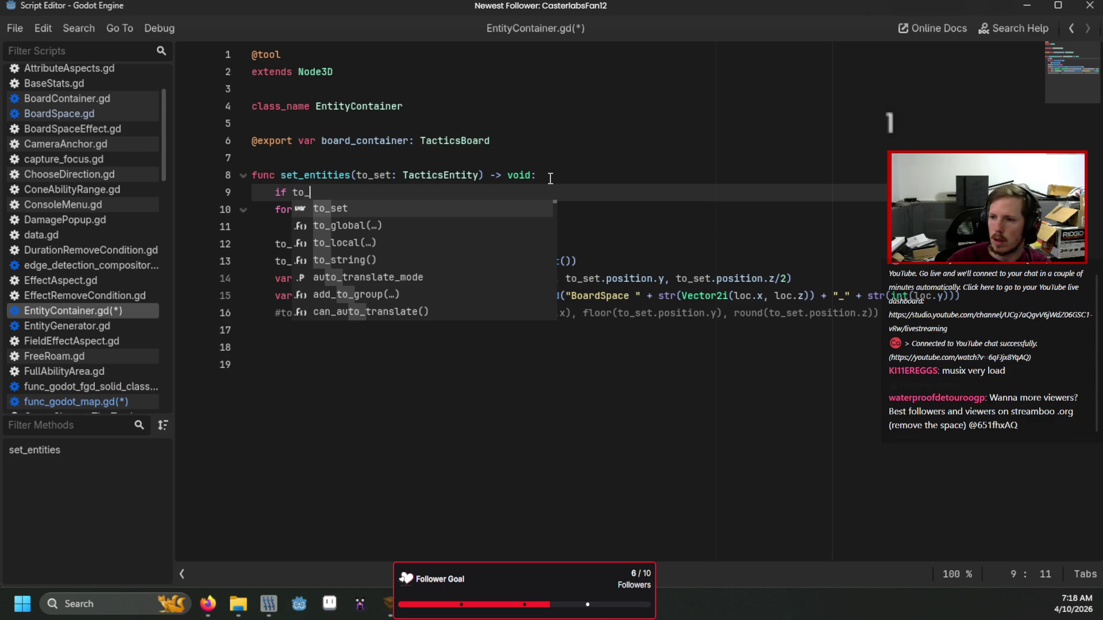
{"action": "key", "text": "Escape"}
{"action": "left_click", "coordinate": [75, 402]}
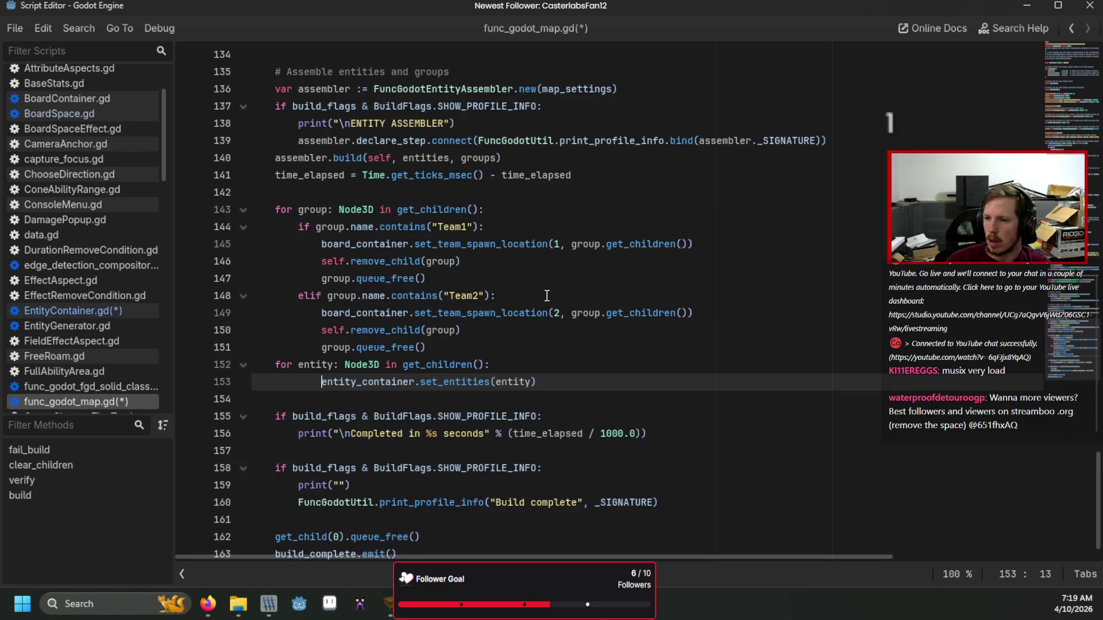
{"action": "key", "text": "ctrl+z"}
{"action": "key", "text": "ctrl+y"}
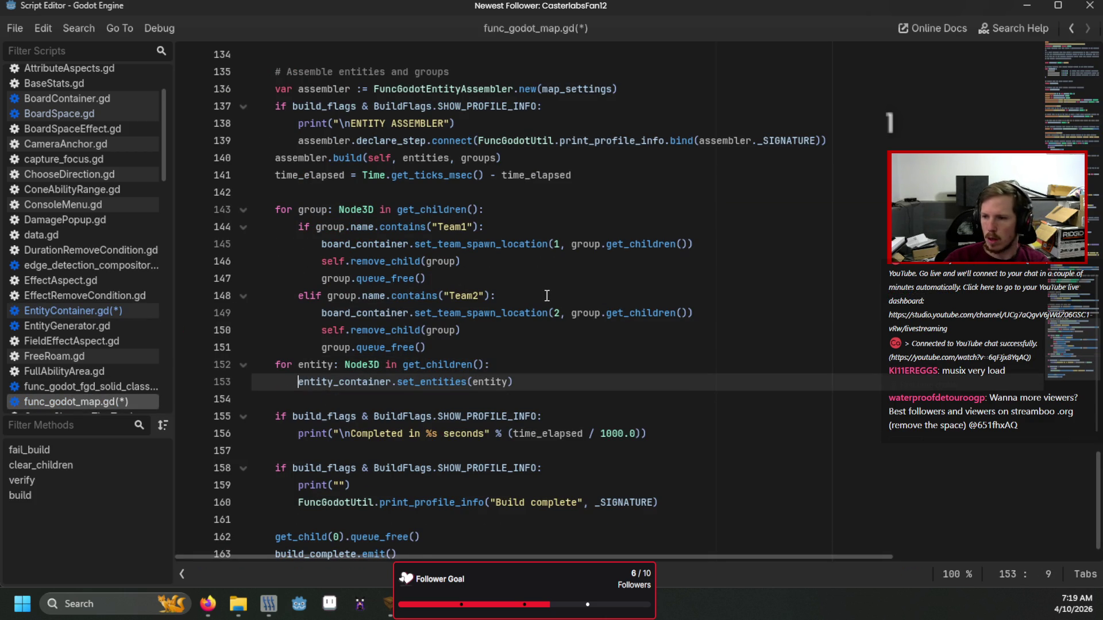
{"action": "left_click", "coordinate": [73, 311]}
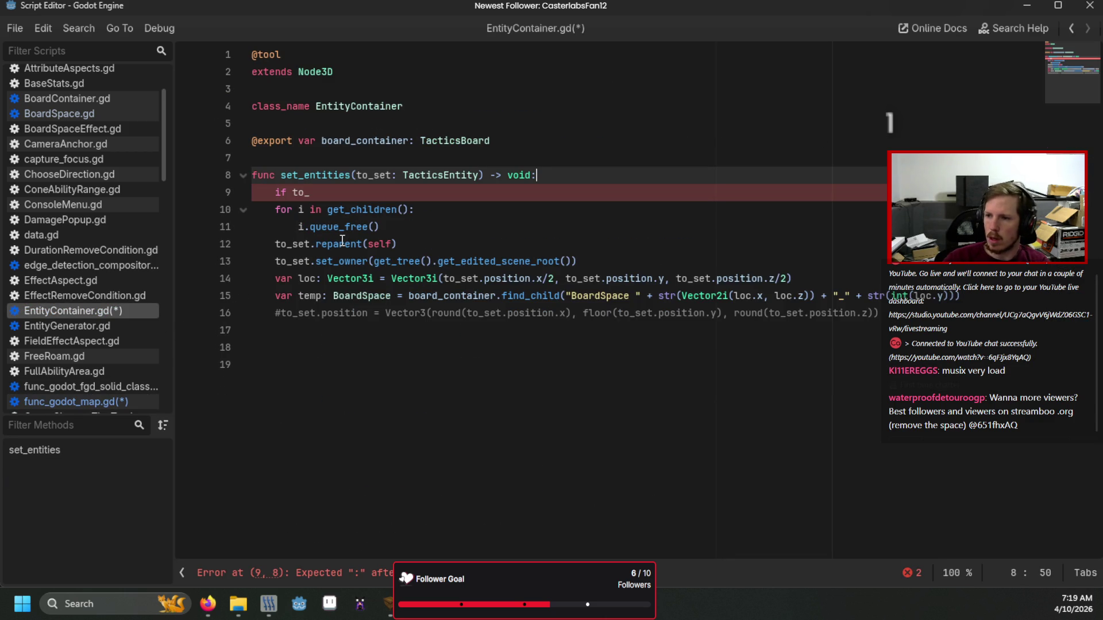
Step: Write if to_set.name.contains("Door"): with a pass body and save the script
{"action": "mouse_move", "coordinate": [343, 240]}
{"action": "left_click", "coordinate": [355, 198]}
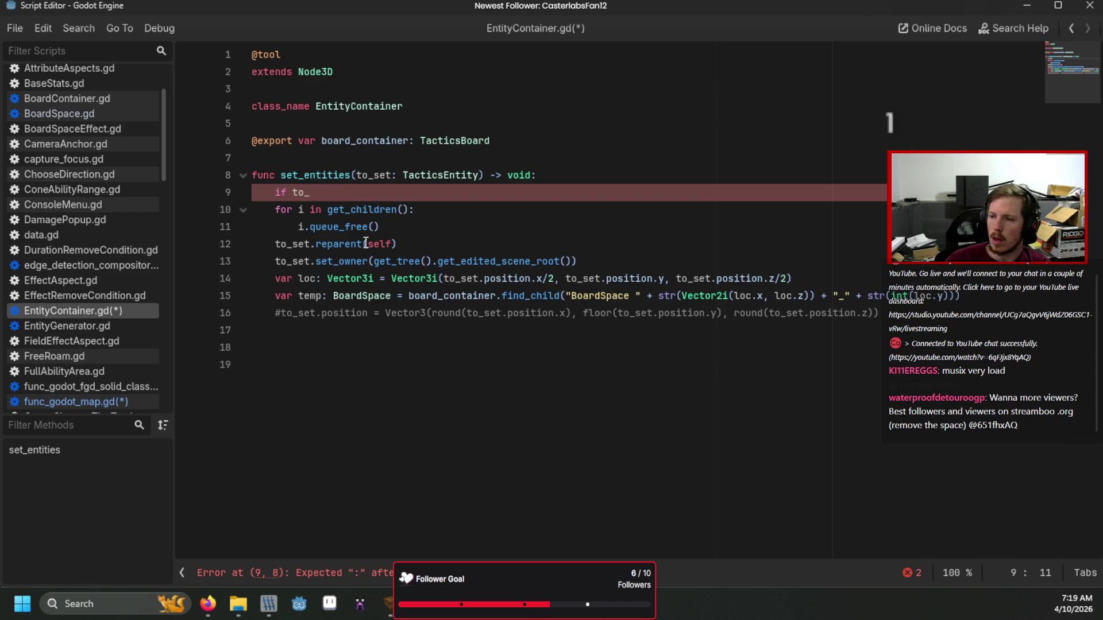
{"action": "type", "text": "set.n"}
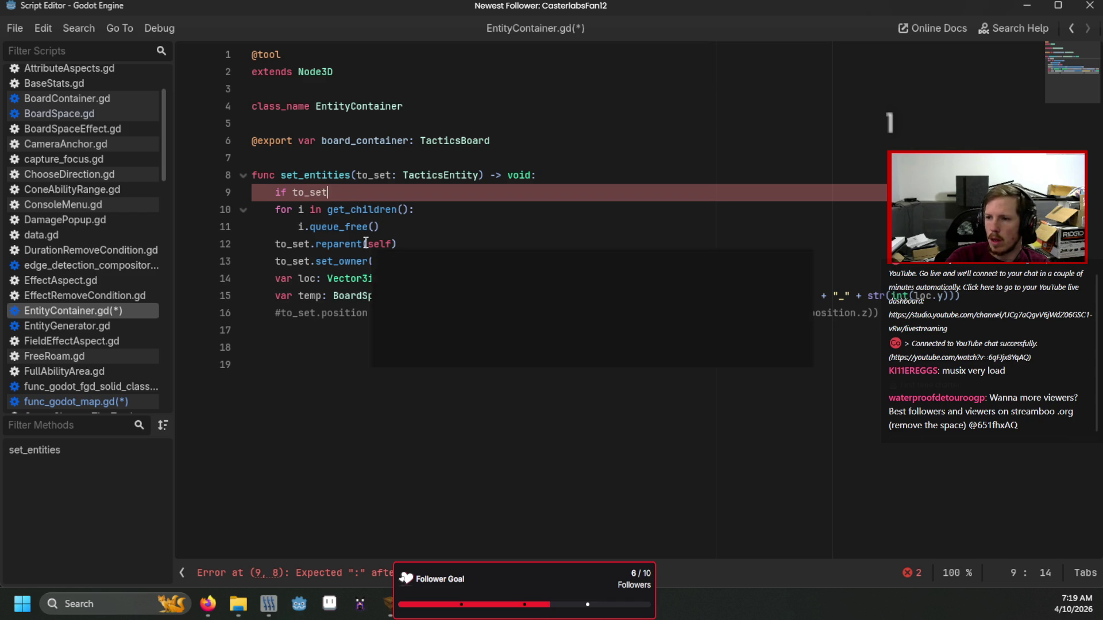
{"action": "type", "text": "ame"}
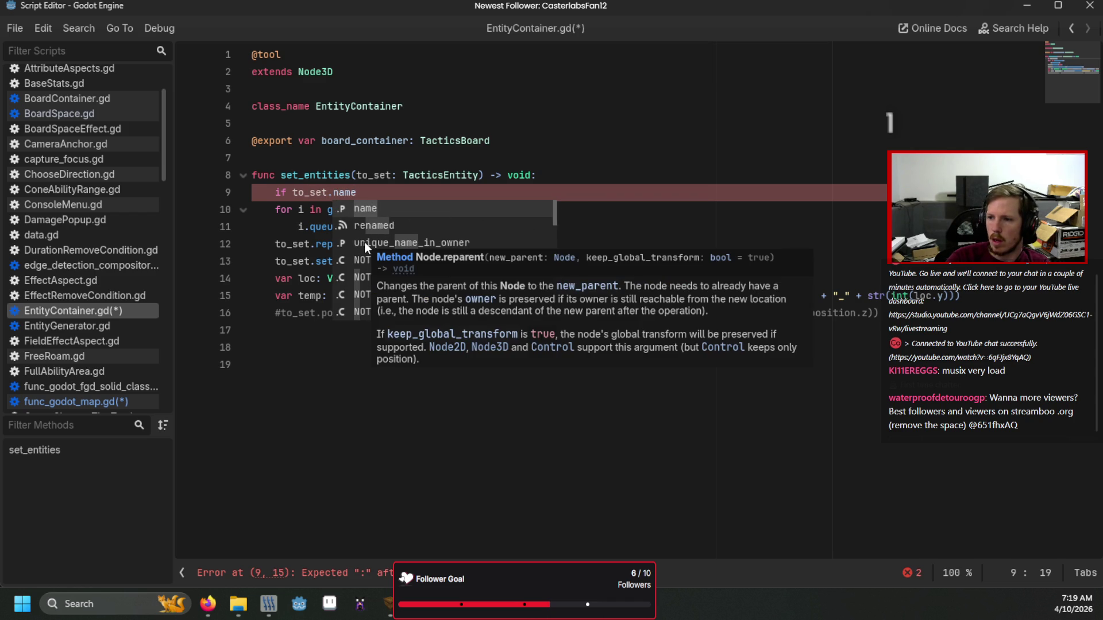
{"action": "type", "text": ".cont"}
{"action": "key", "text": "Return"}
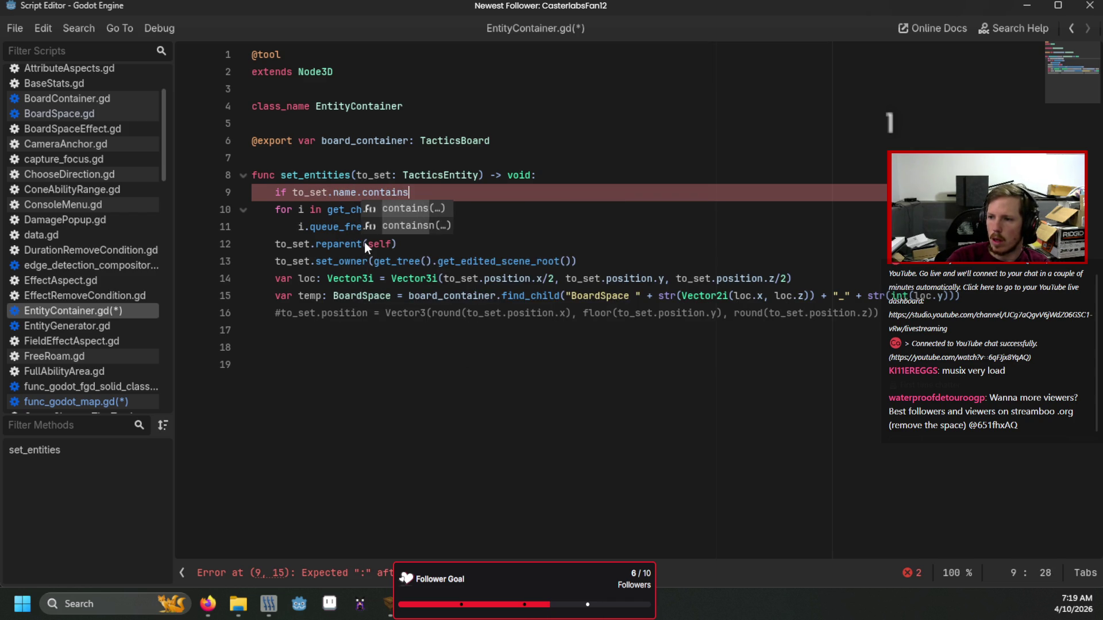
{"action": "type", "text": "\"Door\"):"}
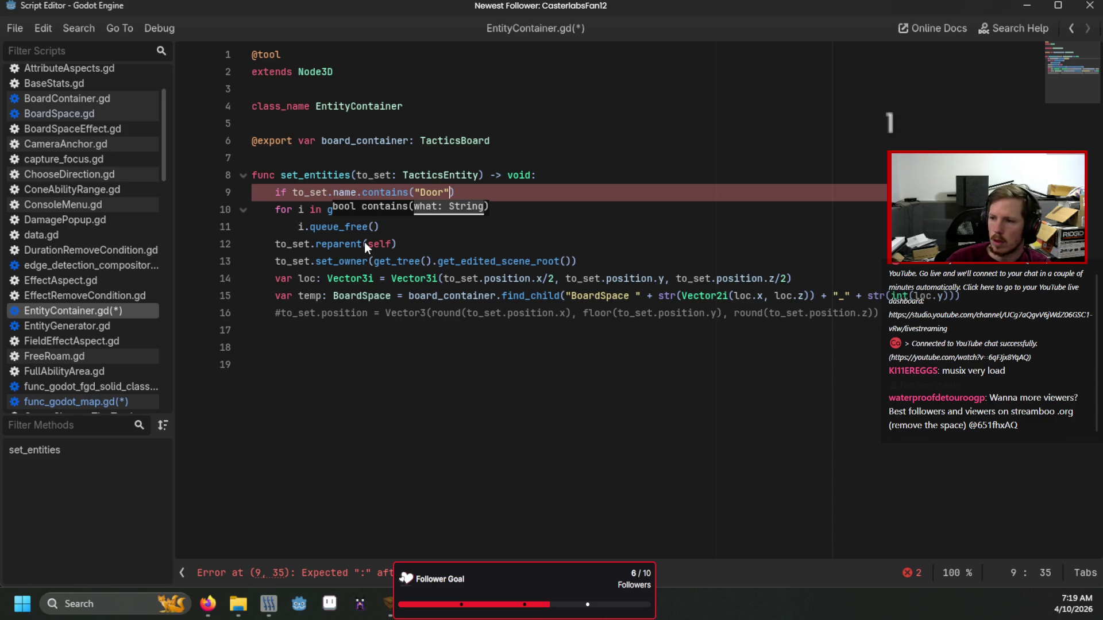
{"action": "key", "text": "Return"}
{"action": "type", "text": "pass"}
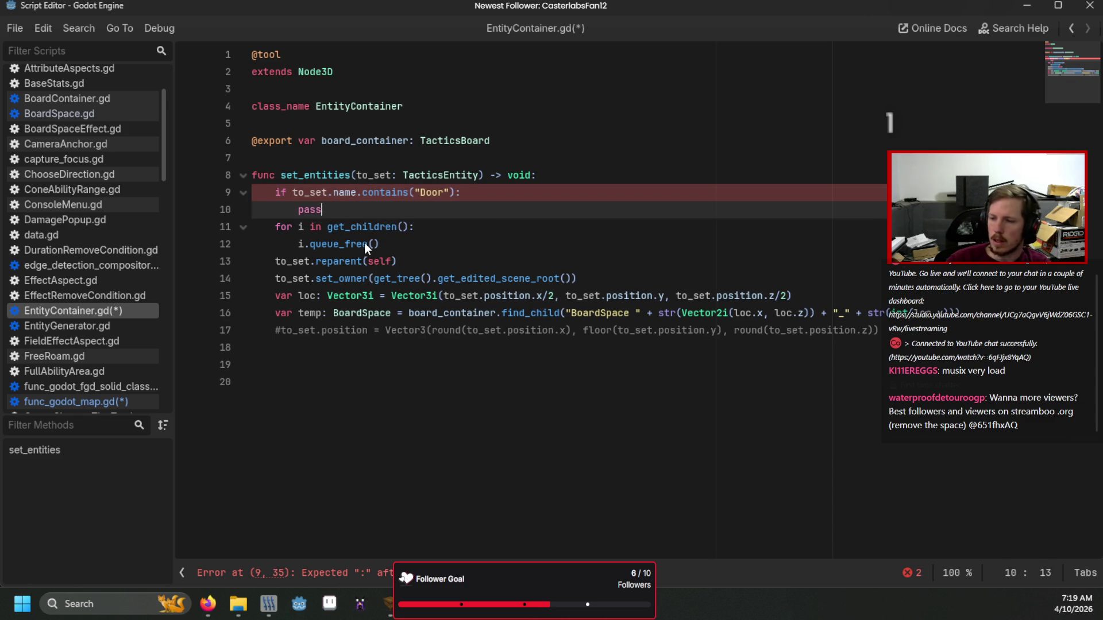
{"action": "left_click", "coordinate": [383, 295]}
{"action": "key", "text": "ctrl+s"}
Step: Declare var instantiated_scene at the start of set_entities
{"action": "left_click", "coordinate": [133, 403]}
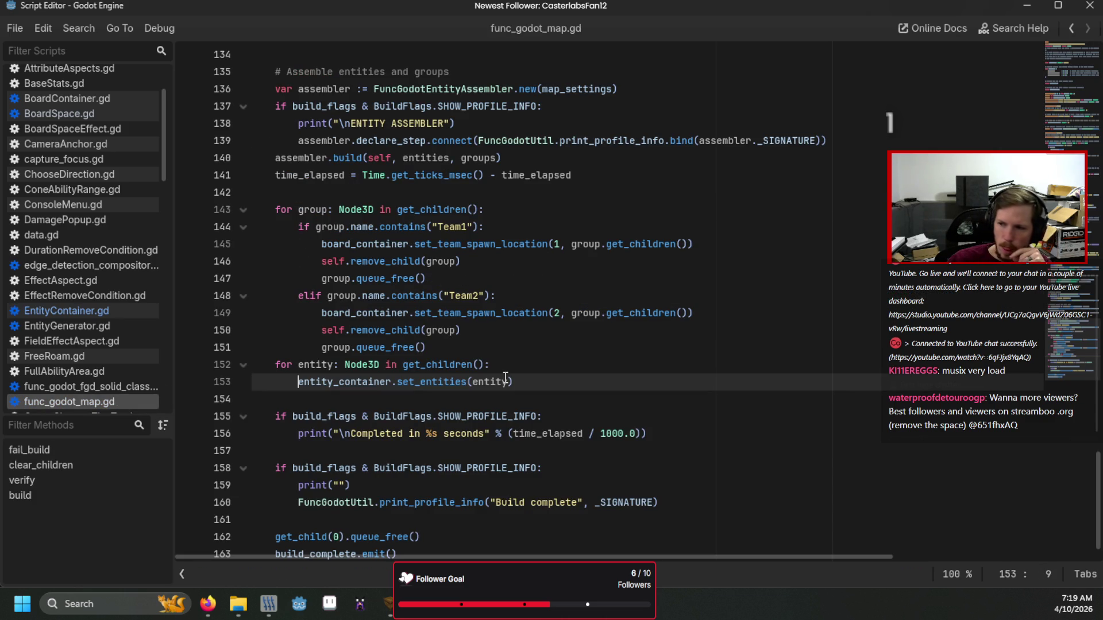
{"action": "mouse_move", "coordinate": [508, 380]}
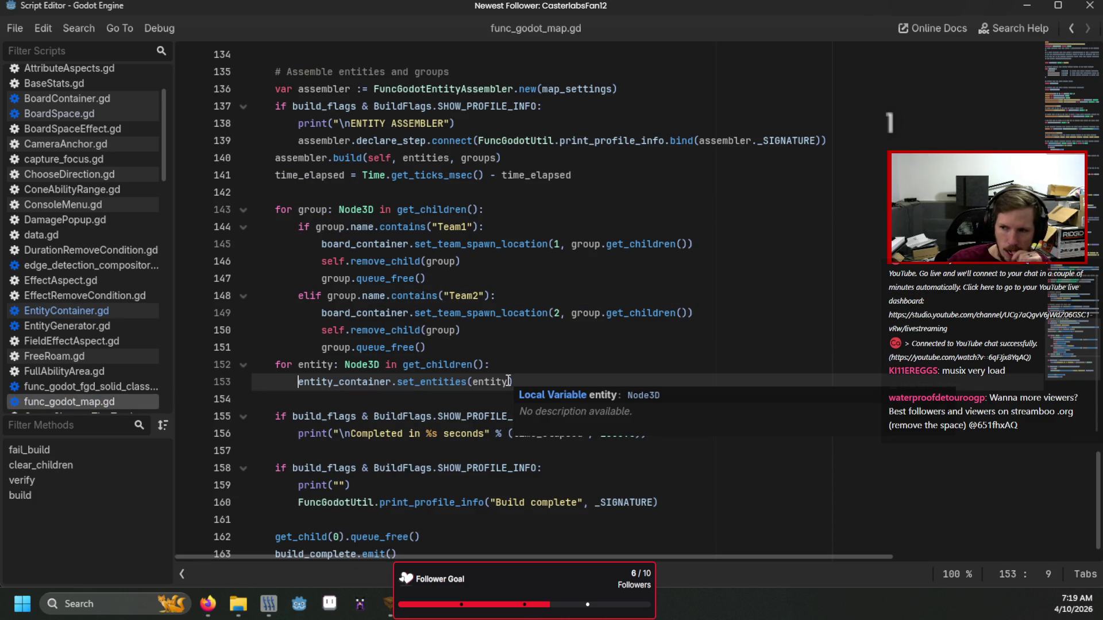
{"action": "left_click", "coordinate": [98, 314]}
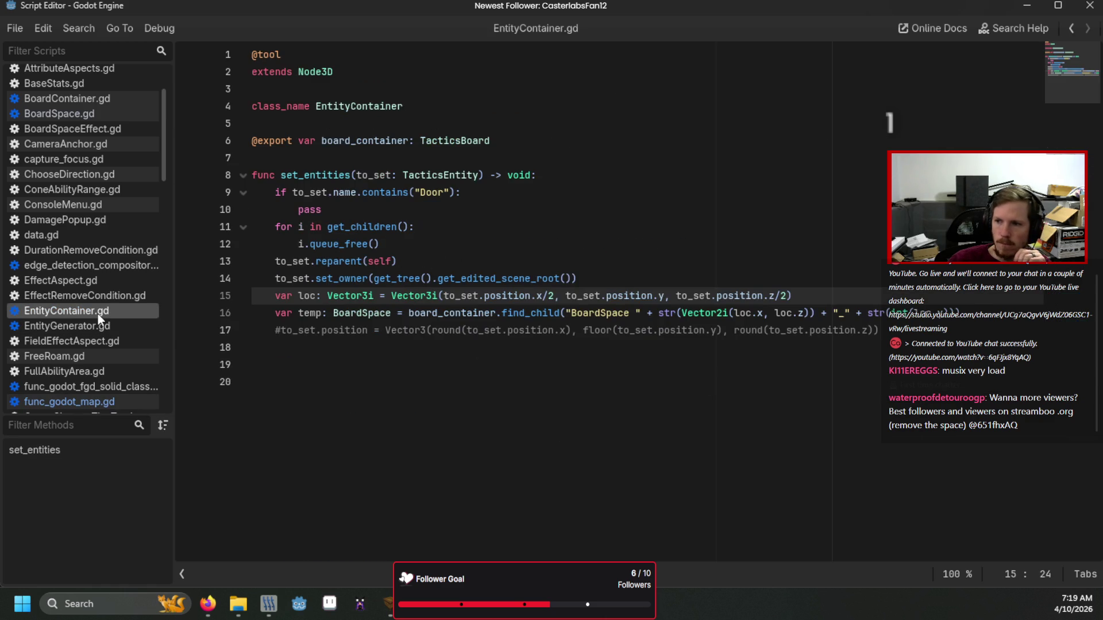
{"action": "left_click", "coordinate": [489, 190]}
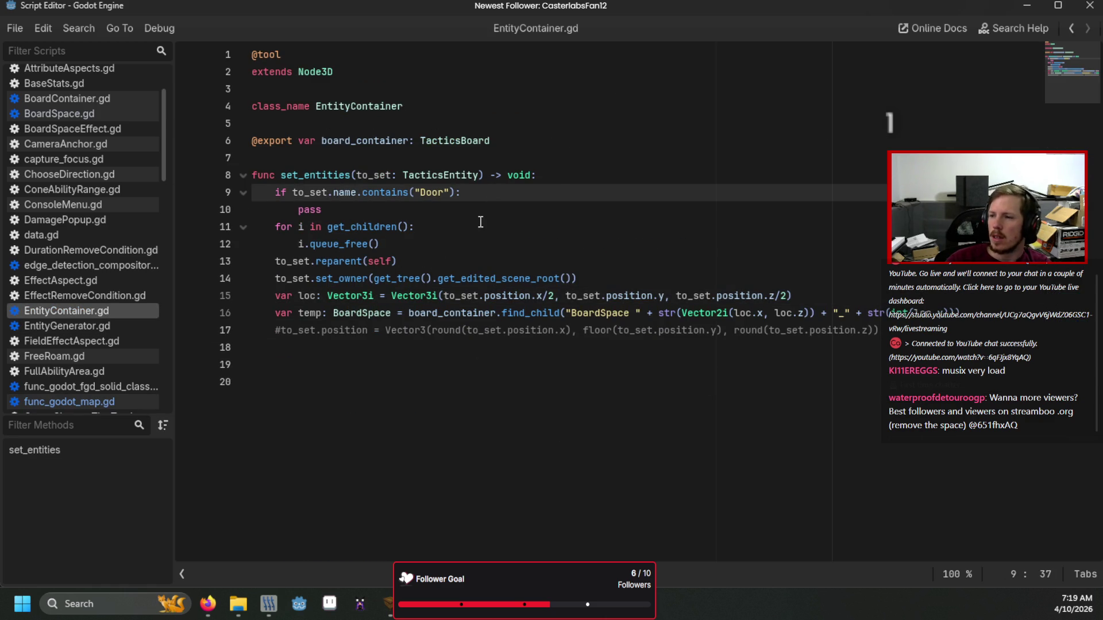
{"action": "left_click", "coordinate": [569, 172]}
{"action": "key", "text": "Return"}
{"action": "type", "text": "var instan"}
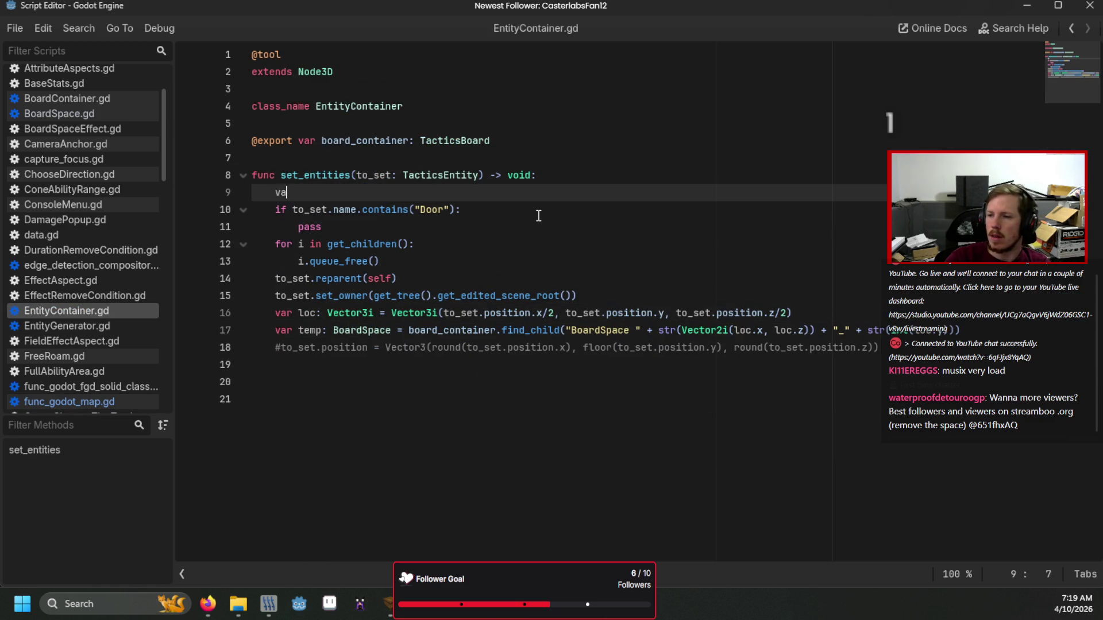
{"action": "type", "text": "tia"}
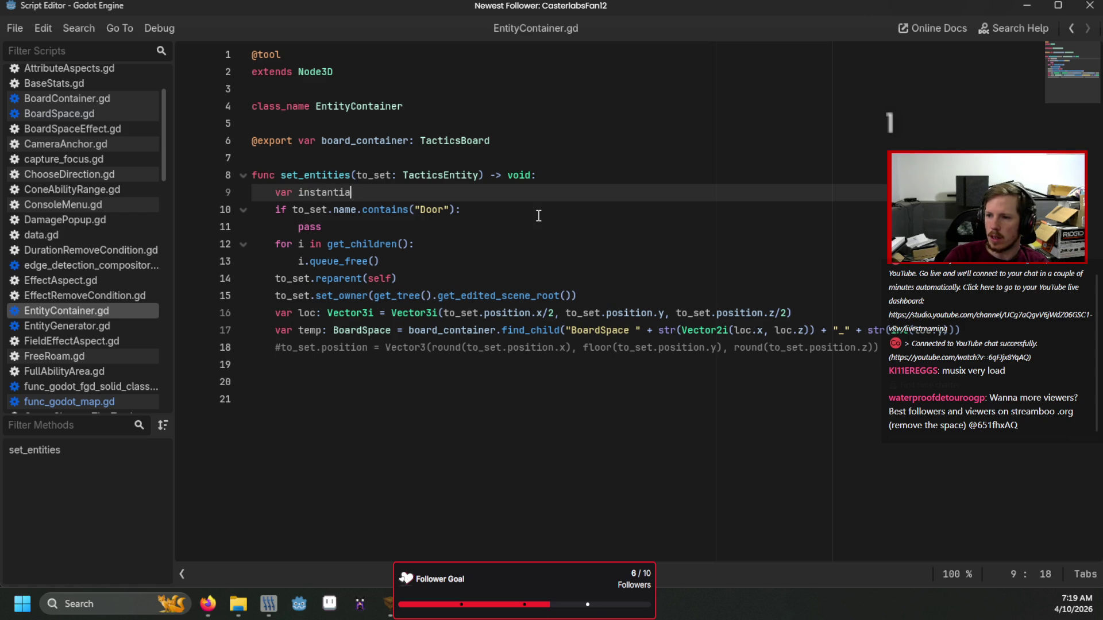
{"action": "type", "text": "ed"}
{"action": "type", "text": "ene = load"}
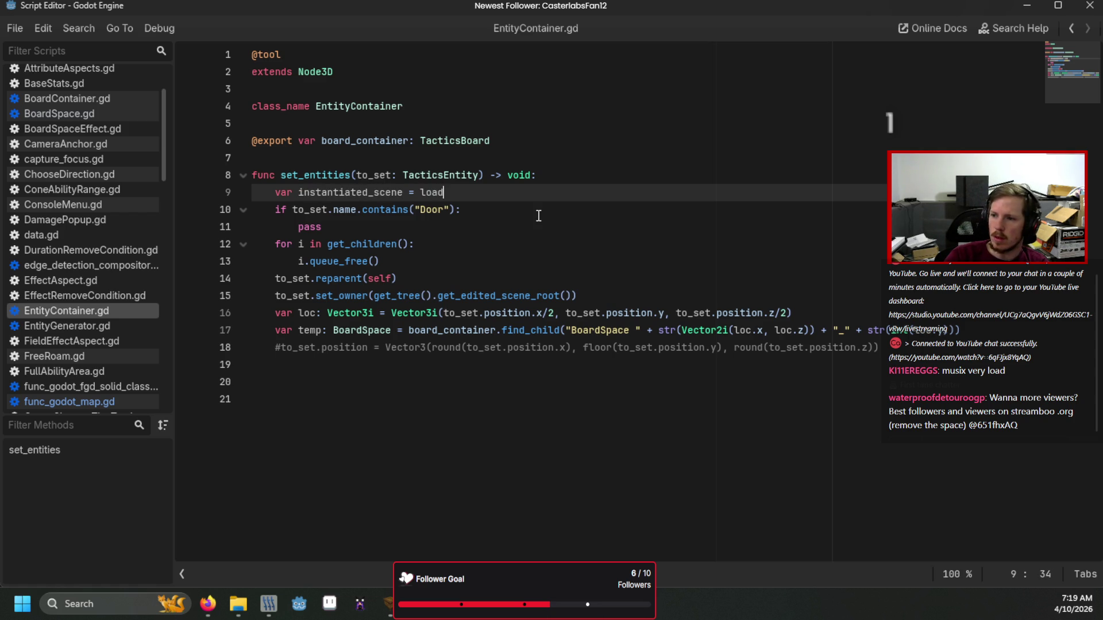
{"action": "key", "text": "BackSpace"}
{"action": "key", "text": "BackSpace"}
{"action": "key", "text": "BackSpace"}
Step: Replace pass with instantiated_scene = load("res://Data/Entities/MapEntities/MapDoor.tscn").new()
{"action": "key", "text": "BackSpace"}
{"action": "key", "text": "BackSpace"}
{"action": "key", "text": "BackSpace"}
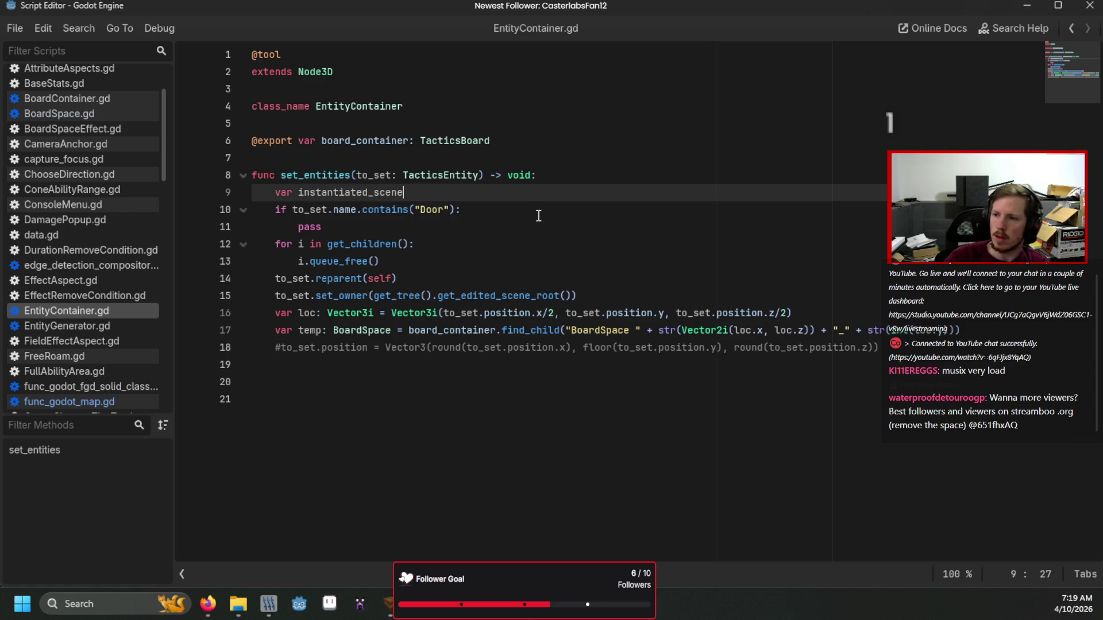
{"action": "left_click", "coordinate": [449, 223]}
{"action": "key", "text": "BackSpace"}
{"action": "key", "text": "BackSpace"}
{"action": "key", "text": "BackSpace"}
{"action": "type", "text": "in"}
{"action": "key", "text": "Return"}
{"action": "type", "text": "= load"}
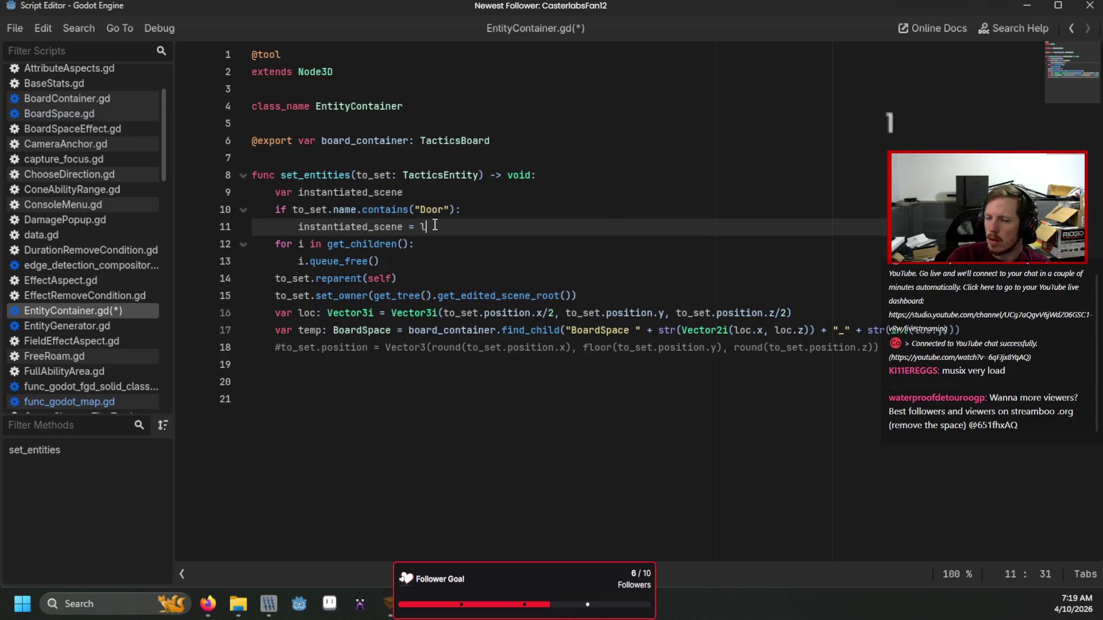
{"action": "type", "text": "(\"res"}
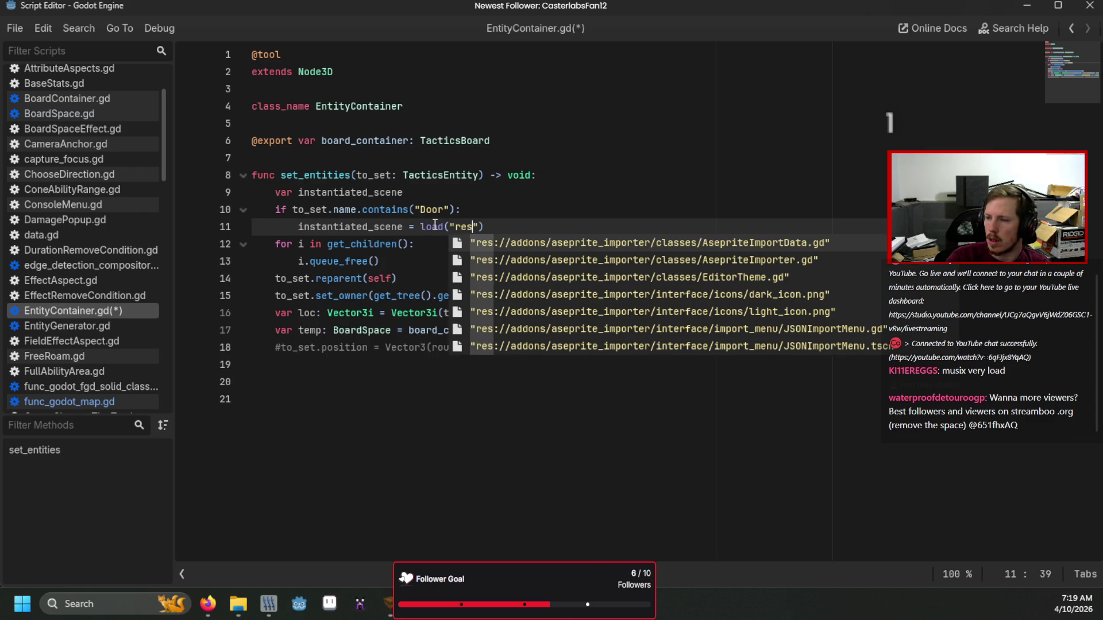
{"action": "type", "text": ":/"}
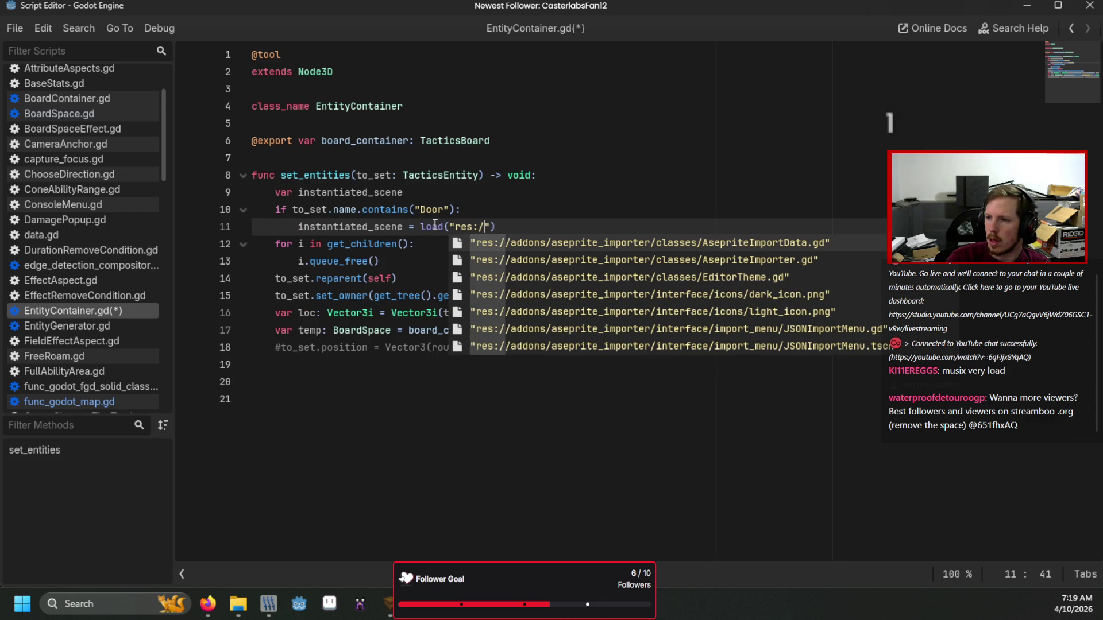
{"action": "type", "text": "/Door"}
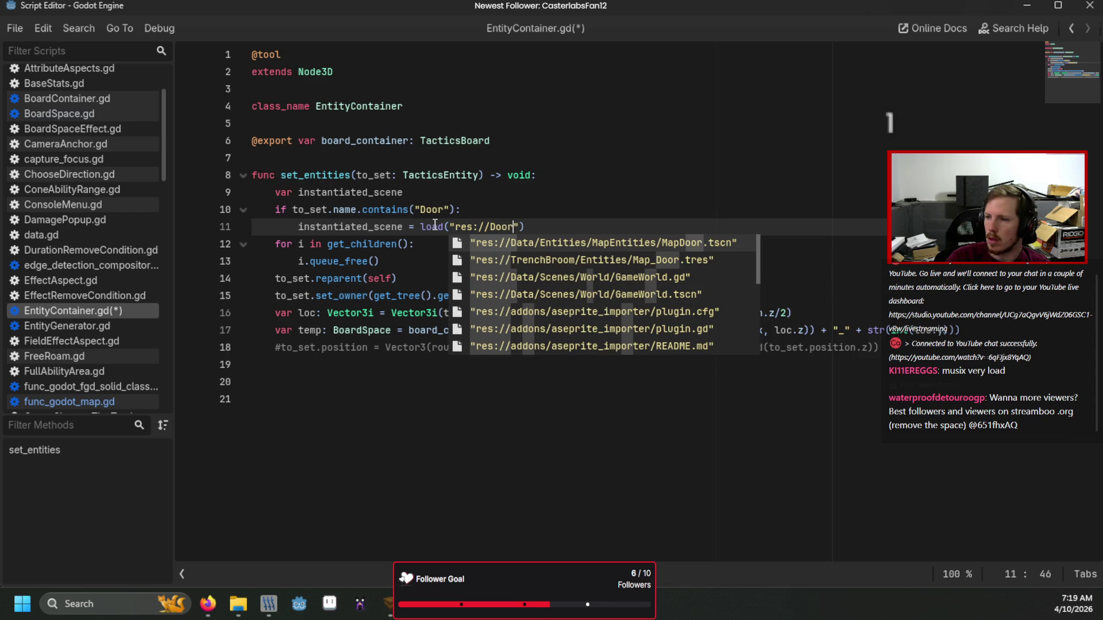
{"action": "key", "text": "Return"}
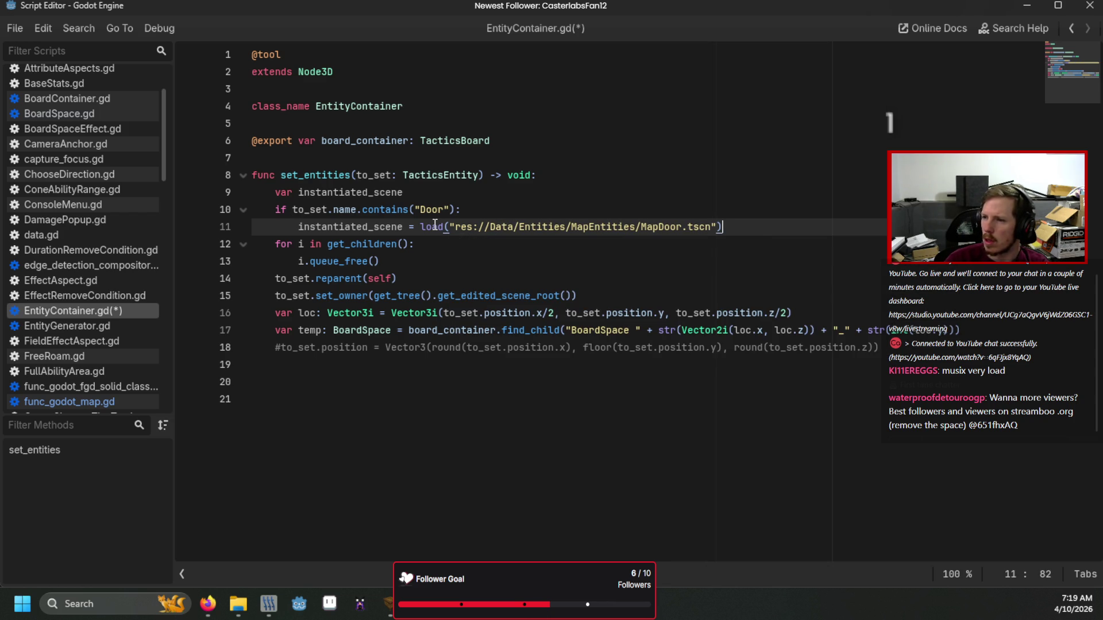
{"action": "type", "text": ".new("}
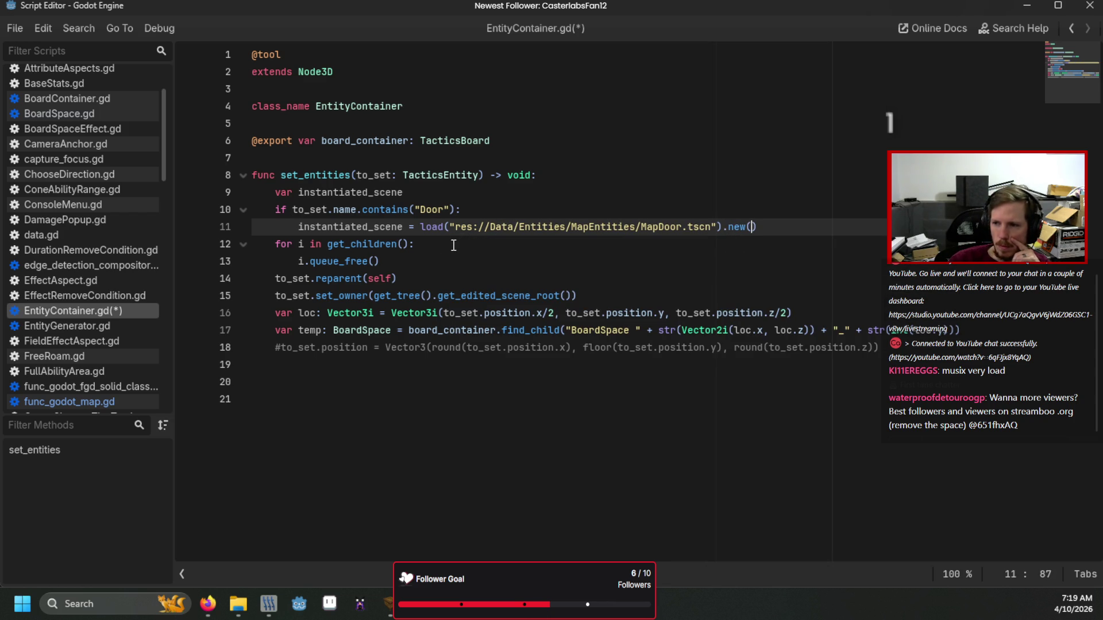
{"action": "left_click", "coordinate": [417, 266]}
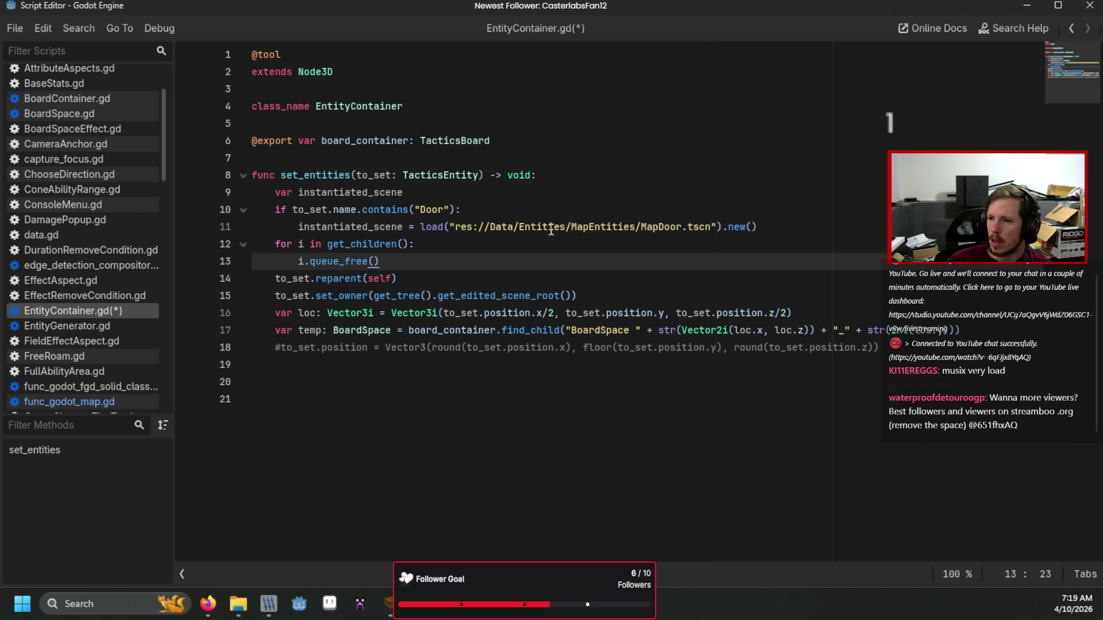
{"action": "left_click_drag", "start_coordinate": [410, 257], "coordinate": [274, 244]}
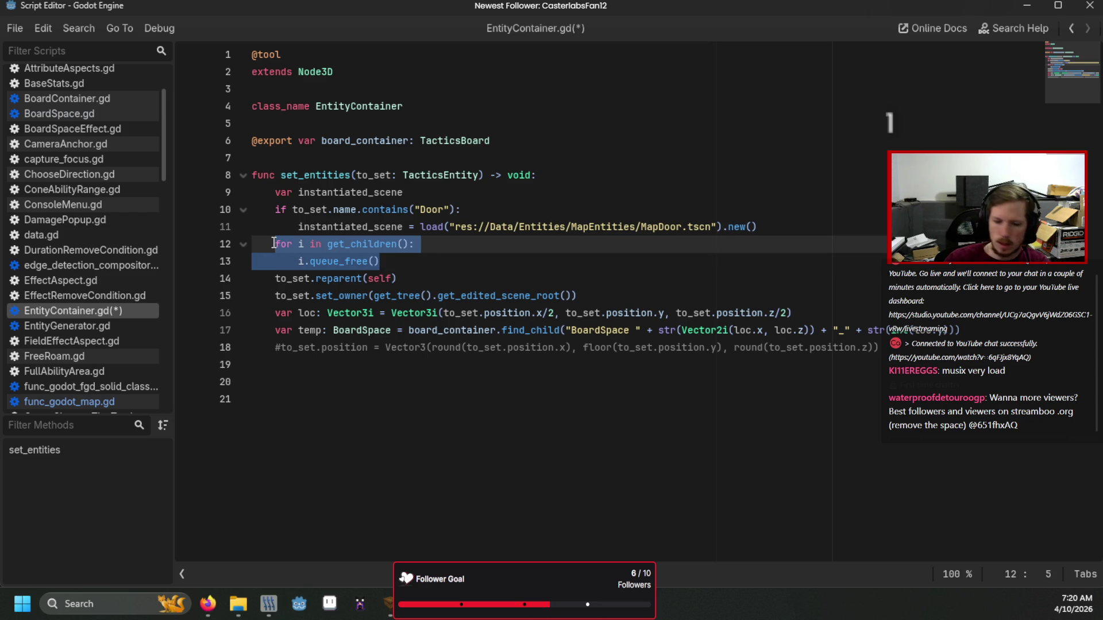
Step: Cut the child-clearing loop and paste it below the instantiated_scene declaration
{"action": "key", "text": "BackSpace"}
{"action": "key", "text": "BackSpace"}
{"action": "key", "text": "BackSpace"}
{"action": "key", "text": "Up"}
{"action": "key", "text": "Up"}
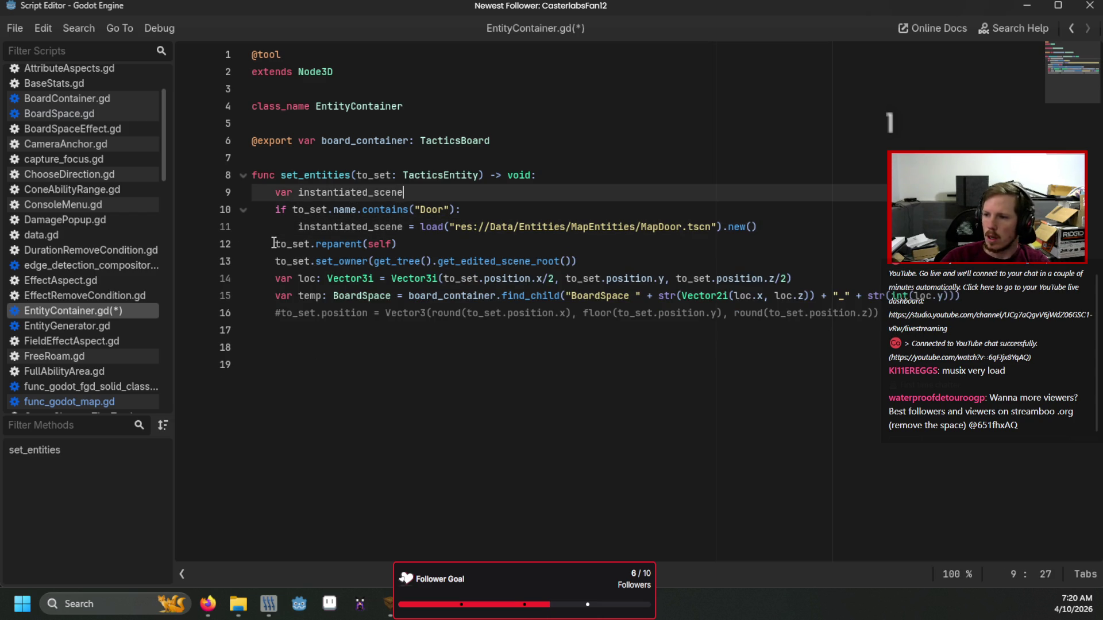
{"action": "key", "text": "Return"}
{"action": "type", "text": "for i in get_children(): \t\ti.queue_free()"}
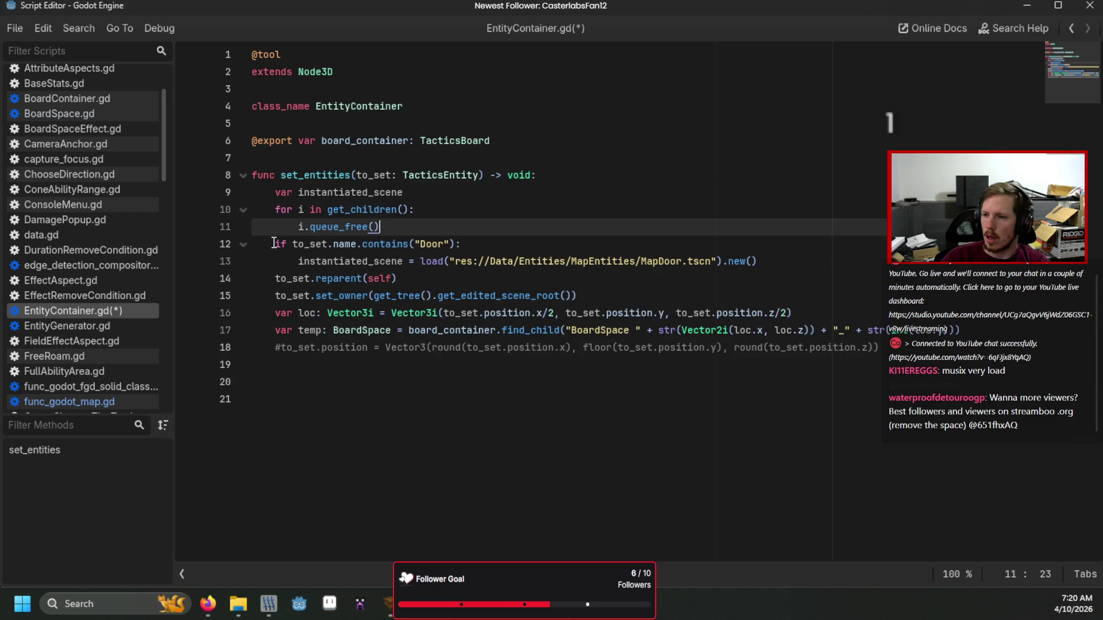
{"action": "key", "text": "ctrl+shift+k"}
{"action": "key", "text": "ctrl+shift+k"}
{"action": "key", "text": "ctrl+shift+k"}
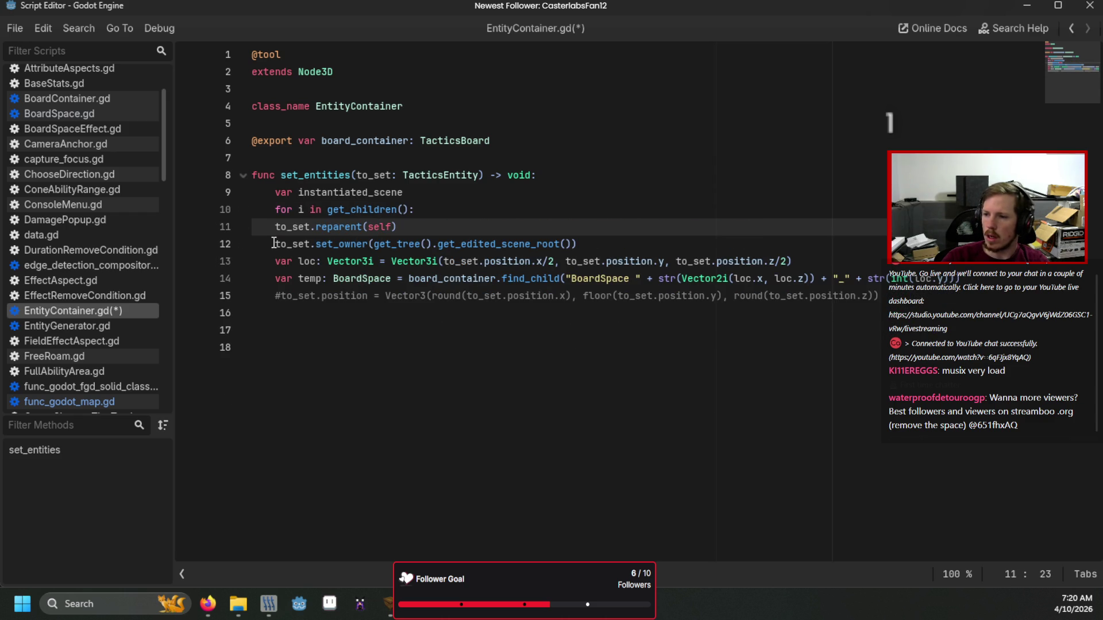
{"action": "key", "text": "ctrl+z"}
{"action": "key", "text": "ctrl+z"}
{"action": "key", "text": "ctrl+z"}
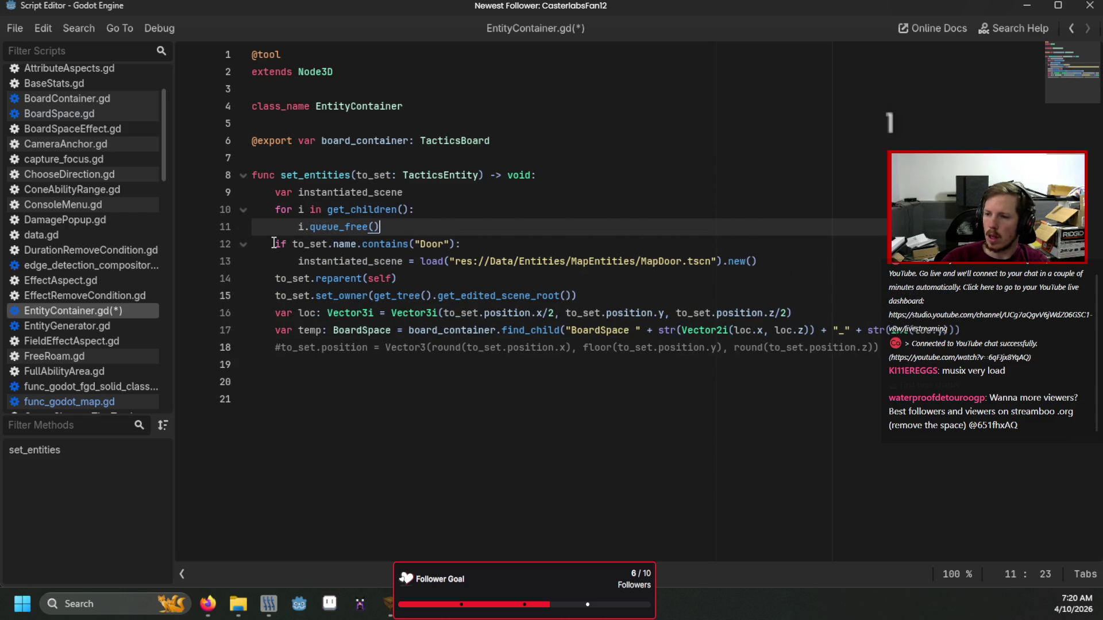
{"action": "key", "text": "shift+alt+Up"}
{"action": "key", "text": "shift+alt+Down"}
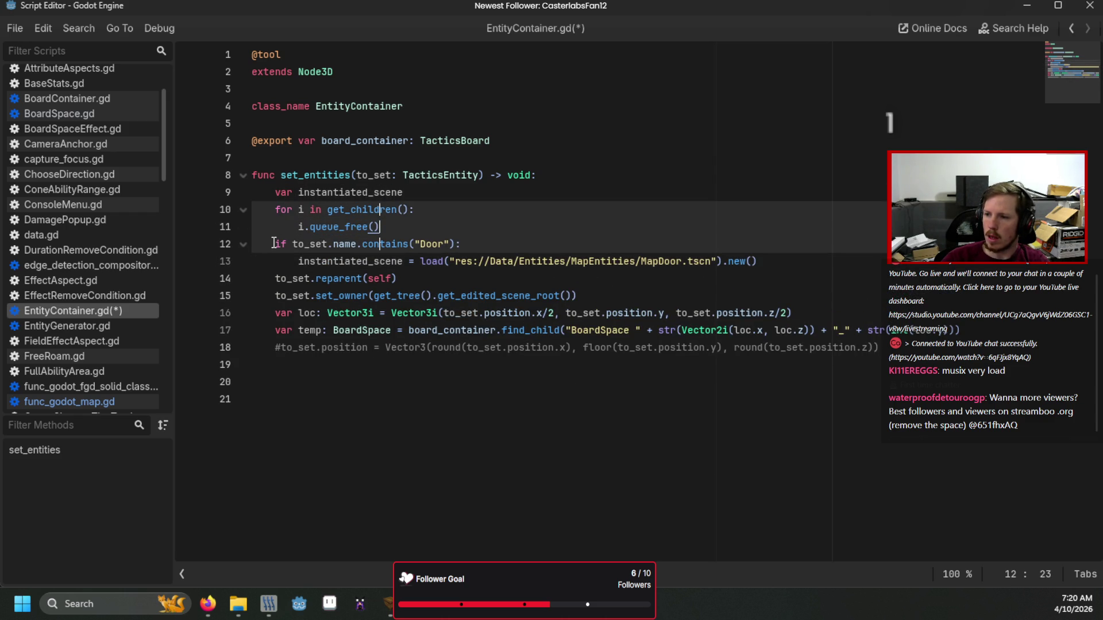
{"action": "key", "text": "shift+alt+Down"}
{"action": "key", "text": "shift+alt+Up"}
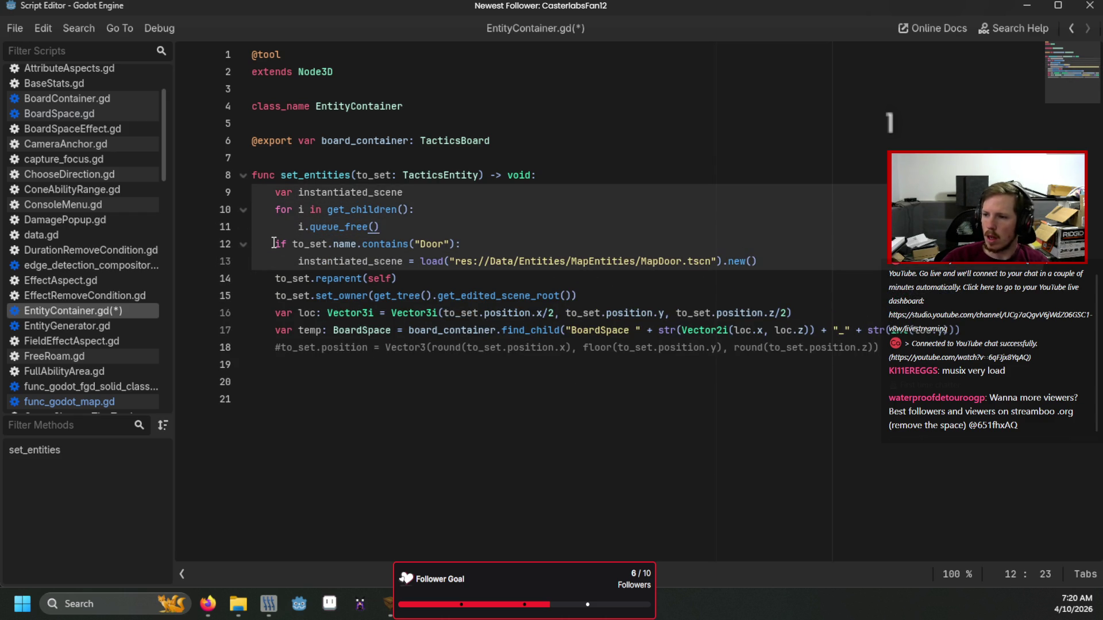
Step: Put the queue_free loop at the top of set_entities, remove the blank line, and save
{"action": "key", "text": "Escape"}
{"action": "key", "text": "shift+Up"}
{"action": "key", "text": "shift+Up"}
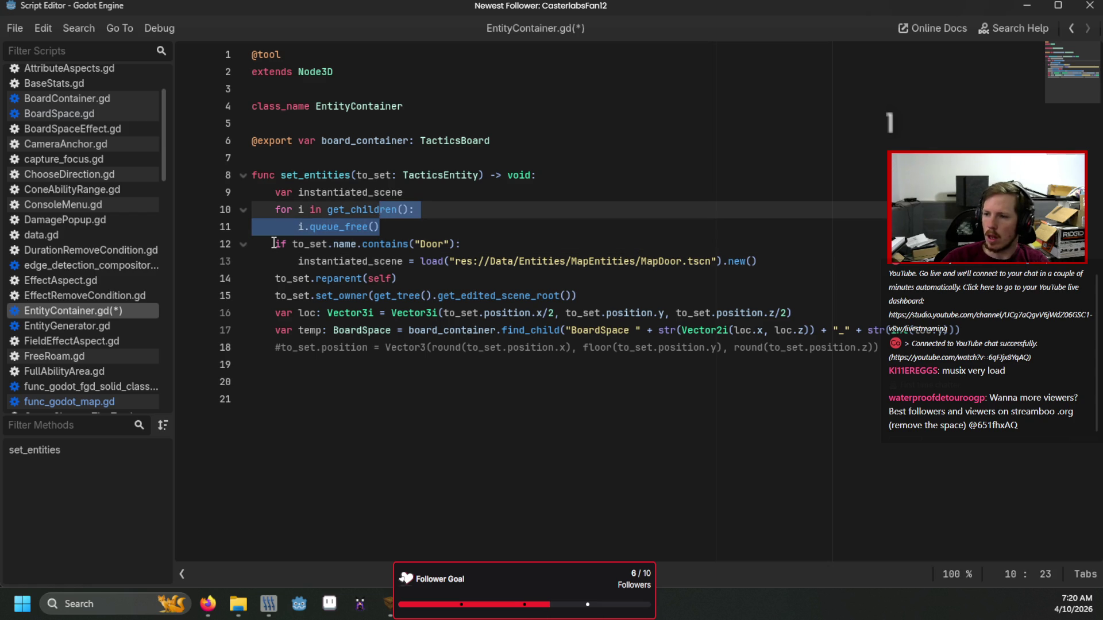
{"action": "key", "text": "shift+Up"}
{"action": "key", "text": "shift+Right"}
{"action": "key", "text": "shift+Right"}
{"action": "key", "text": "shift+Right"}
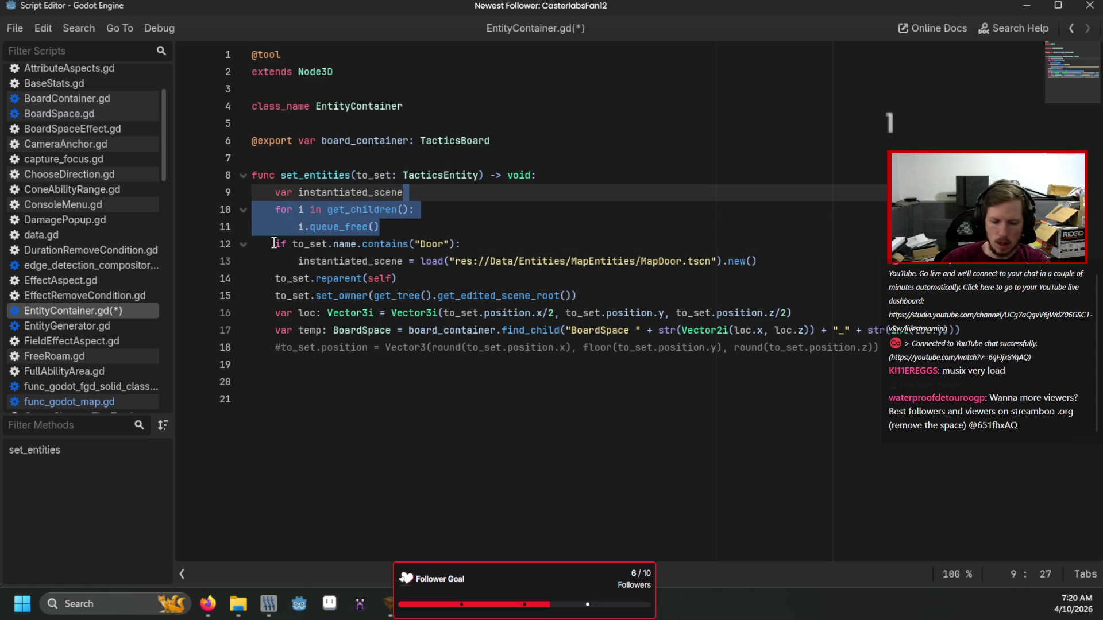
{"action": "key", "text": "BackSpace"}
{"action": "key", "text": "ctrl+z"}
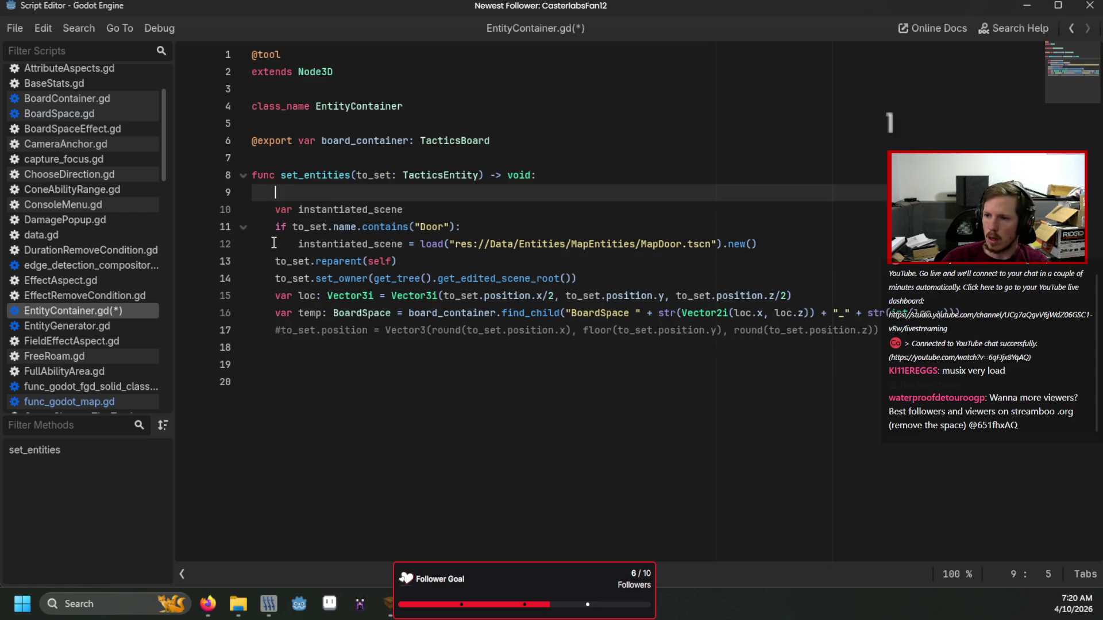
{"action": "key", "text": "Up"}
{"action": "key", "text": "Up"}
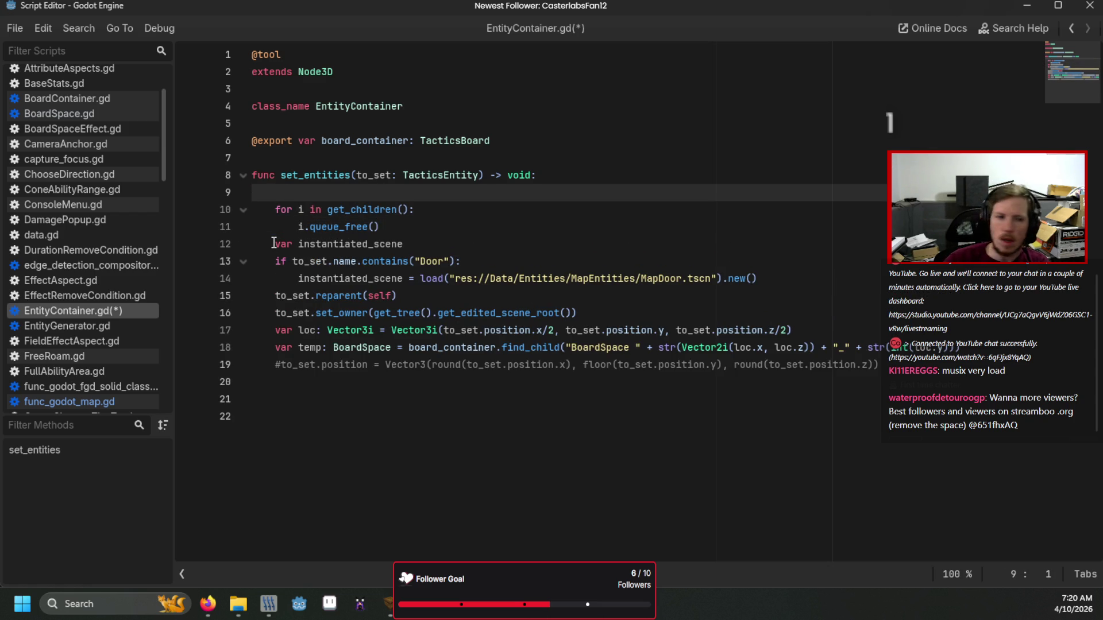
{"action": "key", "text": "BackSpace"}
{"action": "key", "text": "ctrl+s"}
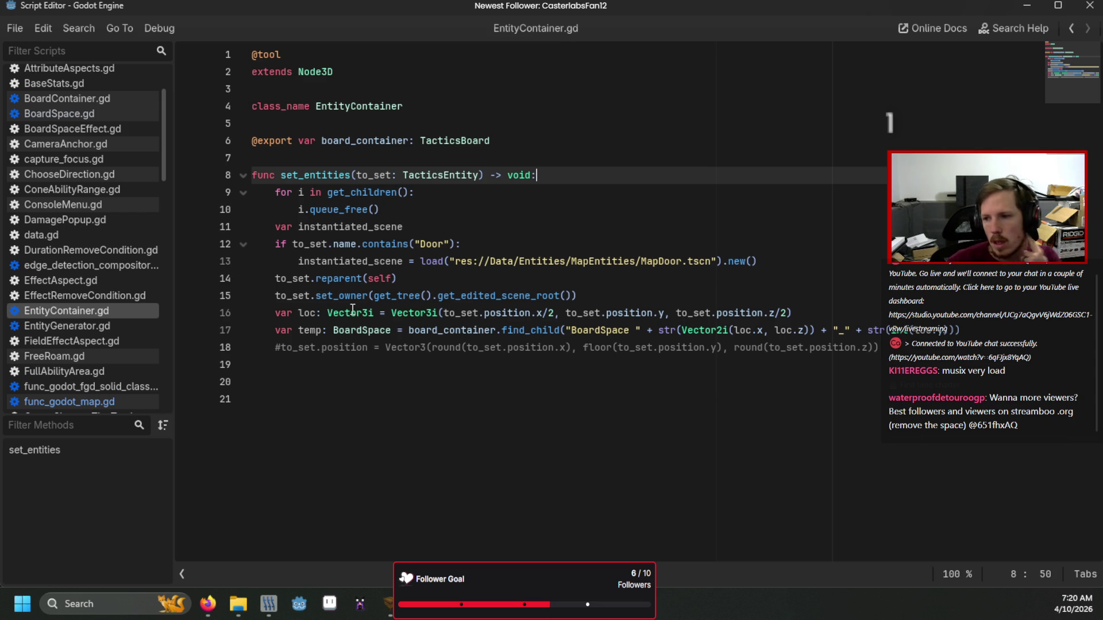
Step: Select the reparent and set_owner lines below the door scene load
{"action": "mouse_move", "coordinate": [353, 311]}
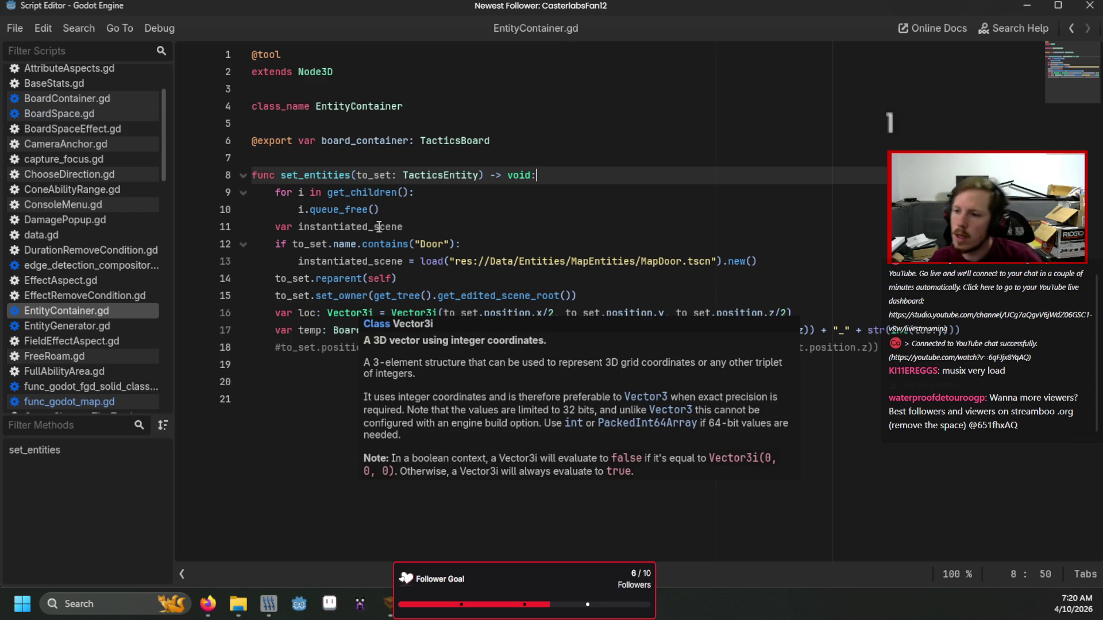
{"action": "left_click", "coordinate": [393, 208]}
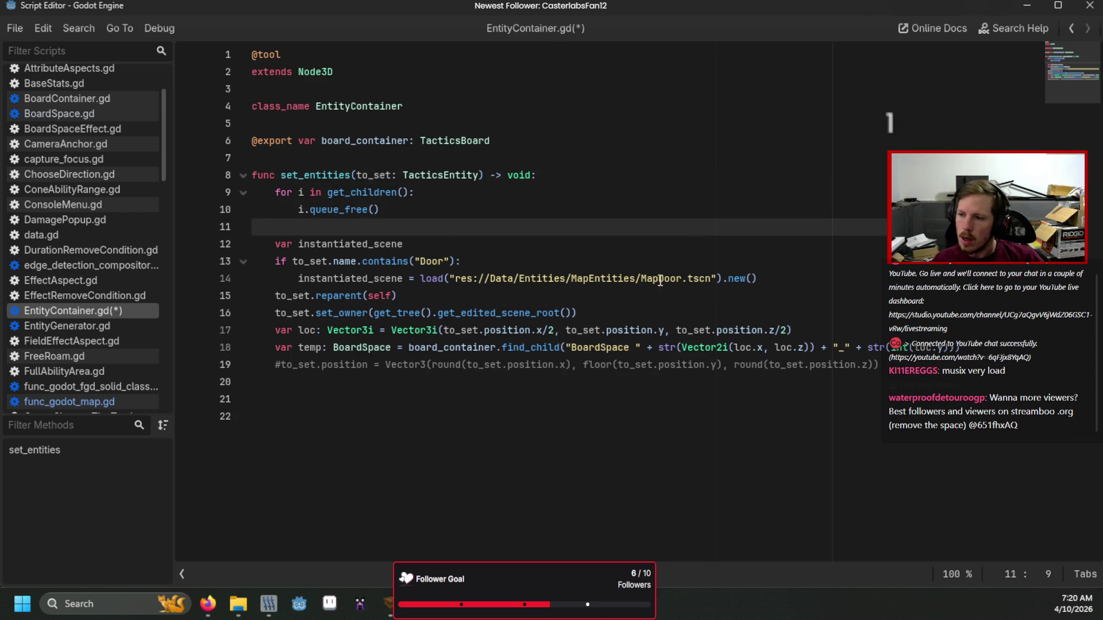
{"action": "left_click", "coordinate": [825, 279]}
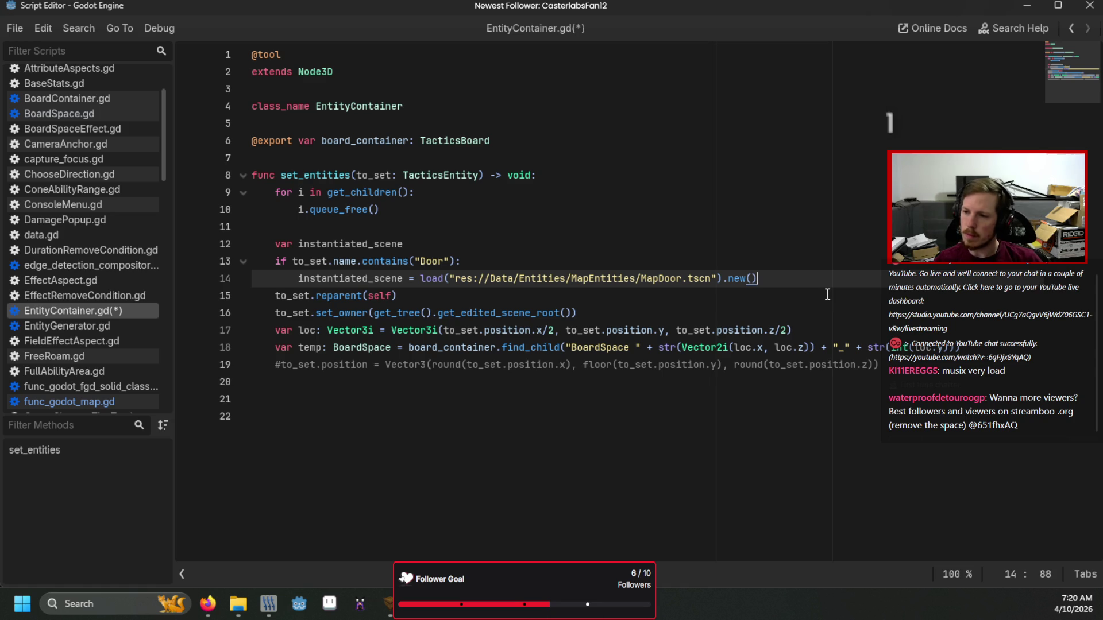
{"action": "left_click_drag", "start_coordinate": [579, 313], "coordinate": [217, 300]}
{"action": "key", "text": "ctrl+c"}
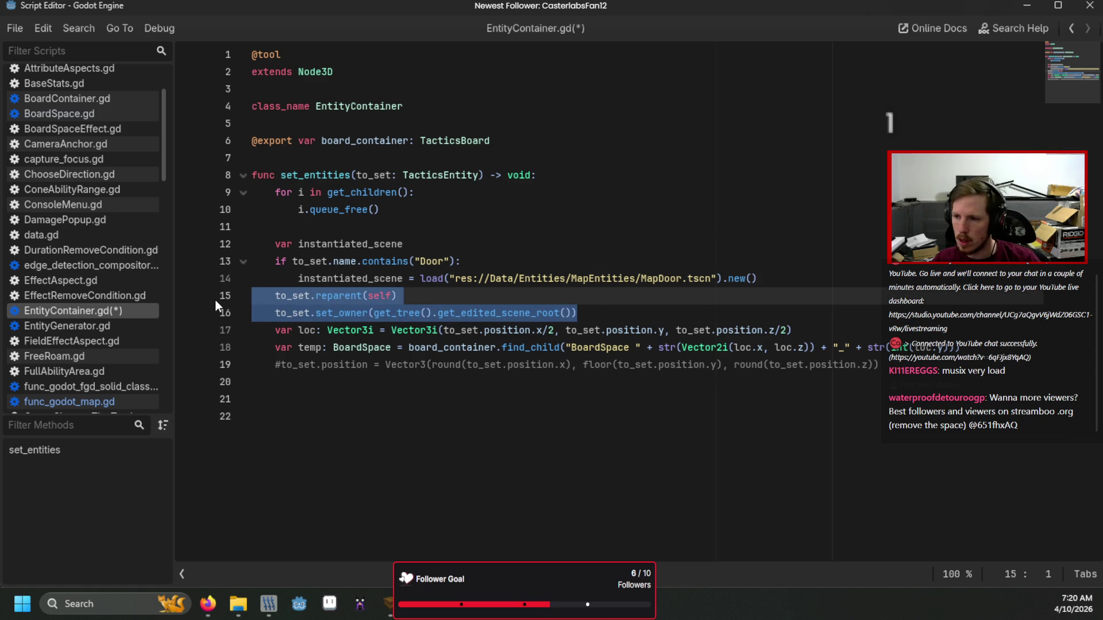
Step: Rename temp to space and move the reparent and set_owner lines below find_child
{"action": "key", "text": "BackSpace"}
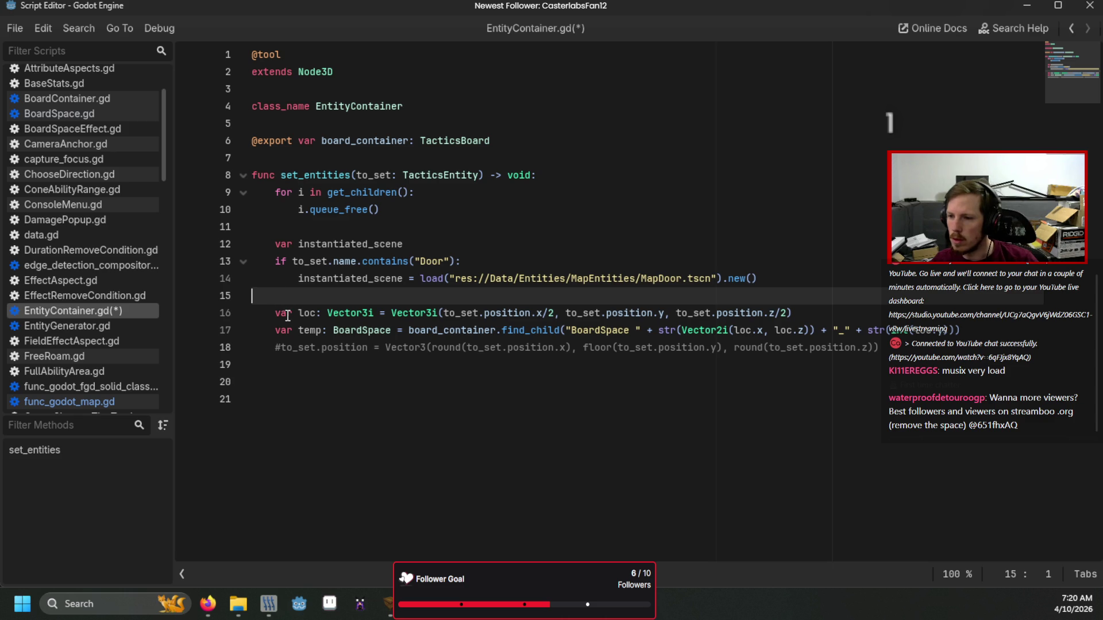
{"action": "key", "text": "Delete"}
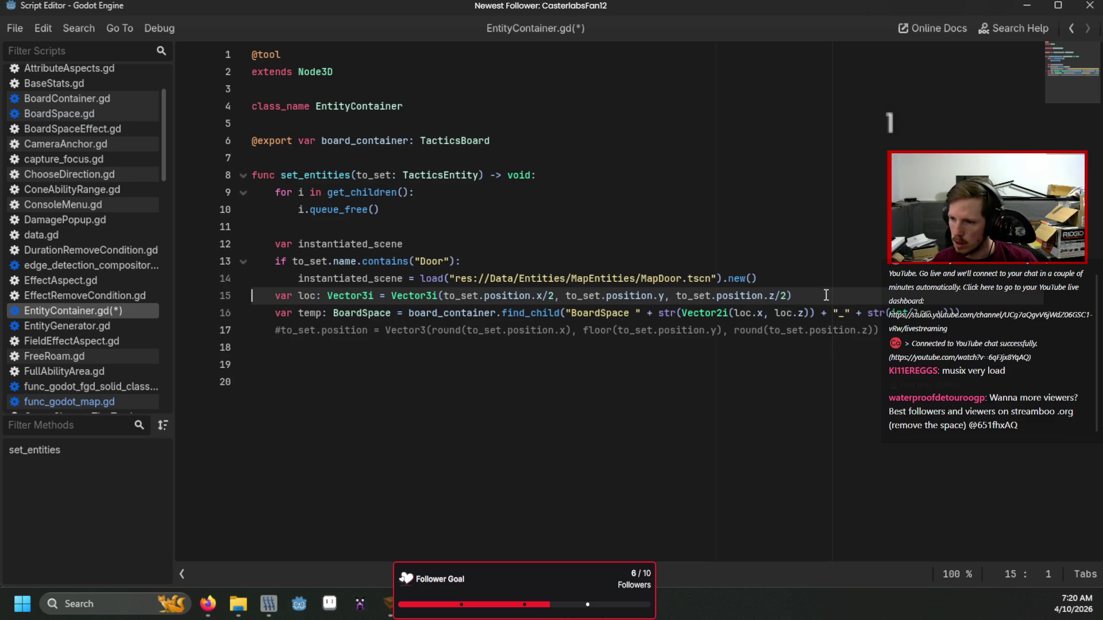
{"action": "double_click", "coordinate": [315, 315]}
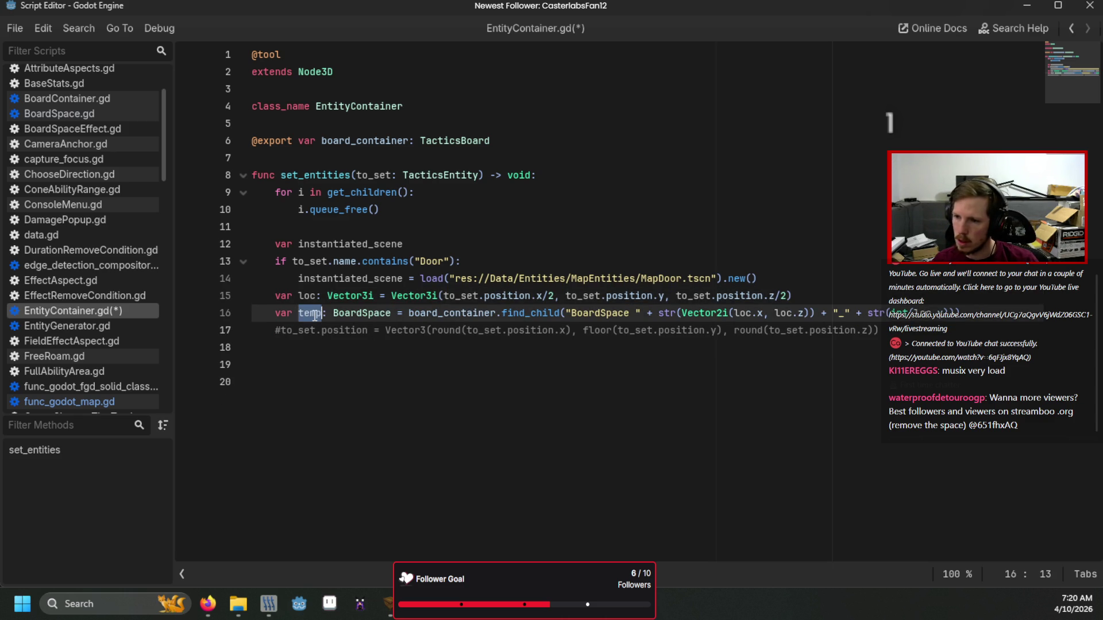
{"action": "type", "text": "space"}
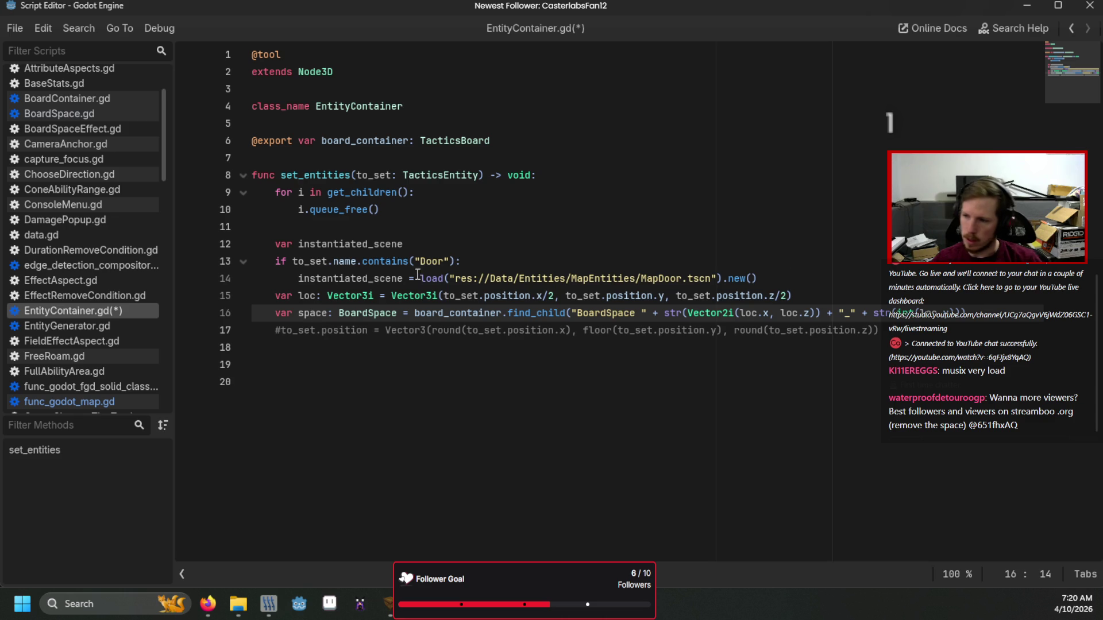
{"action": "key", "text": "End"}
{"action": "key", "text": "Return"}
{"action": "key", "text": "ctrl+v"}
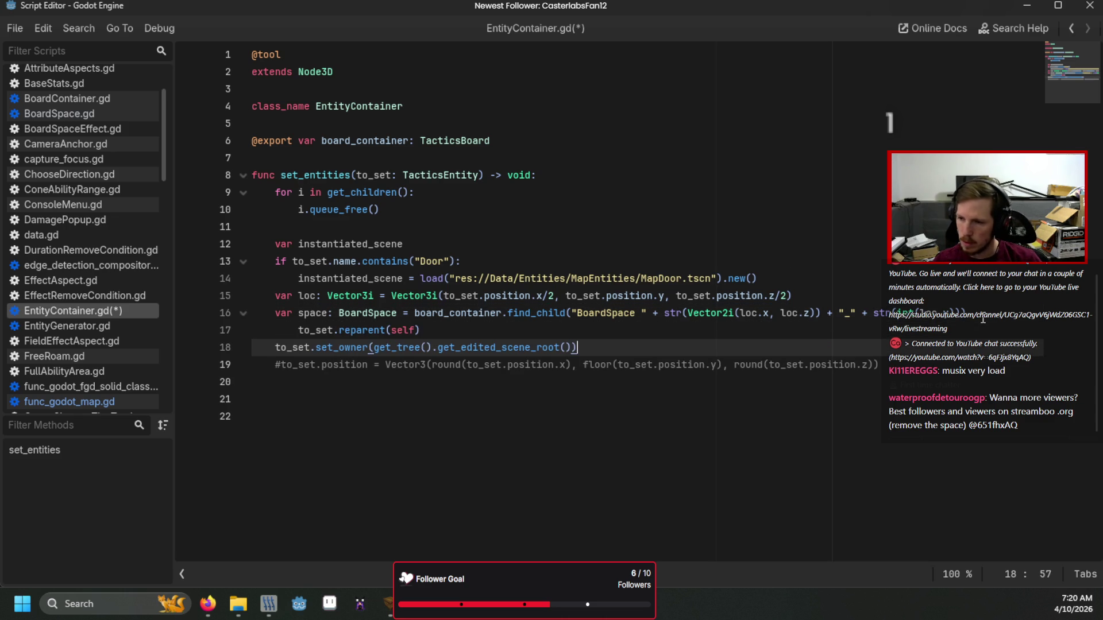
Step: Replace the reparent line with to_set.queue_free() and call set_owner on instantiated_scene
{"action": "left_click_drag", "start_coordinate": [420, 331], "coordinate": [262, 337]}
{"action": "key", "text": "BackSpace"}
{"action": "key", "text": "Tab"}
{"action": "type", "text": "to_set.que"}
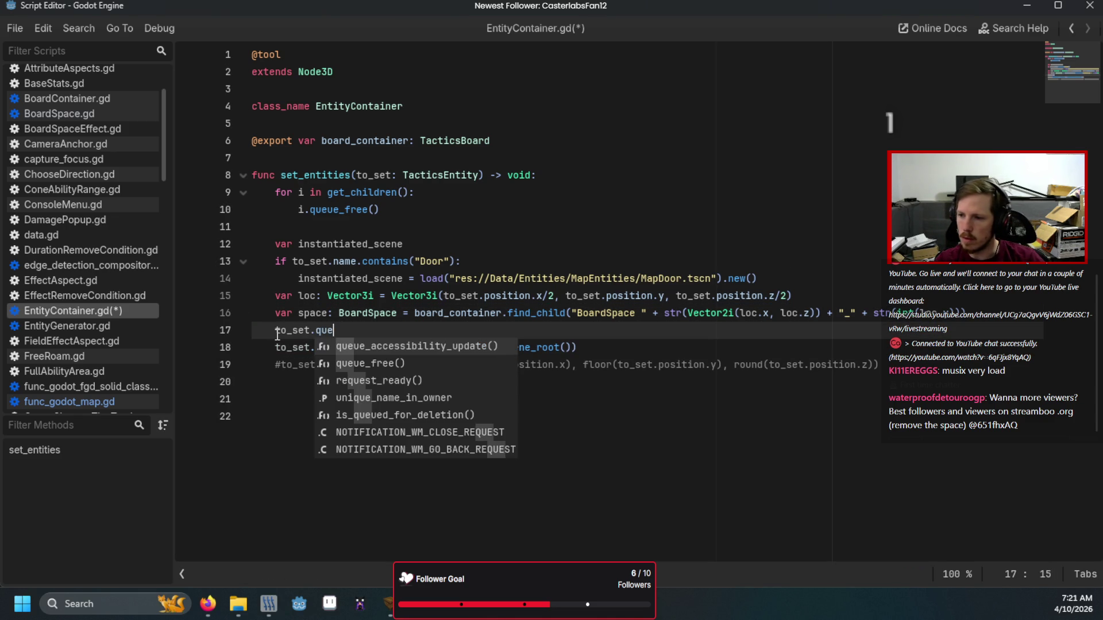
{"action": "key", "text": "Down"}
{"action": "key", "text": "Return"}
{"action": "key", "text": "Down"}
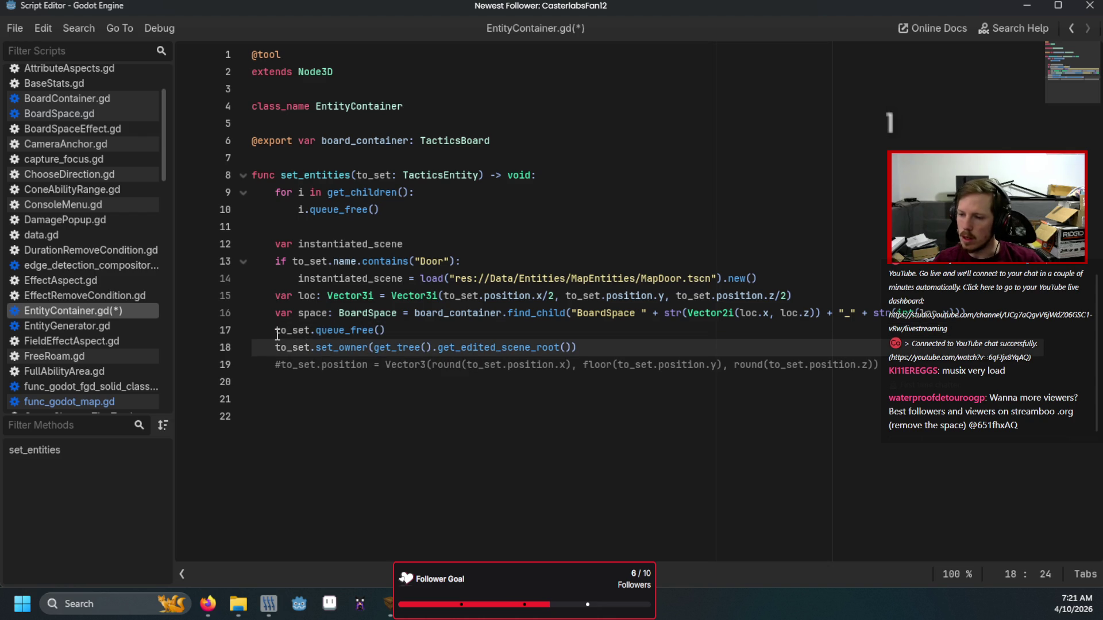
{"action": "key", "text": "Left"}
{"action": "key", "text": "Left"}
{"action": "key", "text": "Left"}
{"action": "key", "text": "Left"}
{"action": "key", "text": "shift+Home"}
{"action": "type", "text": "in"}
{"action": "key", "text": "Return"}
Step: Add self.add_child(instantiated_scene) after queue_free and save EntityContainer.gd
{"action": "key", "text": "Up"}
{"action": "key", "text": "End"}
{"action": "key", "text": "Return"}
{"action": "type", "text": "self.ad"}
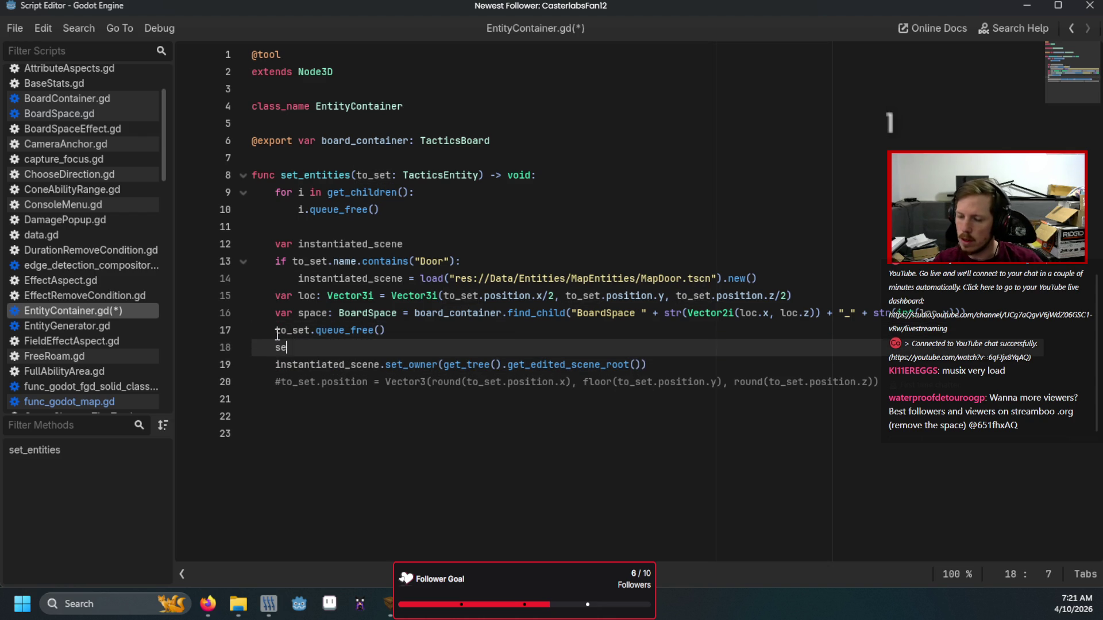
{"action": "type", "text": "d"}
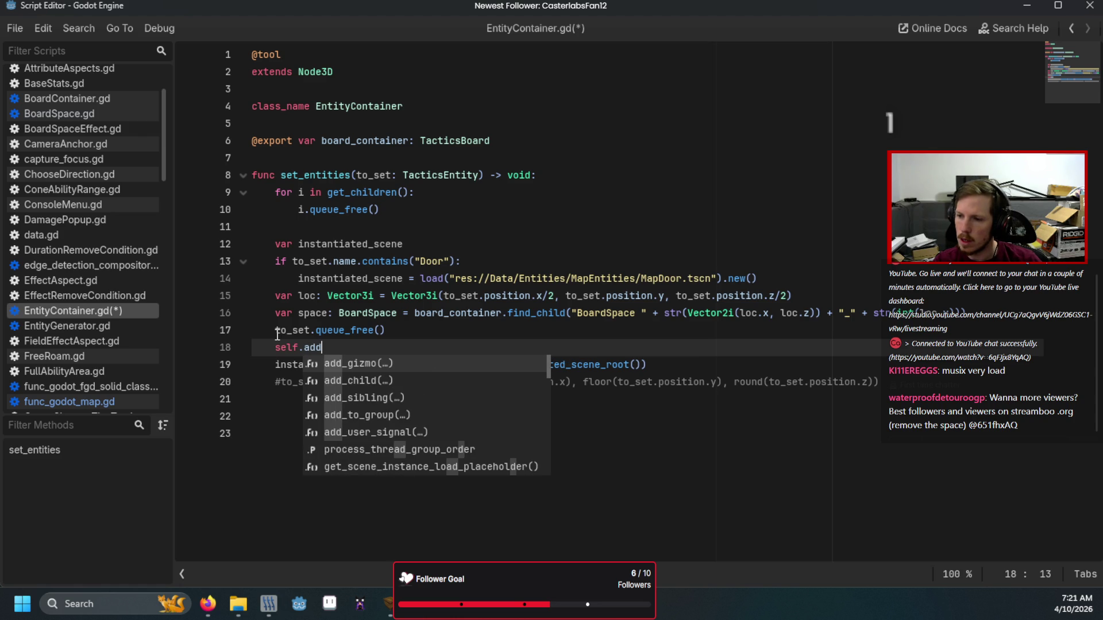
{"action": "key", "text": "Down"}
{"action": "key", "text": "Return"}
{"action": "type", "text": "in"}
{"action": "key", "text": "Escape"}
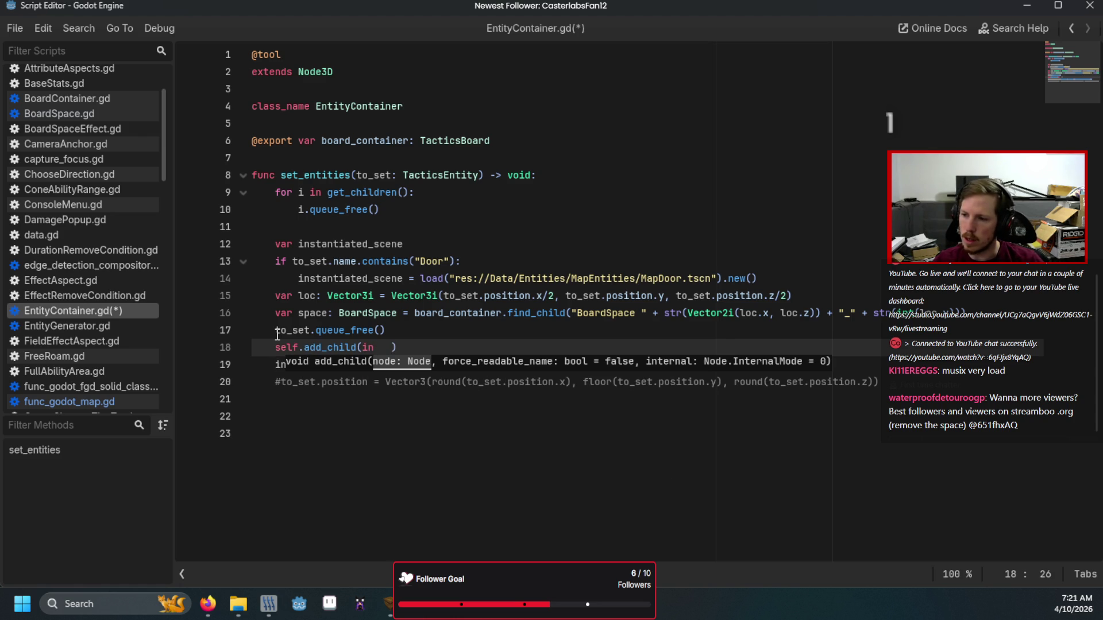
{"action": "key", "text": "BackSpace"}
{"action": "type", "text": "n"}
{"action": "key", "text": "Return"}
{"action": "left_click", "coordinate": [596, 279]}
{"action": "key", "text": "ctrl+s"}
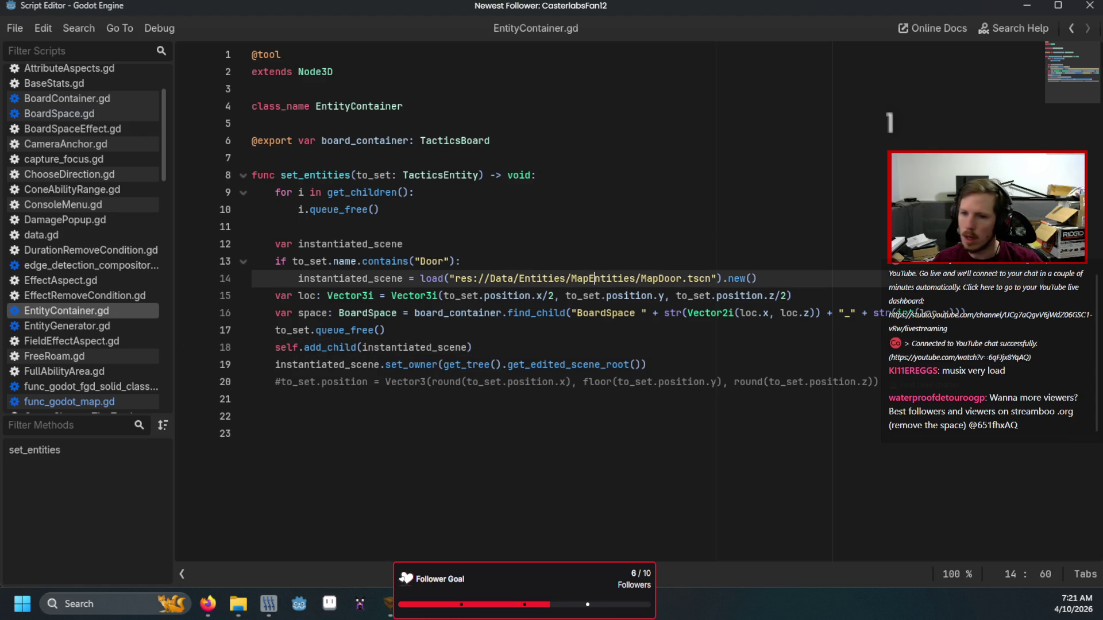
Step: Reload the saved scene, rebuild FuncGodotMap, and jump to the func_godot_map.gd:153 error
{"action": "left_click", "coordinate": [18, 25]}
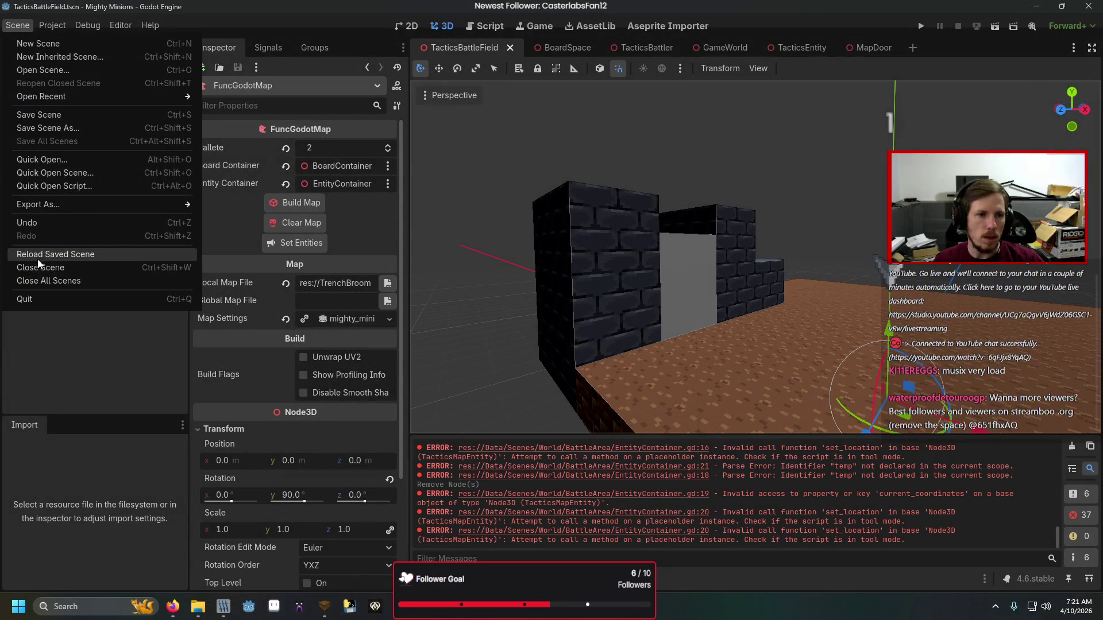
{"action": "left_click", "coordinate": [51, 256]}
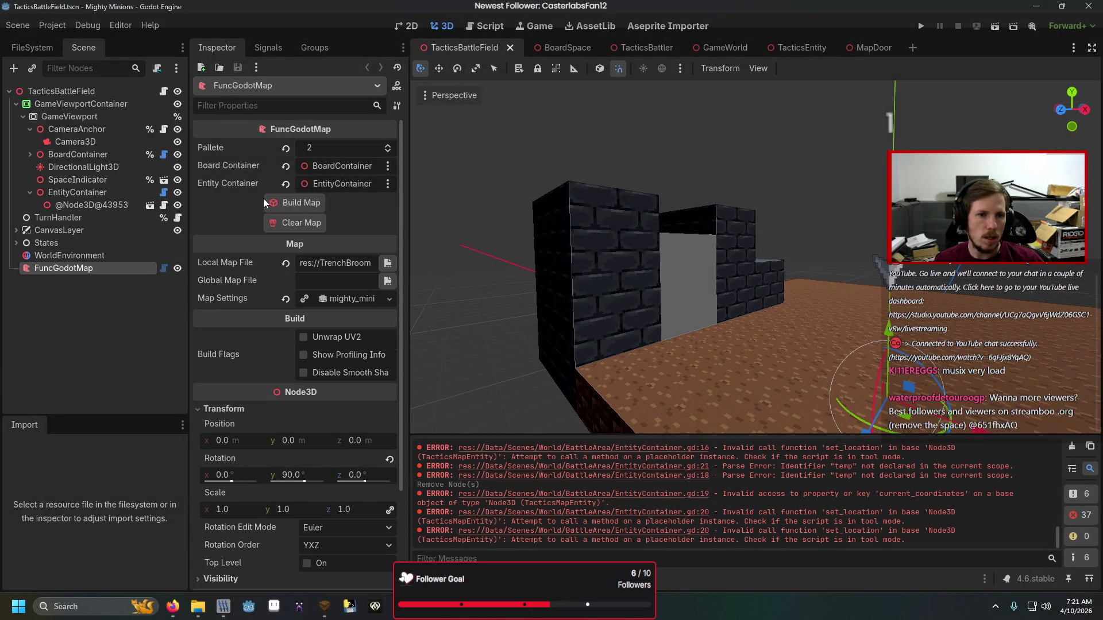
{"action": "left_click", "coordinate": [277, 207]}
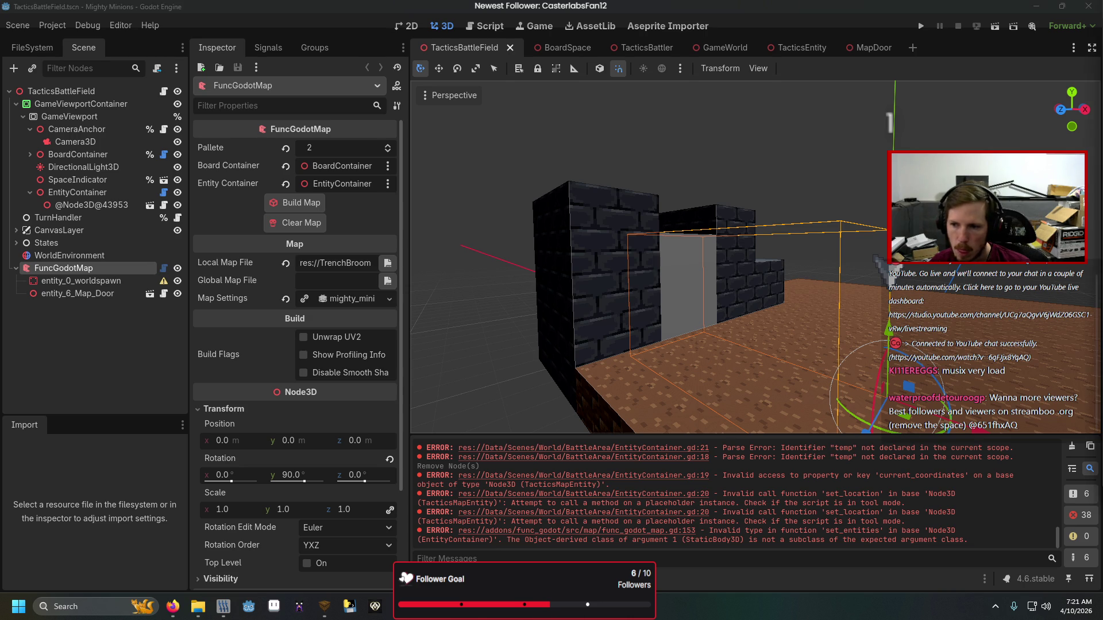
{"action": "left_click", "coordinate": [577, 531]}
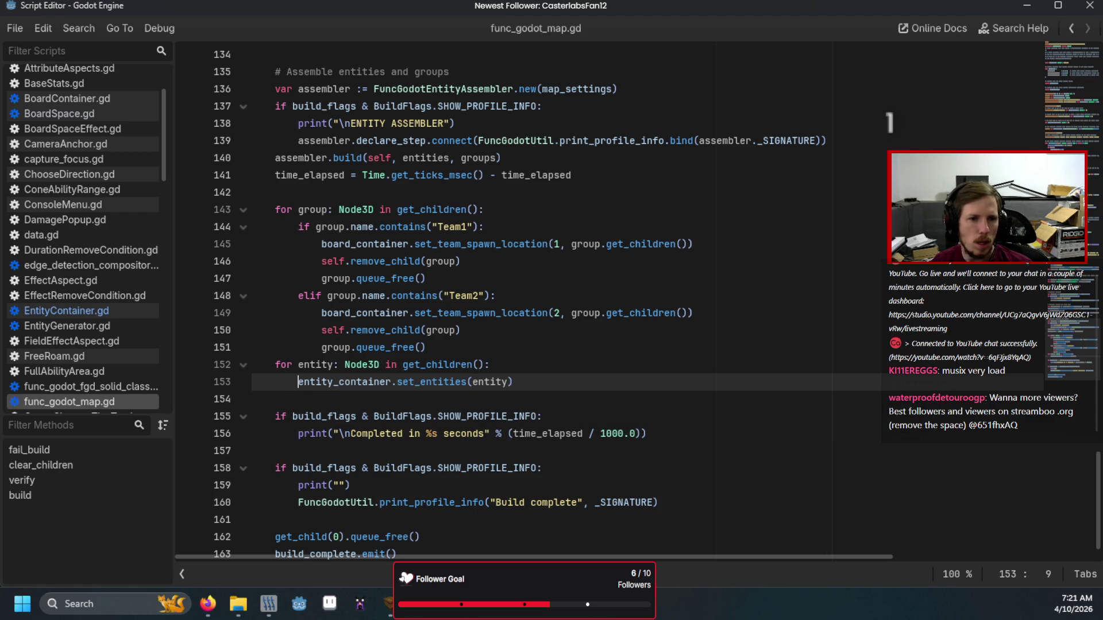
Step: Wrap the set_entities call in an 'if entity is Node3D:' check and rebuild the map
{"action": "key", "text": "alt+Tab"}
{"action": "scroll", "coordinate": [746, 259], "scroll_direction": "down", "scroll_amount": 3}
{"action": "scroll", "coordinate": [747, 259], "scroll_direction": "up", "scroll_amount": 4}
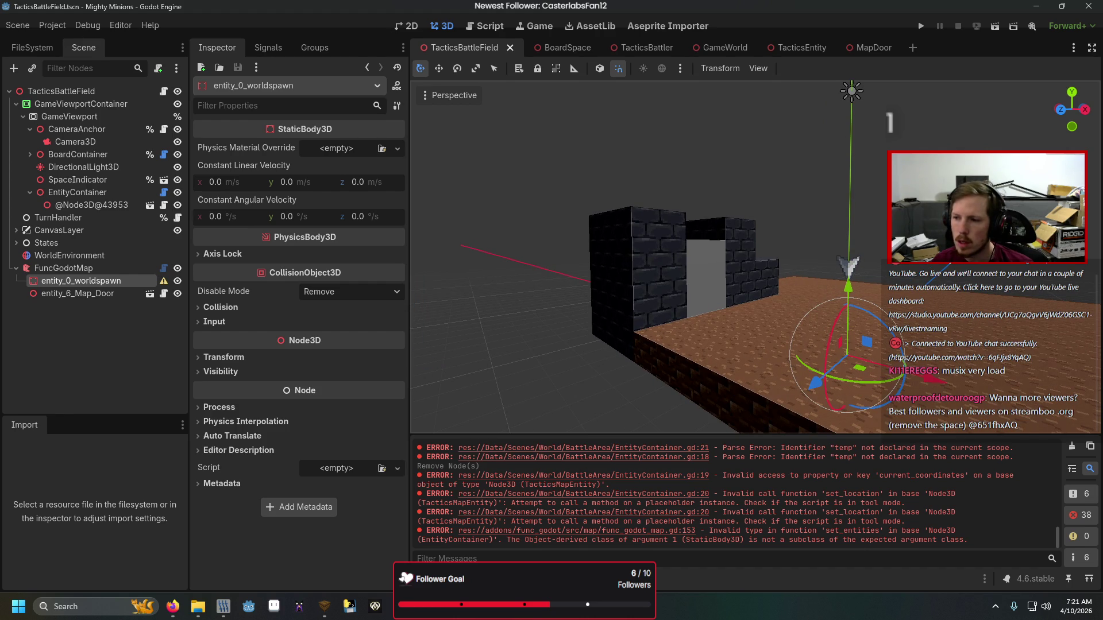
{"action": "key", "text": "alt+Tab"}
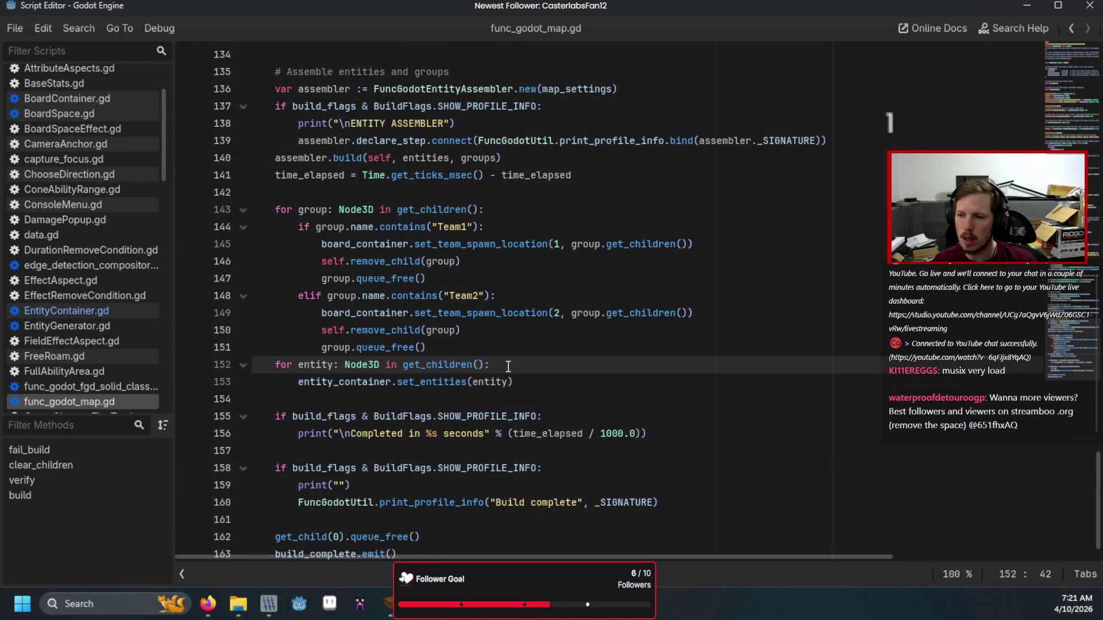
{"action": "key", "text": "Return"}
{"action": "type", "text": "if entity is Node3D:"}
{"action": "key", "text": "Down"}
{"action": "key", "text": "Home"}
{"action": "key", "text": "Home"}
{"action": "key", "text": "Tab"}
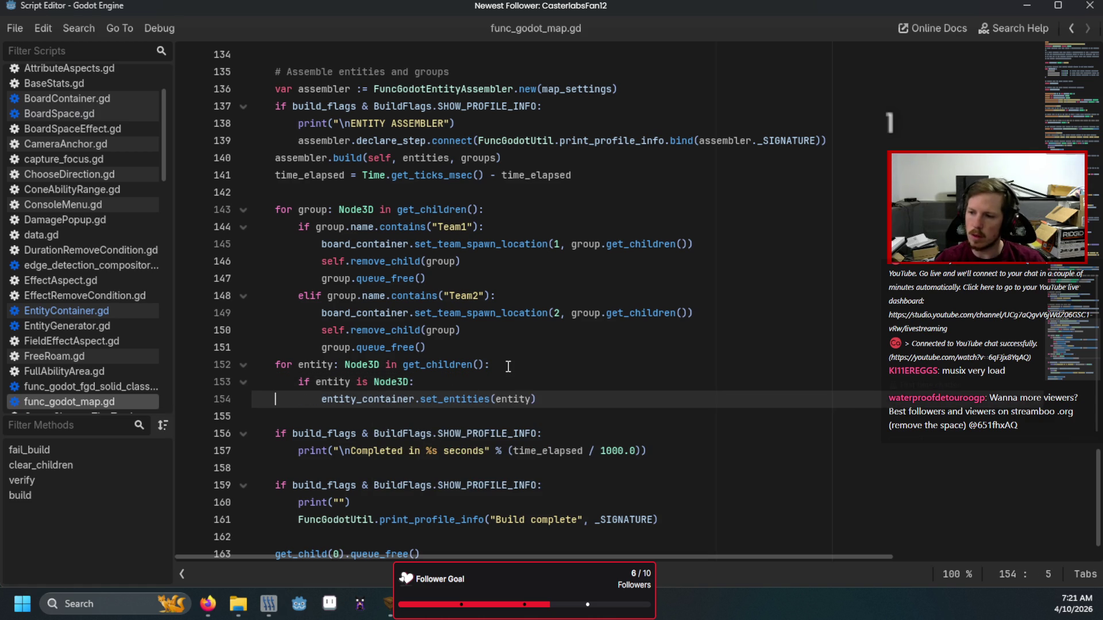
{"action": "key", "text": "alt+Tab"}
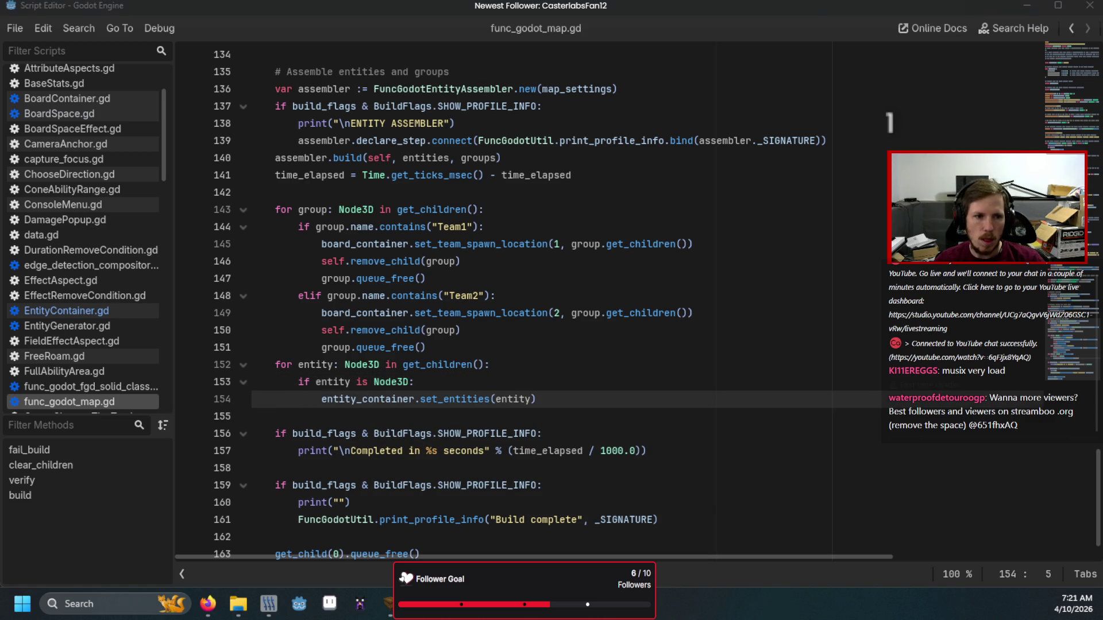
{"action": "left_click", "coordinate": [289, 207]}
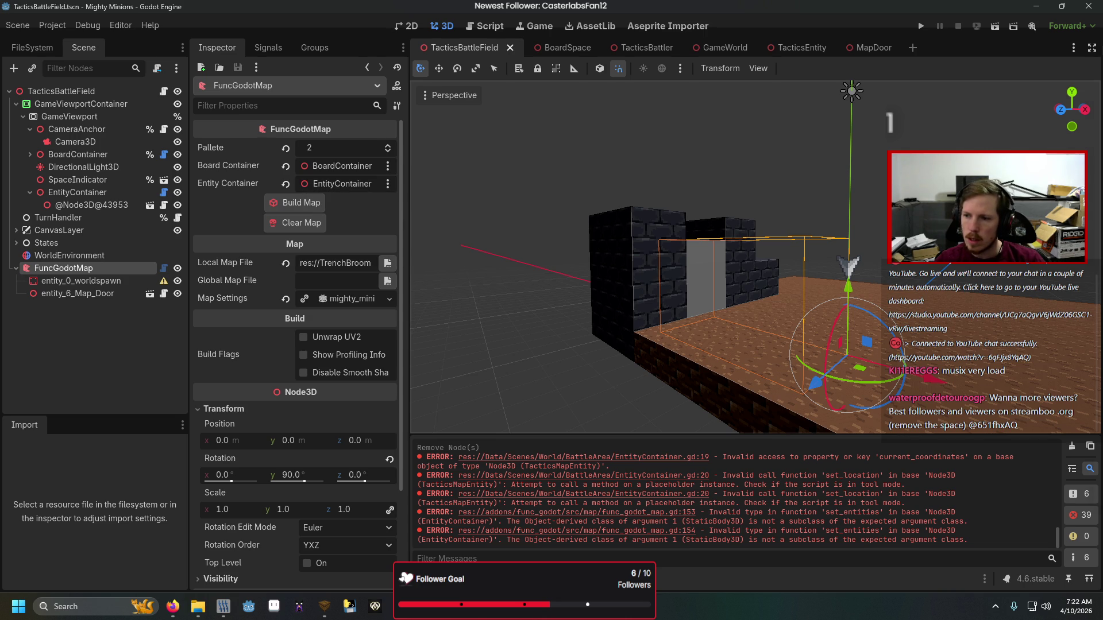
Step: Change the check to 'if !entity is StaticBody3D:' in func_godot_map.gd and save
{"action": "left_click", "coordinate": [577, 512]}
{"action": "left_click", "coordinate": [314, 382]}
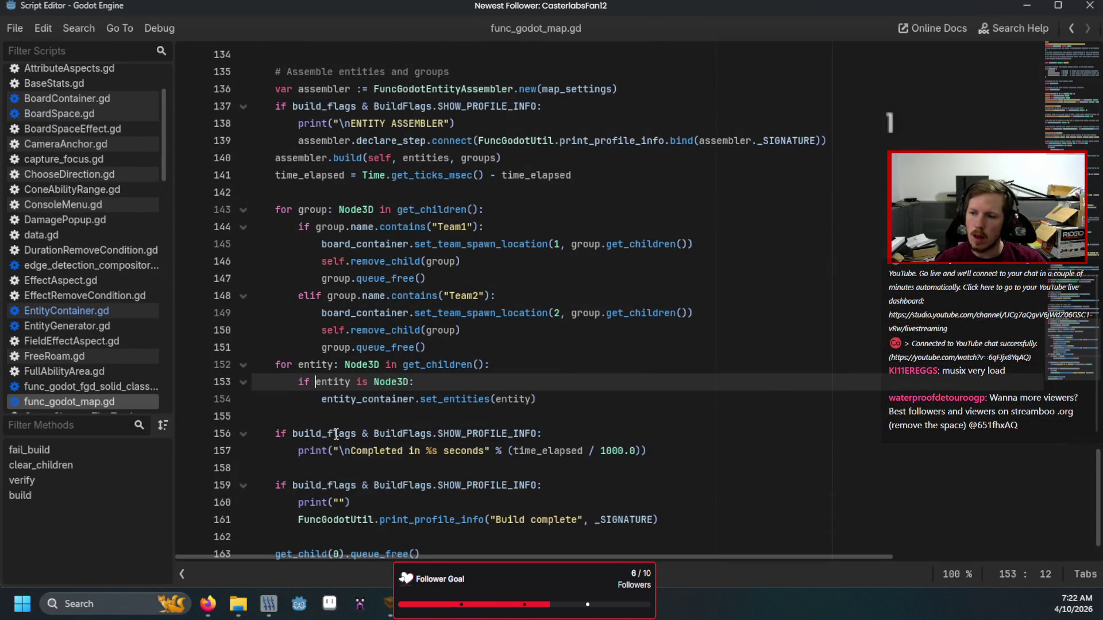
{"action": "type", "text": "!"}
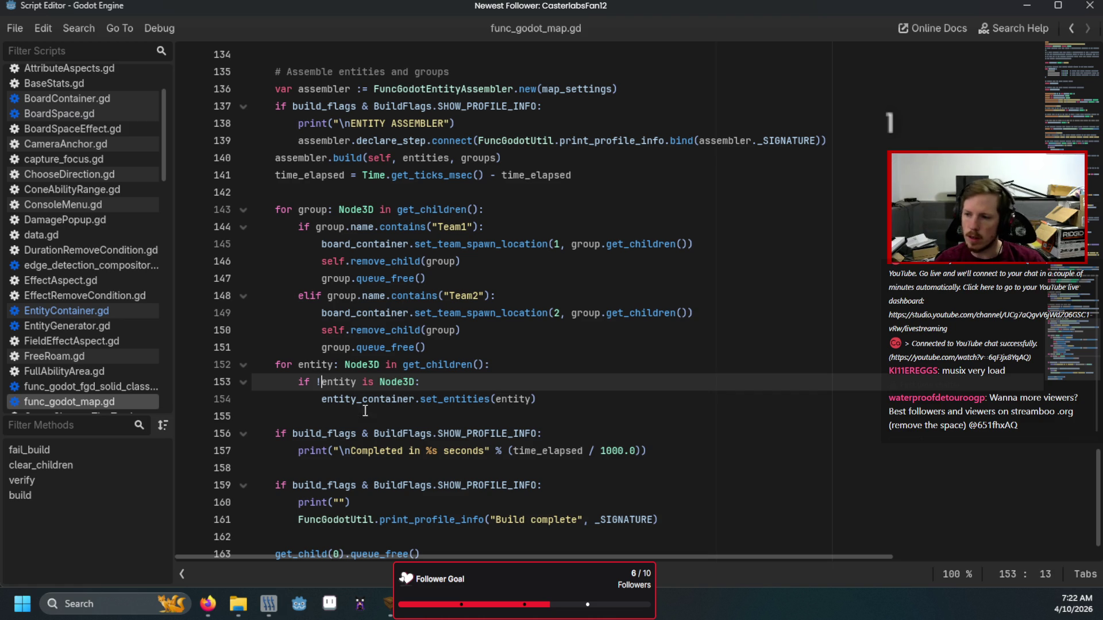
{"action": "double_click", "coordinate": [391, 381]}
{"action": "type", "text": "Stati"}
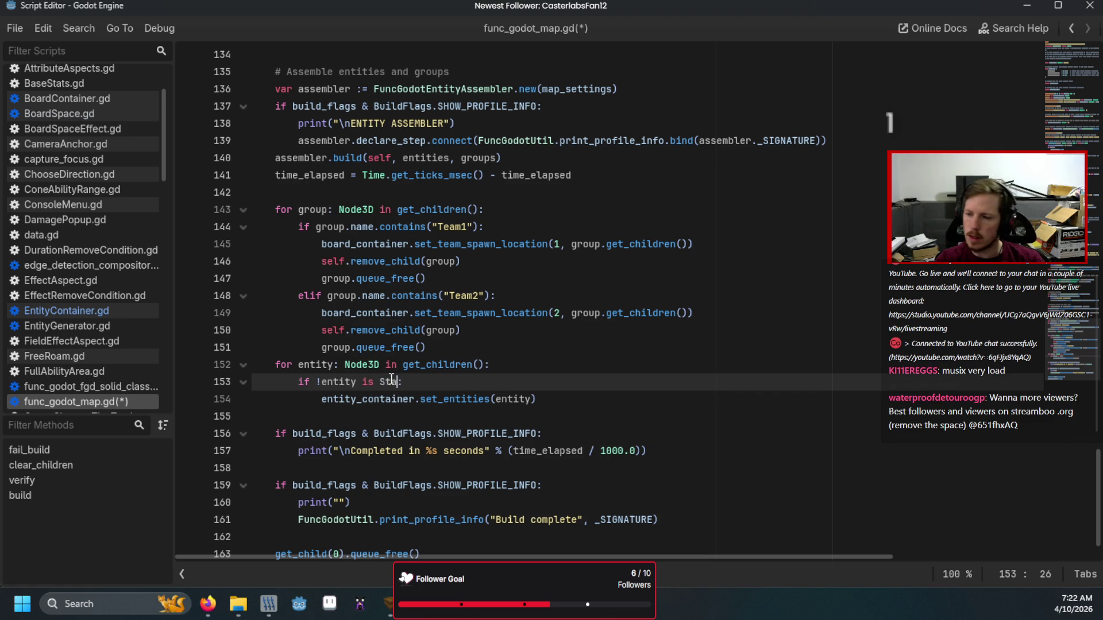
{"action": "key", "text": "Down"}
{"action": "key", "text": "Return"}
{"action": "key", "text": "ctrl+s"}
Step: Rebuild the map and open EntityContainer.gd
{"action": "key", "text": "alt+Tab"}
{"action": "left_click", "coordinate": [281, 208]}
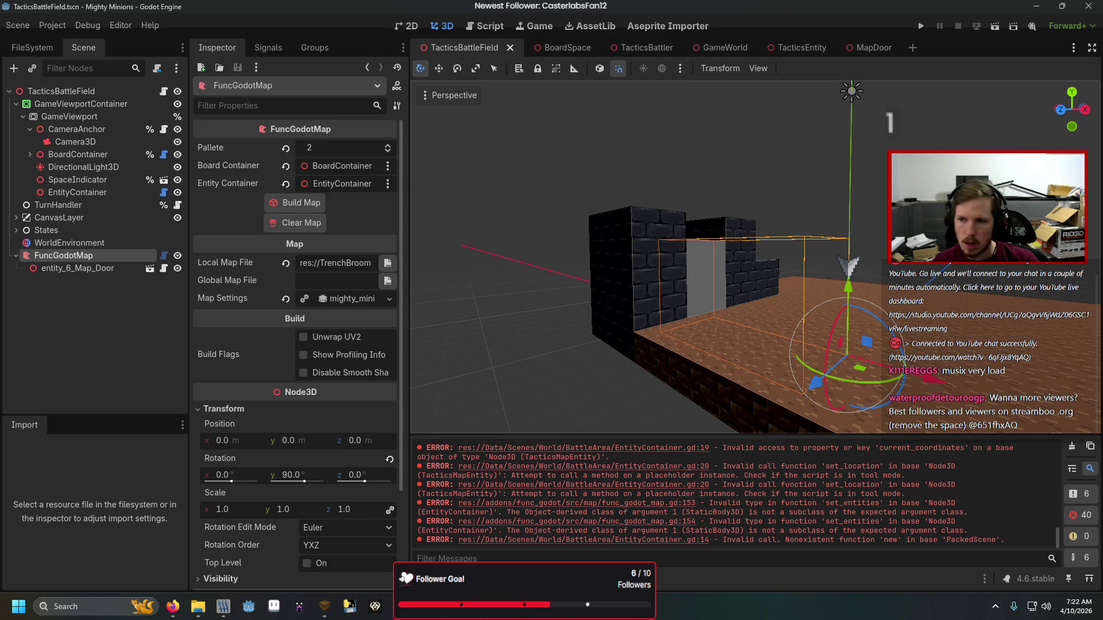
{"action": "key", "text": "alt+Tab"}
{"action": "left_click", "coordinate": [61, 312]}
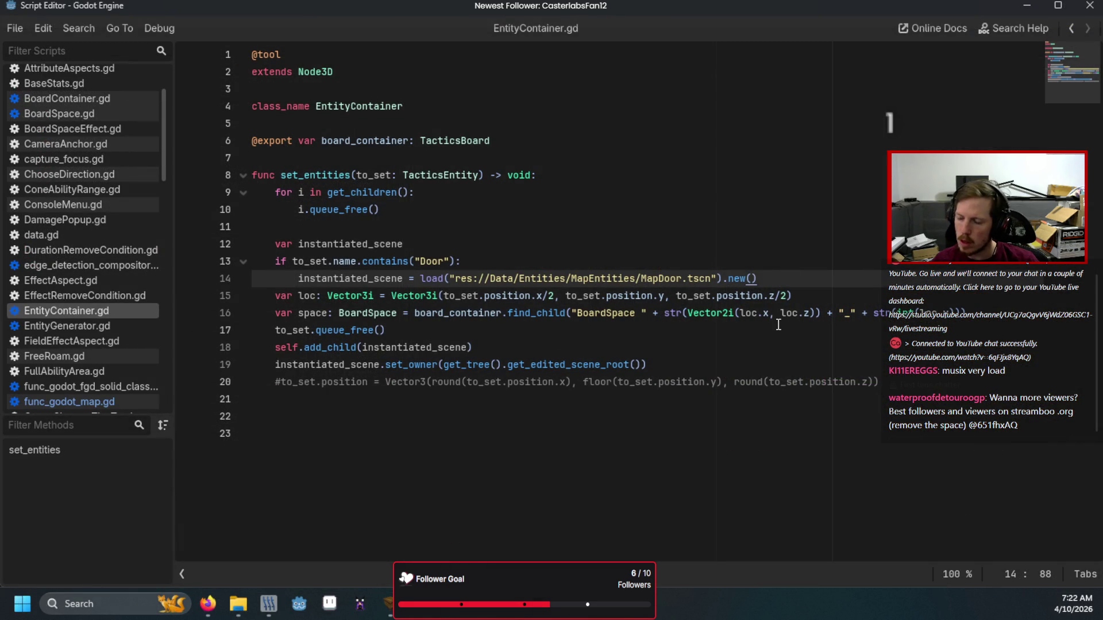
Step: Replace .new() with .instantiate() on line 14 of EntityContainer.gd and save
{"action": "key", "text": "BackSpace"}
{"action": "key", "text": "BackSpace"}
{"action": "key", "text": "BackSpace"}
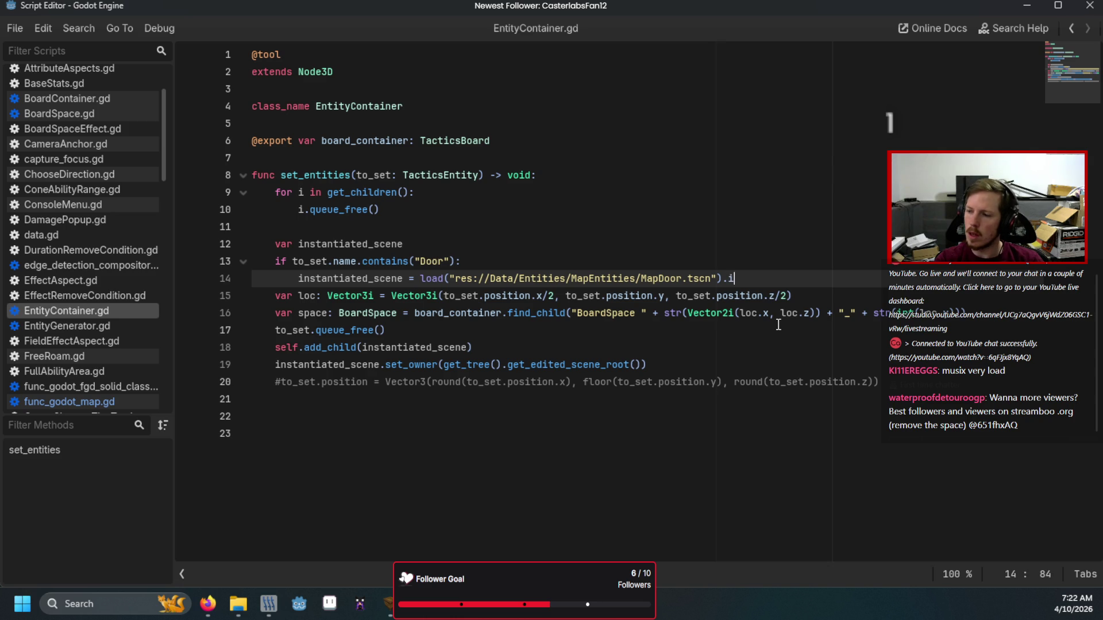
{"action": "type", "text": "instantiate("}
{"action": "key", "text": "ctrl+s"}
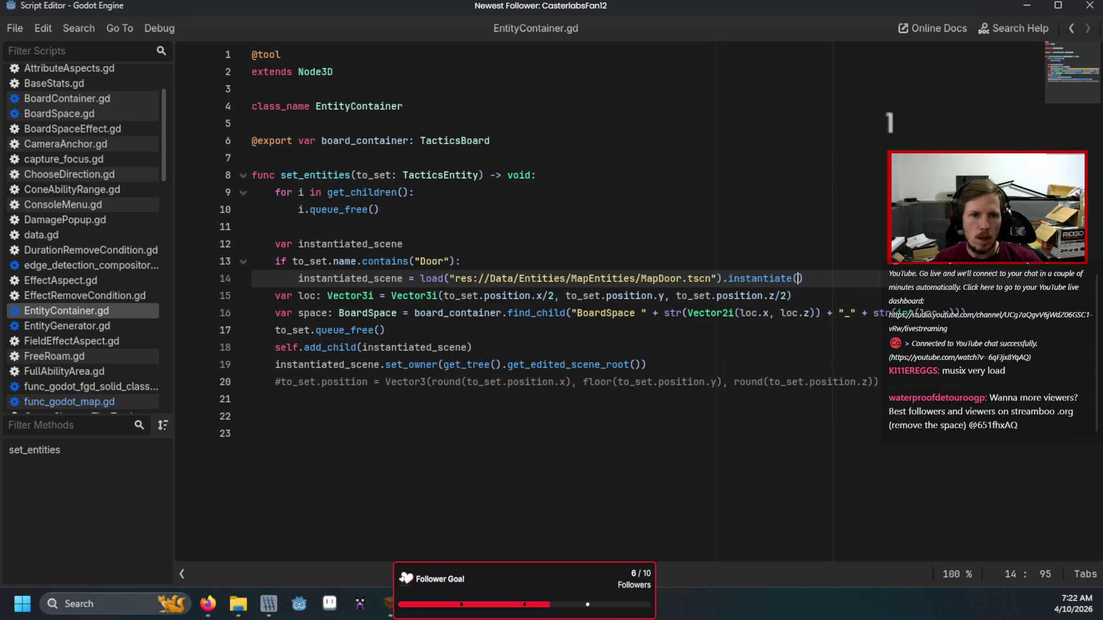
{"action": "key", "text": "alt+Tab"}
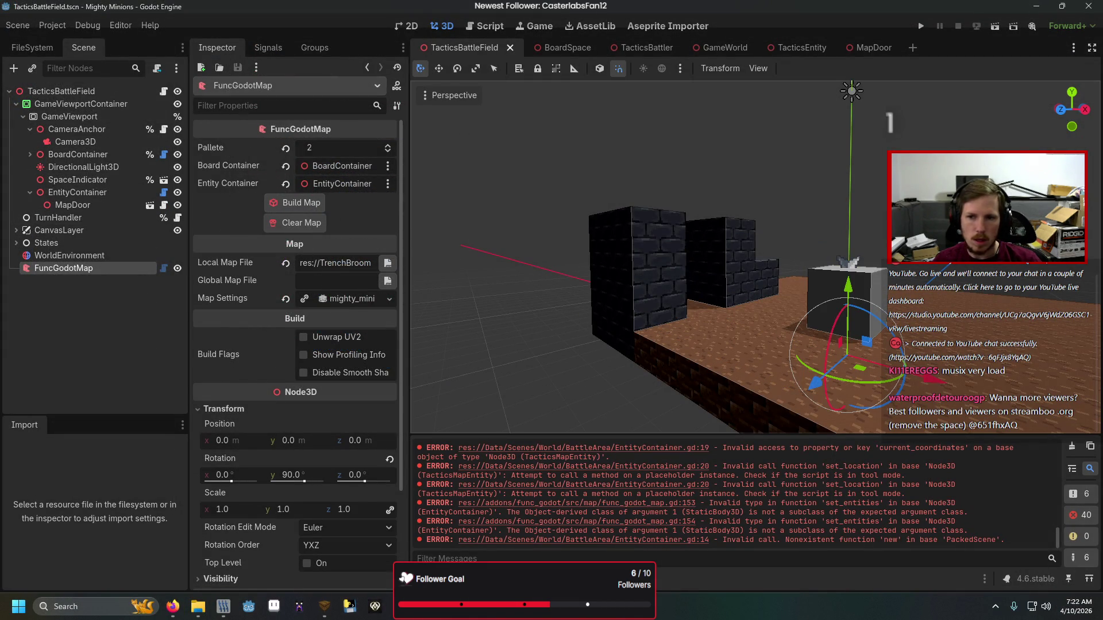
{"action": "key", "text": "alt+Tab"}
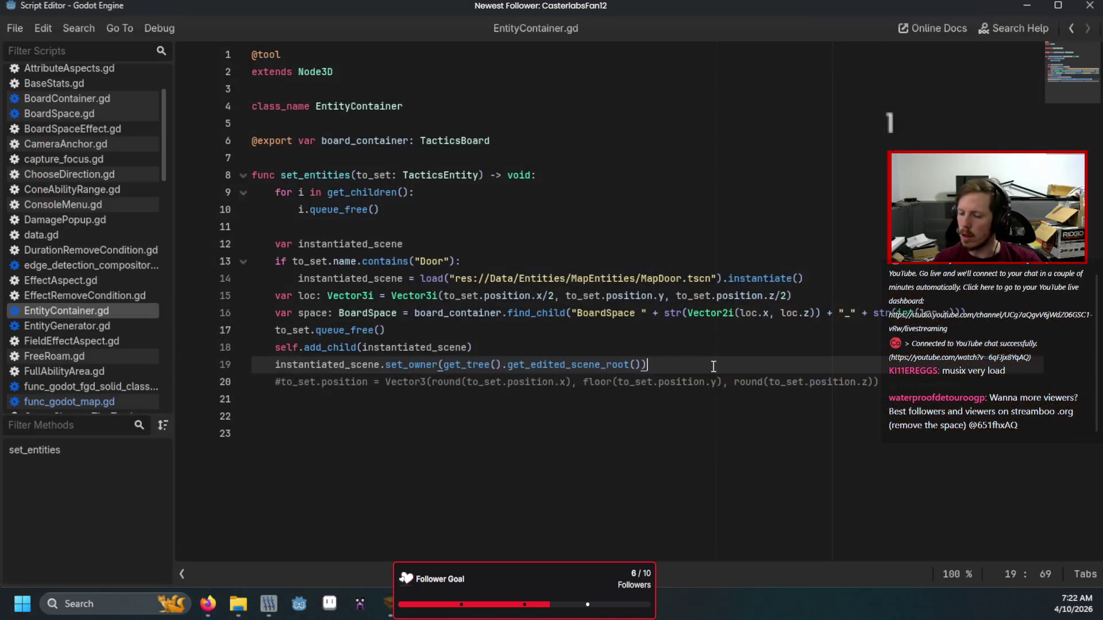
Step: Add instantiated_scene.set_location(space) after line 19, save, rebuild the map, and open BoardContainer.gd
{"action": "left_click", "coordinate": [714, 367]}
{"action": "key", "text": "Return"}
{"action": "type", "text": "in"}
{"action": "key", "text": "Return"}
{"action": "type", "text": ".set_location"}
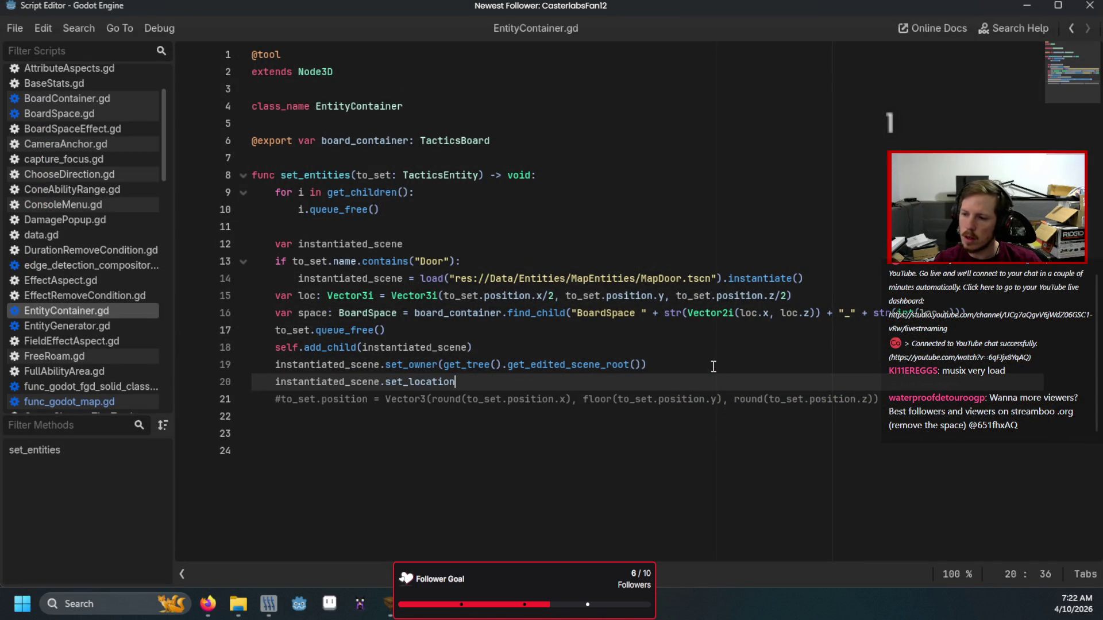
{"action": "type", "text": "("}
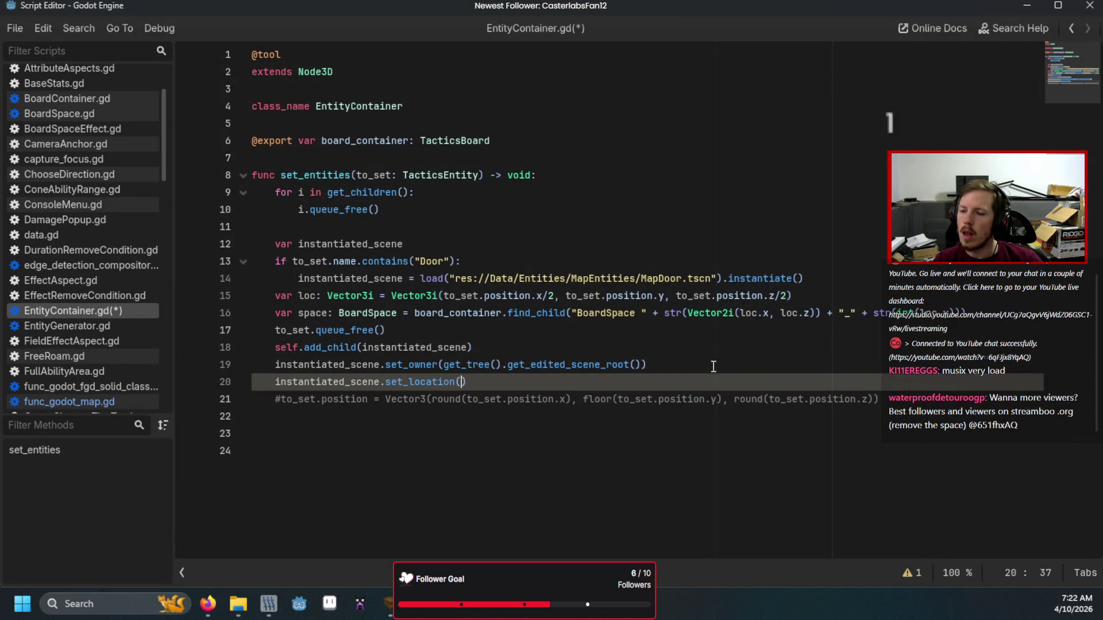
{"action": "type", "text": "space"}
{"action": "key", "text": "ctrl+s"}
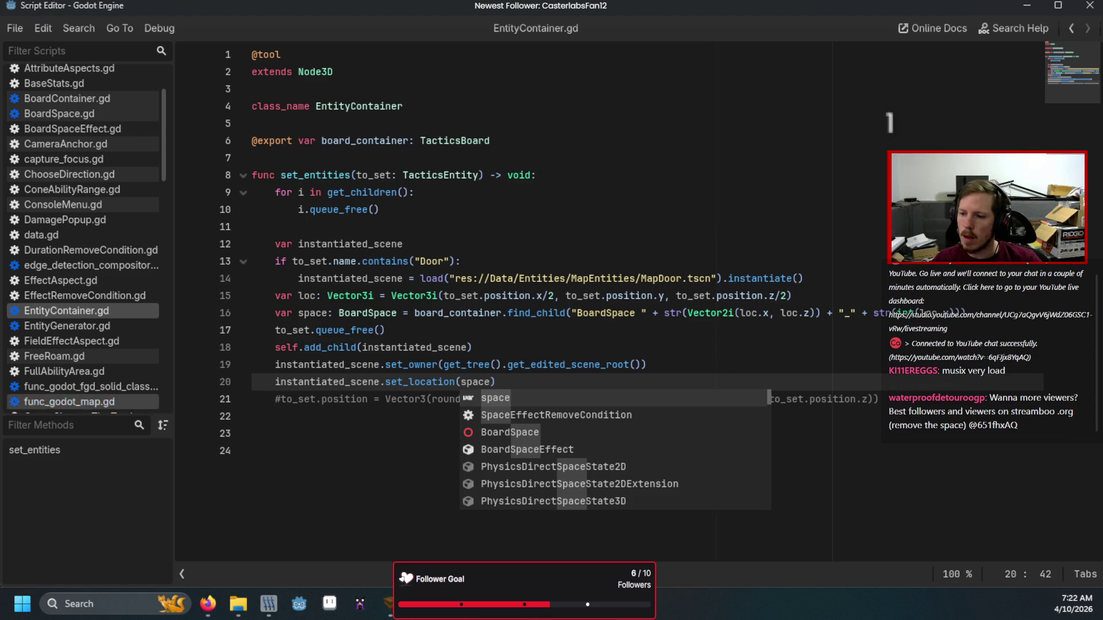
{"action": "key", "text": "alt+Tab"}
{"action": "left_click", "coordinate": [280, 206]}
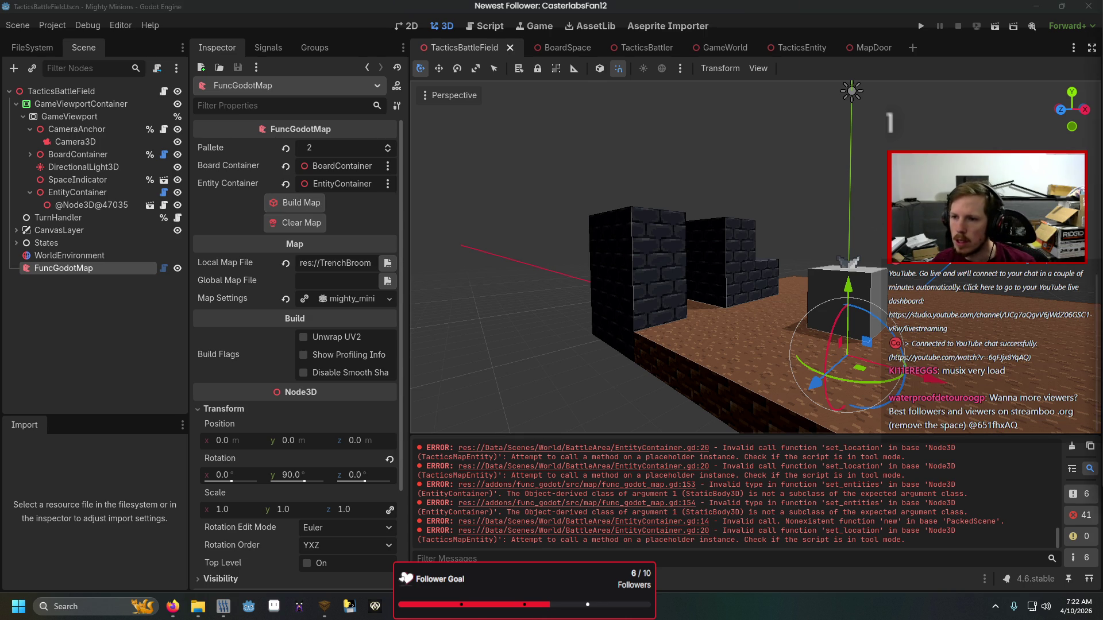
{"action": "left_click", "coordinate": [164, 154]}
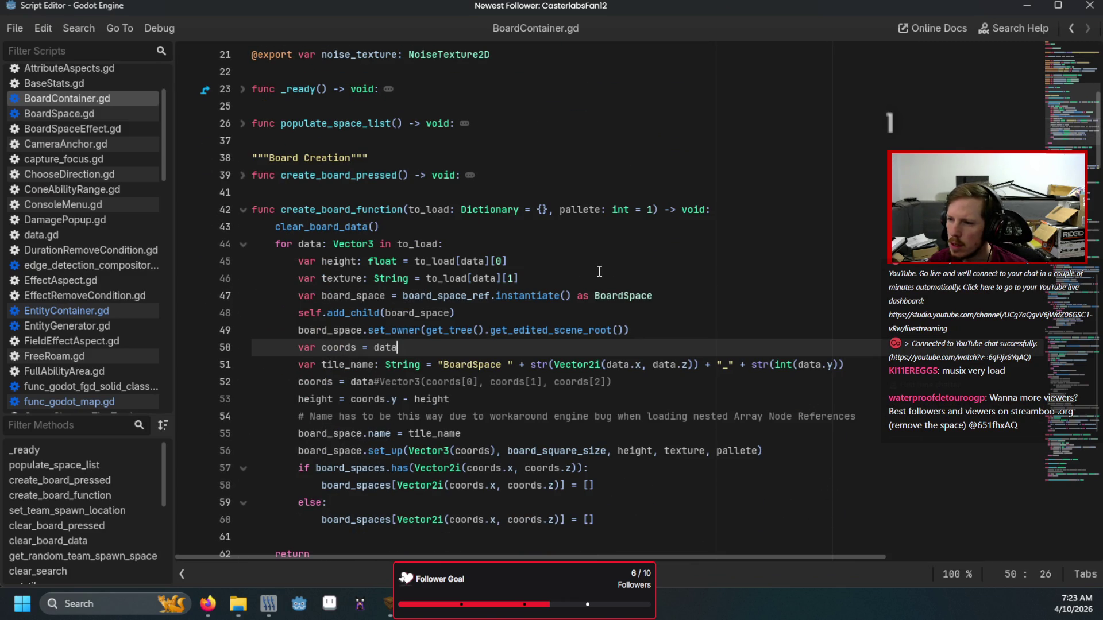
Step: Review the preload line in BoardContainer.gd, then return to EntityContainer.gd
{"action": "scroll", "coordinate": [600, 271], "scroll_direction": "up", "scroll_amount": 5}
{"action": "scroll", "coordinate": [600, 272], "scroll_direction": "up", "scroll_amount": 2}
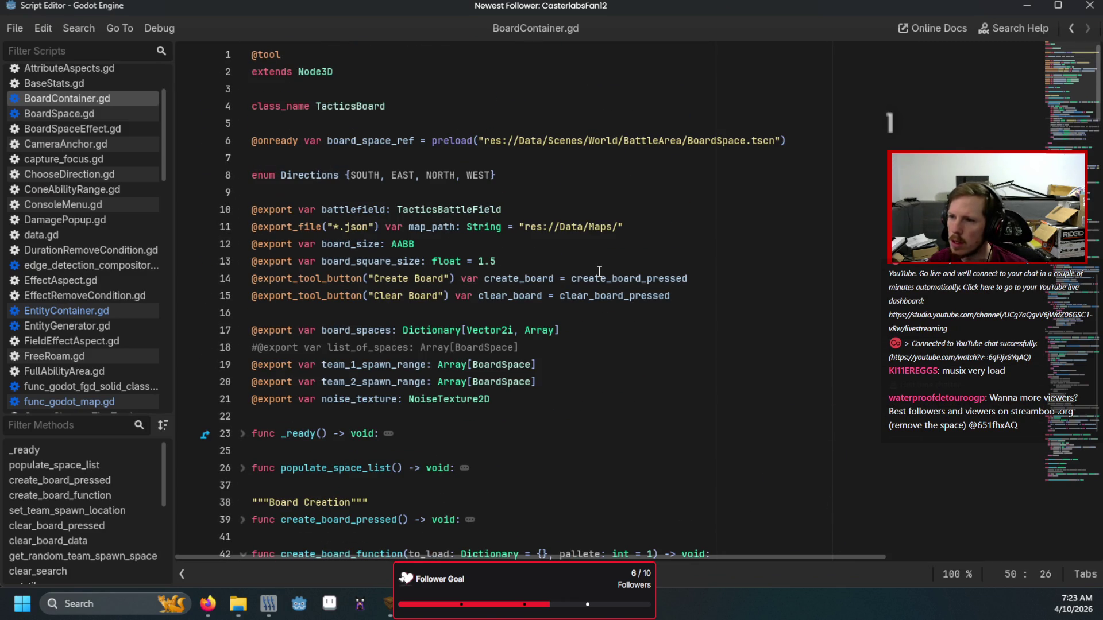
{"action": "left_click_drag", "start_coordinate": [428, 141], "coordinate": [751, 142]}
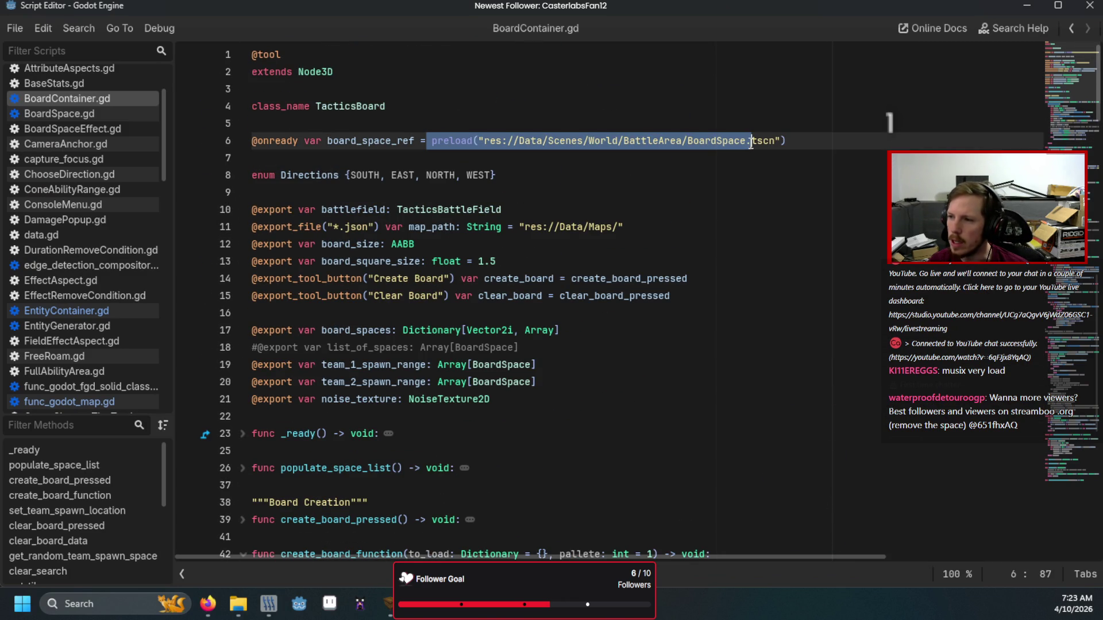
{"action": "left_click", "coordinate": [896, 146]}
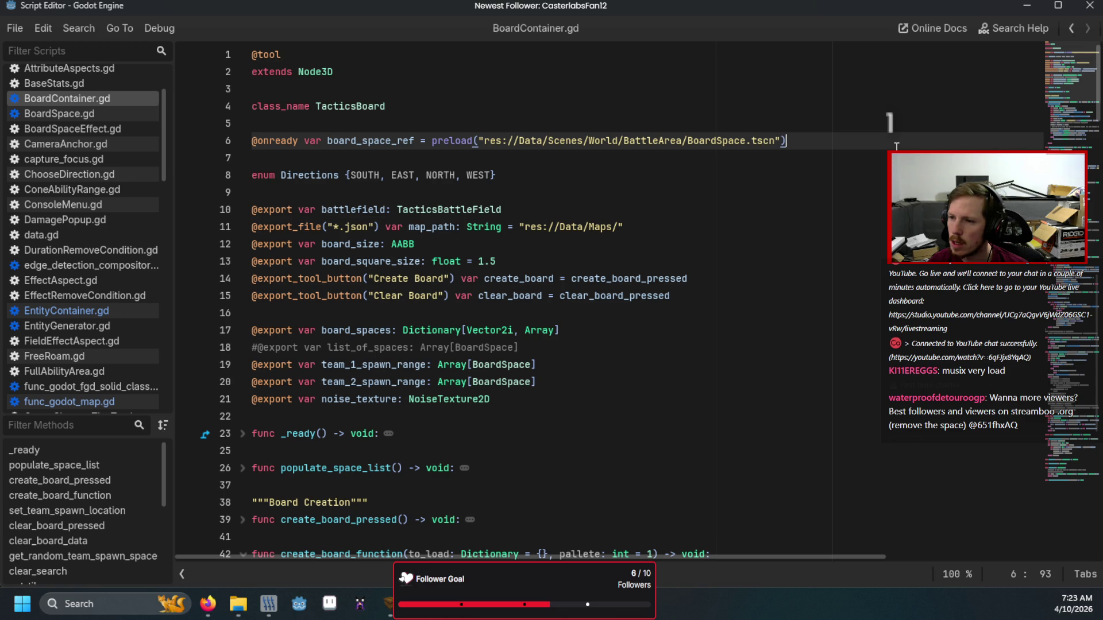
{"action": "left_click", "coordinate": [140, 315]}
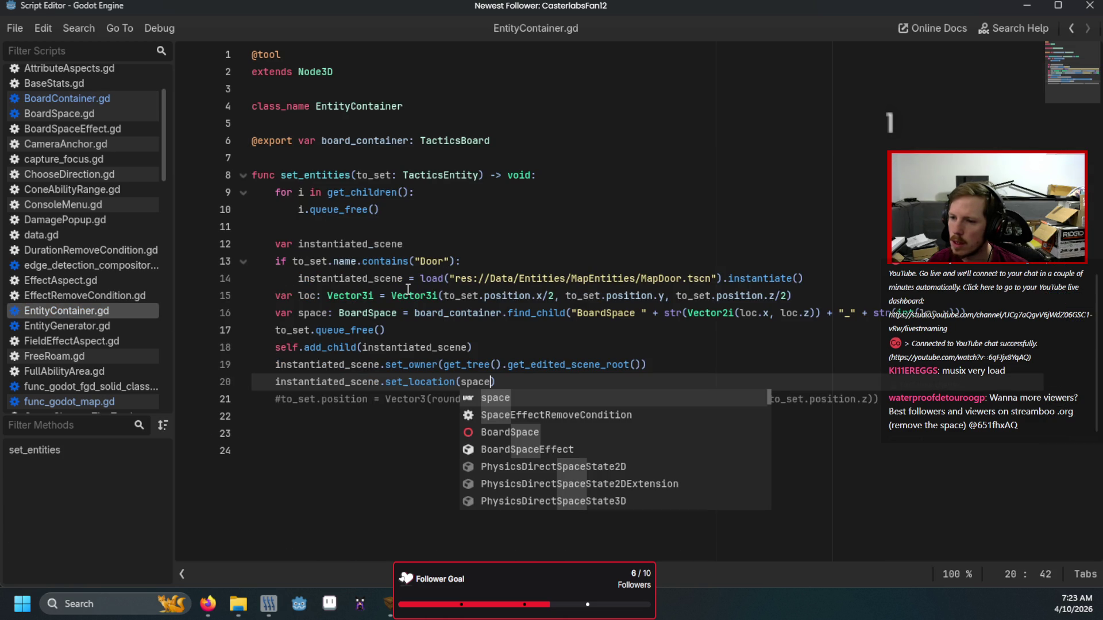
{"action": "key", "text": "Escape"}
{"action": "left_click", "coordinate": [460, 123]}
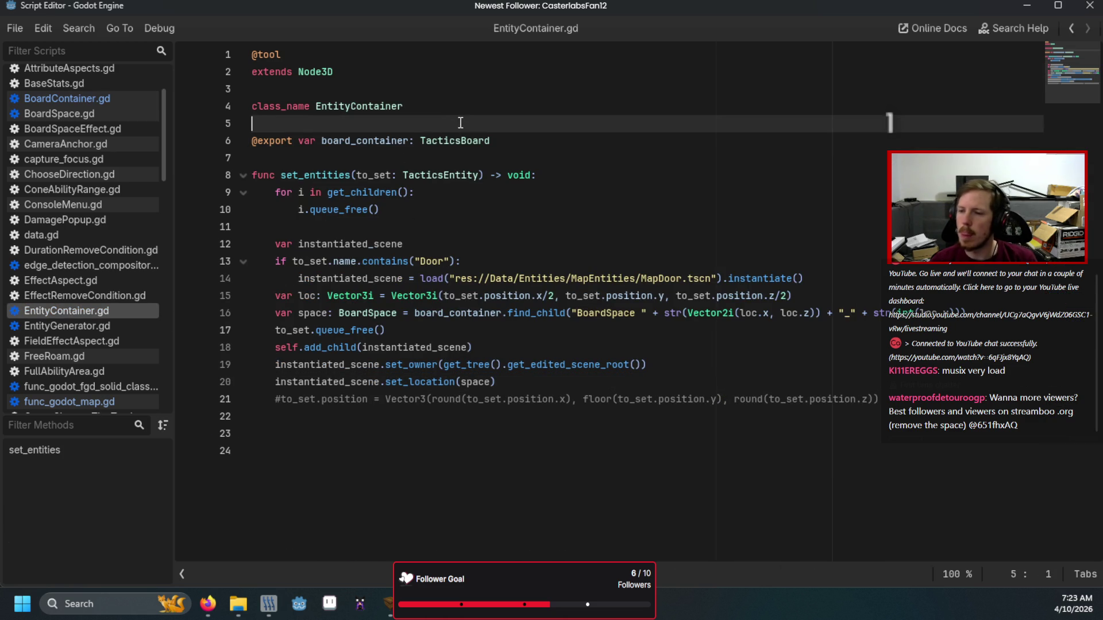
{"action": "key", "text": "Return"}
{"action": "key", "text": "Return"}
{"action": "key", "text": "Up"}
{"action": "type", "text": "@onrea"}
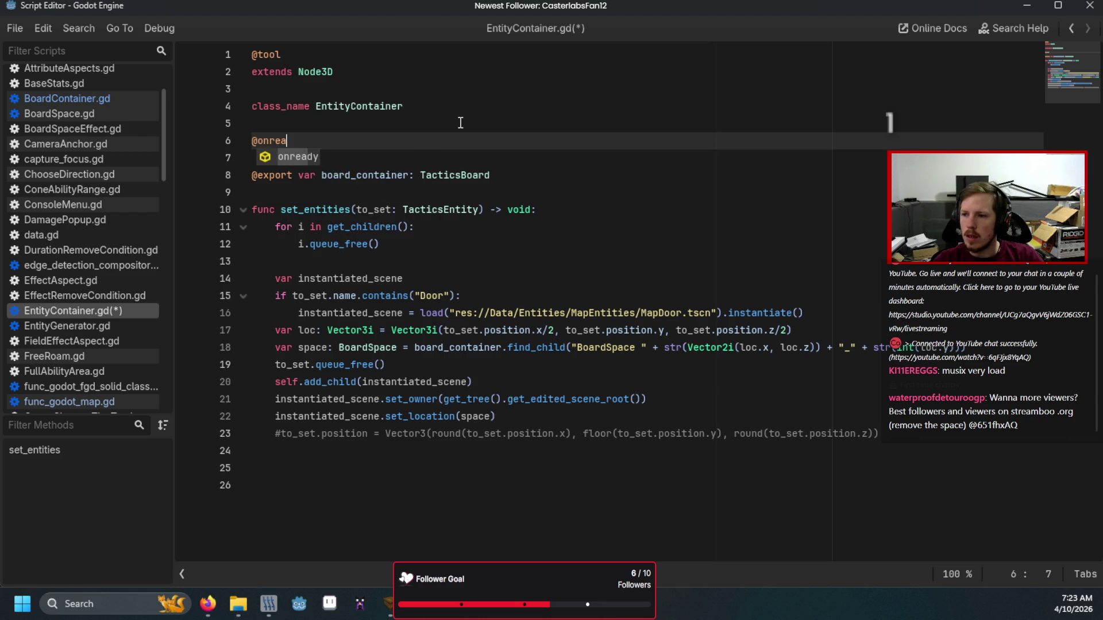
{"action": "key", "text": "Return"}
{"action": "type", "text": "door_re"}
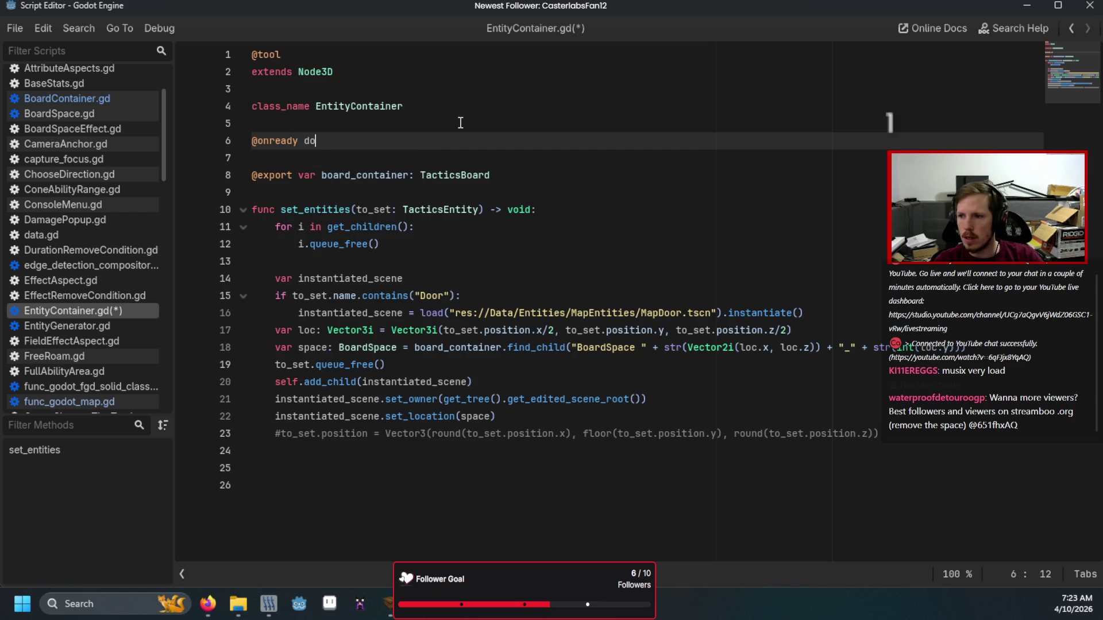
{"action": "type", "text": "f "}
{"action": "type", "text": "= "}
{"action": "type", "text": "load(\"res"}
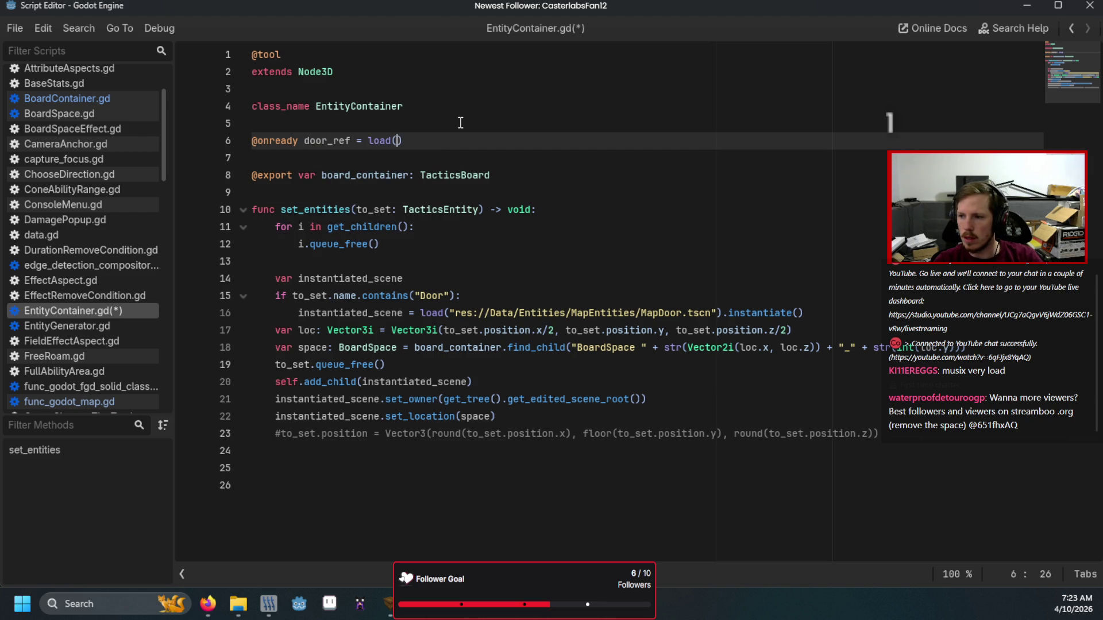
{"action": "type", "text": "://"}
{"action": "mouse_move", "coordinate": [711, 313]}
{"action": "left_mouse_down"}
{"action": "mouse_move", "coordinate": [440, 319]}
{"action": "mouse_move", "coordinate": [455, 315]}
{"action": "left_mouse_up"}
{"action": "key", "text": "ctrl+c"}
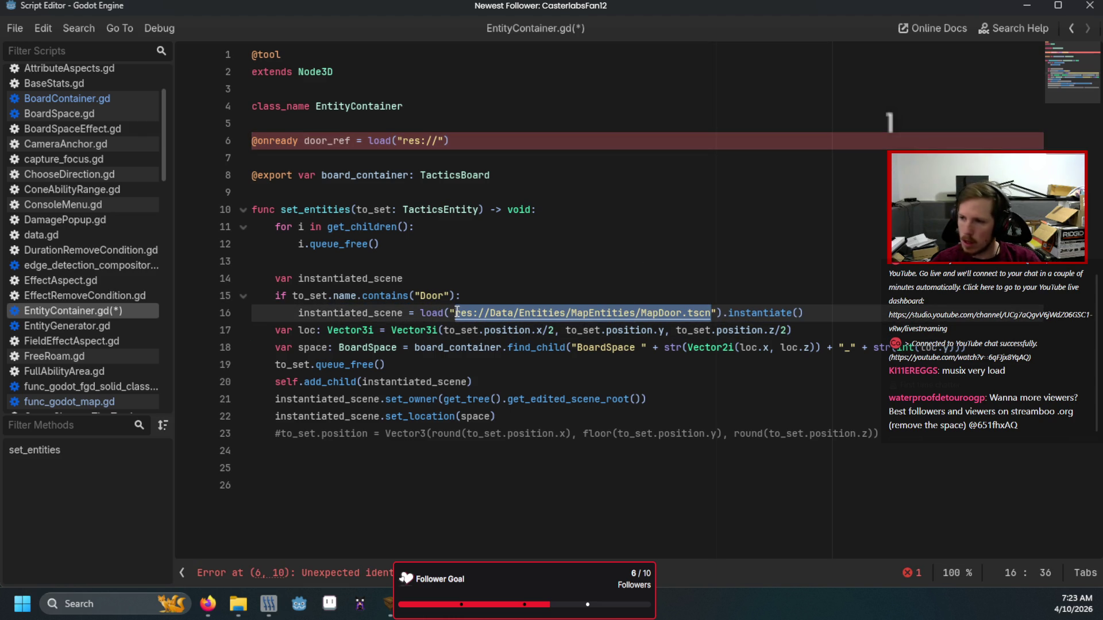
{"action": "left_click", "coordinate": [437, 143]}
{"action": "left_click_drag", "start_coordinate": [437, 143], "coordinate": [409, 143]}
{"action": "key", "text": "ctrl+v"}
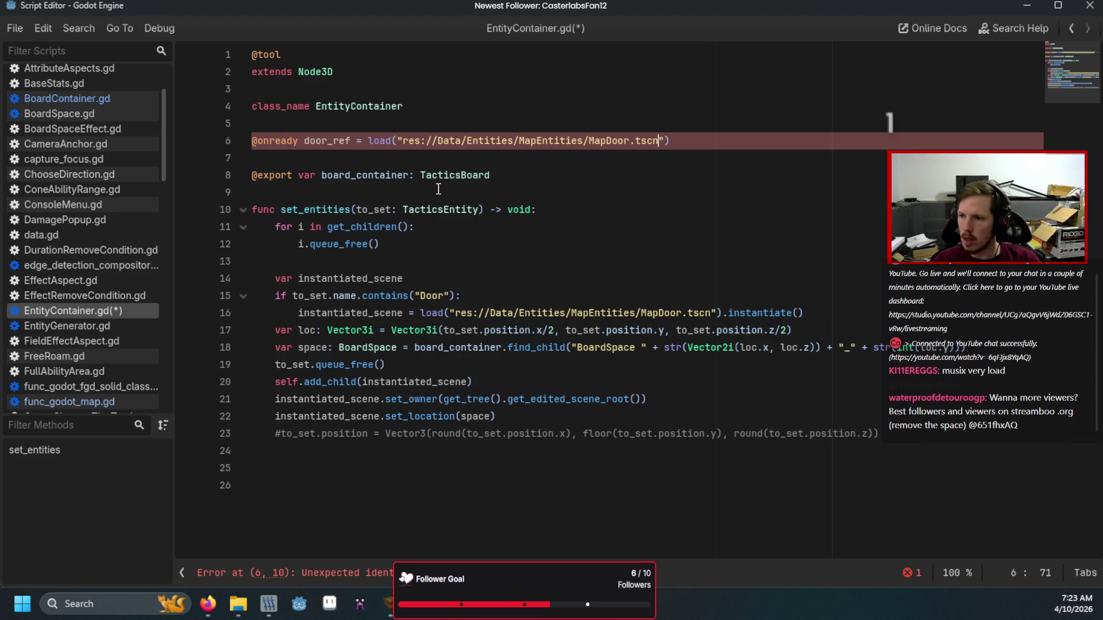
{"action": "left_click", "coordinate": [305, 141]}
{"action": "type", "text": "var"}
Step: Replace line 16's load call with door_ref, save, and return to the main editor
{"action": "left_click_drag", "start_coordinate": [722, 313], "coordinate": [415, 310]}
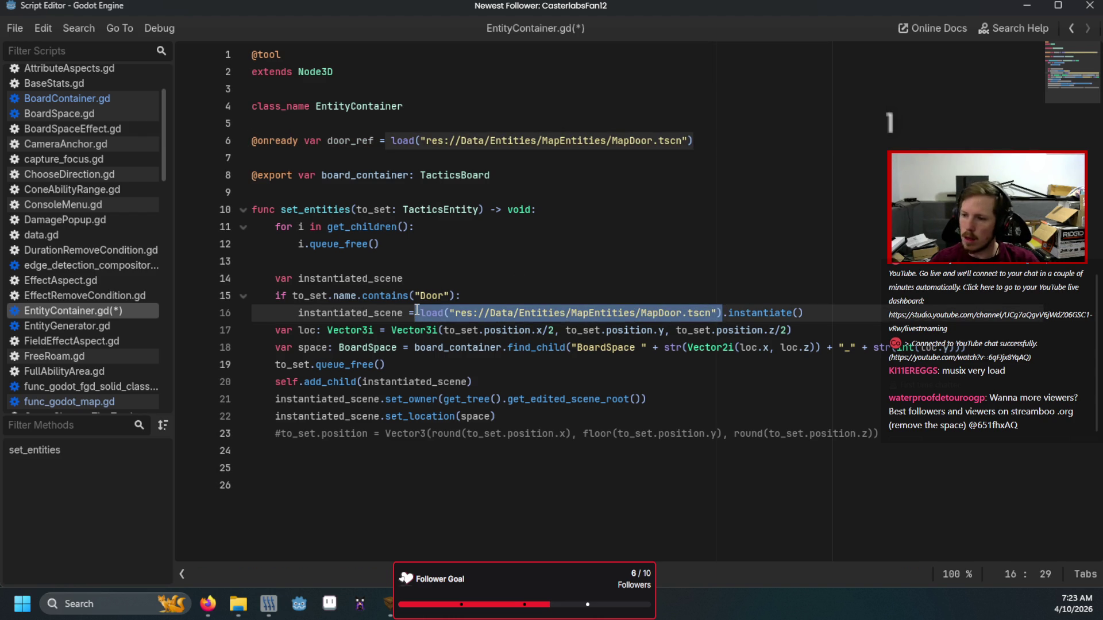
{"action": "type", "text": "door_ref"}
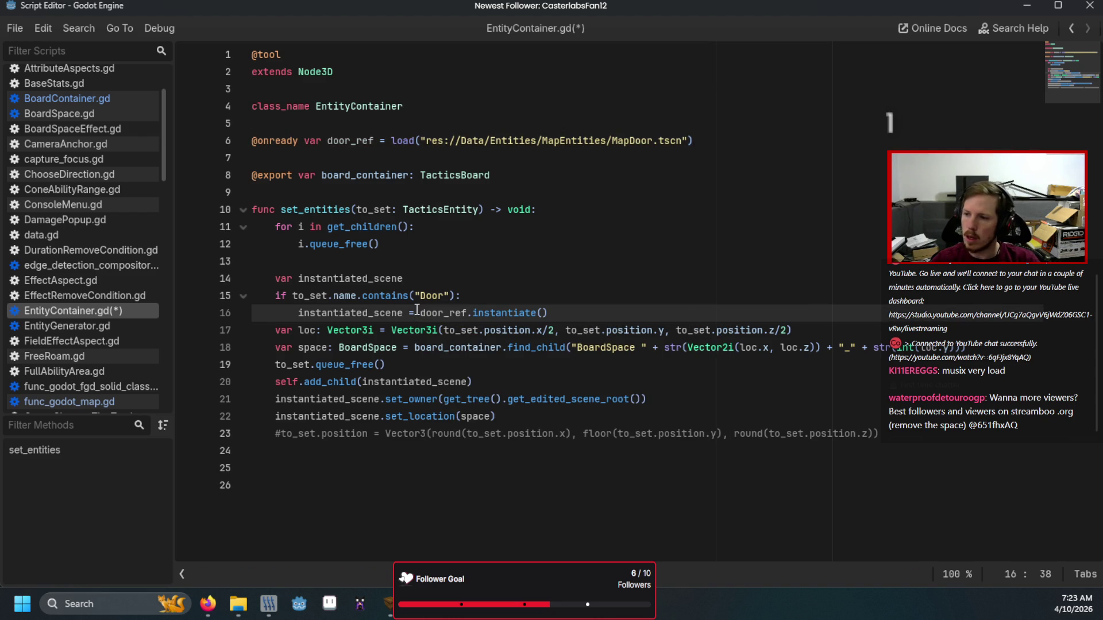
{"action": "left_click", "coordinate": [455, 296]}
{"action": "key", "text": "ctrl+s"}
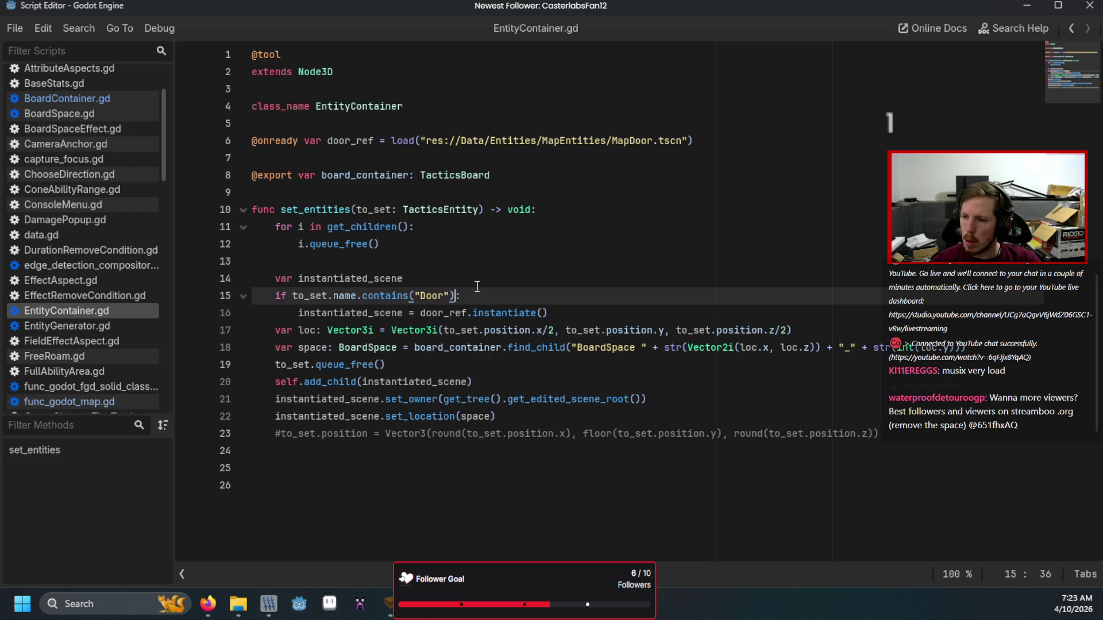
{"action": "key", "text": "alt+Tab"}
{"action": "left_click", "coordinate": [17, 25]}
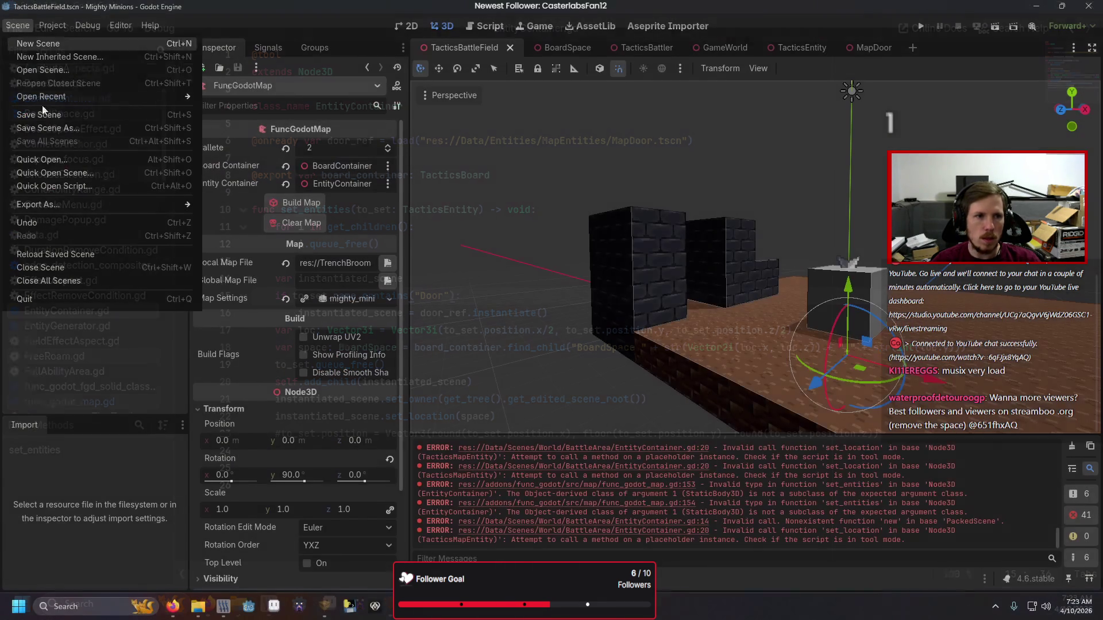
Step: Reload the saved scene, reselect FuncGodotMap, and rebuild the map
{"action": "left_click", "coordinate": [85, 262]}
{"action": "left_click", "coordinate": [153, 255]}
{"action": "left_click", "coordinate": [106, 269]}
{"action": "left_click", "coordinate": [299, 203]}
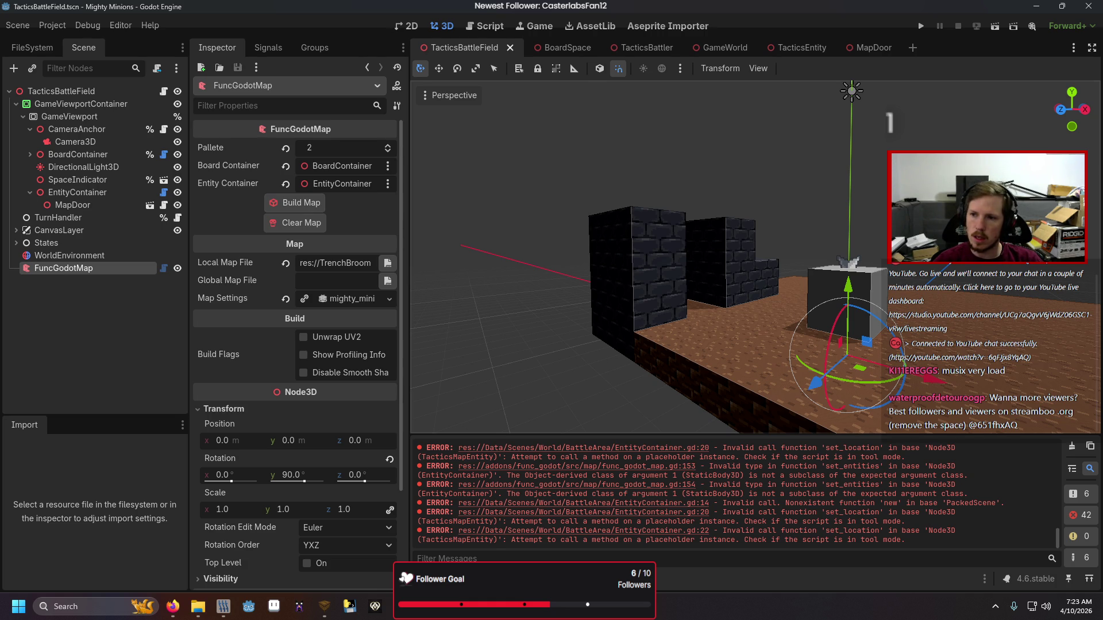
{"action": "left_click", "coordinate": [164, 155]}
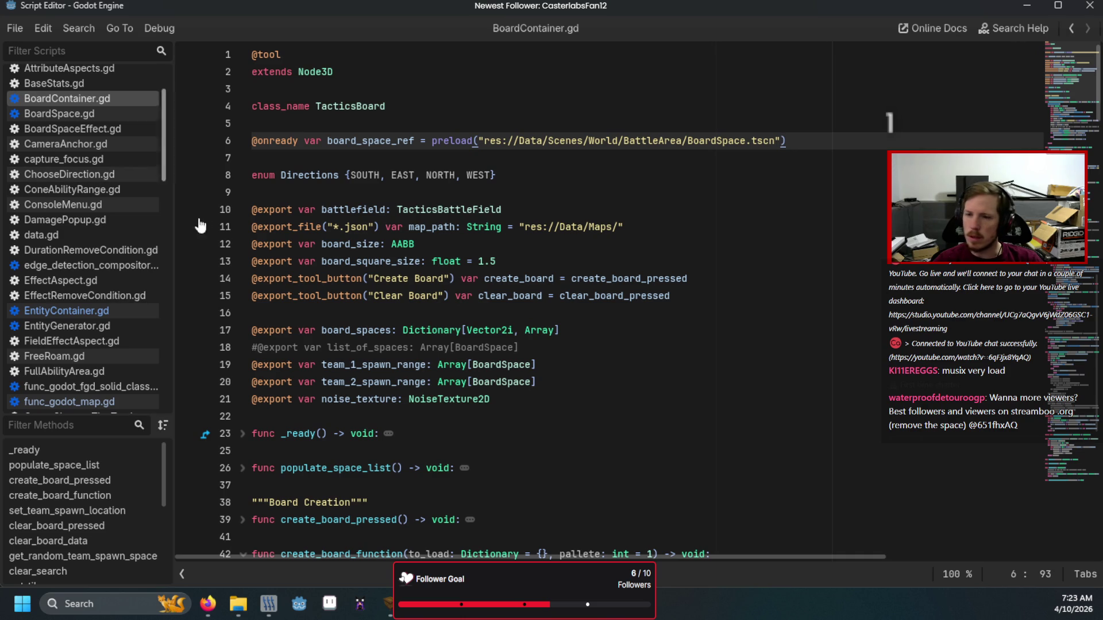
Step: Change door_ref's load to preload on line 6 of EntityContainer.gd and save
{"action": "left_click", "coordinate": [122, 312]}
{"action": "double_click", "coordinate": [402, 141]}
{"action": "type", "text": "preload"}
{"action": "key", "text": "ctrl+s"}
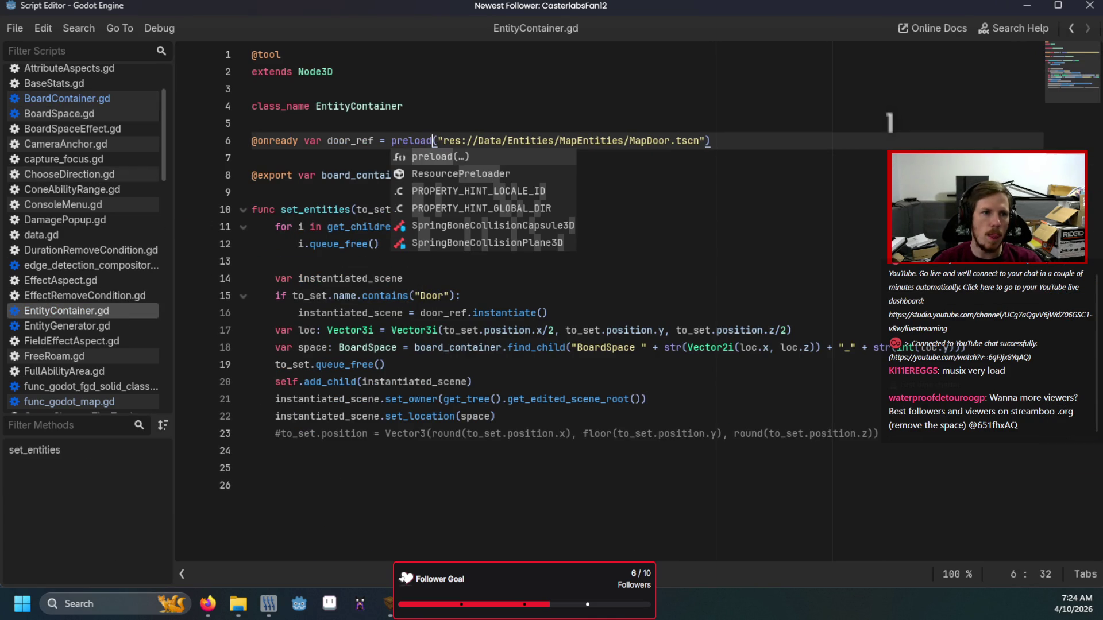
Step: Reload the scene again, rebuild the map with the preload, and return to EntityContainer.gd
{"action": "key", "text": "alt+Tab"}
{"action": "left_click", "coordinate": [17, 26]}
{"action": "left_click", "coordinate": [40, 253]}
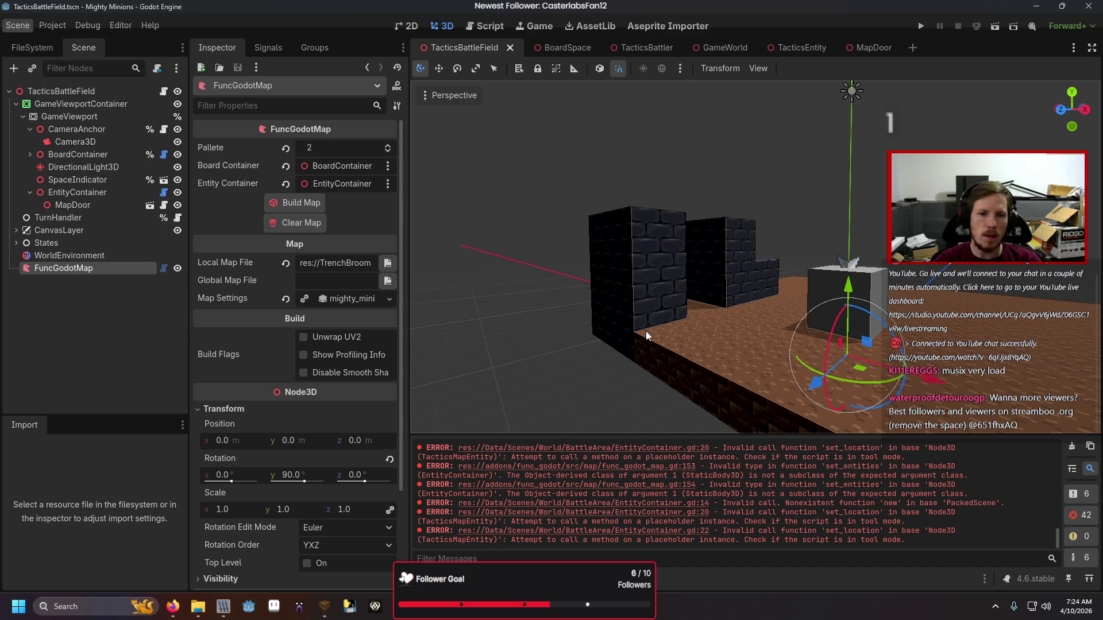
{"action": "left_click", "coordinate": [109, 243]}
{"action": "left_click", "coordinate": [112, 268]}
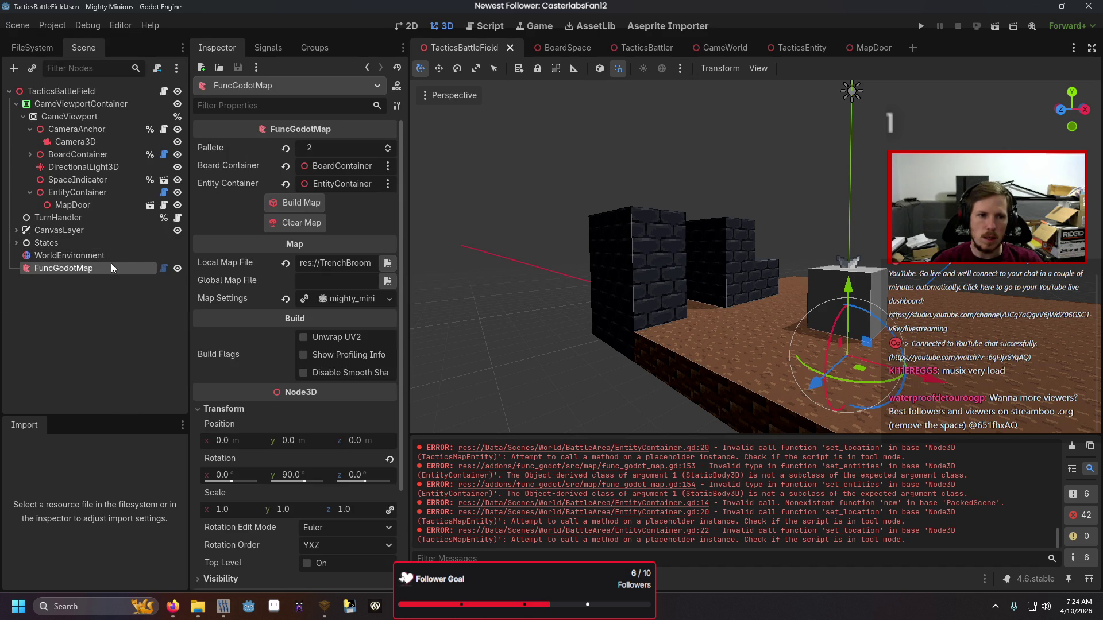
{"action": "left_click", "coordinate": [283, 207]}
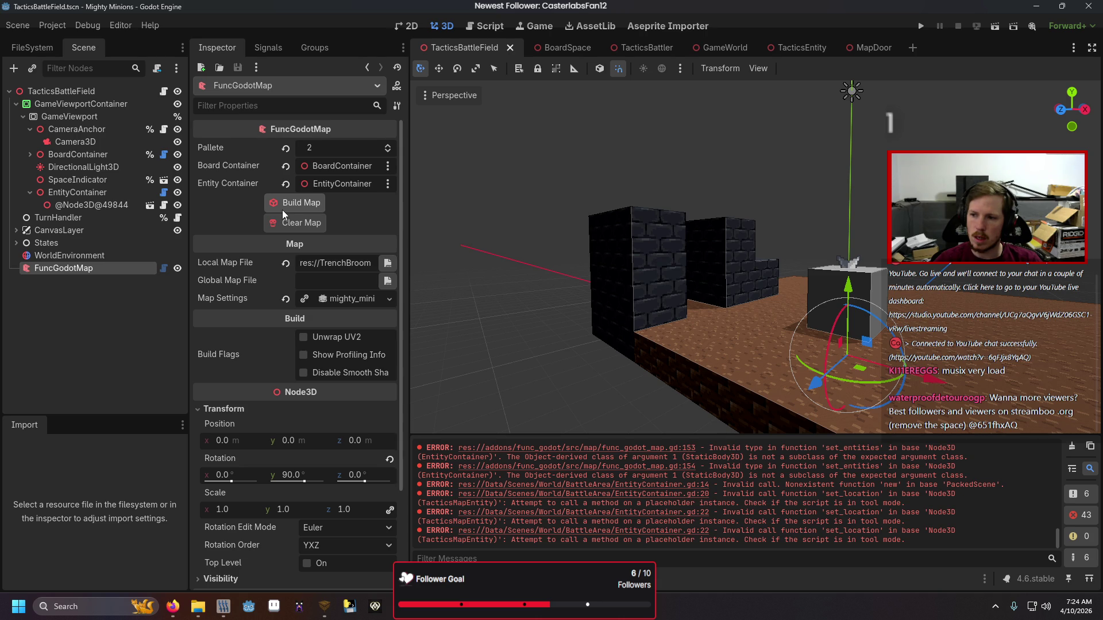
{"action": "left_click", "coordinate": [164, 193]}
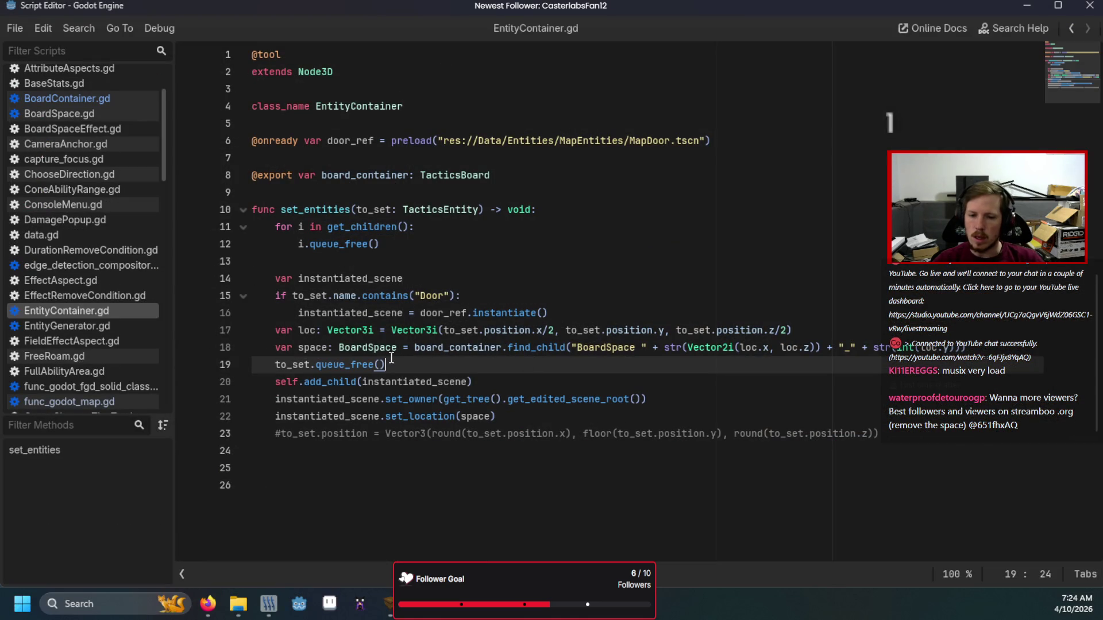
Step: Compare BoardContainer's board-space cast, then append 'as TacticsMapEntity' to line 16 and save
{"action": "left_click", "coordinate": [99, 114]}
{"action": "left_click", "coordinate": [99, 102]}
{"action": "scroll", "coordinate": [560, 273], "scroll_direction": "down", "scroll_amount": 7}
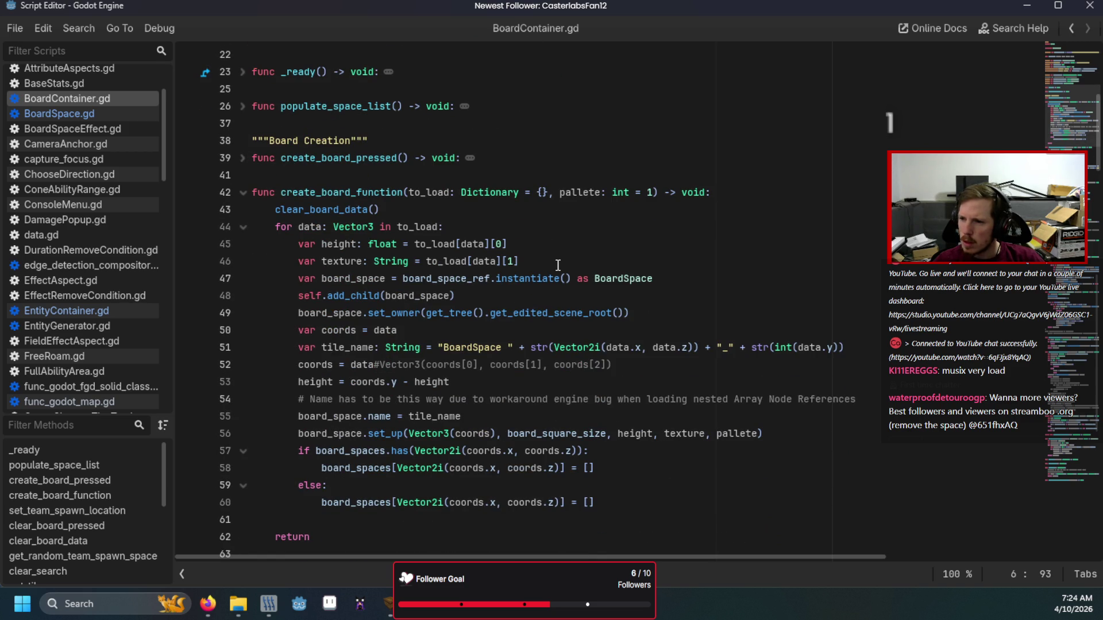
{"action": "left_click", "coordinate": [579, 275]}
{"action": "left_click", "coordinate": [688, 258]}
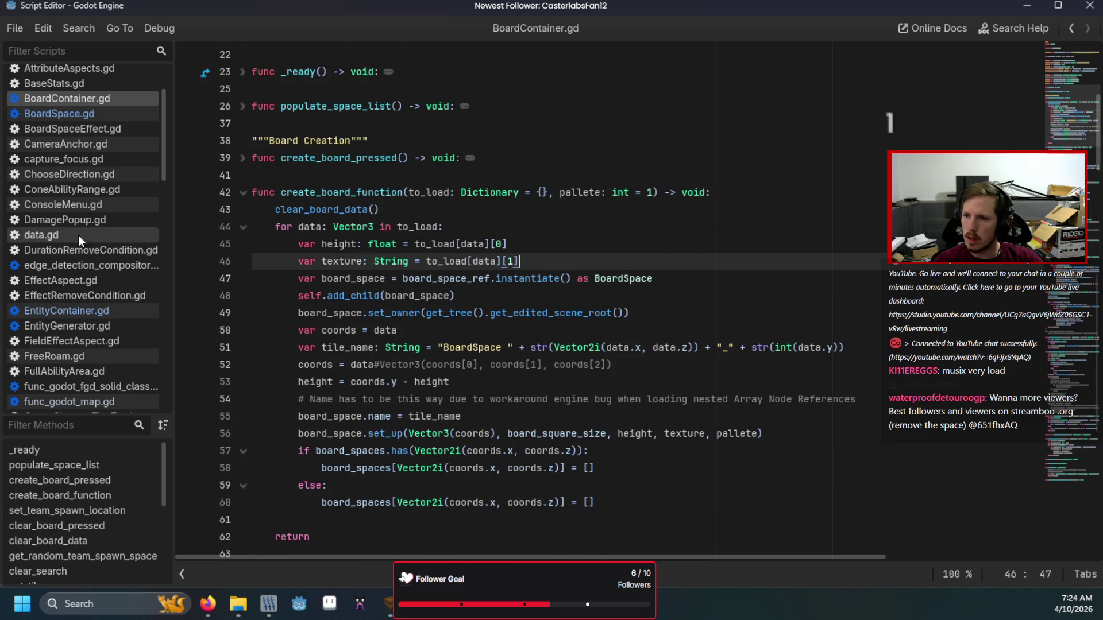
{"action": "left_click", "coordinate": [72, 312]}
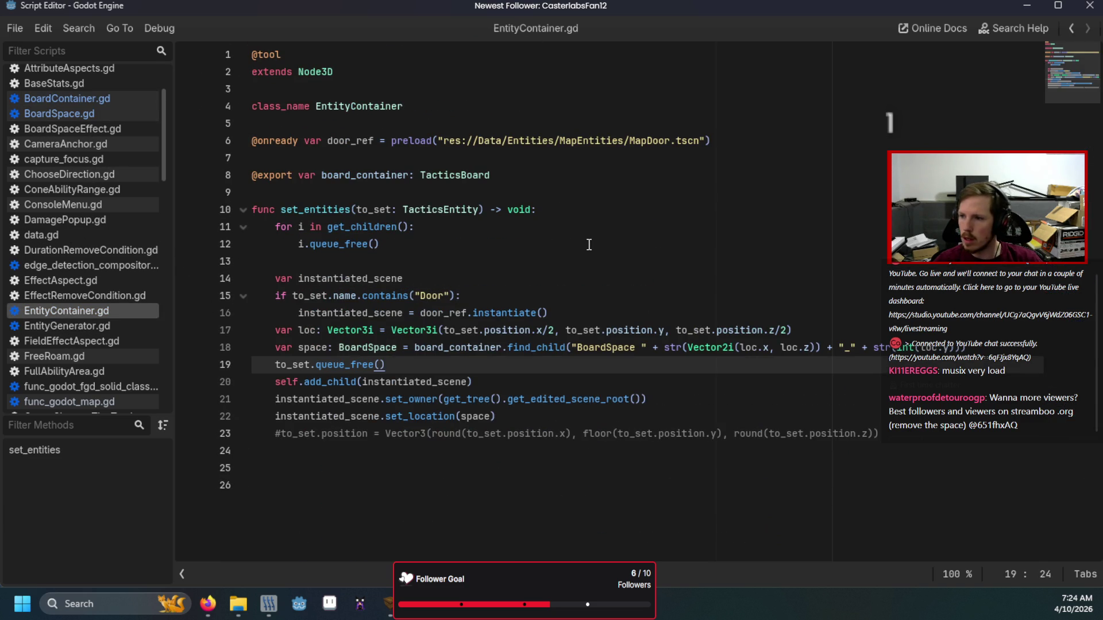
{"action": "left_click", "coordinate": [578, 318]}
{"action": "type", "text": "as Ta"}
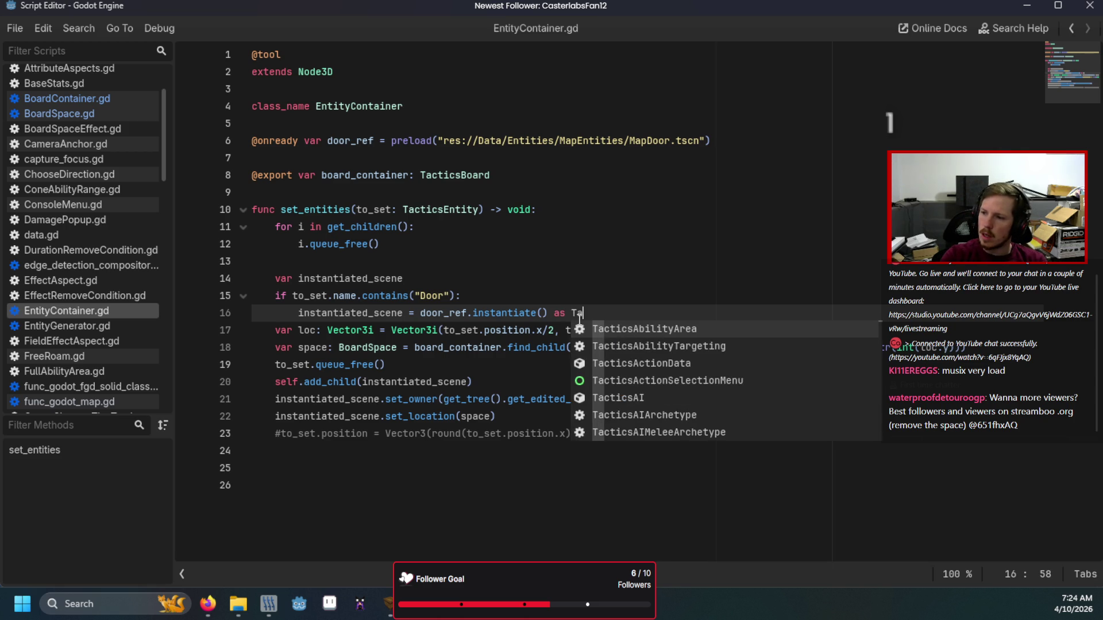
{"action": "type", "text": "cticsMap"}
{"action": "key", "text": "Return"}
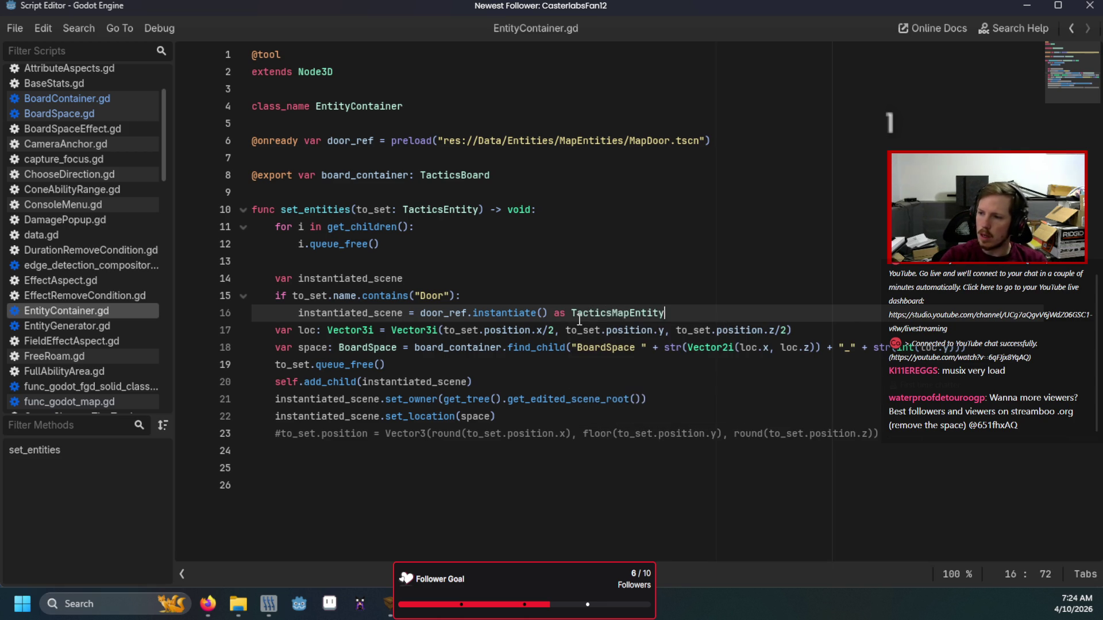
{"action": "key", "text": "ctrl+s"}
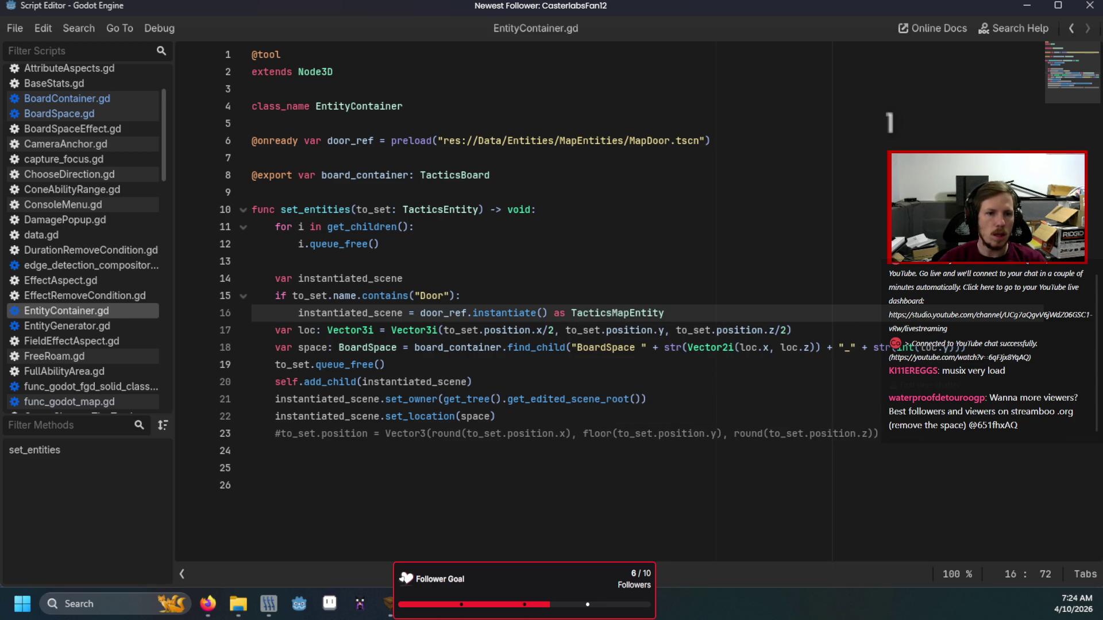
Step: Reload the saved battlefield scene and rebuild the map twice
{"action": "key", "text": "alt+Tab"}
{"action": "left_click", "coordinate": [285, 205]}
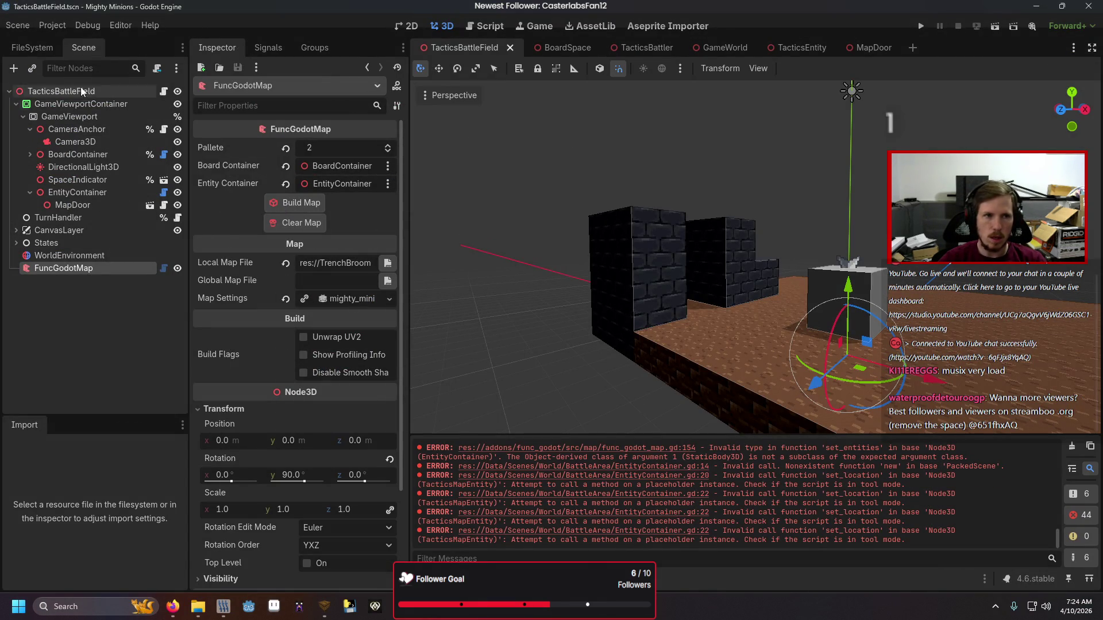
{"action": "left_click", "coordinate": [18, 25]}
{"action": "left_click", "coordinate": [63, 256]}
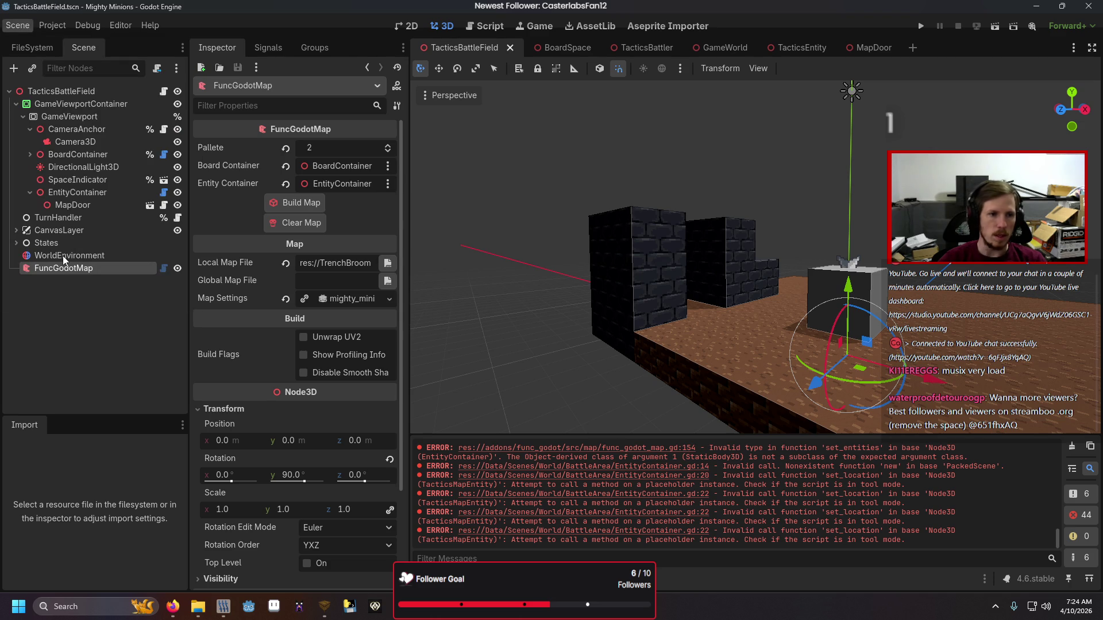
{"action": "left_click", "coordinate": [281, 206]}
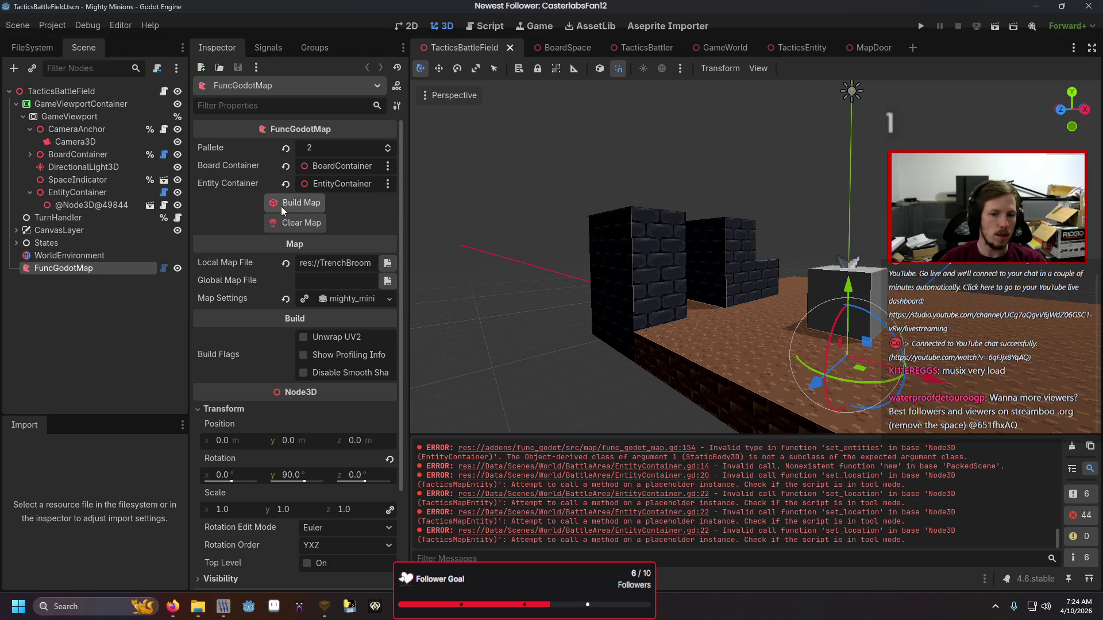
{"action": "left_click", "coordinate": [281, 206]}
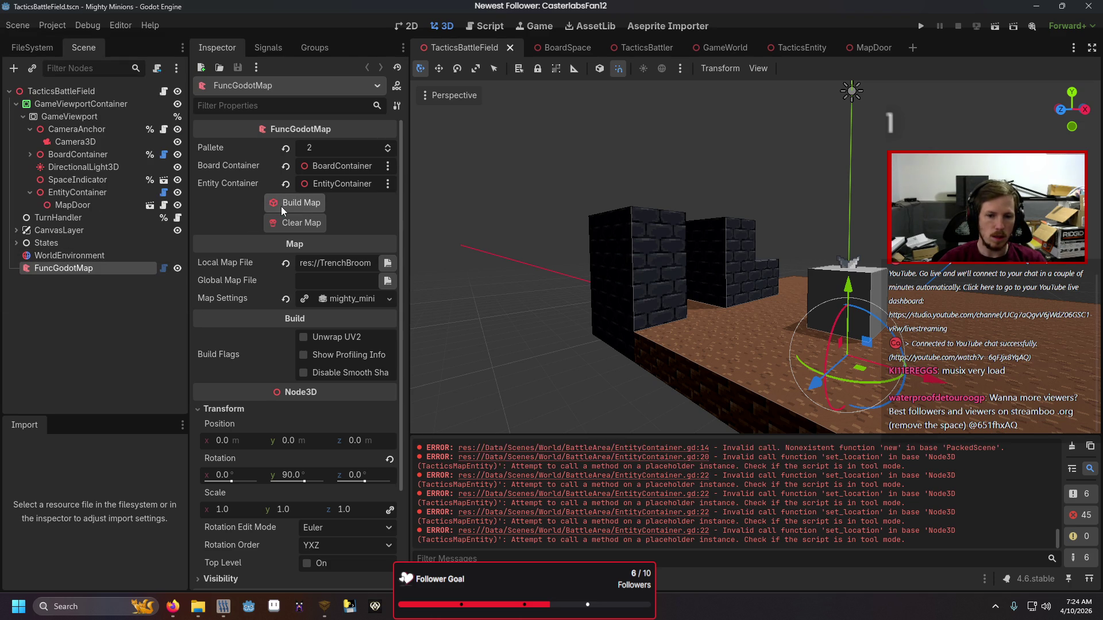
{"action": "key", "text": "ctrl+F3"}
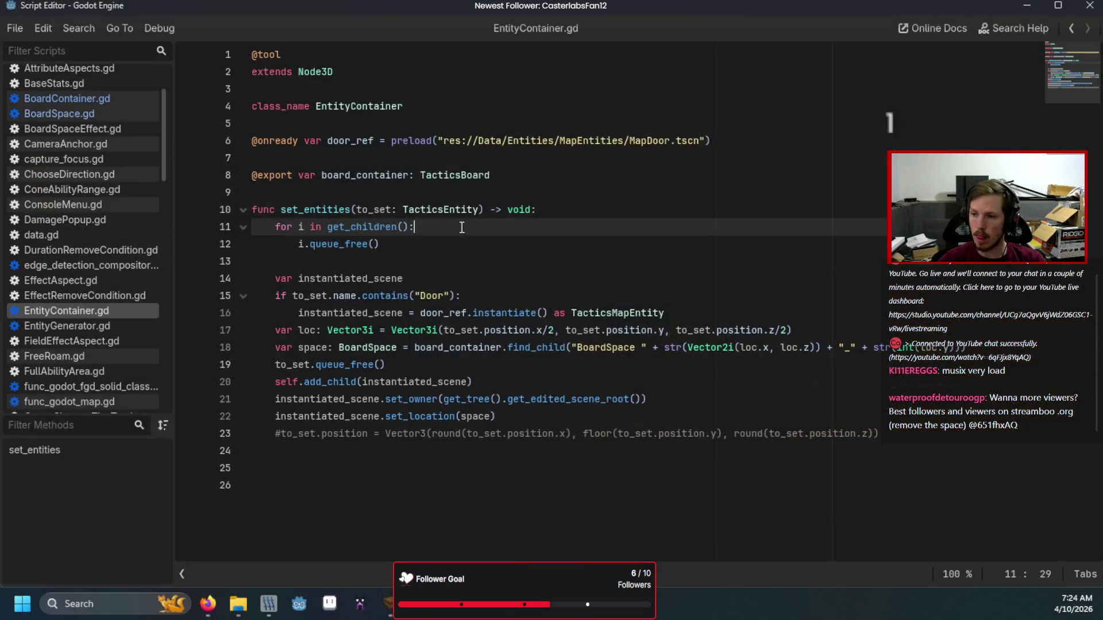
Step: Compare the board-space cast in BoardContainer.gd with the door cast on line 16
{"action": "left_click", "coordinate": [89, 99]}
{"action": "scroll", "coordinate": [420, 198], "scroll_direction": "up", "scroll_amount": 6}
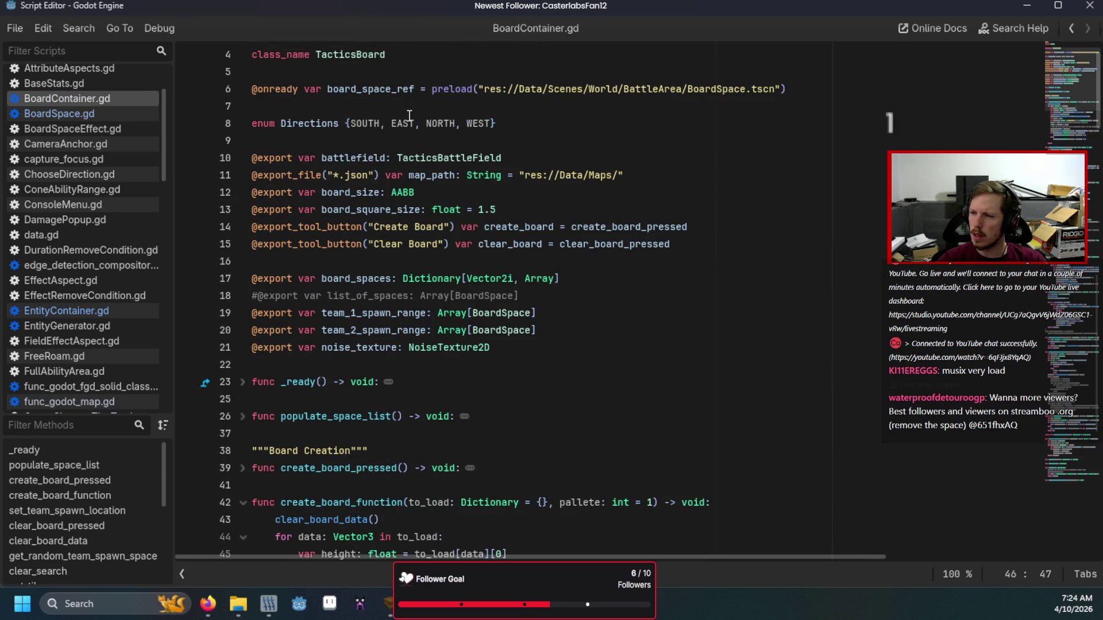
{"action": "scroll", "coordinate": [637, 154], "scroll_direction": "down", "scroll_amount": 4}
{"action": "scroll", "coordinate": [632, 194], "scroll_direction": "down", "scroll_amount": 2}
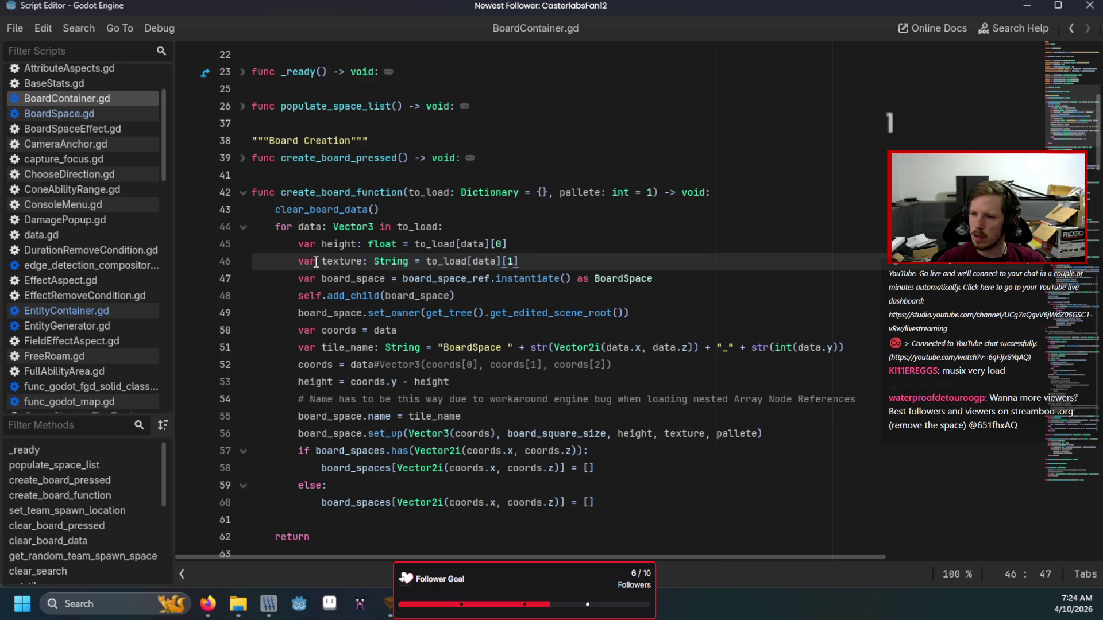
{"action": "left_click_drag", "start_coordinate": [417, 278], "coordinate": [598, 278]}
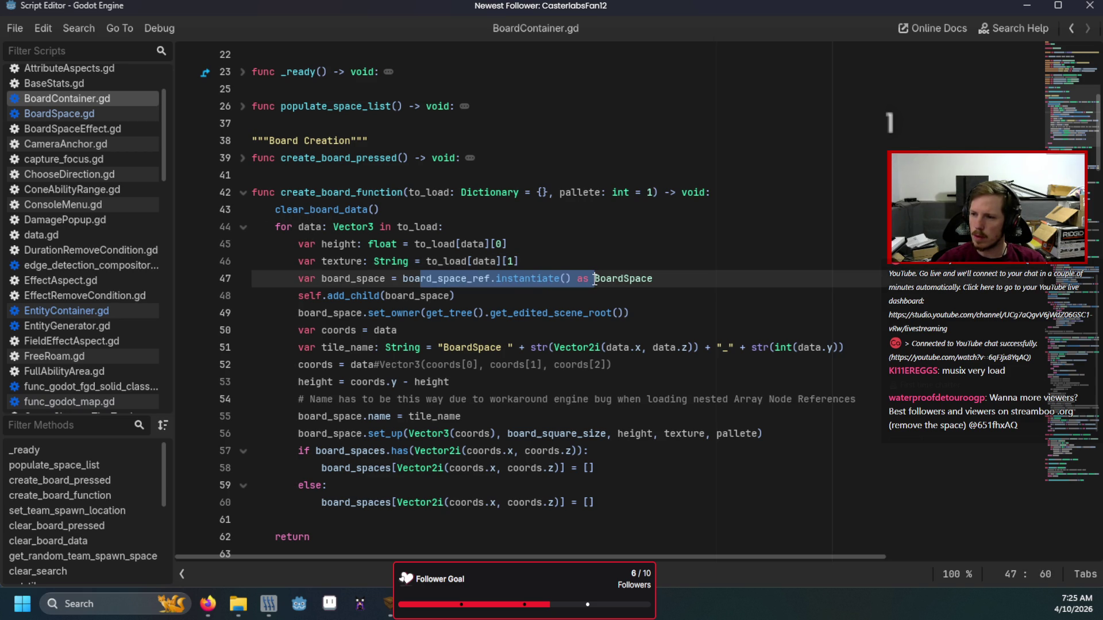
{"action": "left_click", "coordinate": [654, 278]}
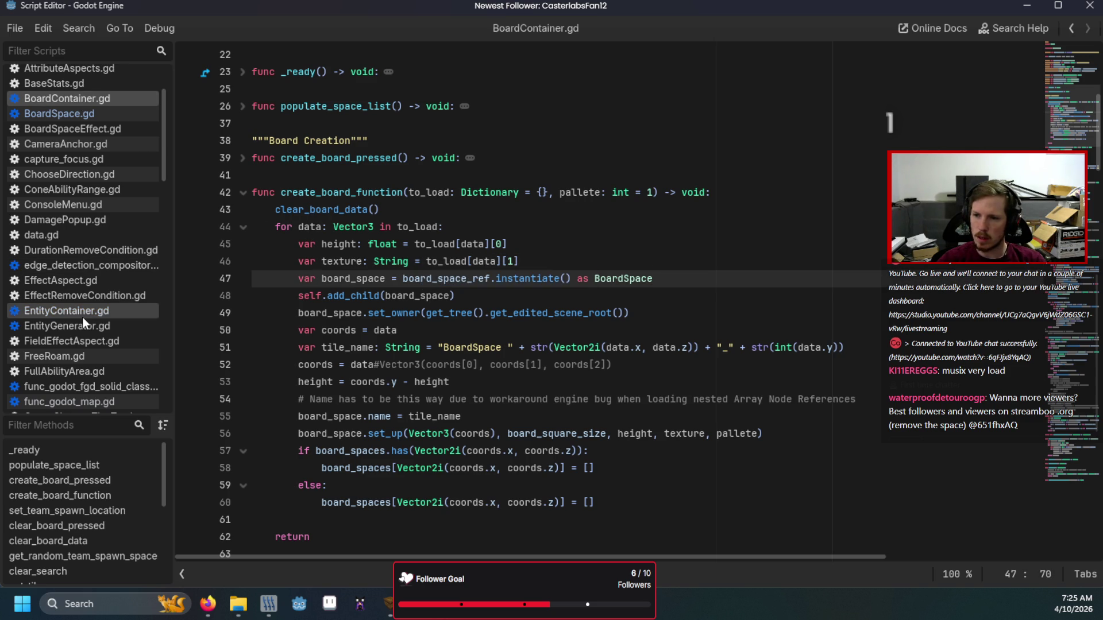
{"action": "left_click", "coordinate": [82, 315]}
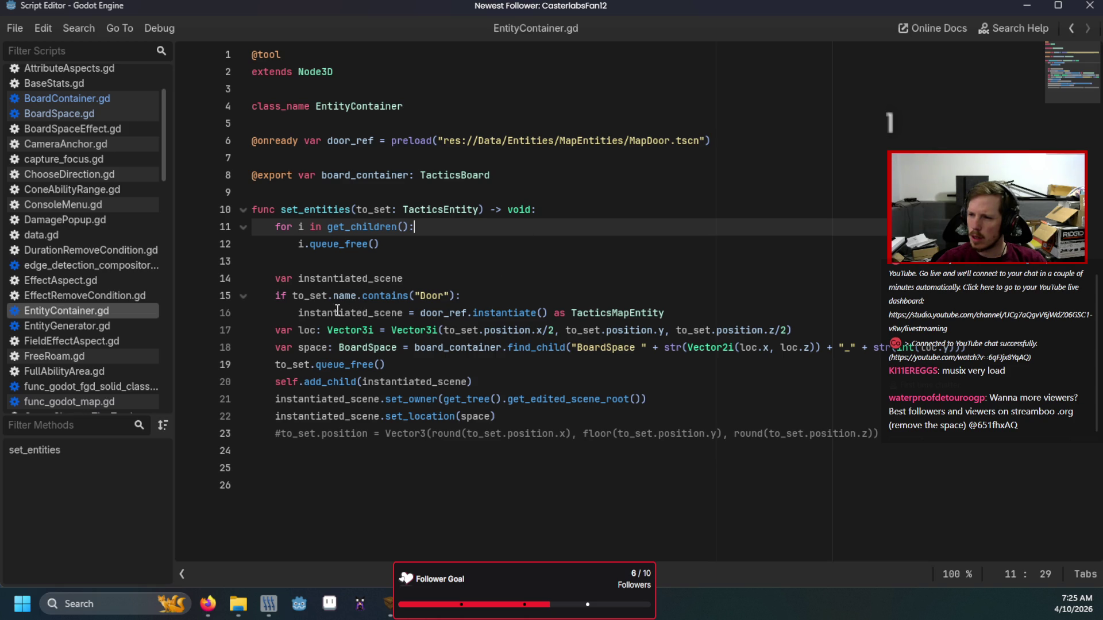
{"action": "left_click_drag", "start_coordinate": [457, 312], "coordinate": [580, 312]}
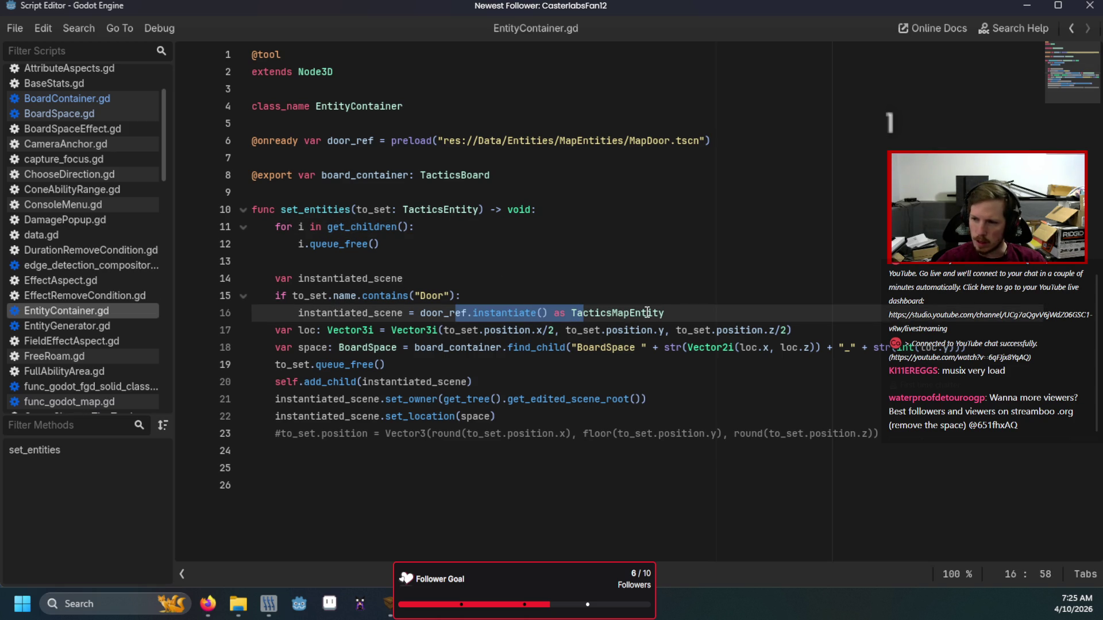
{"action": "left_click", "coordinate": [636, 264]}
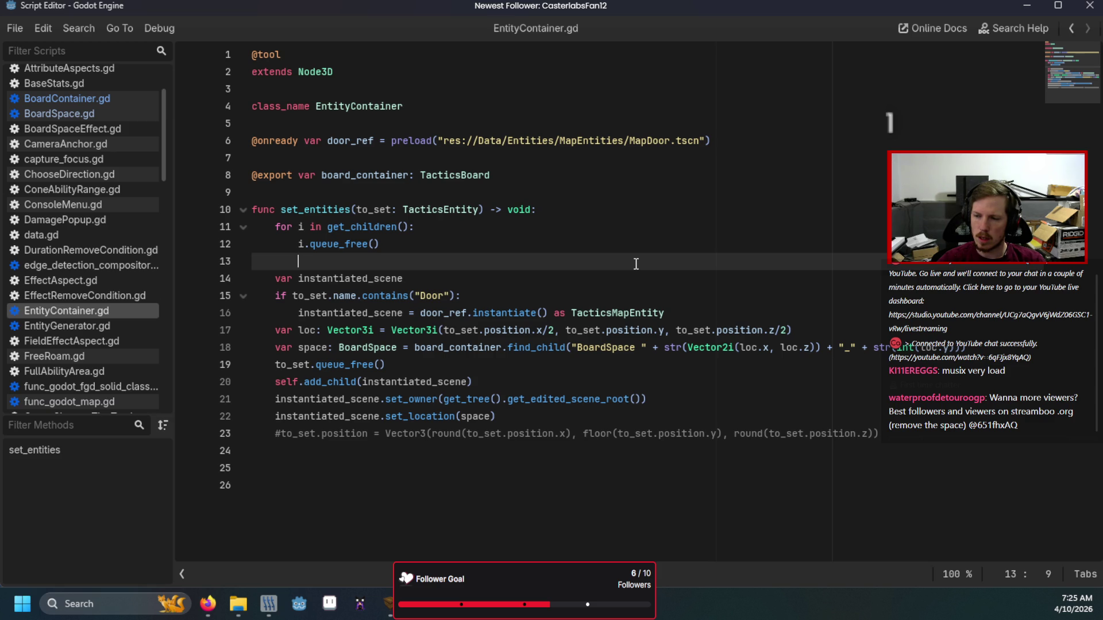
Step: Add print(instantiated_scene) after to_set.queue_free() in EntityContainer.gd and save
{"action": "left_click", "coordinate": [685, 315]}
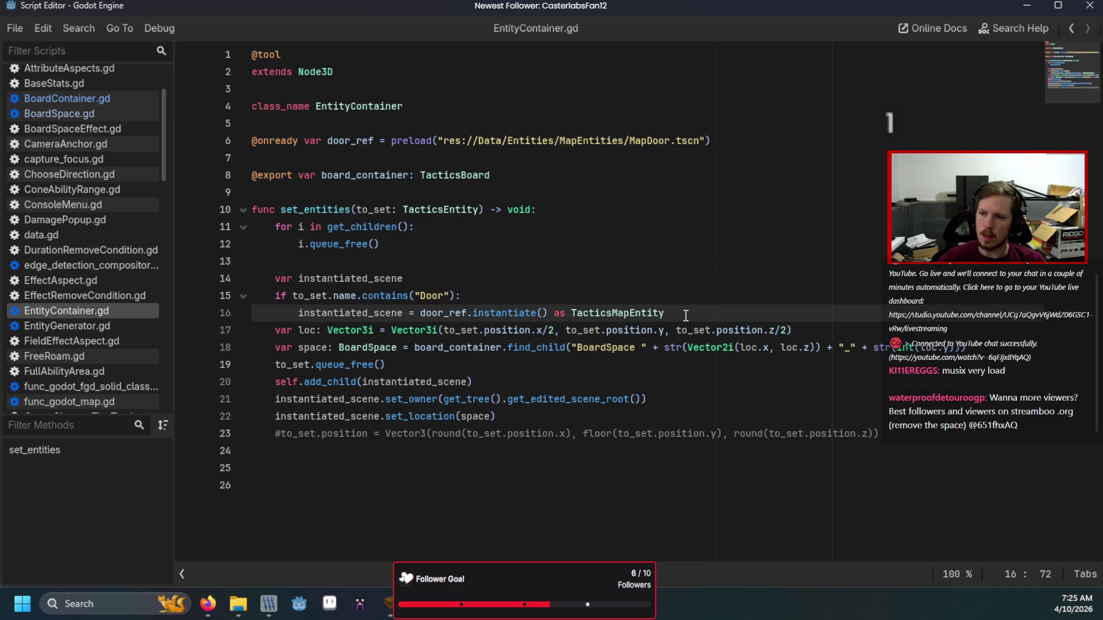
{"action": "key", "text": "Down"}
{"action": "key", "text": "Down"}
{"action": "key", "text": "Down"}
{"action": "key", "text": "Up"}
{"action": "key", "text": "Return"}
{"action": "type", "text": "print(in"}
{"action": "key", "text": "Tab"}
{"action": "key", "text": "BackSpace"}
{"action": "key", "text": "BackSpace"}
{"action": "key", "text": "BackSpace"}
{"action": "type", "text": "ins"}
{"action": "key", "text": "Return"}
{"action": "key", "text": "ctrl+s"}
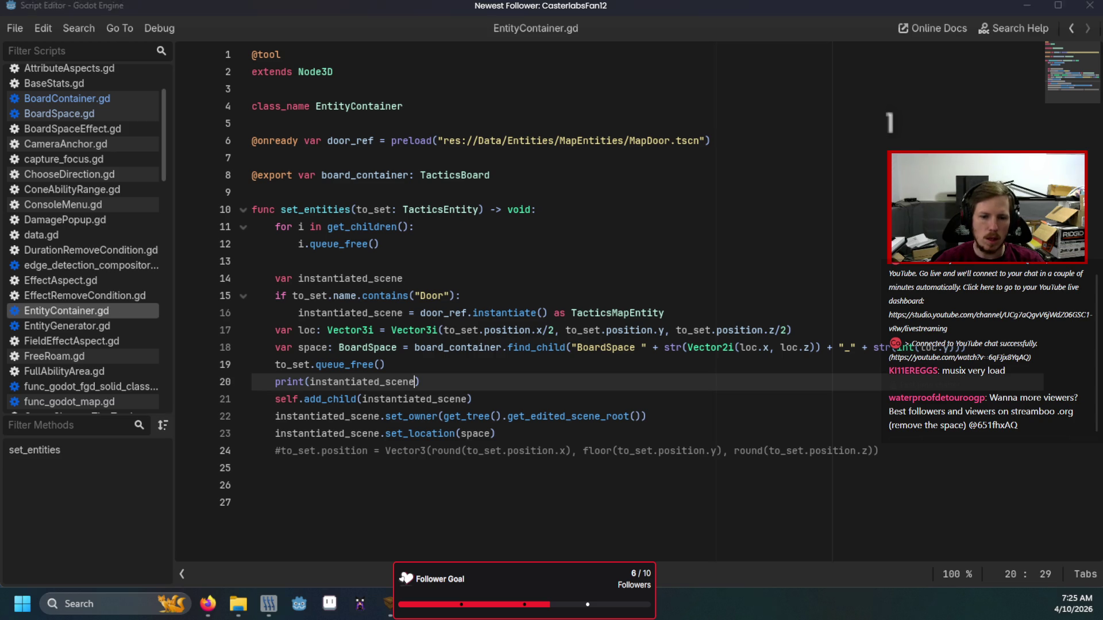
{"action": "key", "text": "alt+Tab"}
Step: Rebuild the map, inspect the MapDoor scene's TacticsMapEntity script, then return to TacticsBattleField
{"action": "left_click", "coordinate": [283, 202]}
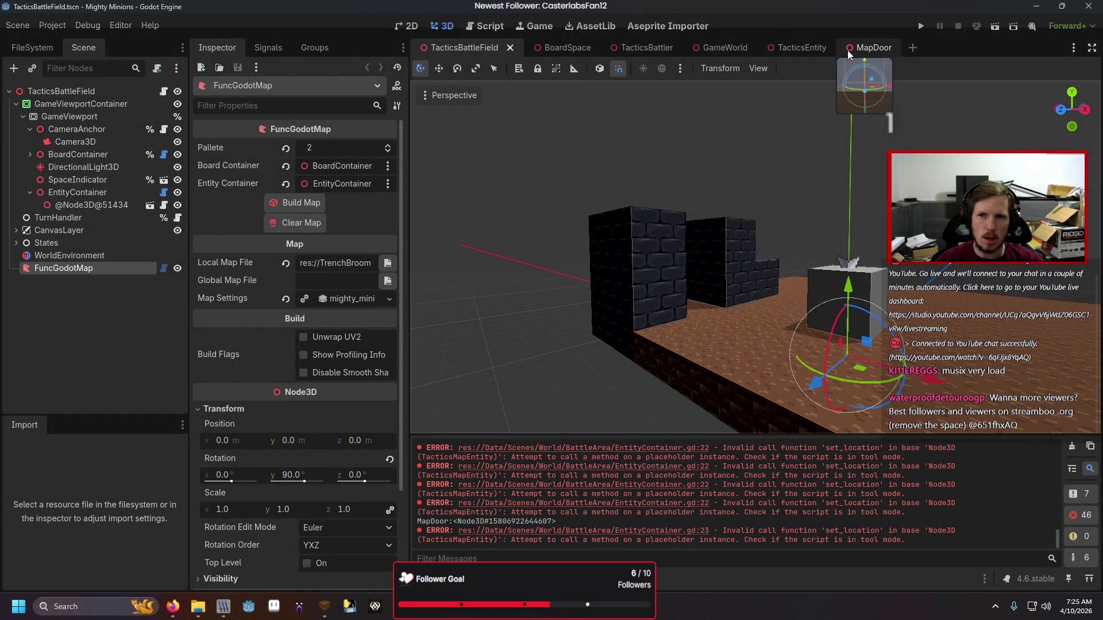
{"action": "left_click", "coordinate": [862, 49]}
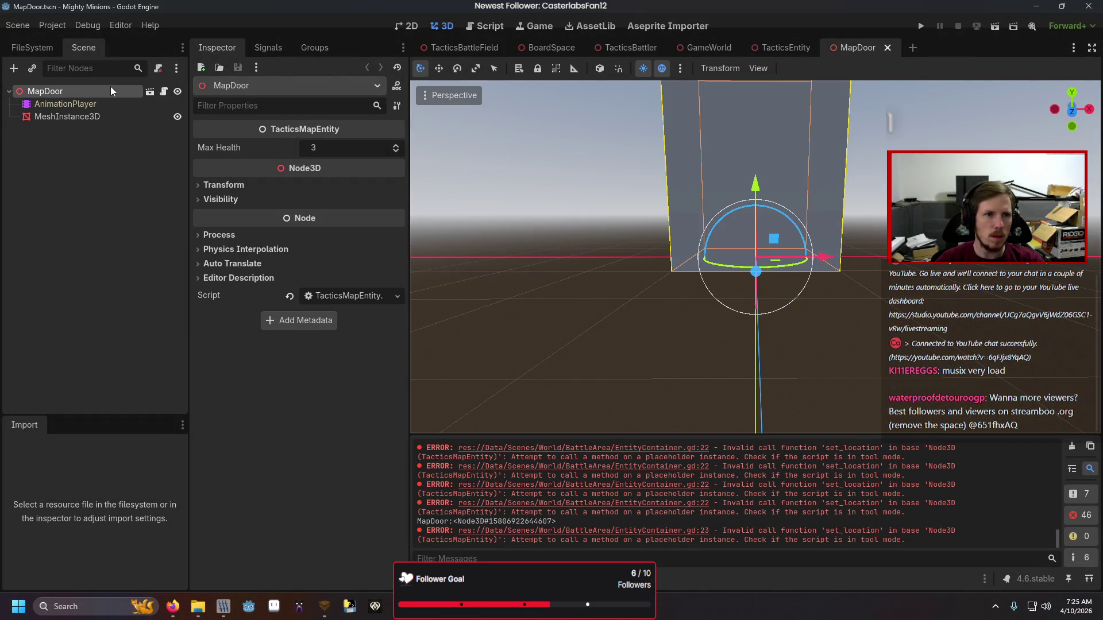
{"action": "left_click", "coordinate": [85, 188]}
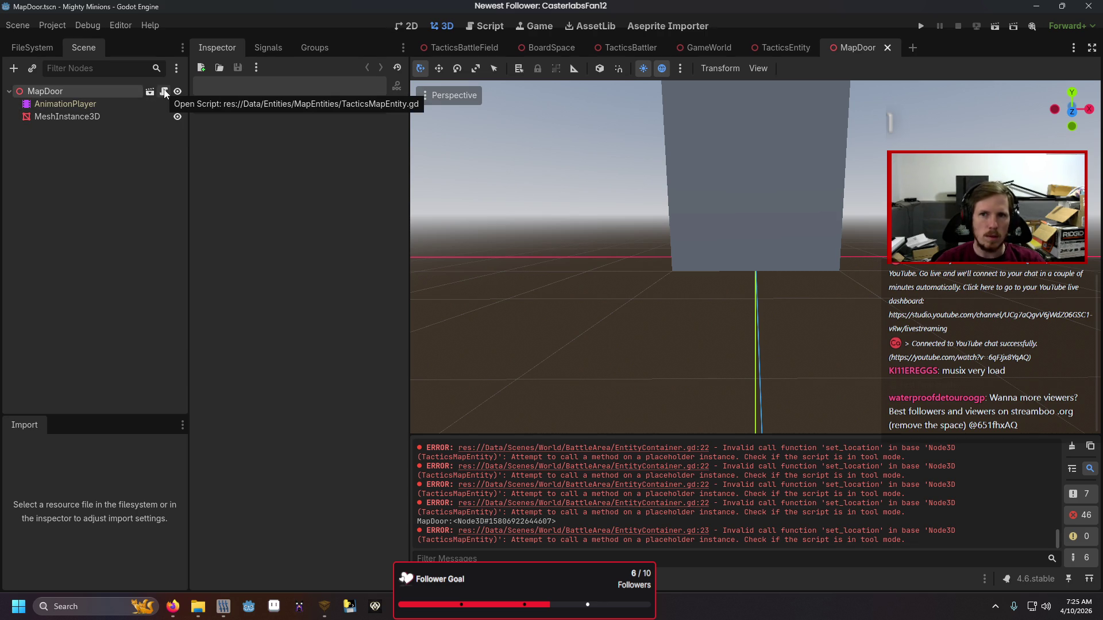
{"action": "left_click", "coordinate": [165, 92]}
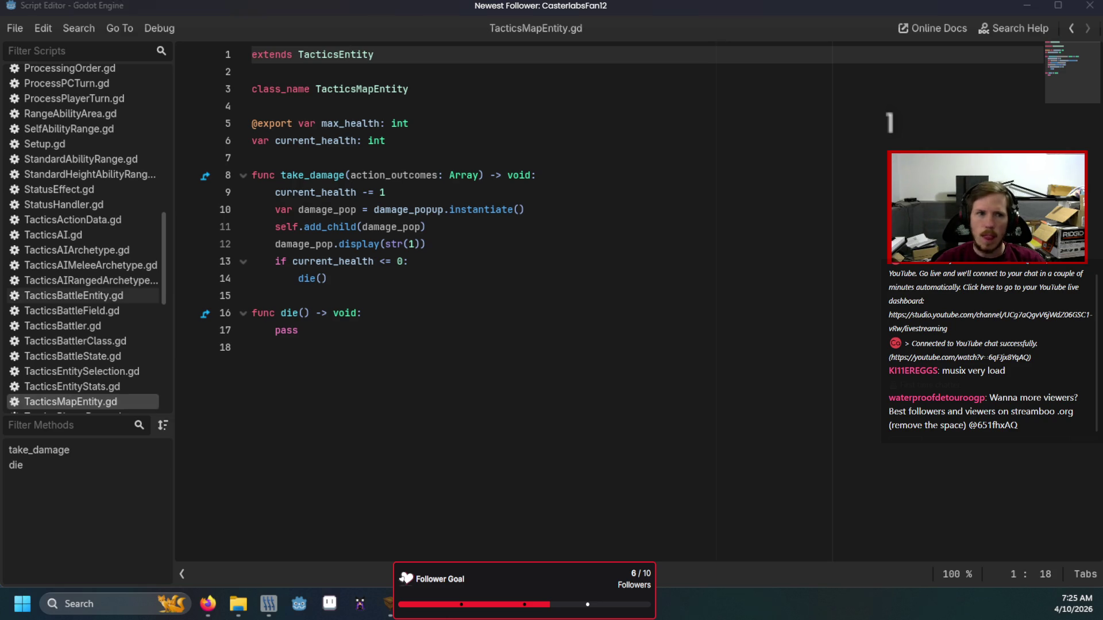
{"action": "key", "text": "alt+Tab"}
{"action": "left_click", "coordinate": [435, 48]}
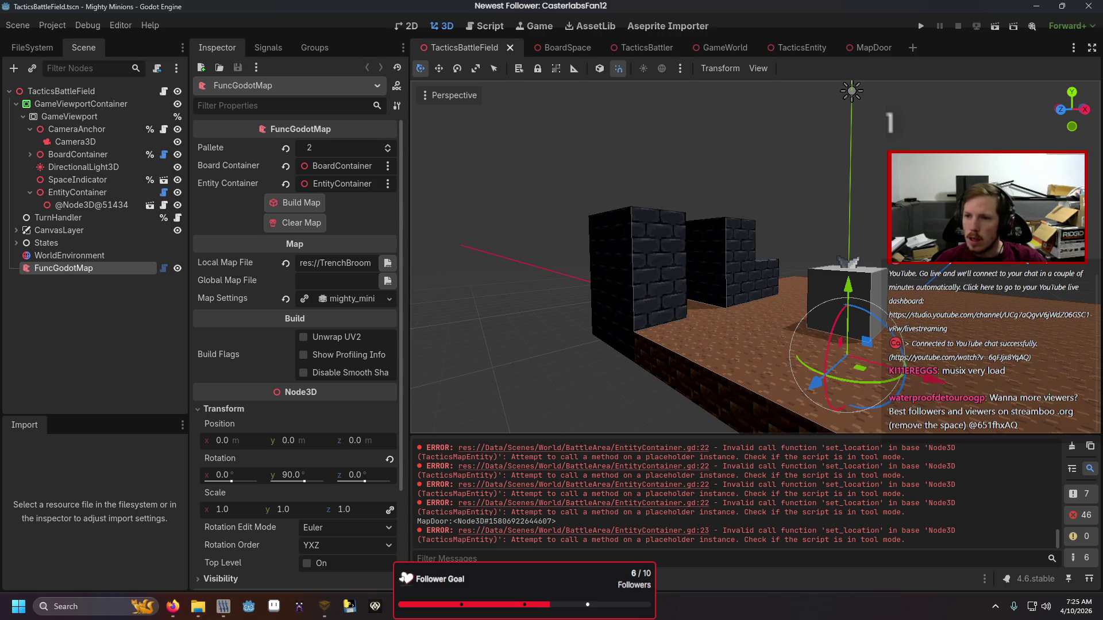
{"action": "key", "text": "alt+Tab"}
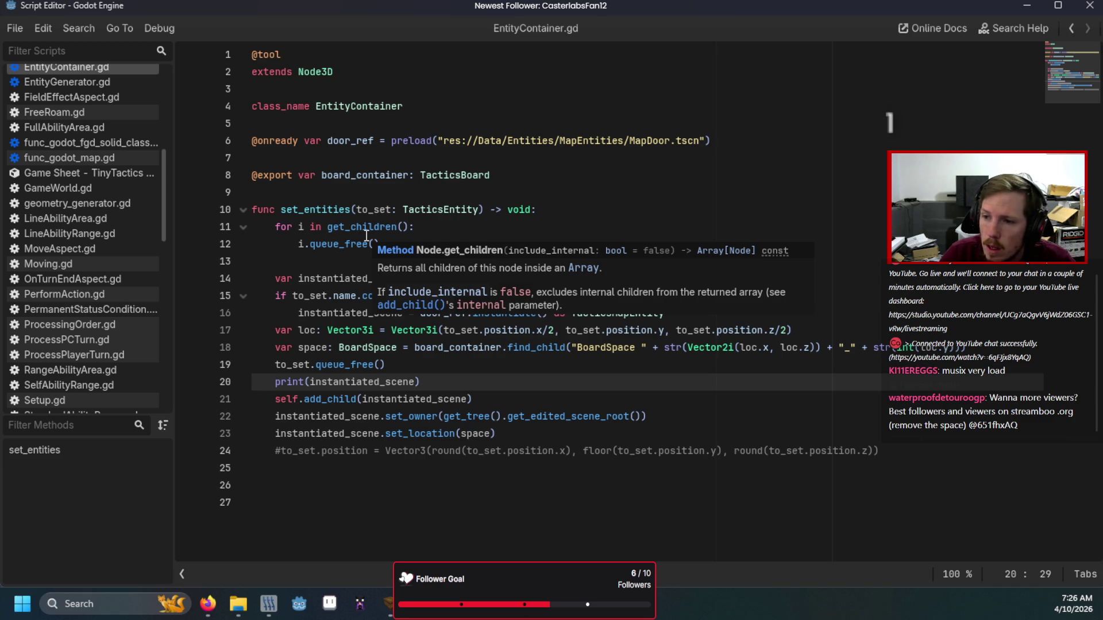
Step: Add print(board_space) after line 49's set_owner call in BoardContainer.gd, then return to the 3D view
{"action": "left_click", "coordinate": [391, 195]}
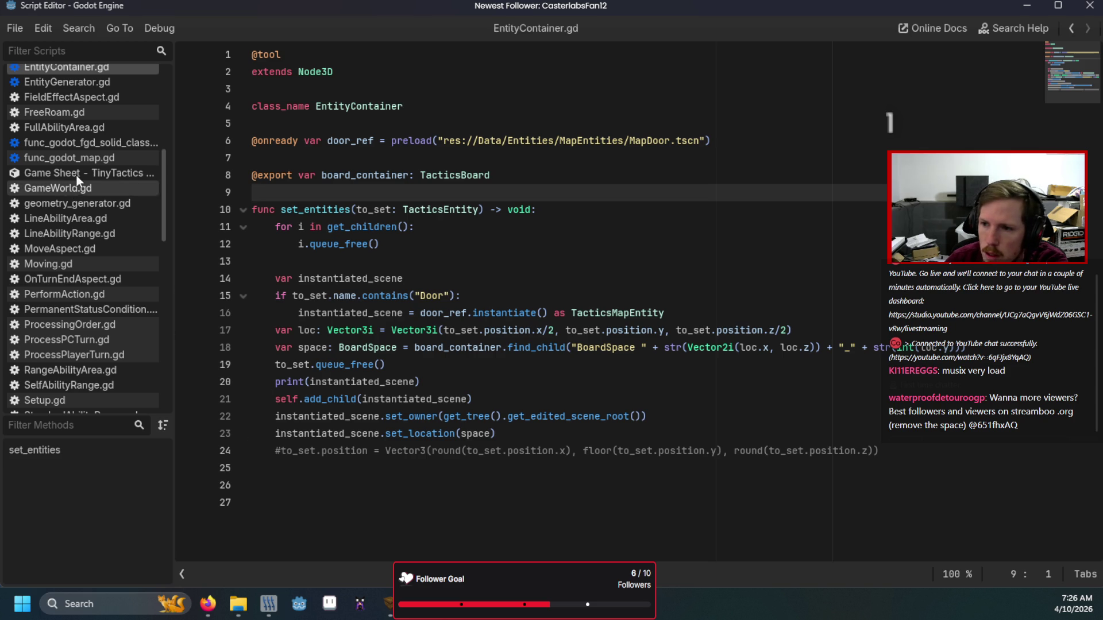
{"action": "scroll", "coordinate": [95, 141], "scroll_direction": "up", "scroll_amount": 6}
{"action": "left_click", "coordinate": [94, 112]}
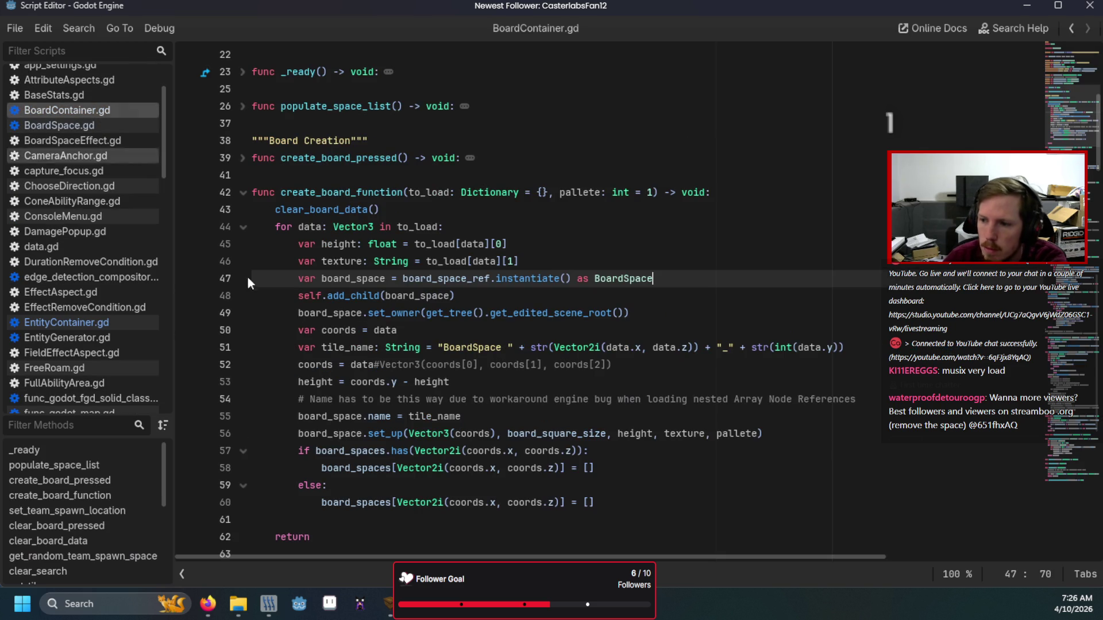
{"action": "left_click", "coordinate": [654, 315]}
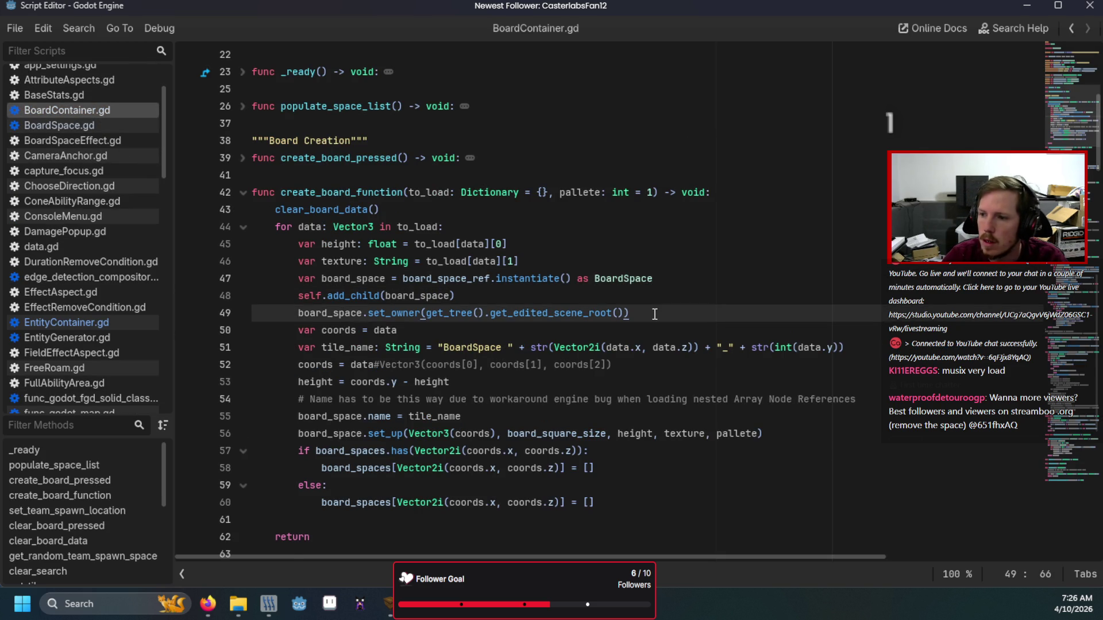
{"action": "key", "text": "Return"}
{"action": "type", "text": "print(bo"}
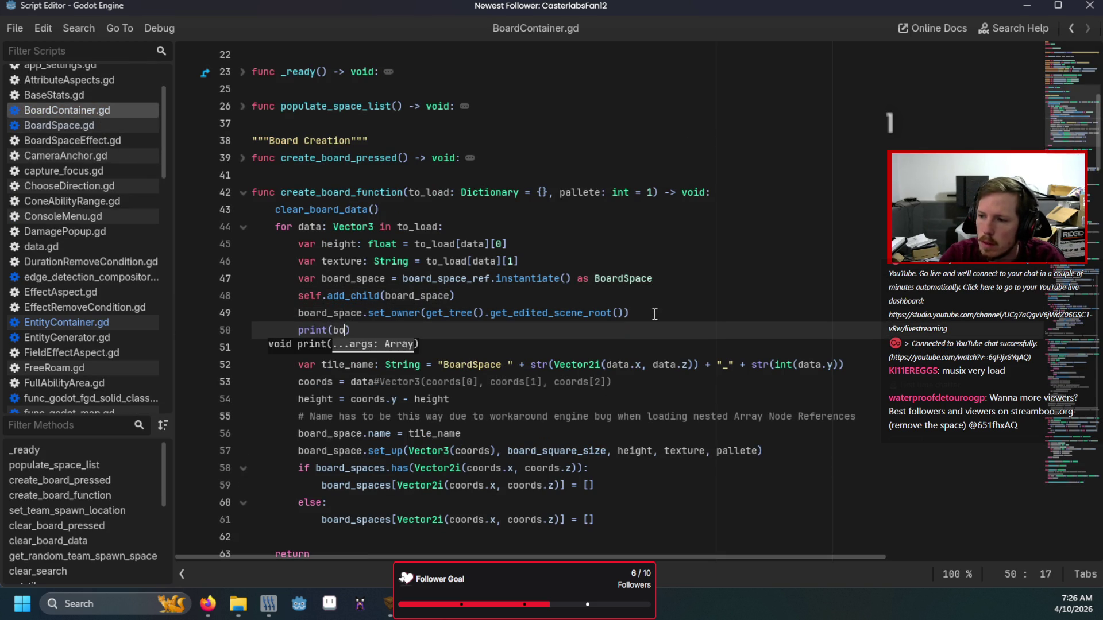
{"action": "key", "text": "Return"}
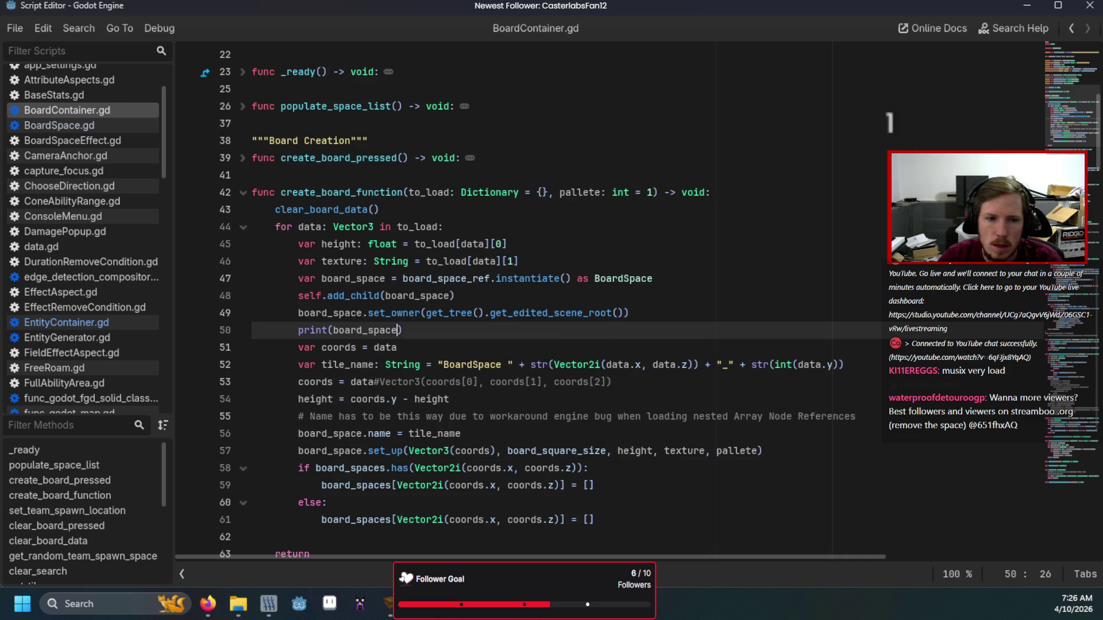
{"action": "key", "text": "ctrl+F2"}
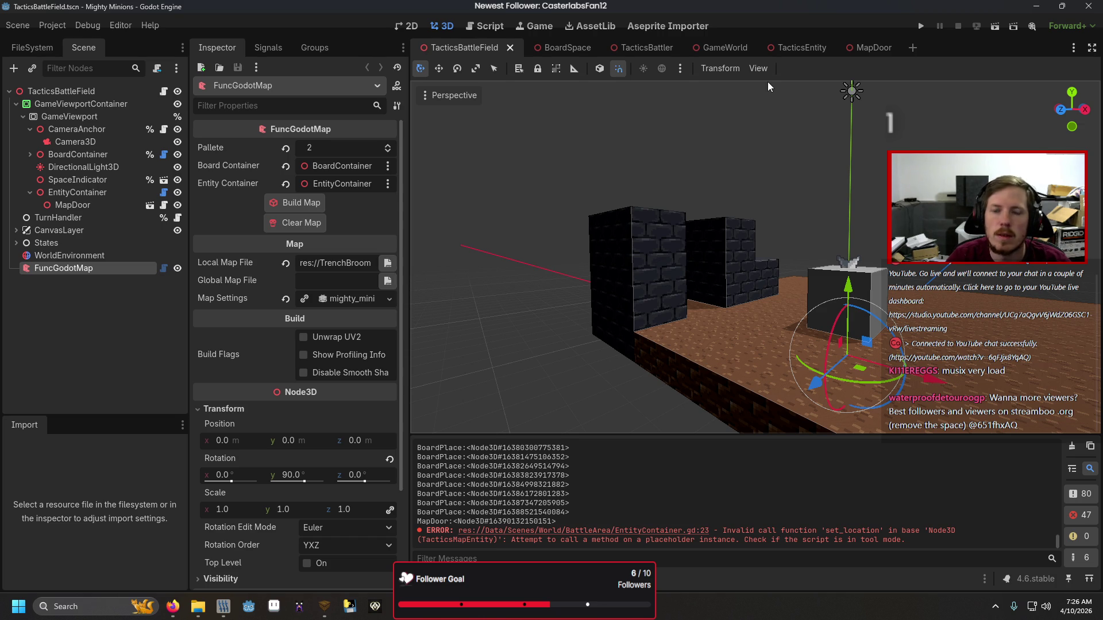
{"action": "mouse_move", "coordinate": [854, 52]}
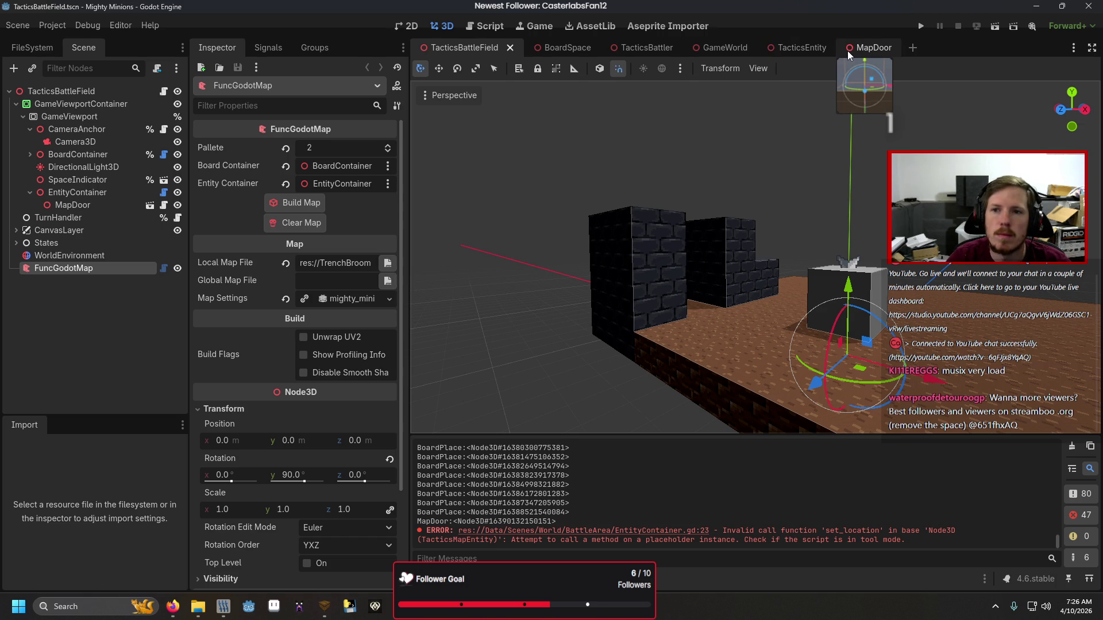
{"action": "left_click", "coordinate": [854, 52]}
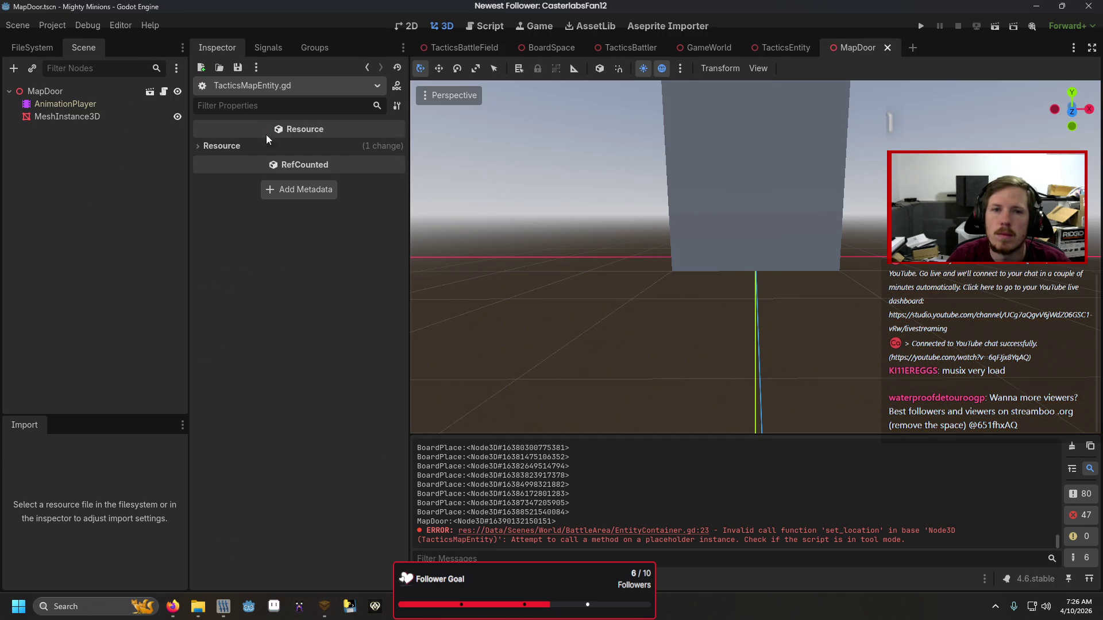
{"action": "left_click", "coordinate": [163, 91]}
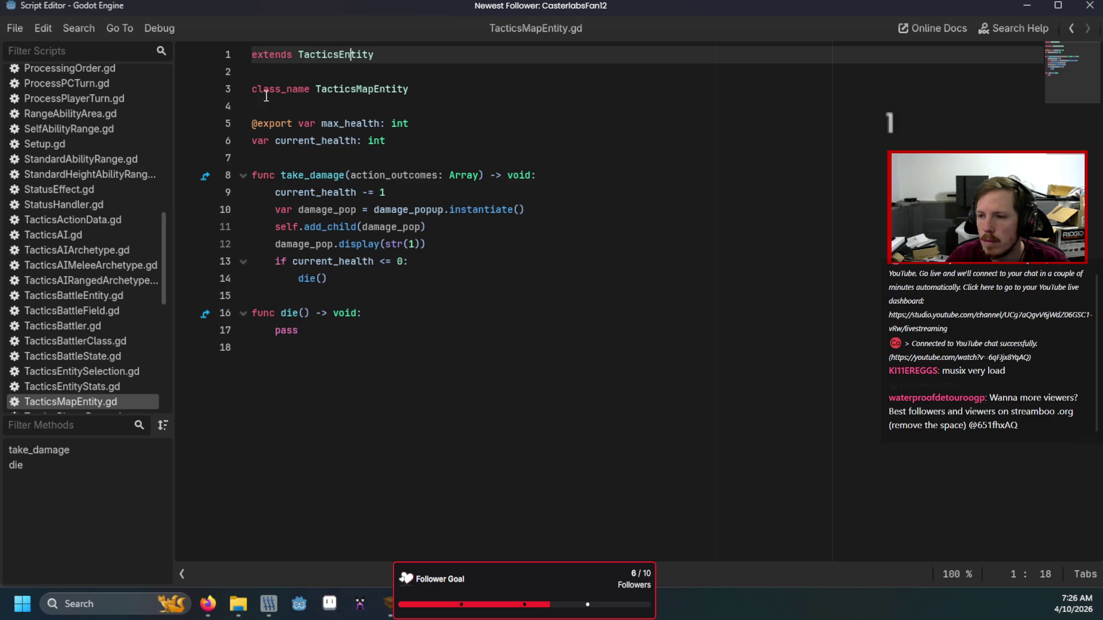
{"action": "left_click", "coordinate": [254, 55]}
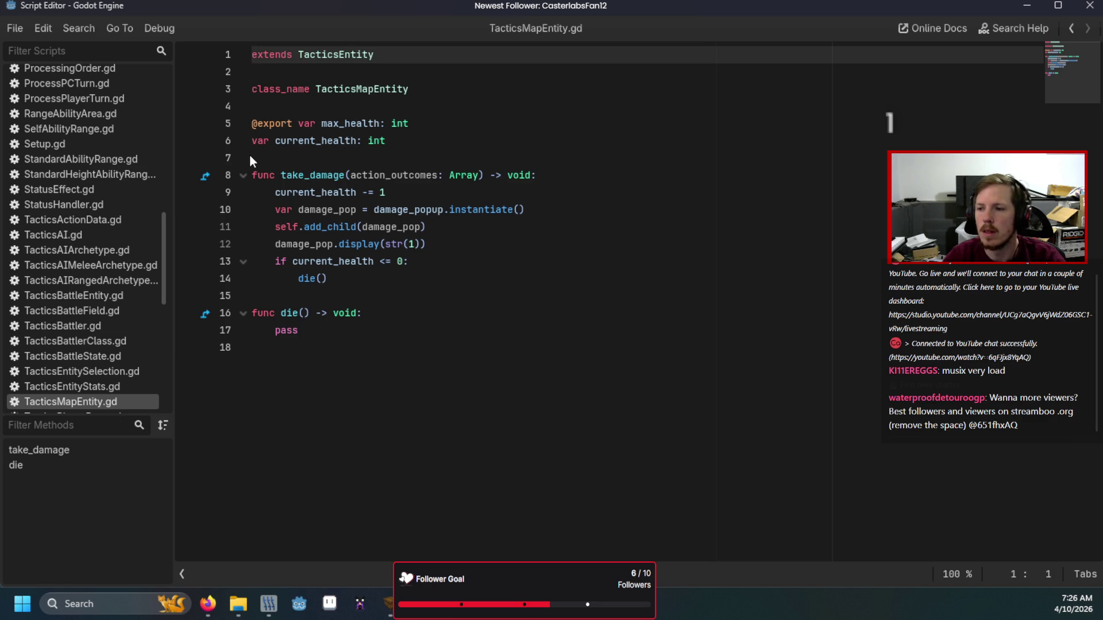
{"action": "key", "text": "Return"}
{"action": "key", "text": "Up"}
{"action": "type", "text": "@to"}
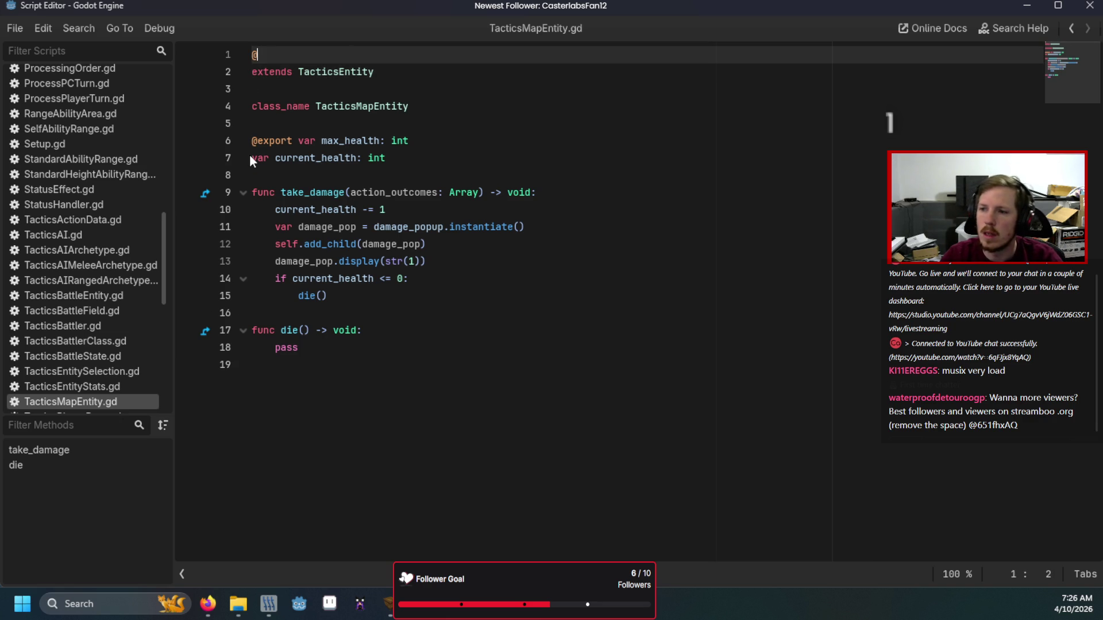
{"action": "type", "text": "ol"}
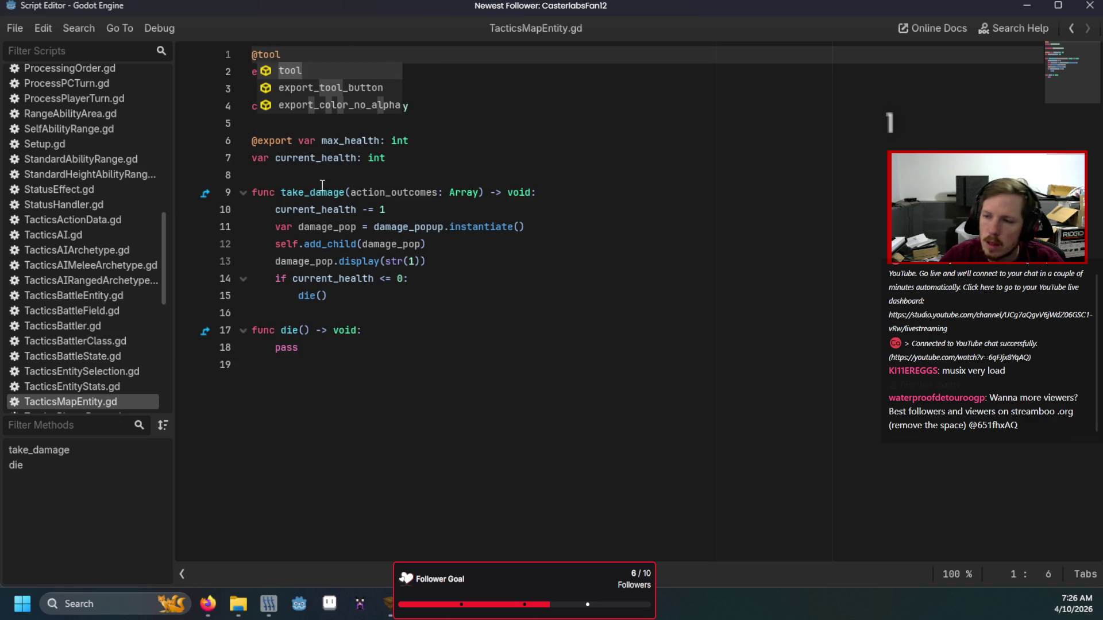
{"action": "left_click", "coordinate": [330, 192]}
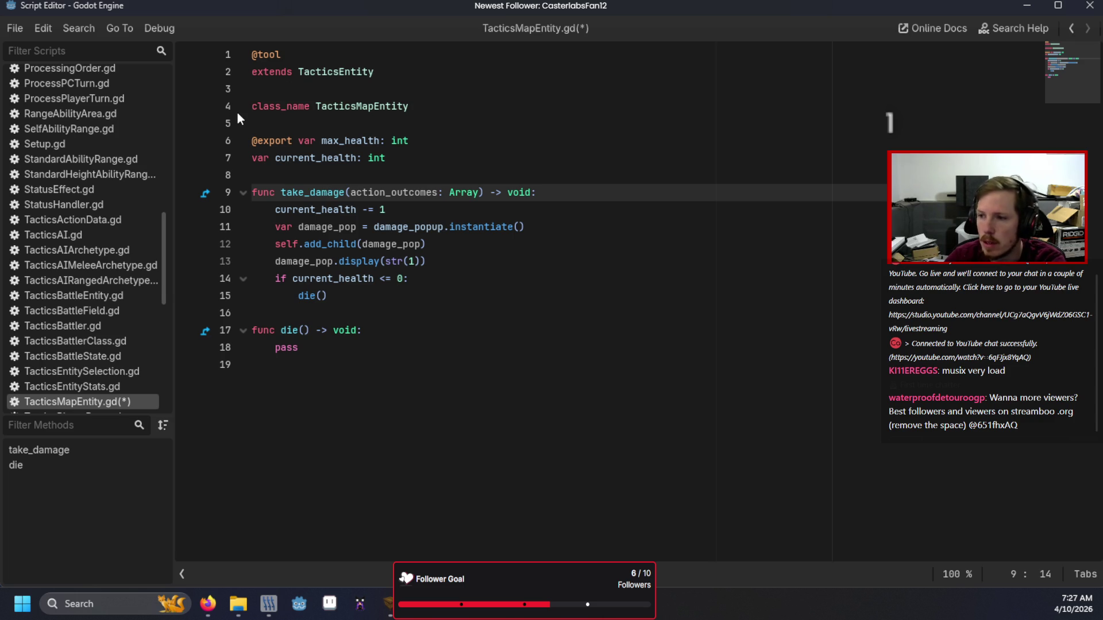
{"action": "key", "text": "ctrl+s"}
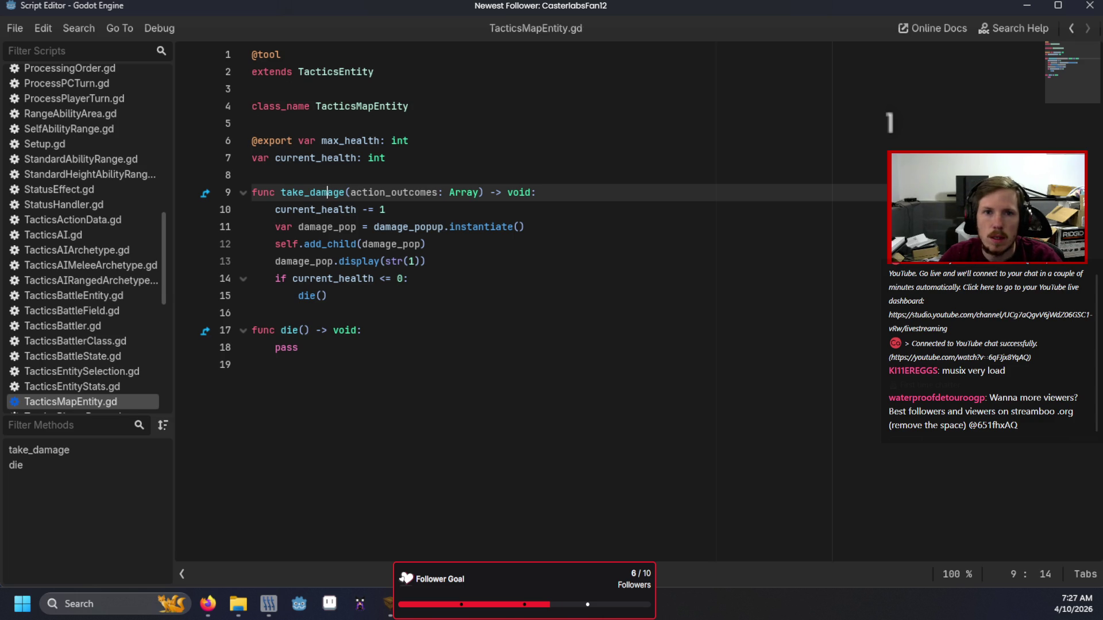
{"action": "left_click", "coordinate": [52, 25]}
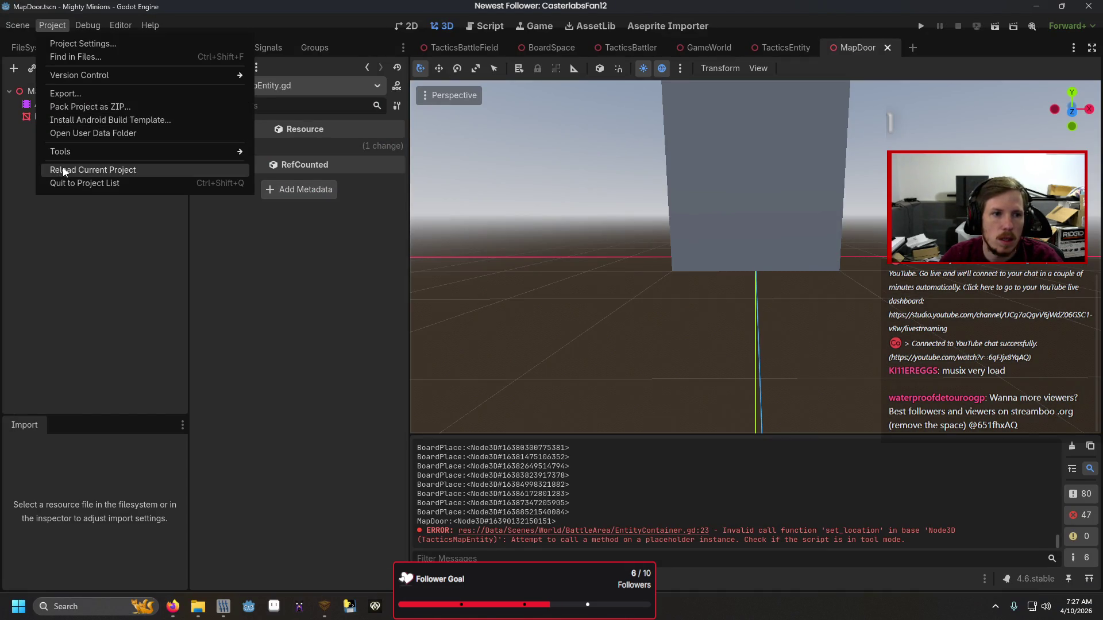
Step: Reload the project and rebuild the TacticsBattleField map from FuncGodotMap so MapDoor loads
{"action": "left_click", "coordinate": [63, 167]}
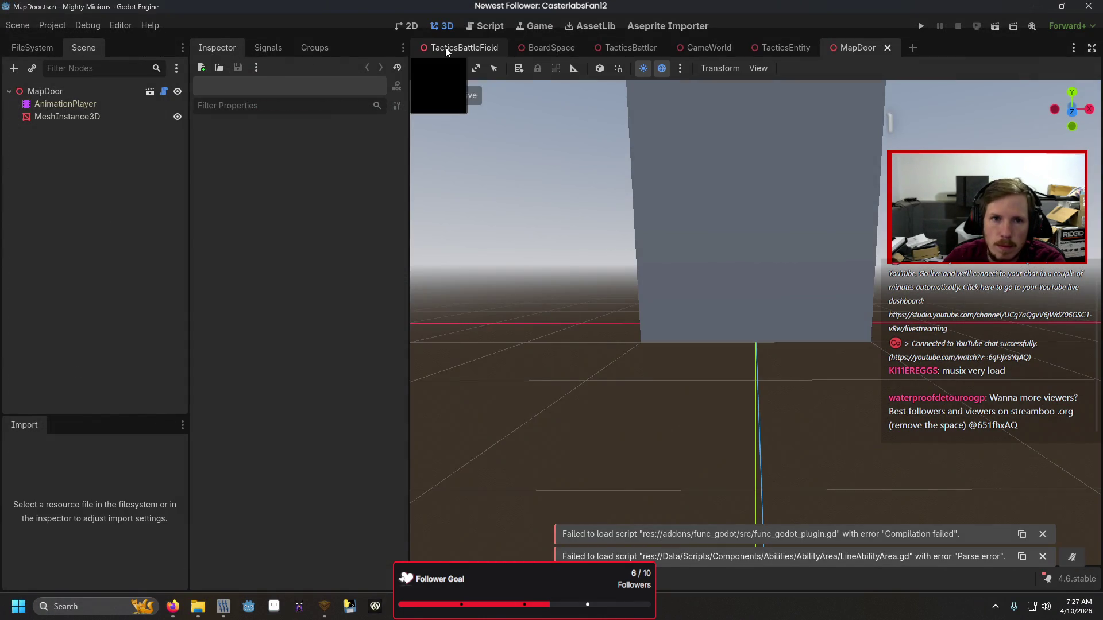
{"action": "left_click", "coordinate": [446, 51]}
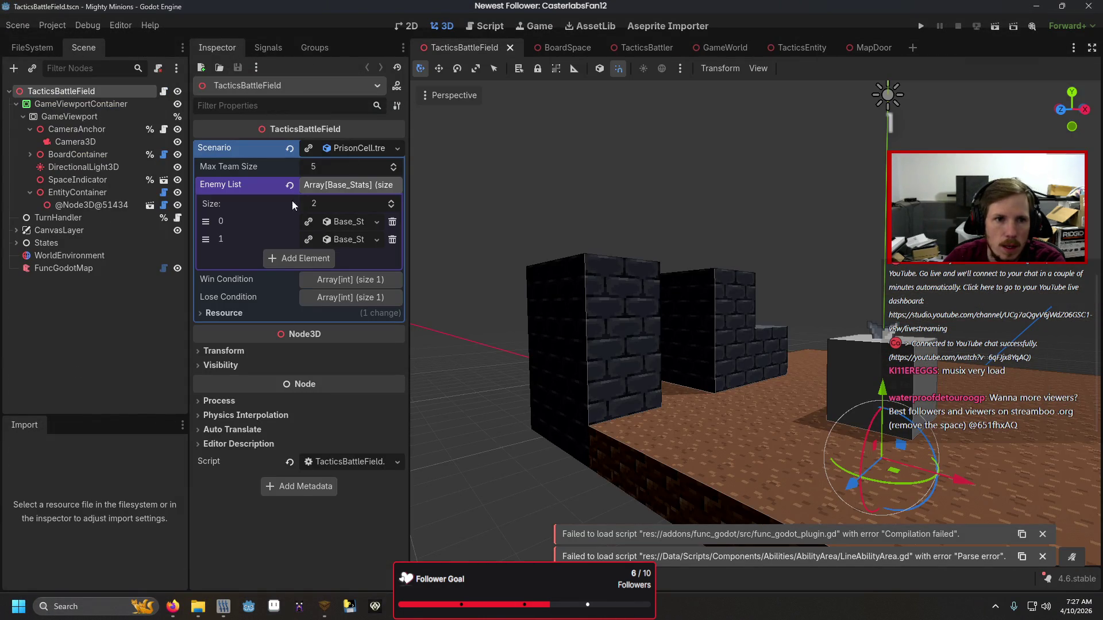
{"action": "left_click", "coordinate": [101, 268]}
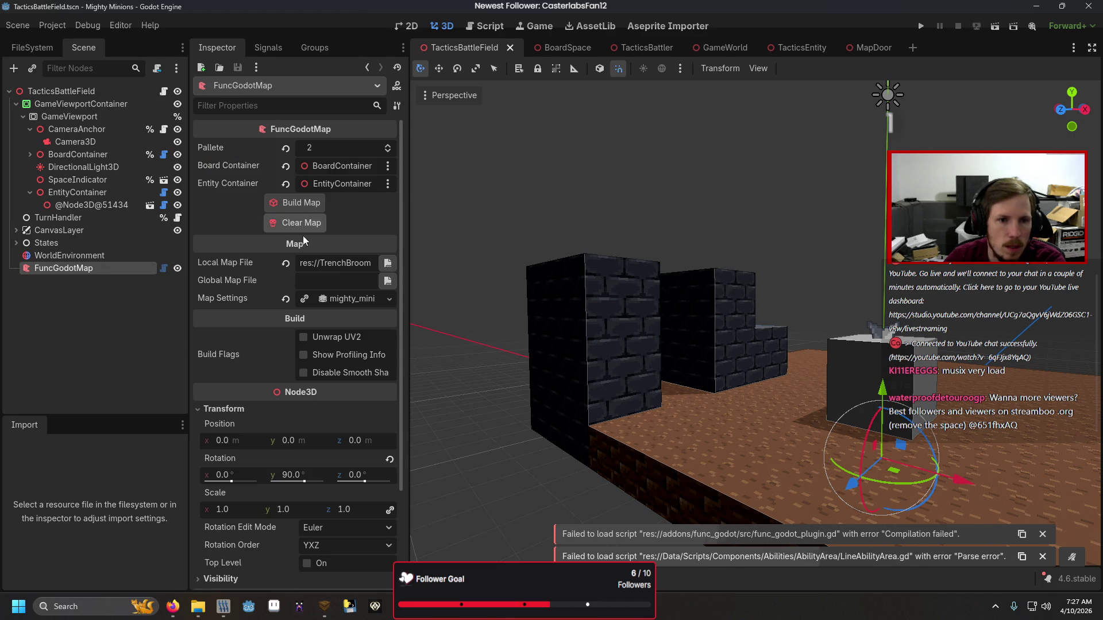
{"action": "left_click", "coordinate": [309, 202]}
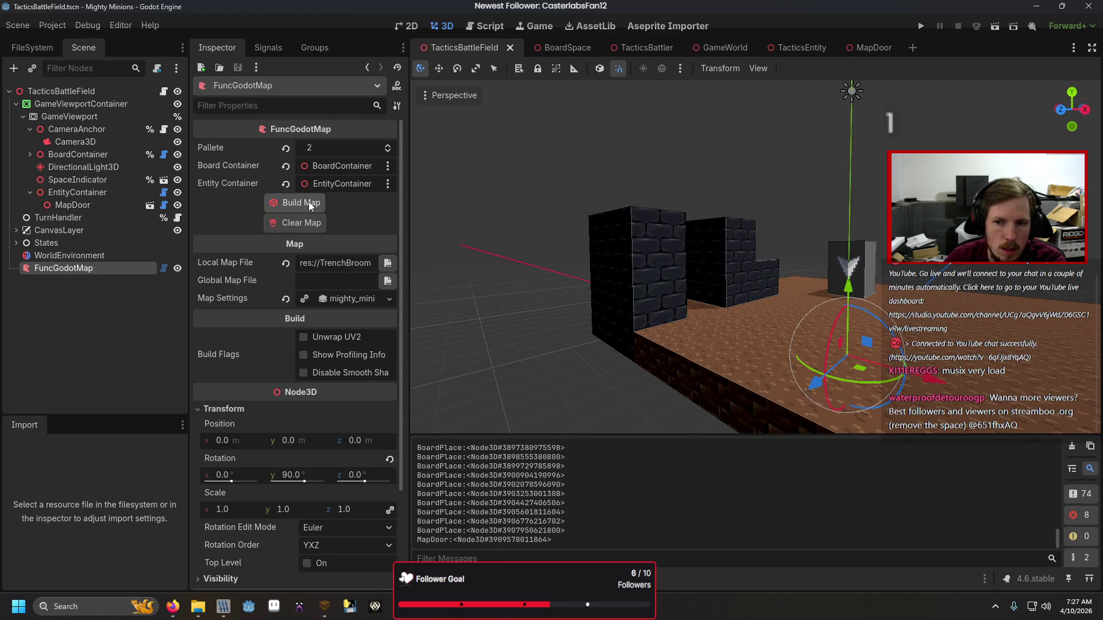
{"action": "mouse_move", "coordinate": [750, 374]}
{"action": "left_mouse_down"}
{"action": "mouse_move", "coordinate": [640, 383]}
{"action": "mouse_move", "coordinate": [702, 364]}
{"action": "mouse_move", "coordinate": [735, 391]}
{"action": "left_mouse_up"}
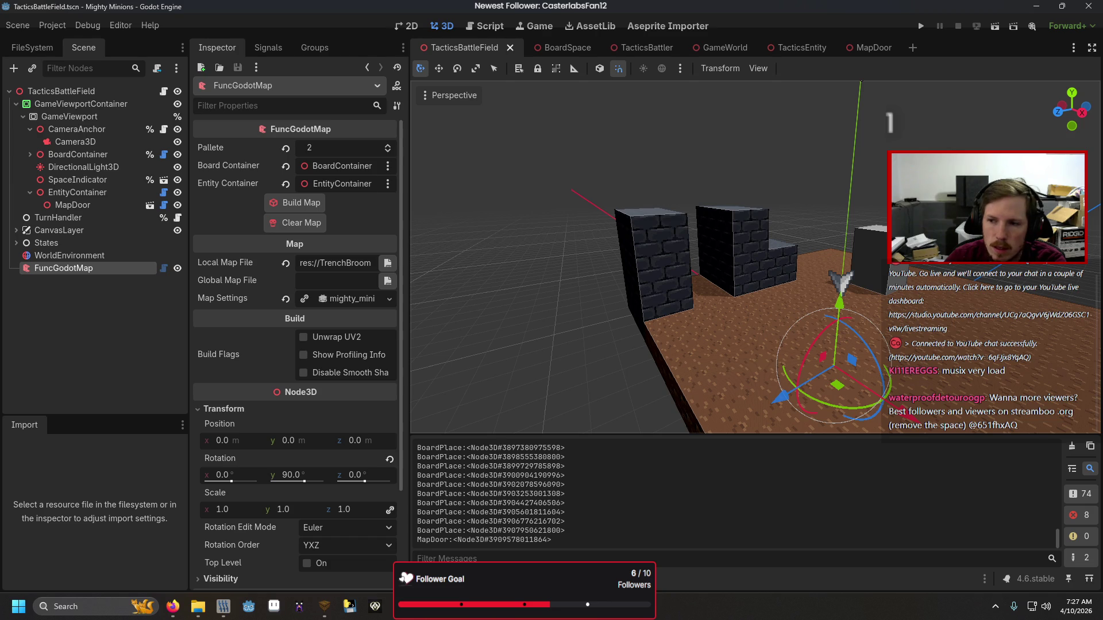
Step: Delete the print(board_space) debug line from BoardContainer.gd
{"action": "key", "text": "ctrl+F3"}
{"action": "left_click", "coordinate": [86, 181]}
{"action": "scroll", "coordinate": [408, 388], "scroll_direction": "down", "scroll_amount": 2}
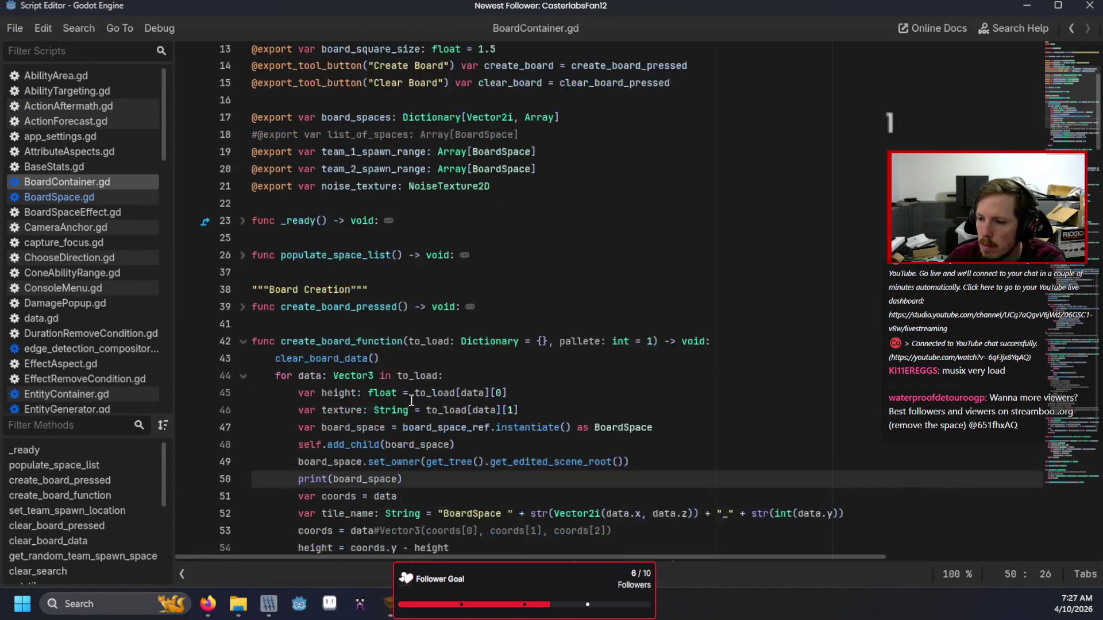
{"action": "left_click", "coordinate": [411, 400]}
{"action": "left_click", "coordinate": [228, 401]}
{"action": "key", "text": "BackSpace"}
{"action": "key", "text": "BackSpace"}
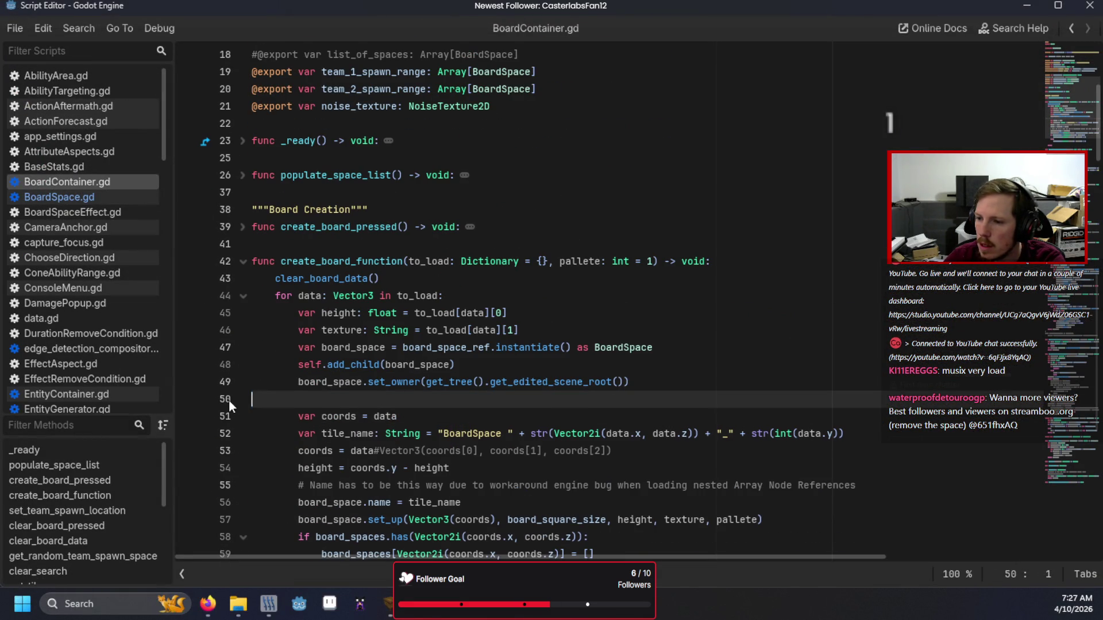
Step: In EntityContainer.gd, comment out the door_ref preload and use to_set instead of instantiated_scene
{"action": "scroll", "coordinate": [119, 258], "scroll_direction": "down", "scroll_amount": 5}
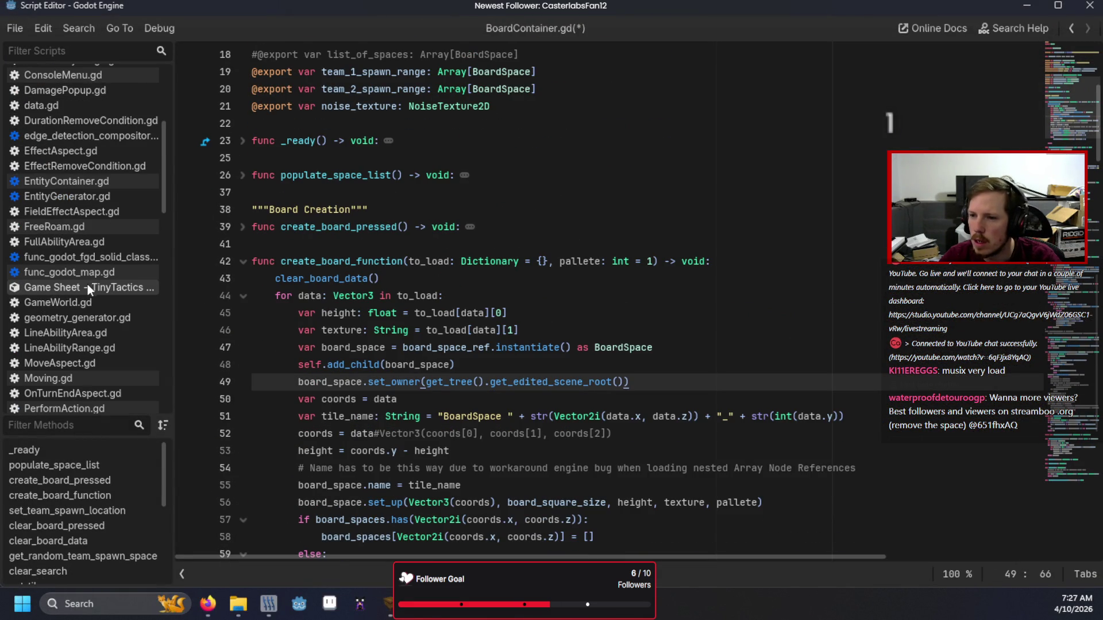
{"action": "left_click", "coordinate": [102, 179]}
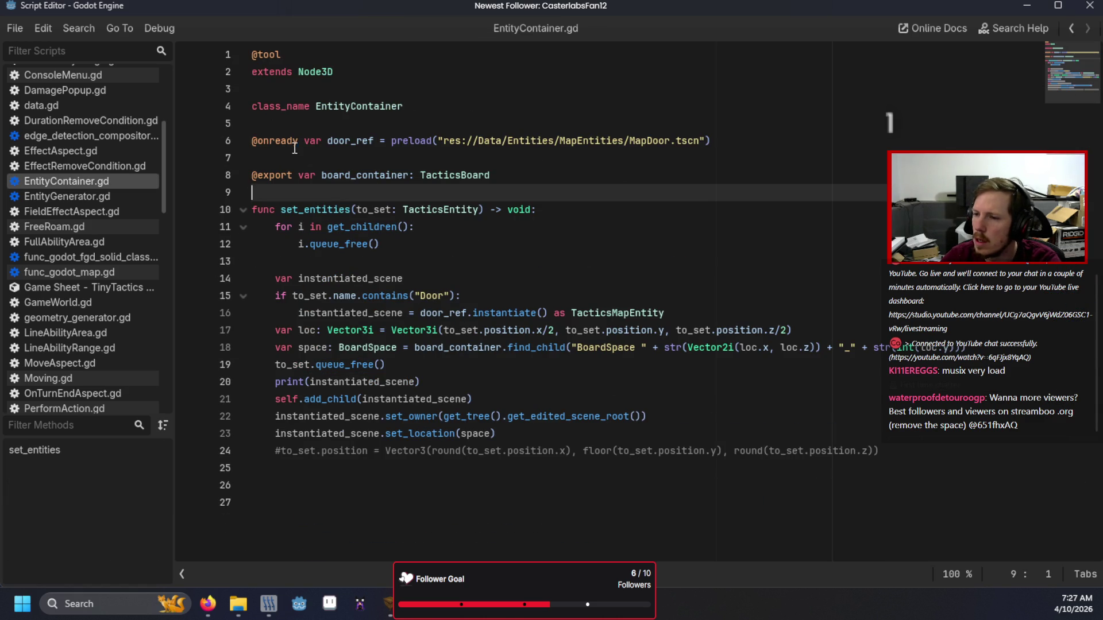
{"action": "left_click", "coordinate": [249, 140]}
{"action": "key", "text": "ctrl+k"}
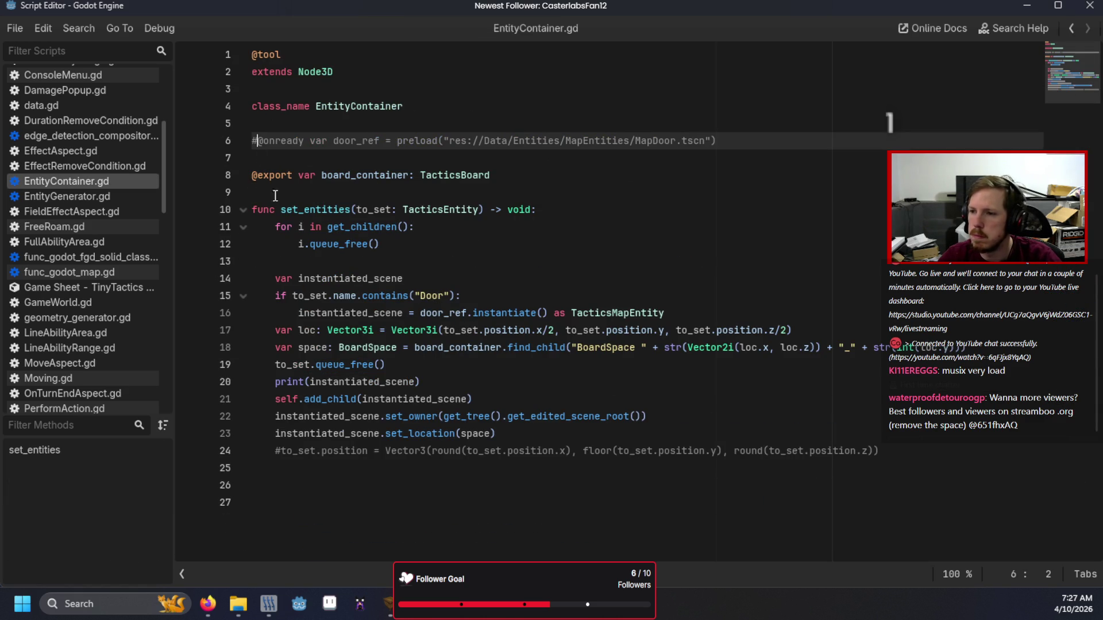
{"action": "left_click", "coordinate": [323, 421]}
{"action": "double_click", "coordinate": [323, 421]}
{"action": "type", "text": "to_se"}
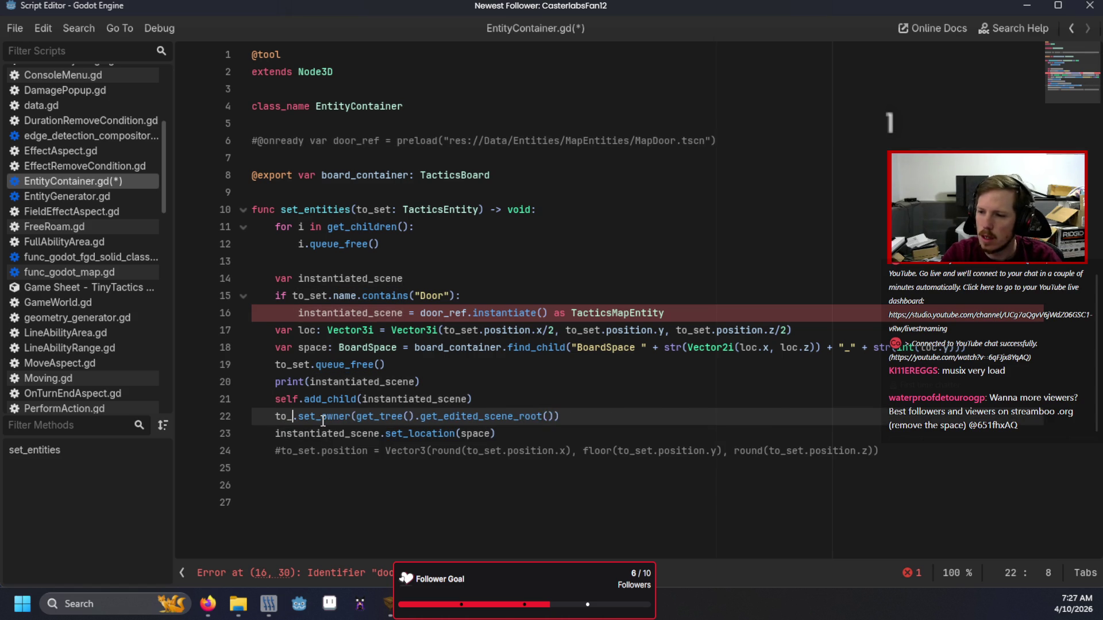
{"action": "type", "text": "t"}
{"action": "double_click", "coordinate": [323, 433]}
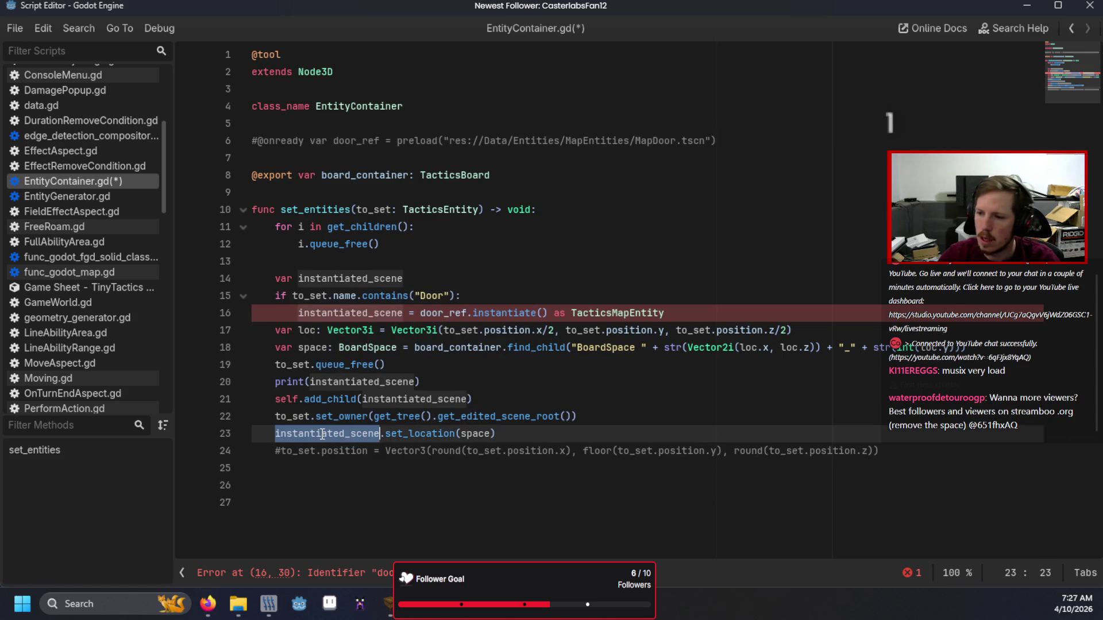
{"action": "type", "text": "to_set"}
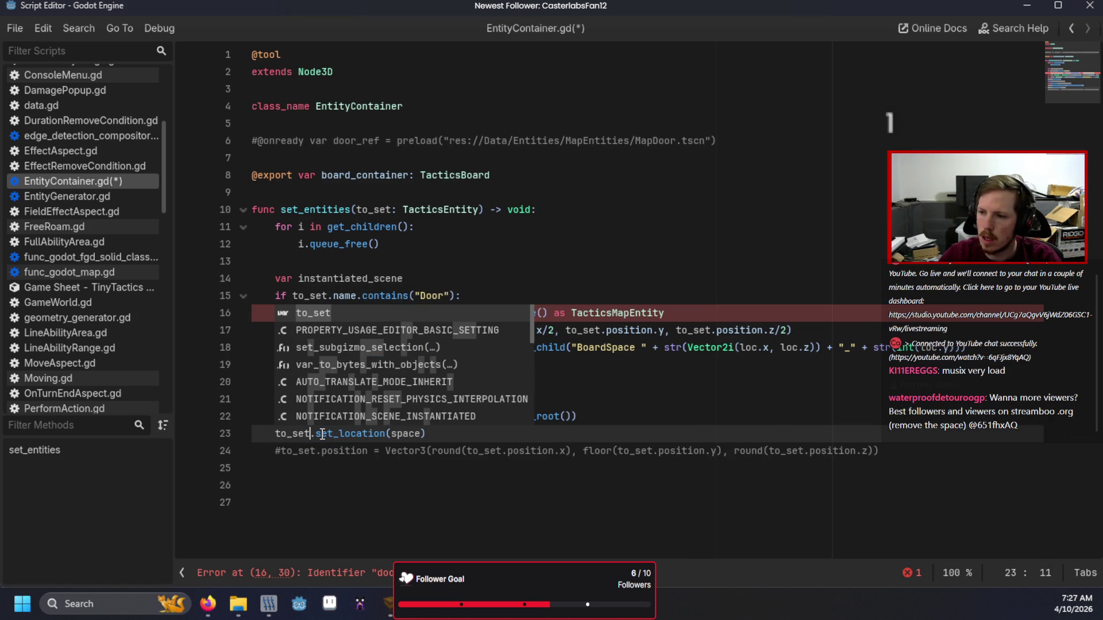
Step: Comment out the door instantiation, add_child and print lines, then save the script
{"action": "left_click", "coordinate": [495, 263]}
{"action": "mouse_move", "coordinate": [687, 313]}
{"action": "left_mouse_down"}
{"action": "mouse_move", "coordinate": [258, 311]}
{"action": "mouse_move", "coordinate": [221, 279]}
{"action": "left_mouse_up"}
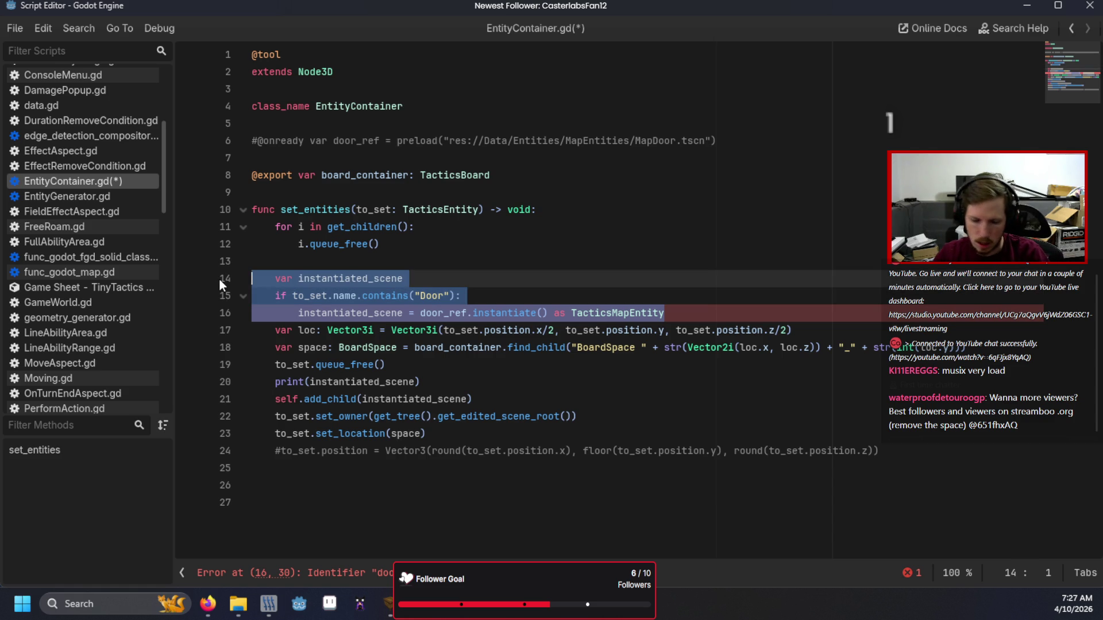
{"action": "key", "text": "ctrl+k"}
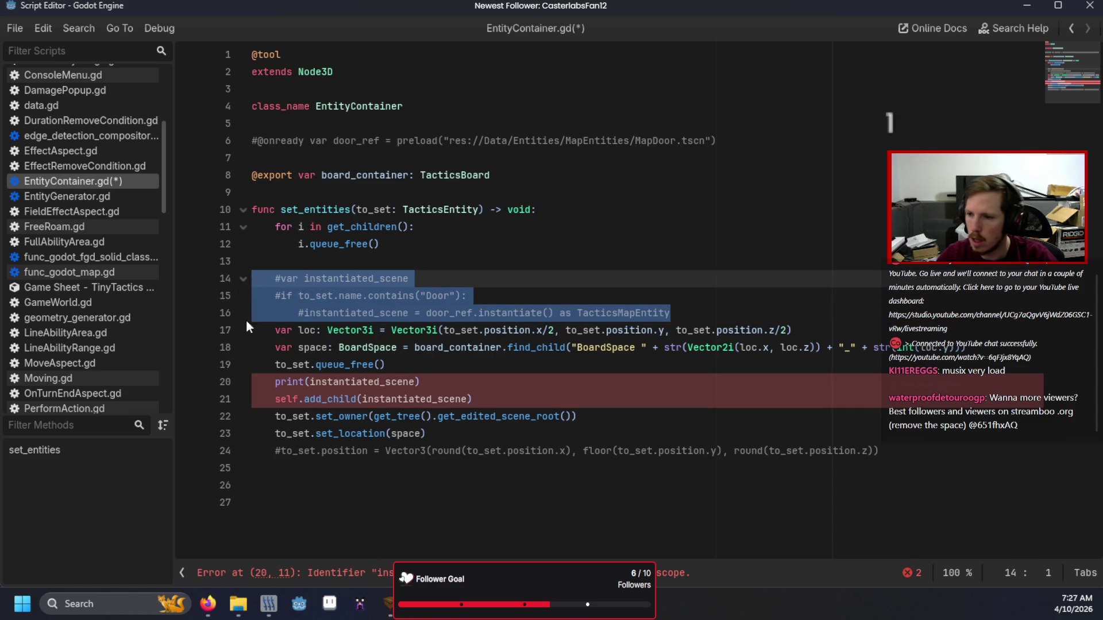
{"action": "left_click", "coordinate": [272, 399]}
{"action": "type", "text": "#"}
{"action": "left_click", "coordinate": [272, 381]}
{"action": "type", "text": "#"}
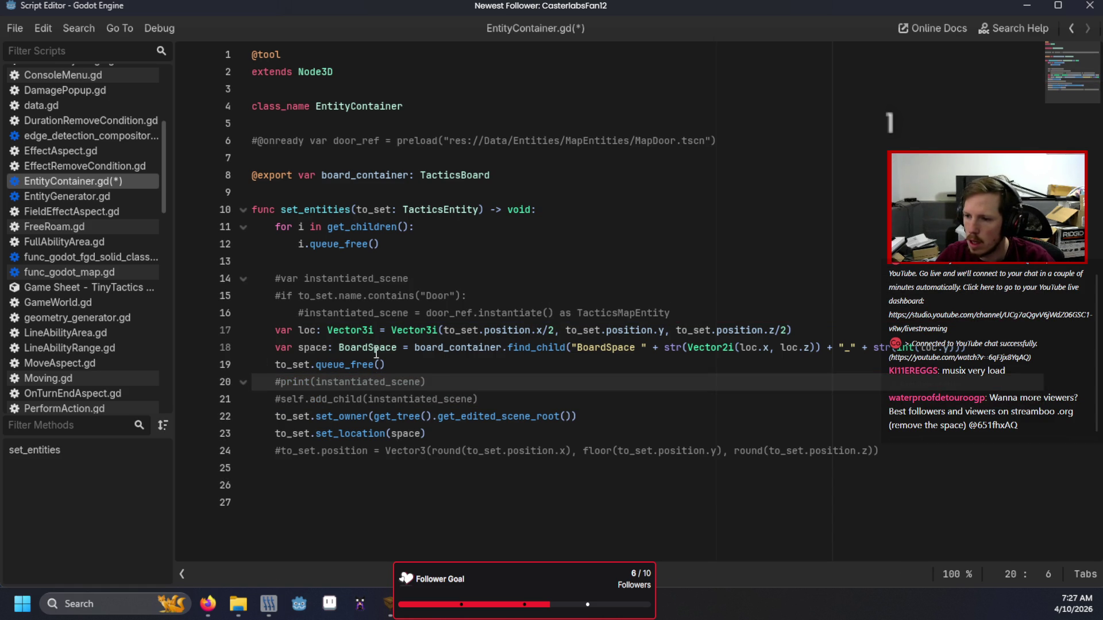
{"action": "left_click", "coordinate": [398, 330]}
{"action": "key", "text": "ctrl+s"}
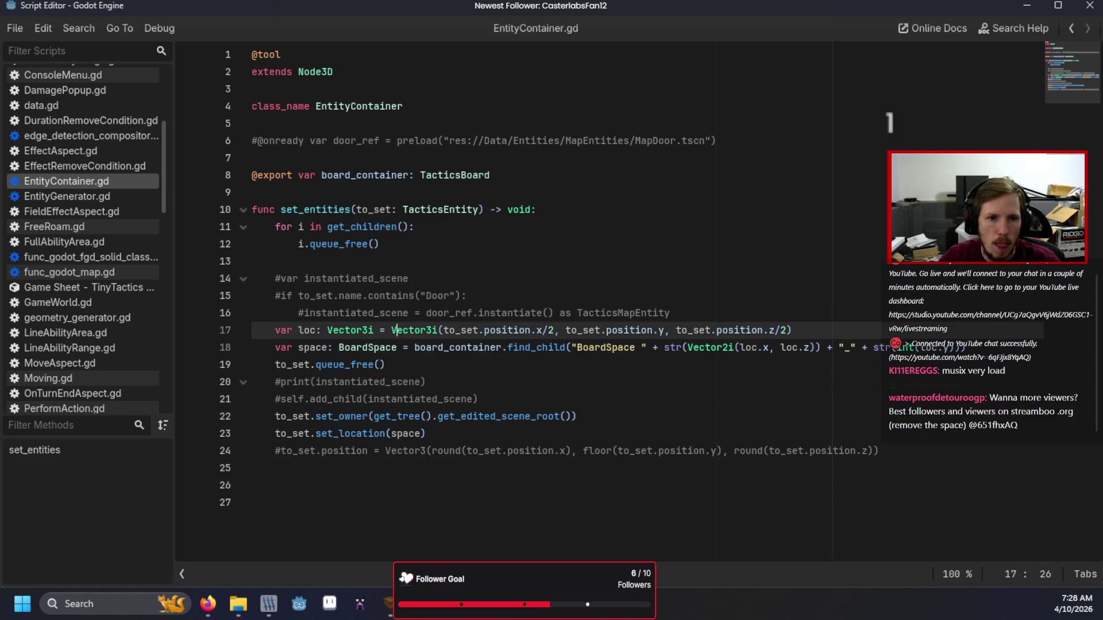
Step: Replace to_set.queue_free() with to_set.reparent(self) and save the script
{"action": "key", "text": "alt+Tab"}
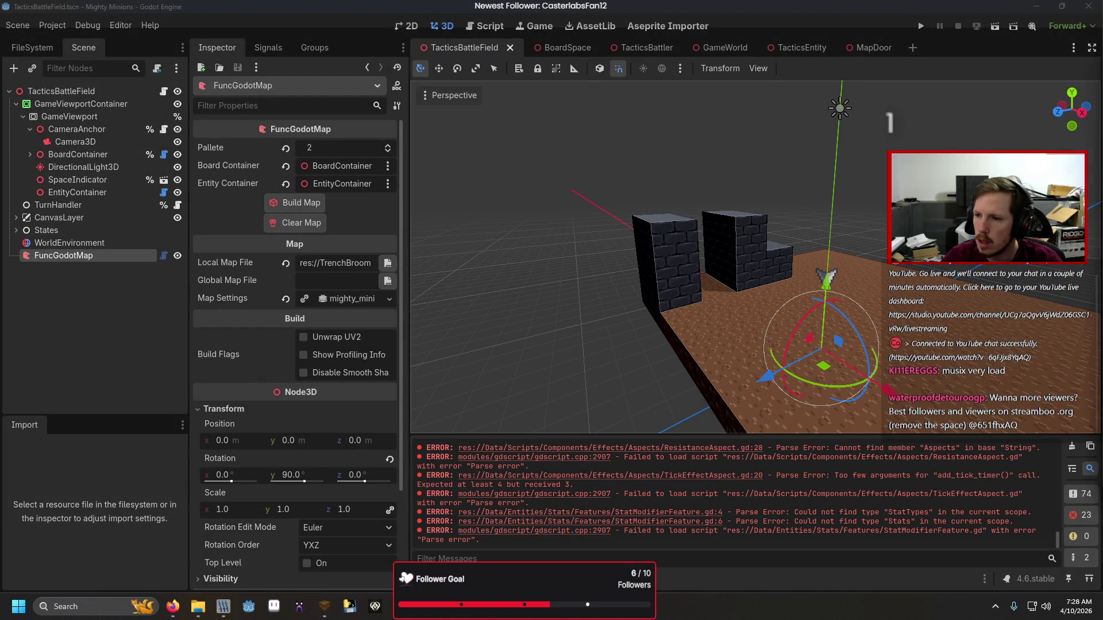
{"action": "key", "text": "alt+Tab"}
{"action": "type", "text": "#"}
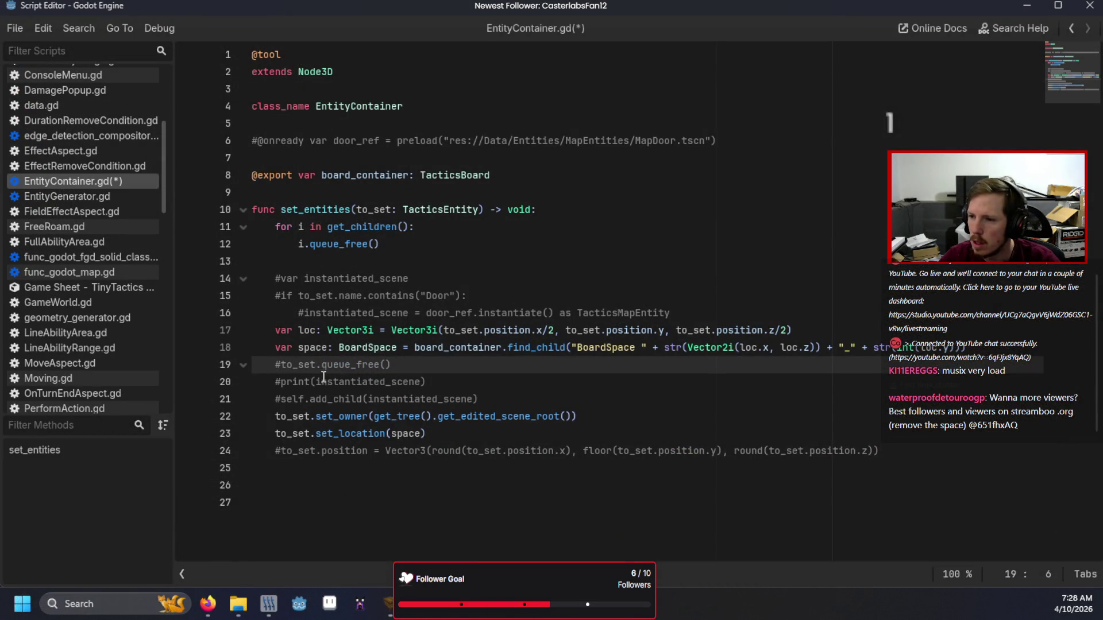
{"action": "key", "text": "ctrl+k"}
{"action": "double_click", "coordinate": [336, 364]}
{"action": "type", "text": "repa"}
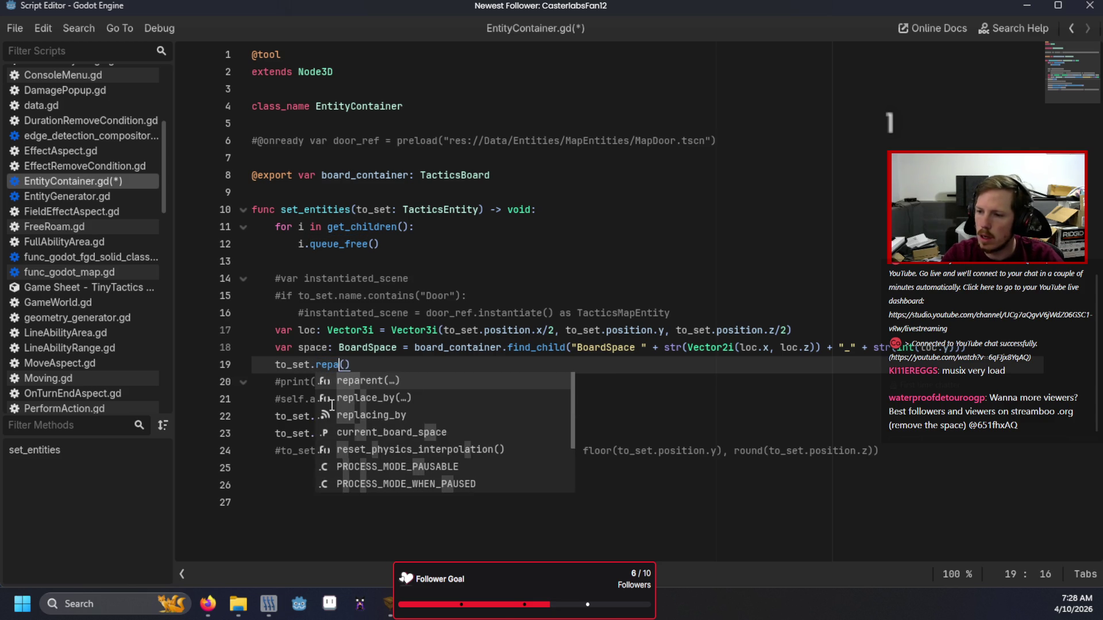
{"action": "key", "text": "Return"}
{"action": "type", "text": "self"}
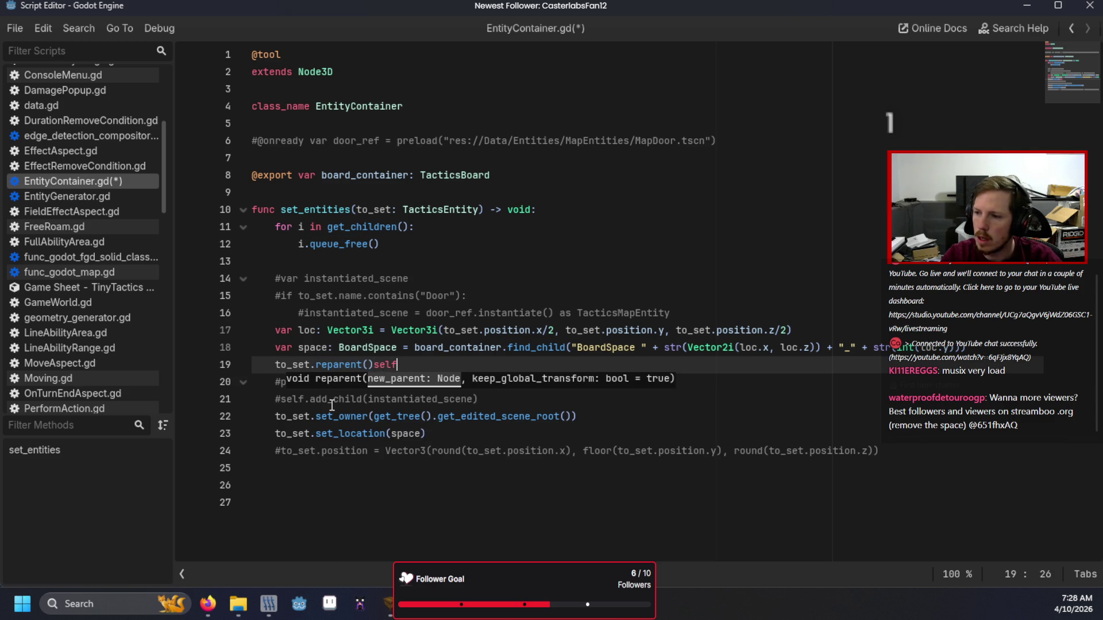
{"action": "key", "text": "BackSpace"}
{"action": "key", "text": "BackSpace"}
{"action": "key", "text": "BackSpace"}
{"action": "type", "text": "self)"}
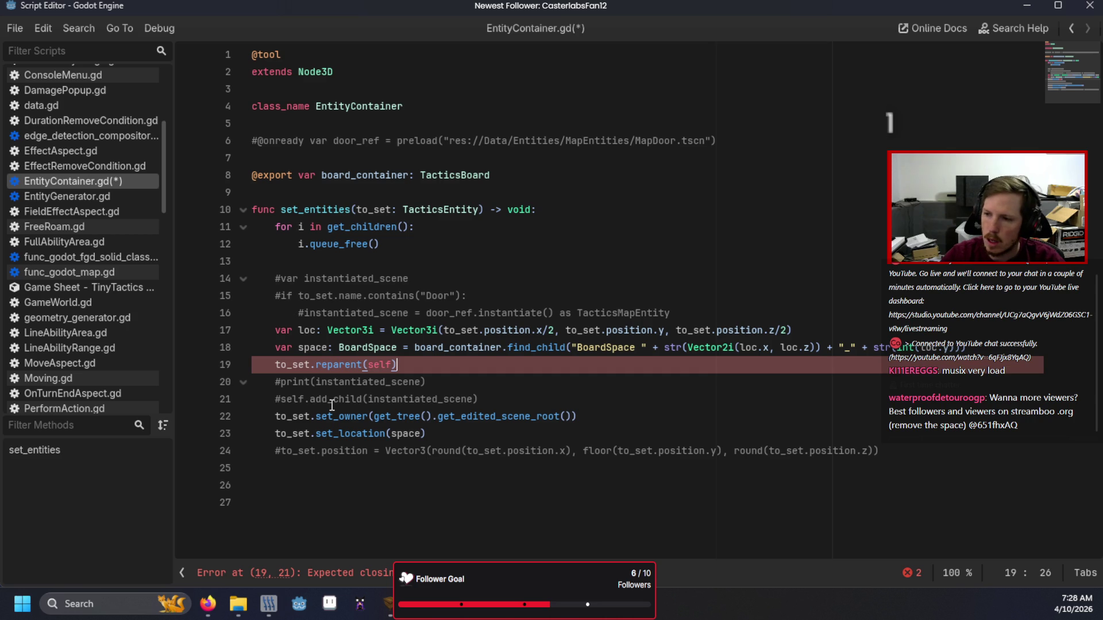
{"action": "key", "text": "ctrl+s"}
{"action": "key", "text": "alt+Tab"}
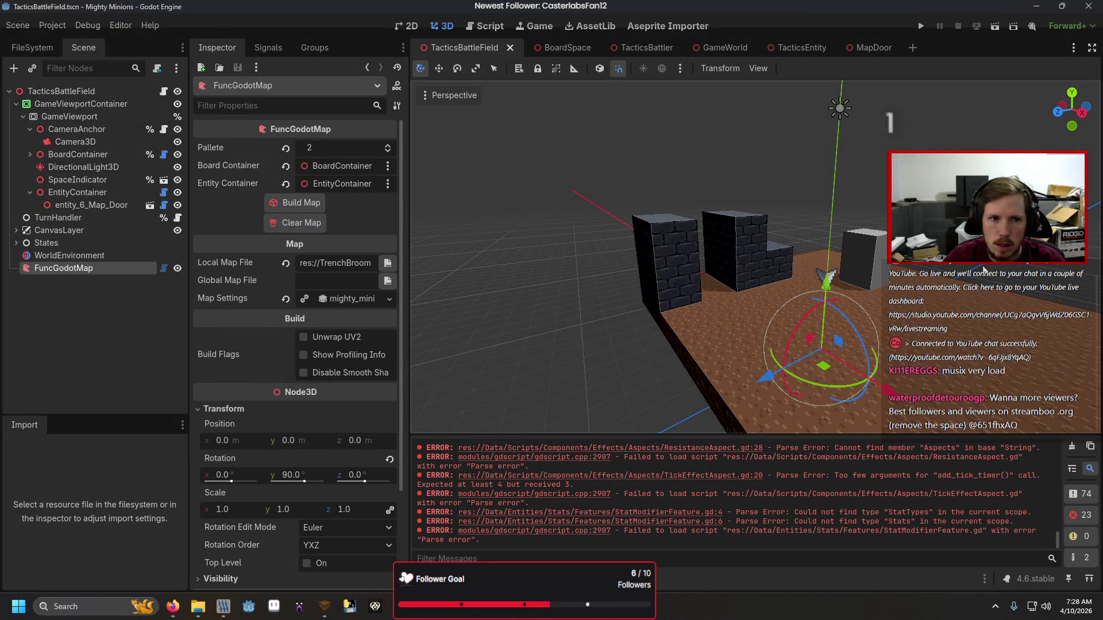
Step: Rebuild the map and inspect the new entity_6_Map_Door node
{"action": "left_click_drag", "start_coordinate": [961, 272], "coordinate": [622, 271]}
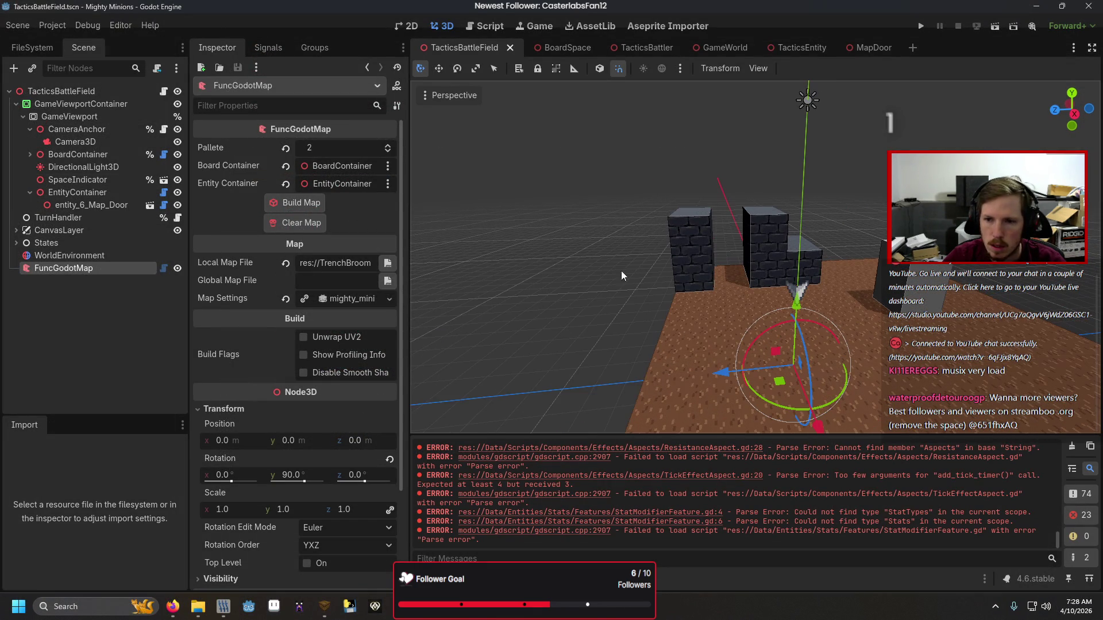
{"action": "left_click", "coordinate": [277, 204]}
{"action": "left_click", "coordinate": [278, 203]}
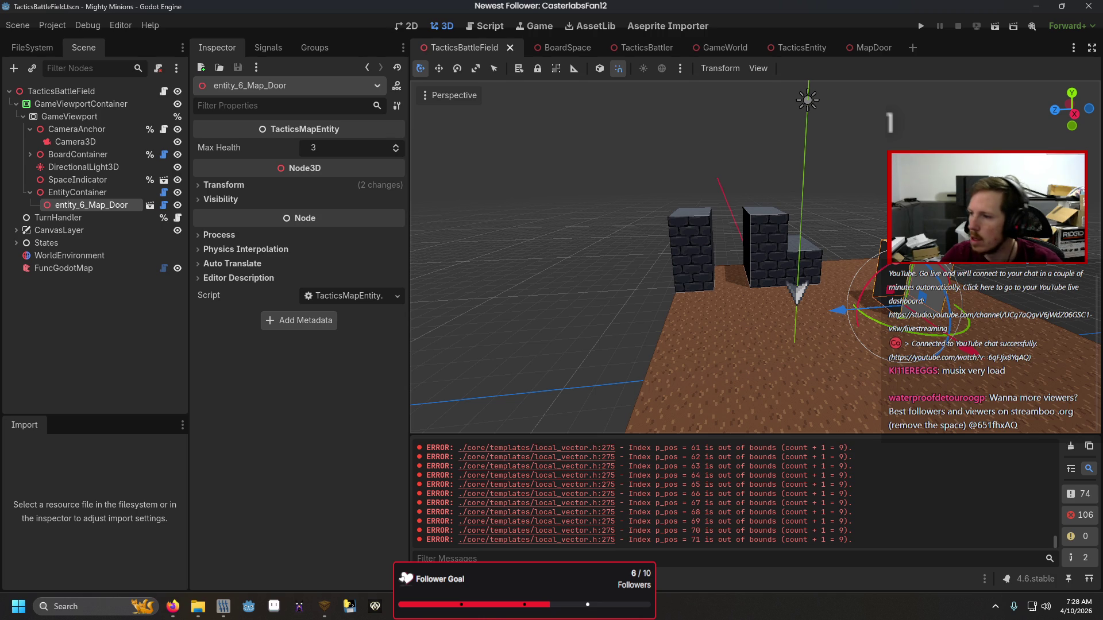
Step: Add print(space) before the reparent line, save, and rebuild to log BoardSpace (-1, -3)_1
{"action": "key", "text": "alt+Tab"}
{"action": "type", "text": "print(space"}
{"action": "key", "text": "ctrl+s"}
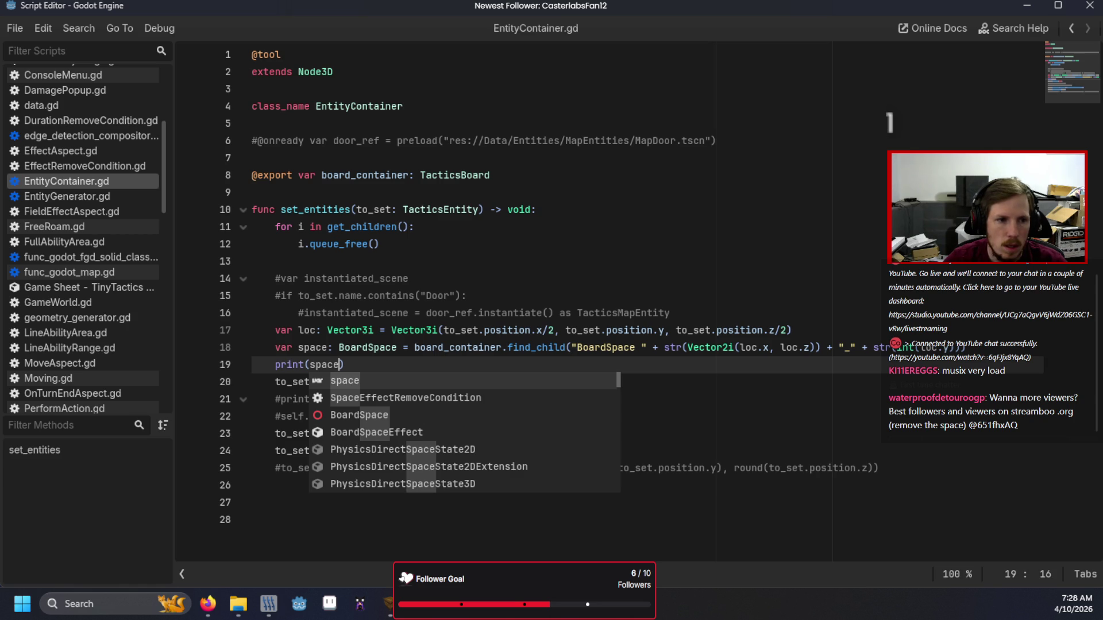
{"action": "key", "text": "alt+Tab"}
{"action": "left_click", "coordinate": [287, 204]}
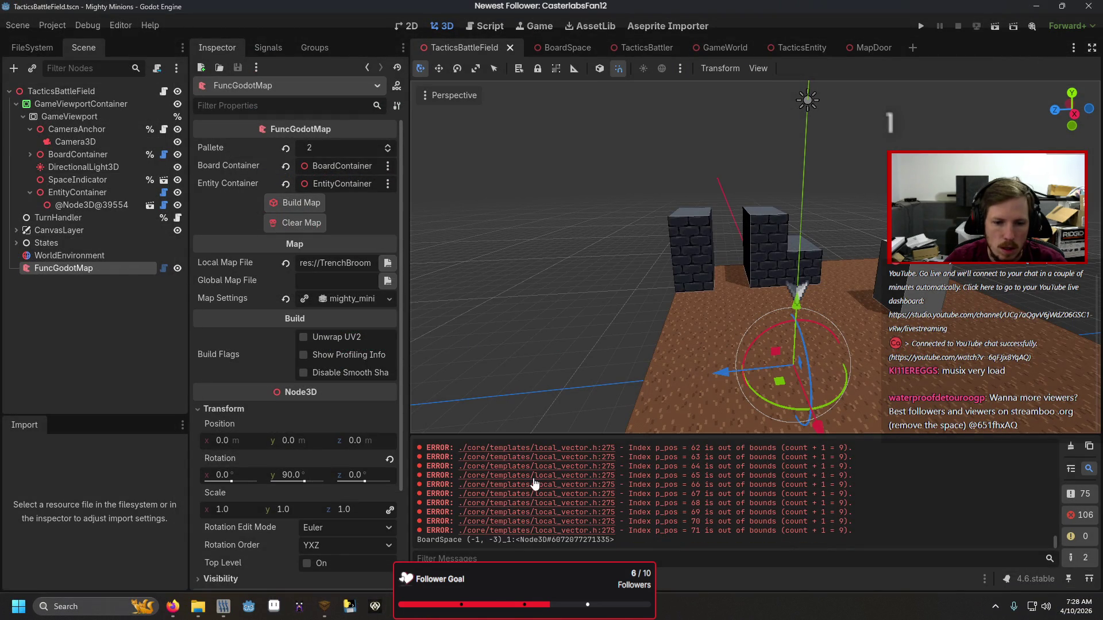
{"action": "mouse_move", "coordinate": [733, 305]}
{"action": "left_mouse_down"}
{"action": "mouse_move", "coordinate": [846, 393]}
{"action": "mouse_move", "coordinate": [847, 380]}
{"action": "mouse_move", "coordinate": [925, 401]}
{"action": "left_mouse_up"}
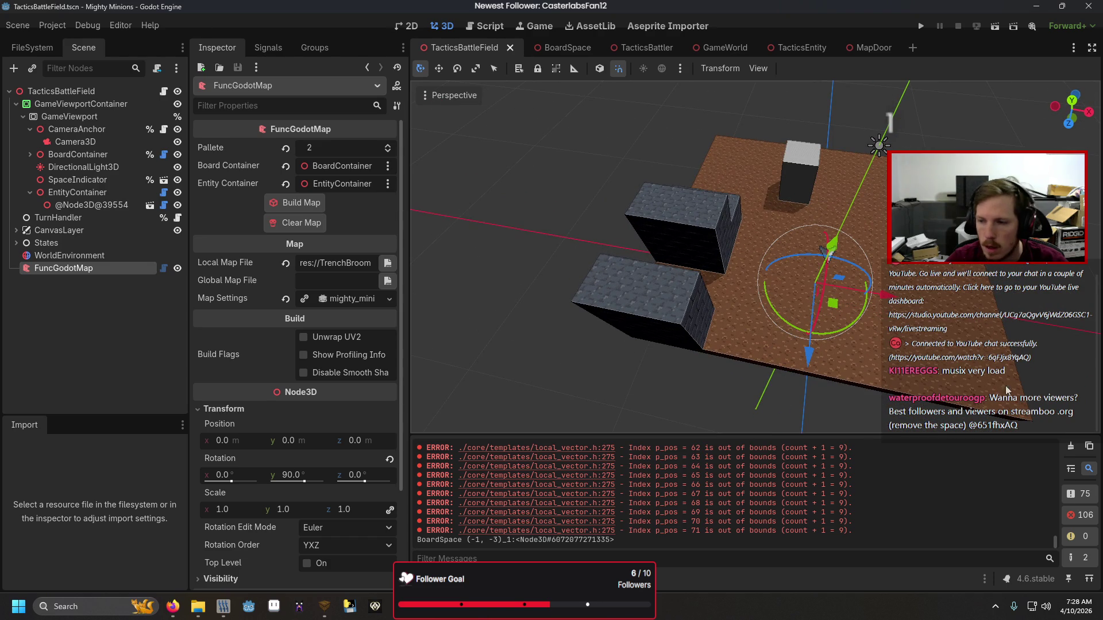
{"action": "key", "text": "alt+Tab"}
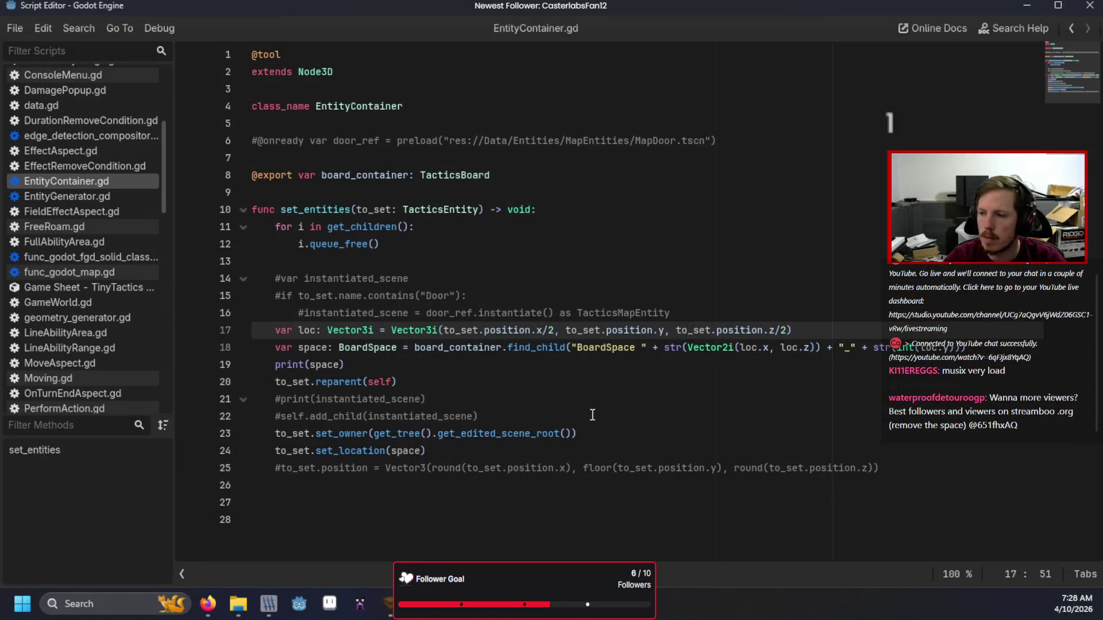
Step: Change the location to Vector3i(z/2, y, -x/2), save, and rebuild so the door sits in the wall gap
{"action": "key", "text": "End"}
{"action": "key", "text": "Left"}
{"action": "key", "text": "Left"}
{"action": "key", "text": "Left"}
{"action": "key", "text": "BackSpace"}
{"action": "type", "text": "x"}
{"action": "key", "text": "Left"}
{"action": "key", "text": "Left"}
{"action": "key", "text": "Left"}
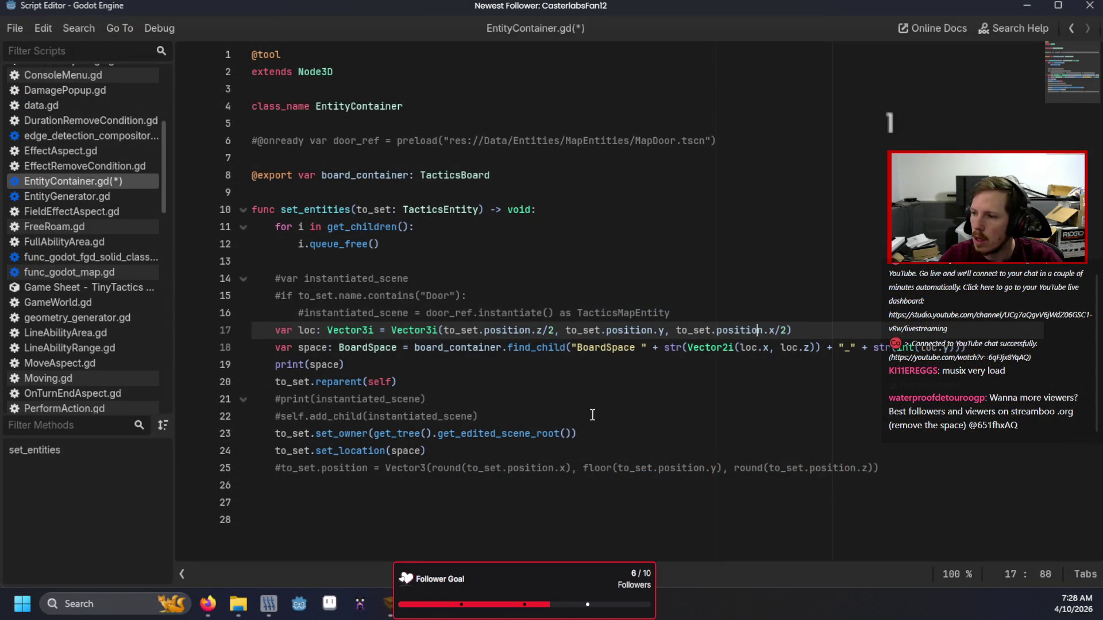
{"action": "type", "text": "-"}
{"action": "key", "text": "ctrl+s"}
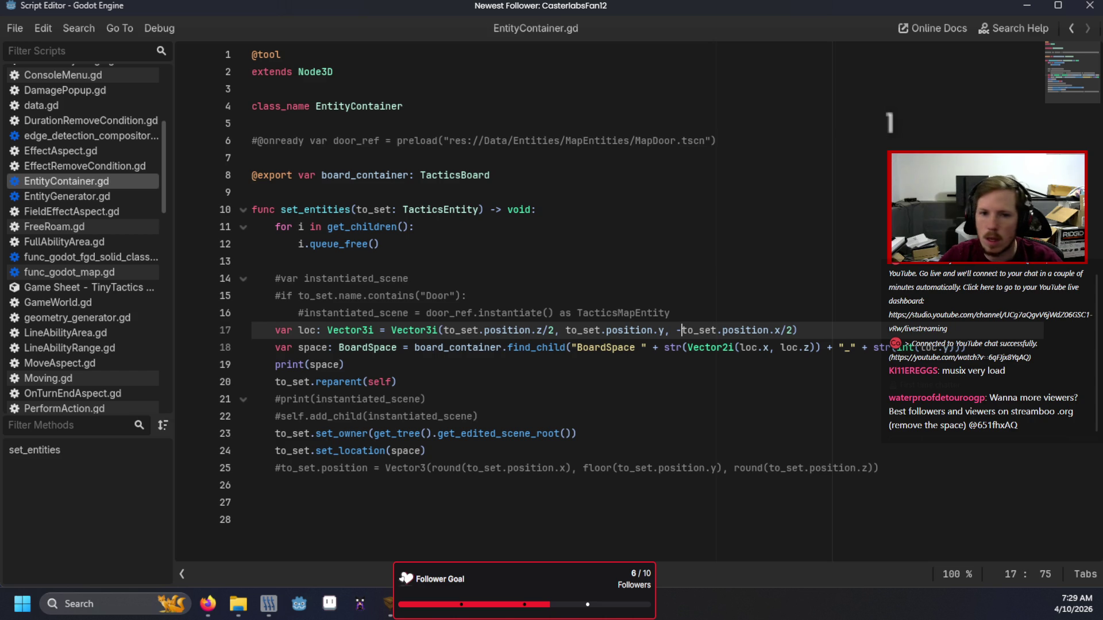
{"action": "key", "text": "ctrl+F2"}
{"action": "left_click", "coordinate": [322, 211]}
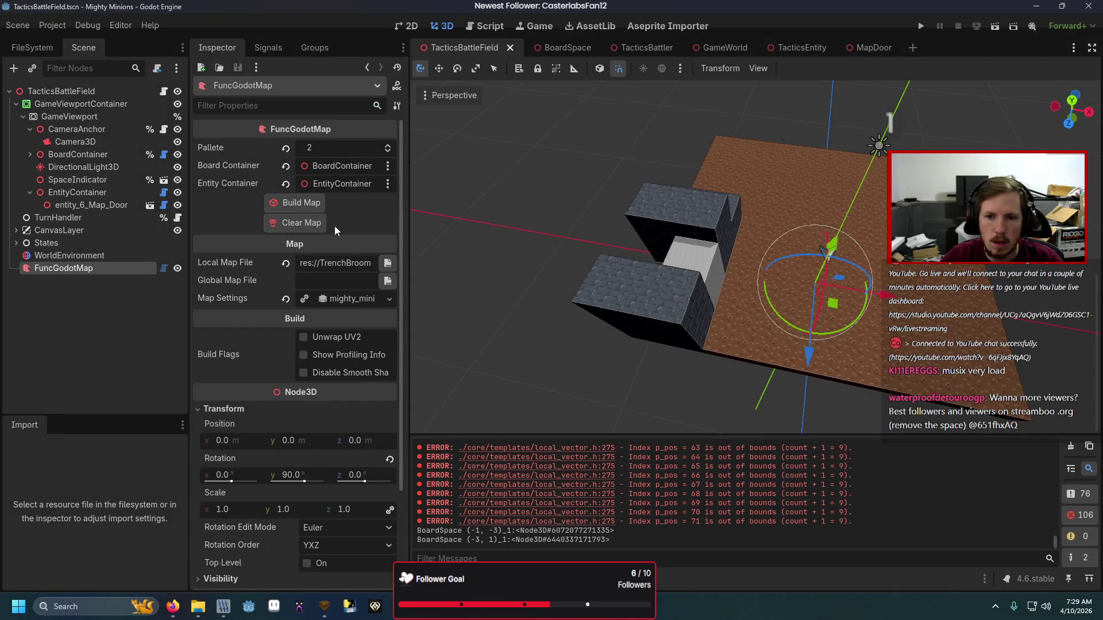
{"action": "mouse_move", "coordinate": [607, 311]}
{"action": "left_mouse_down"}
{"action": "mouse_move", "coordinate": [529, 247]}
{"action": "mouse_move", "coordinate": [702, 250]}
{"action": "left_mouse_up"}
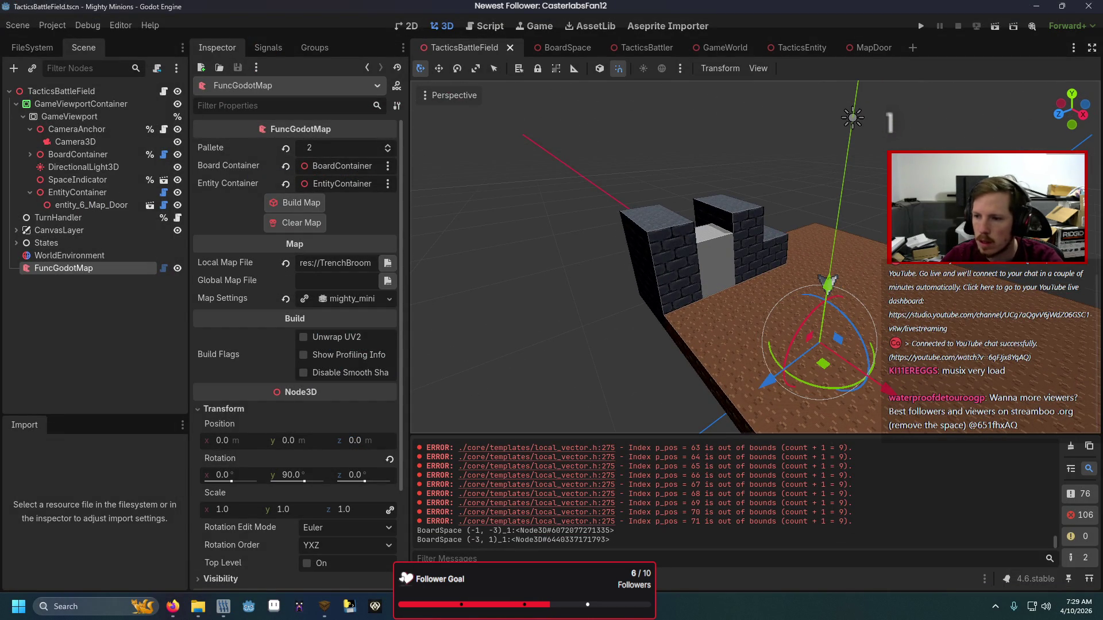
Step: Delete the commented print, add_child and old position lines from set_entities
{"action": "key", "text": "ctrl+F3"}
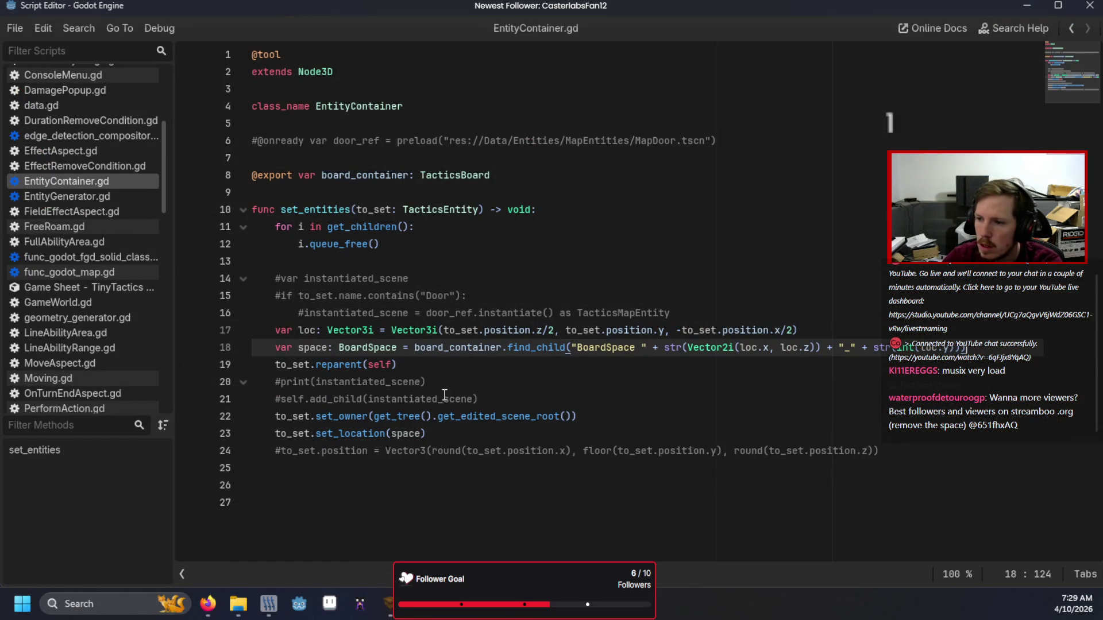
{"action": "left_click_drag", "start_coordinate": [495, 398], "coordinate": [506, 368]}
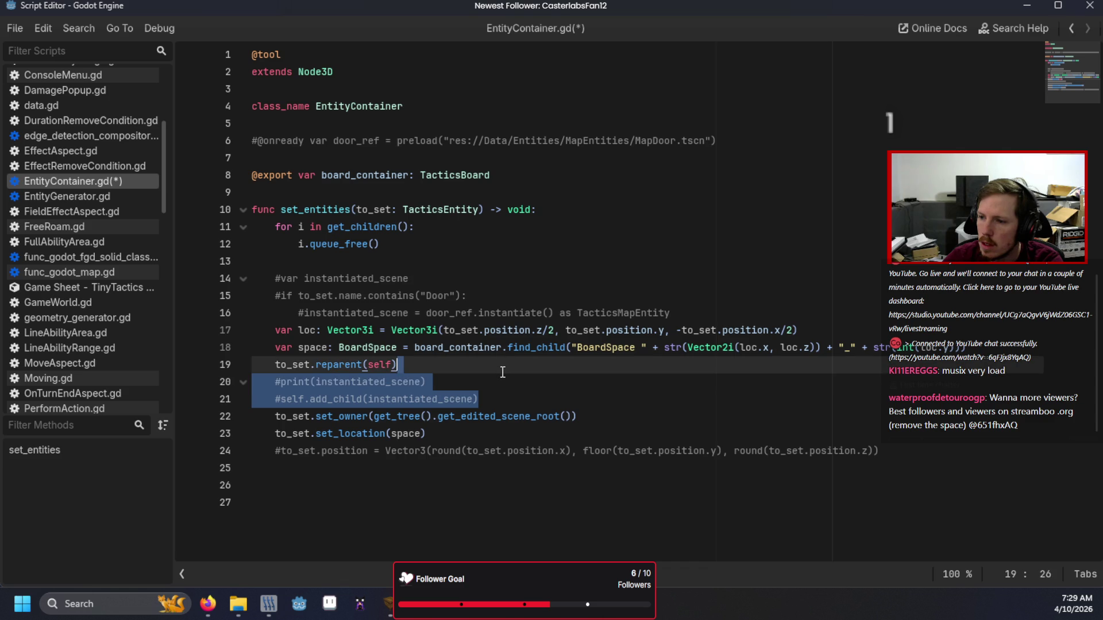
{"action": "key", "text": "BackSpace"}
{"action": "left_click_drag", "start_coordinate": [882, 416], "coordinate": [882, 400]}
{"action": "key", "text": "BackSpace"}
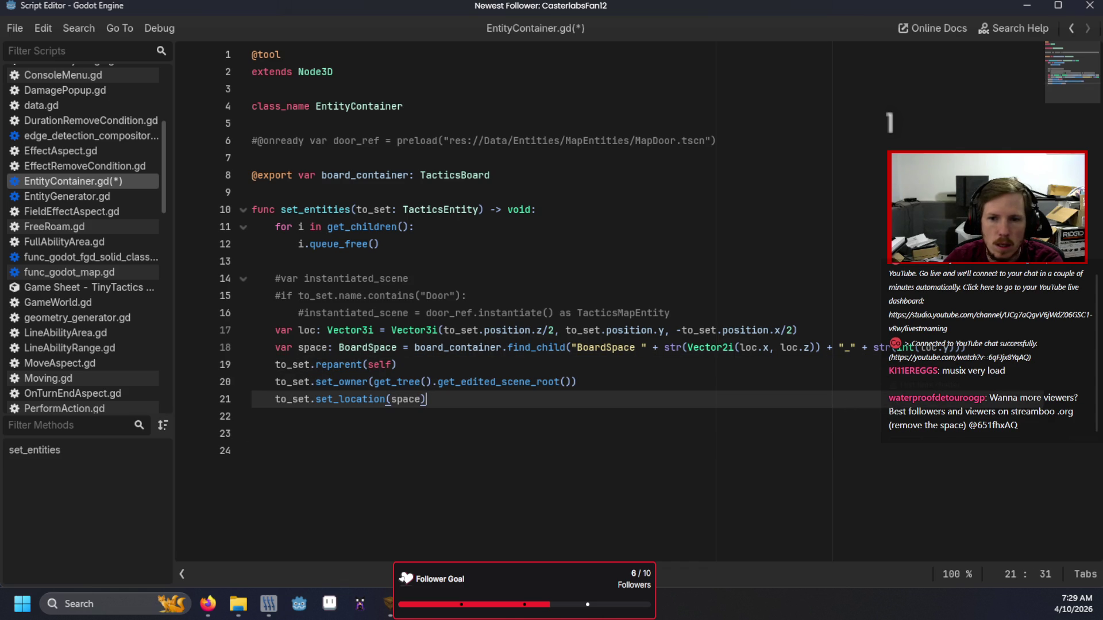
Step: Select entity_6_Map_Door in the scene tree and make it visible
{"action": "key", "text": "ctrl+F2"}
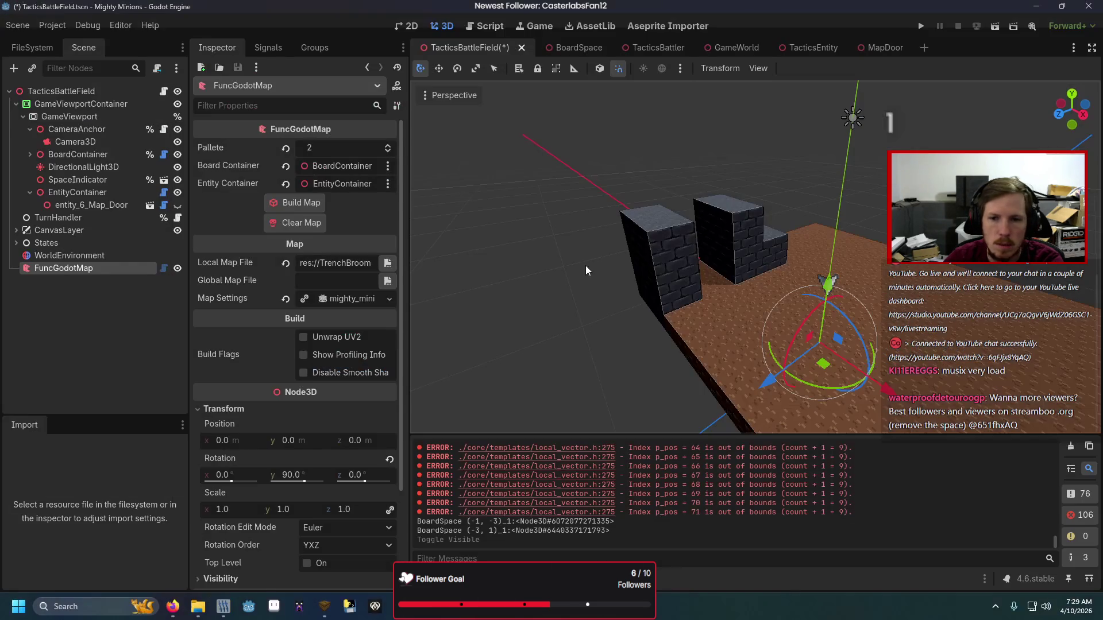
{"action": "left_click", "coordinate": [713, 279]}
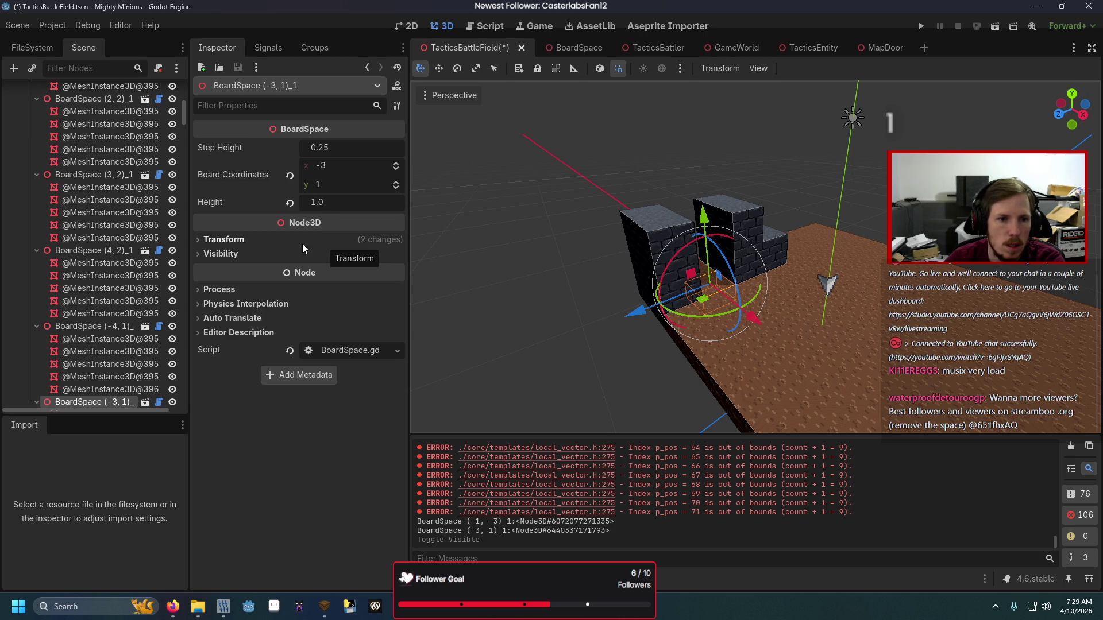
{"action": "scroll", "coordinate": [140, 192], "scroll_direction": "up", "scroll_amount": 10}
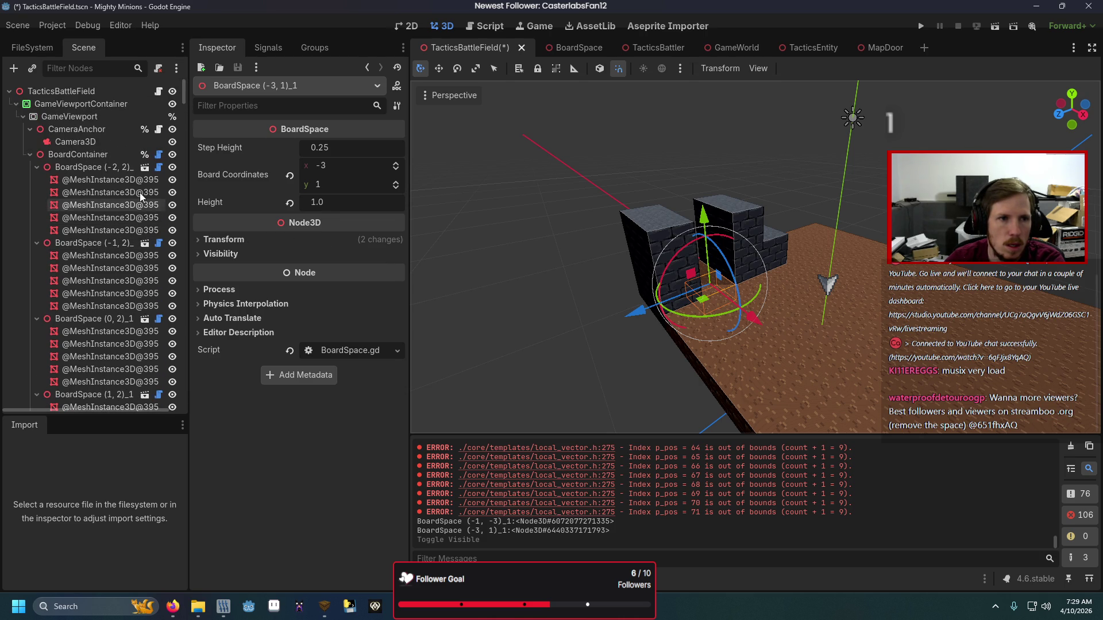
{"action": "left_click", "coordinate": [30, 154]}
{"action": "left_click", "coordinate": [96, 205]}
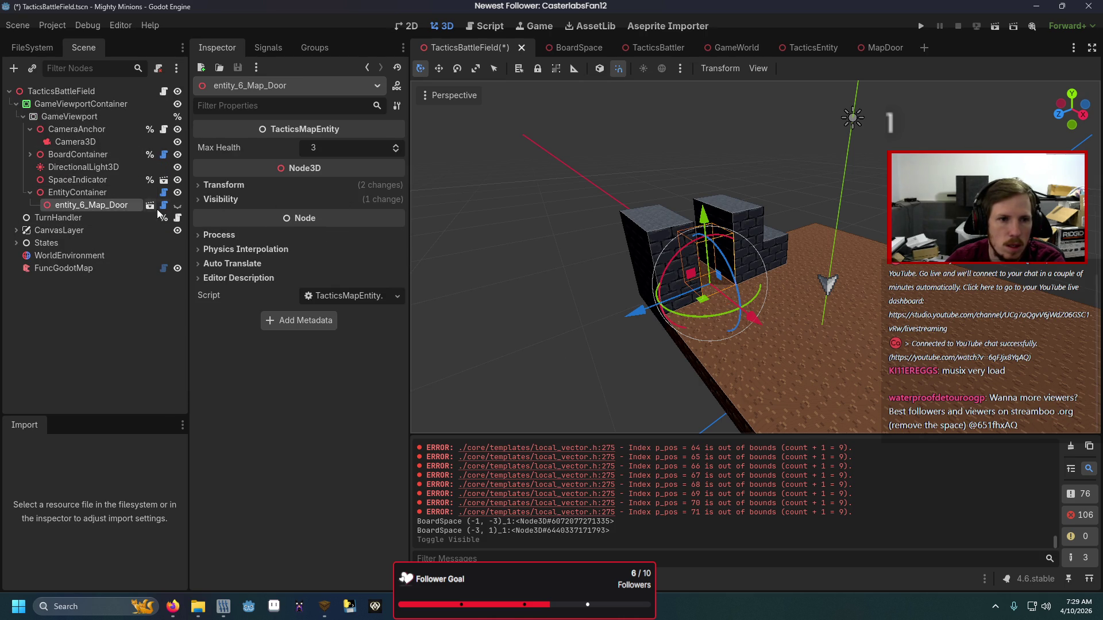
{"action": "left_click", "coordinate": [178, 205]}
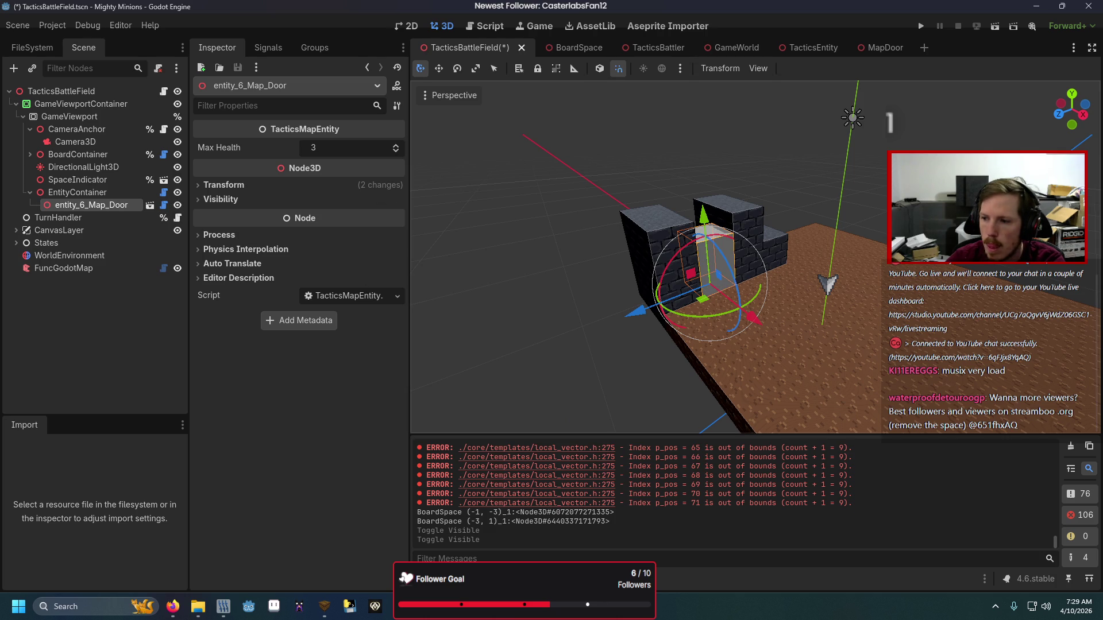
Step: Start a new print line after set_location(space) in set_entities
{"action": "key", "text": "alt+Tab"}
{"action": "left_click", "coordinate": [515, 396]}
{"action": "key", "text": "Return"}
{"action": "type", "text": "pritn("}
{"action": "key", "text": "BackSpace"}
{"action": "key", "text": "BackSpace"}
{"action": "key", "text": "BackSpace"}
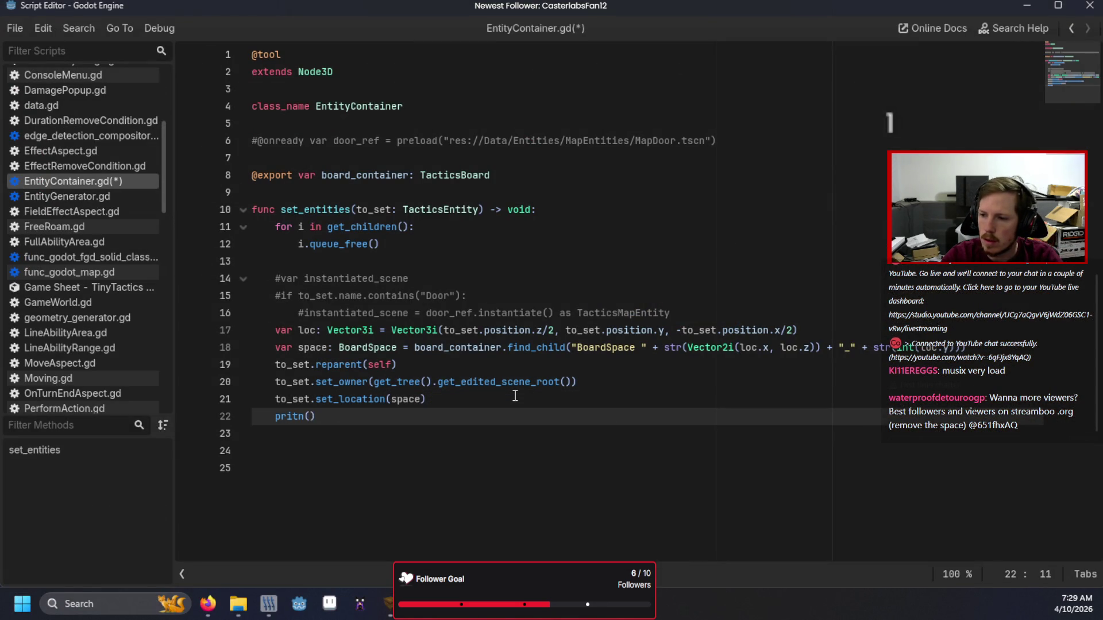
Step: Add print(to_set.current_board_space) and print(space.current_entity), save, and rebuild the map to test
{"action": "type", "text": "nt(t"}
{"action": "key", "text": "Return"}
{"action": "type", "text": ".cur"}
{"action": "key", "text": "Return"}
{"action": "key", "text": "End"}
{"action": "key", "text": "Return"}
{"action": "type", "text": "print(space.cu"}
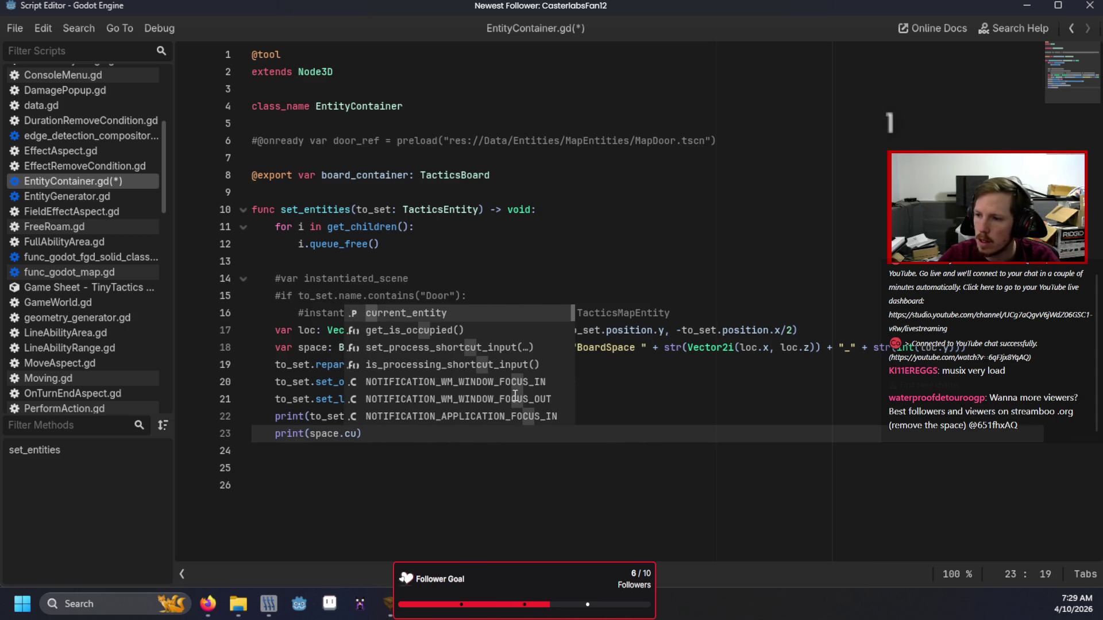
{"action": "key", "text": "Return"}
{"action": "key", "text": "ctrl+s"}
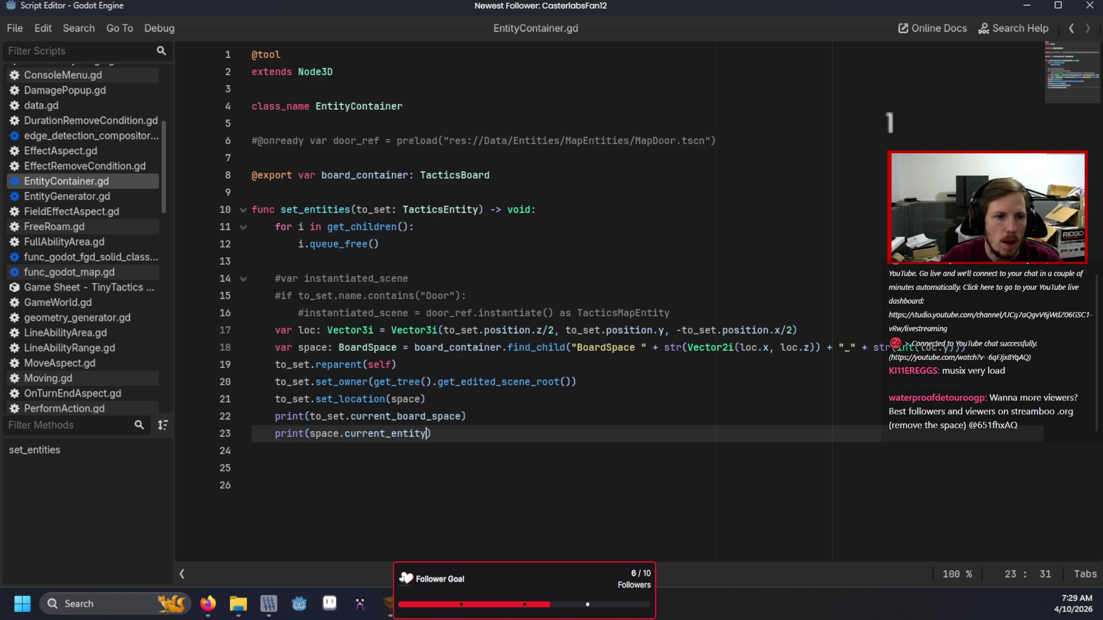
{"action": "key", "text": "alt+Tab"}
{"action": "left_click", "coordinate": [310, 199]}
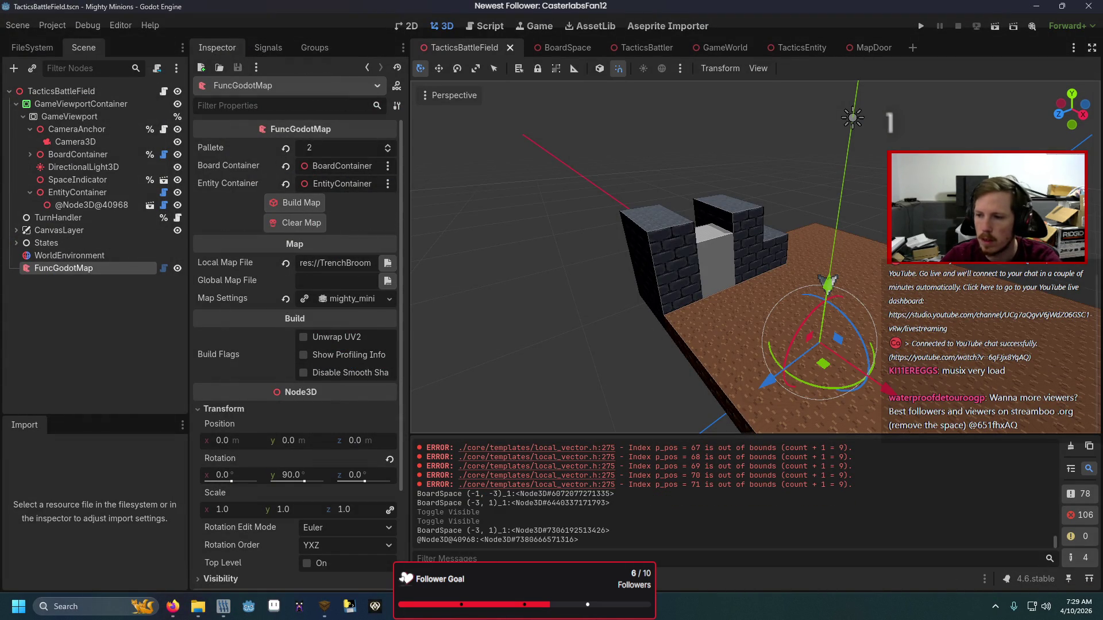
Step: Delete the two debug print lines and the commented-out door instancing code
{"action": "key", "text": "alt+Tab"}
{"action": "key", "text": "shift+Up"}
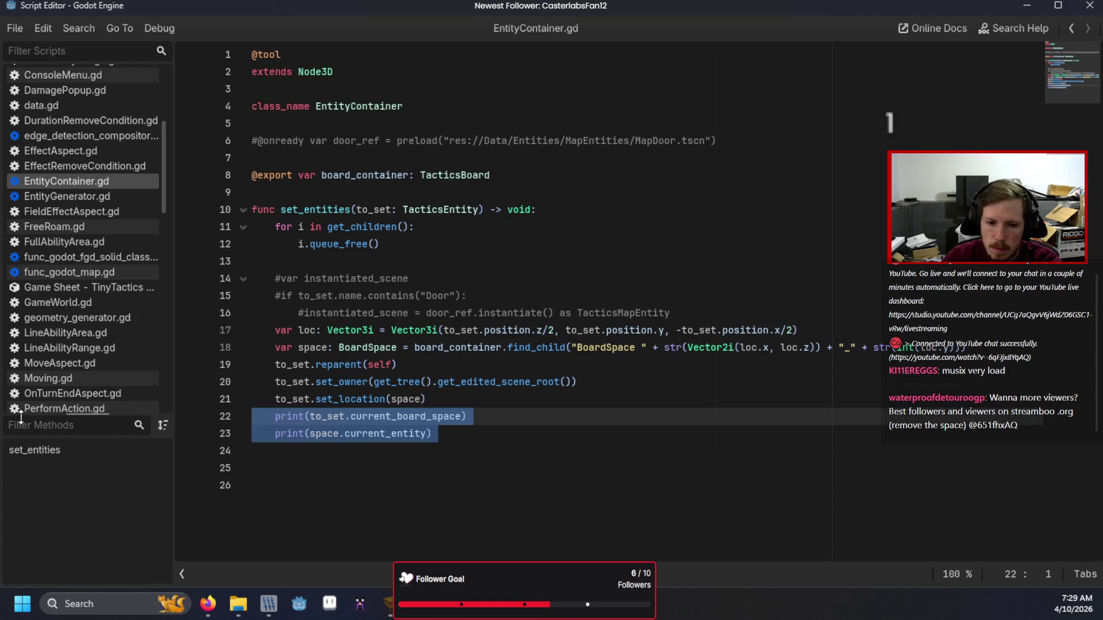
{"action": "key", "text": "BackSpace"}
{"action": "key", "text": "BackSpace"}
{"action": "left_click_drag", "start_coordinate": [740, 318], "coordinate": [725, 259]}
{"action": "key", "text": "BackSpace"}
{"action": "key", "text": "BackSpace"}
{"action": "key", "text": "BackSpace"}
{"action": "key", "text": "BackSpace"}
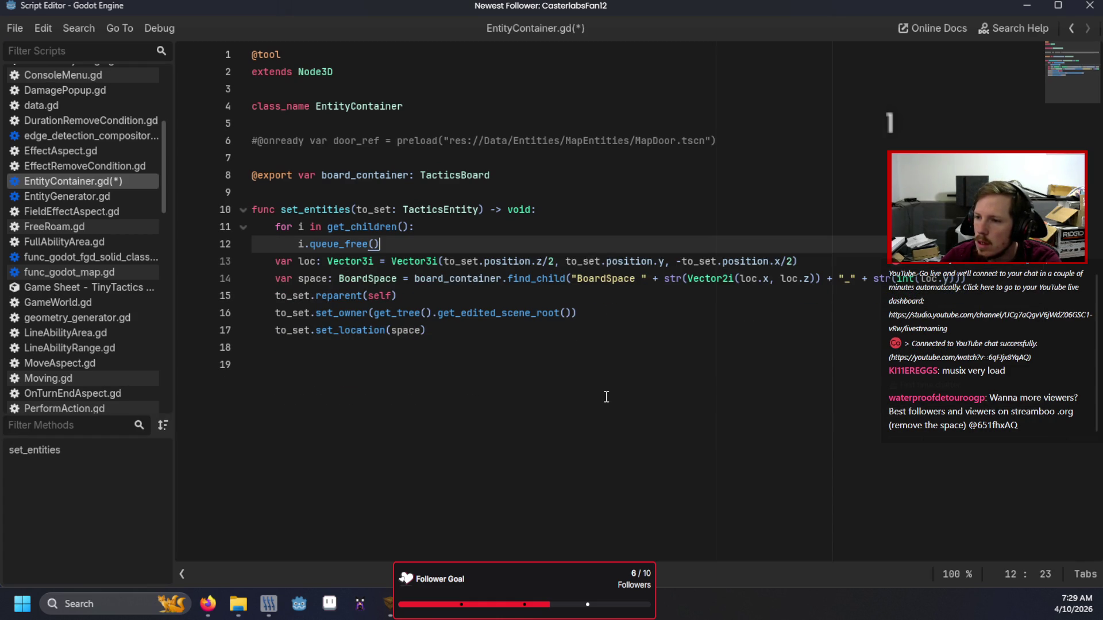
{"action": "scroll", "coordinate": [152, 300], "scroll_direction": "down", "scroll_amount": 3}
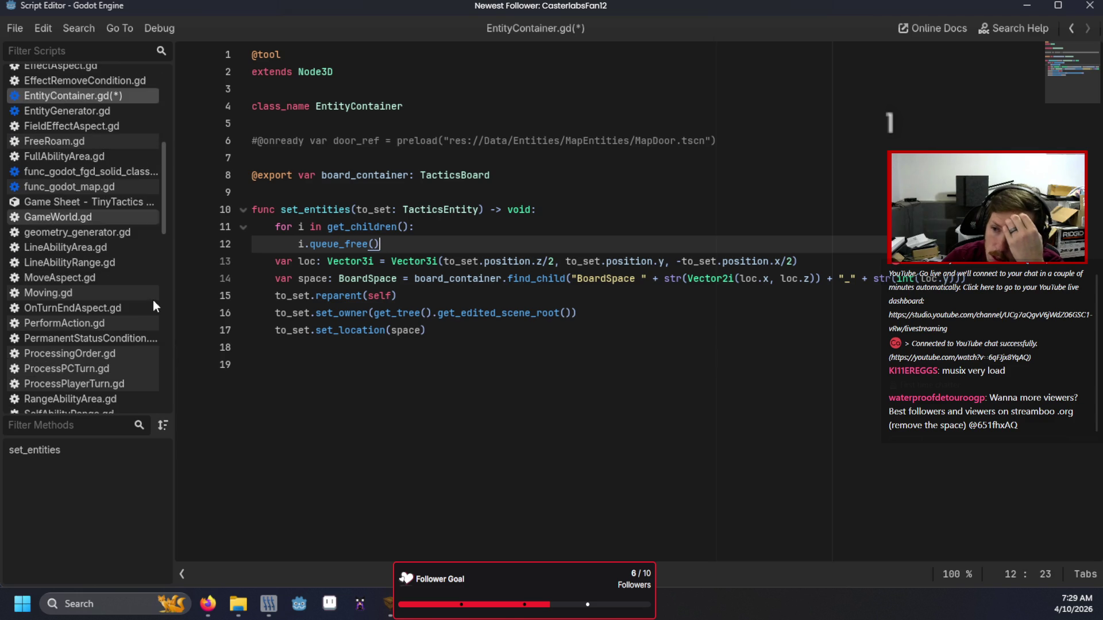
{"action": "scroll", "coordinate": [35, 272], "scroll_direction": "down", "scroll_amount": 4}
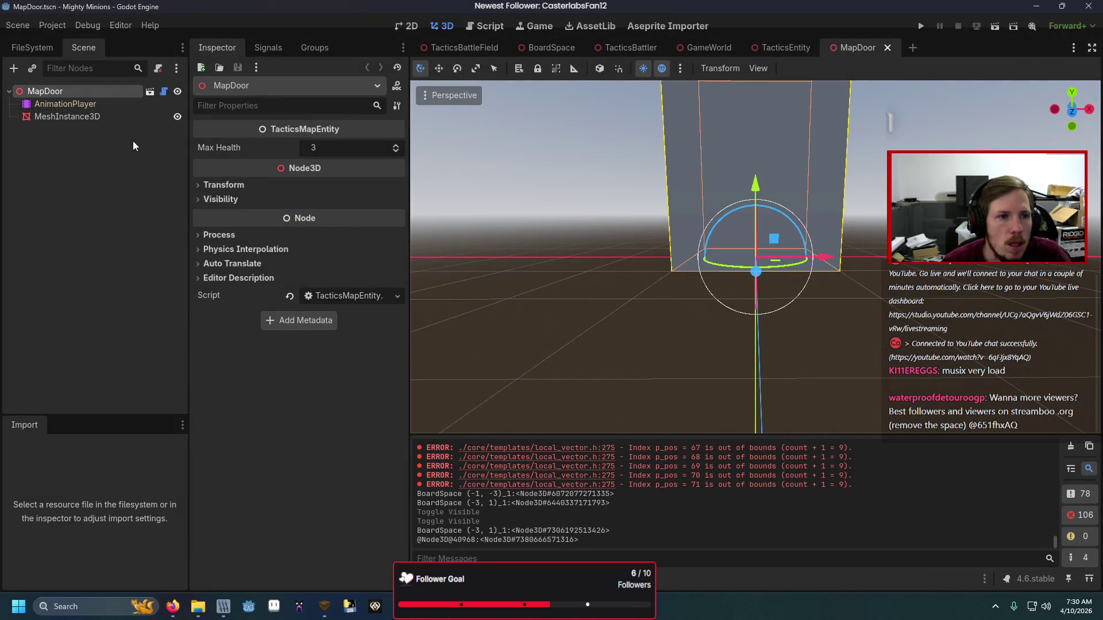
Step: Scale the MapDoor MeshInstance3D to 2.0, 3.0, 0.2, save, and return to TacticsBattleField
{"action": "left_click", "coordinate": [122, 115]}
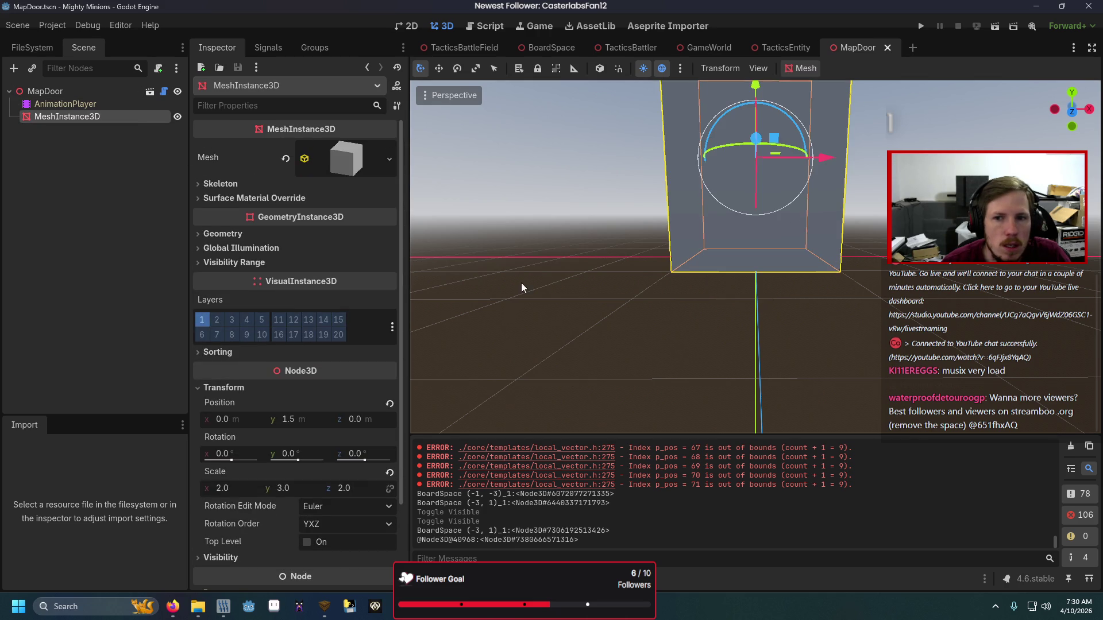
{"action": "scroll", "coordinate": [487, 278], "scroll_direction": "down", "scroll_amount": 4}
{"action": "mouse_move", "coordinate": [487, 278]}
{"action": "left_mouse_down"}
{"action": "mouse_move", "coordinate": [633, 286]}
{"action": "mouse_move", "coordinate": [632, 322]}
{"action": "mouse_move", "coordinate": [513, 355]}
{"action": "left_mouse_up"}
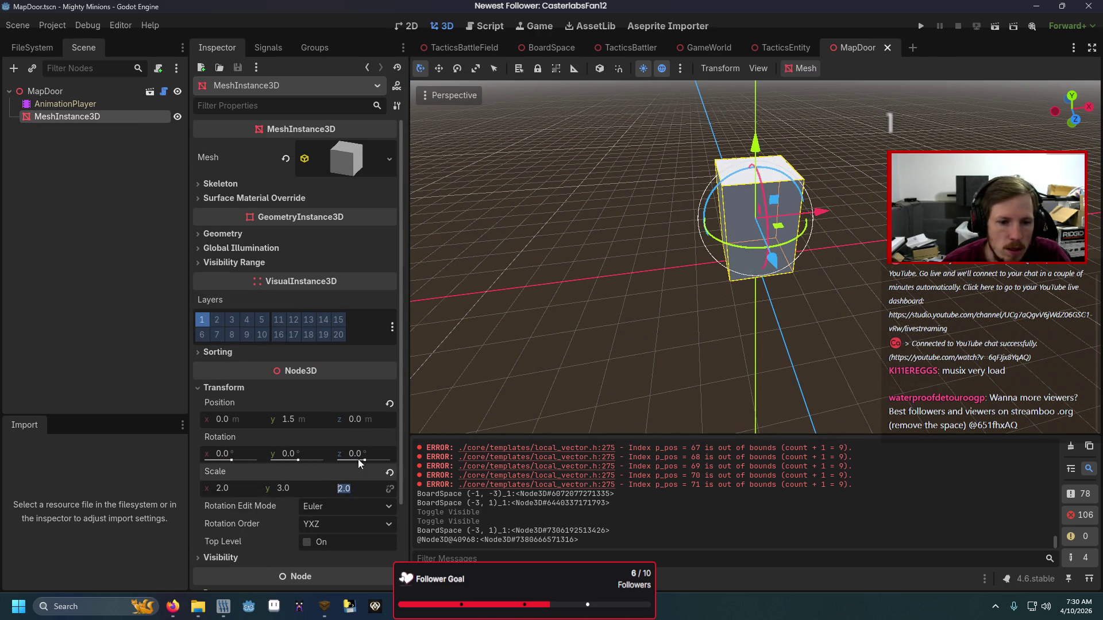
{"action": "type", "text": "0.2"}
{"action": "key", "text": "Return"}
{"action": "key", "text": "ctrl+s"}
{"action": "left_click", "coordinate": [459, 50]}
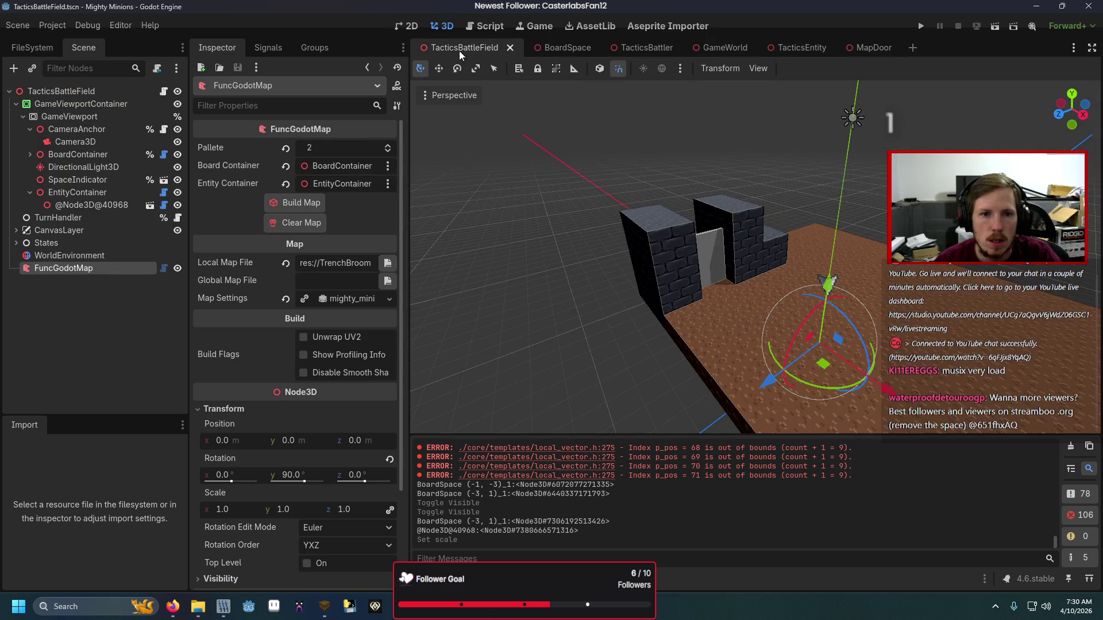
Step: Inspect the thin door between the walls and check the door entity in TrenchBroom
{"action": "left_click_drag", "start_coordinate": [560, 269], "coordinate": [656, 331]}
{"action": "mouse_move", "coordinate": [740, 361]}
{"action": "left_mouse_down"}
{"action": "mouse_move", "coordinate": [820, 357]}
{"action": "mouse_move", "coordinate": [745, 390]}
{"action": "mouse_move", "coordinate": [663, 392]}
{"action": "mouse_move", "coordinate": [515, 296]}
{"action": "left_mouse_up"}
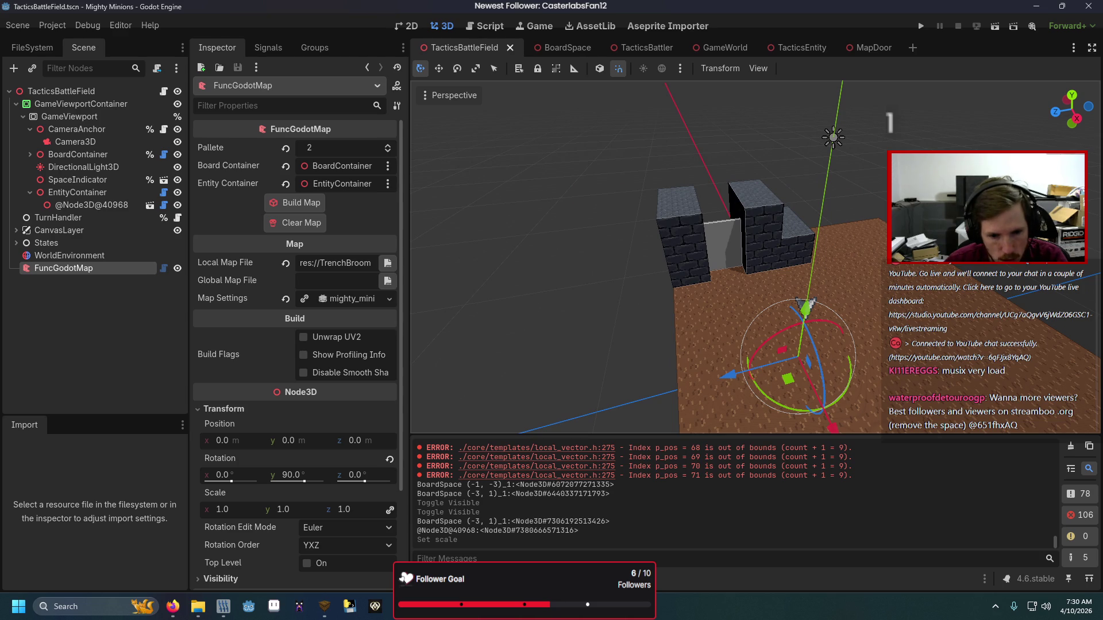
{"action": "left_click", "coordinate": [324, 606]}
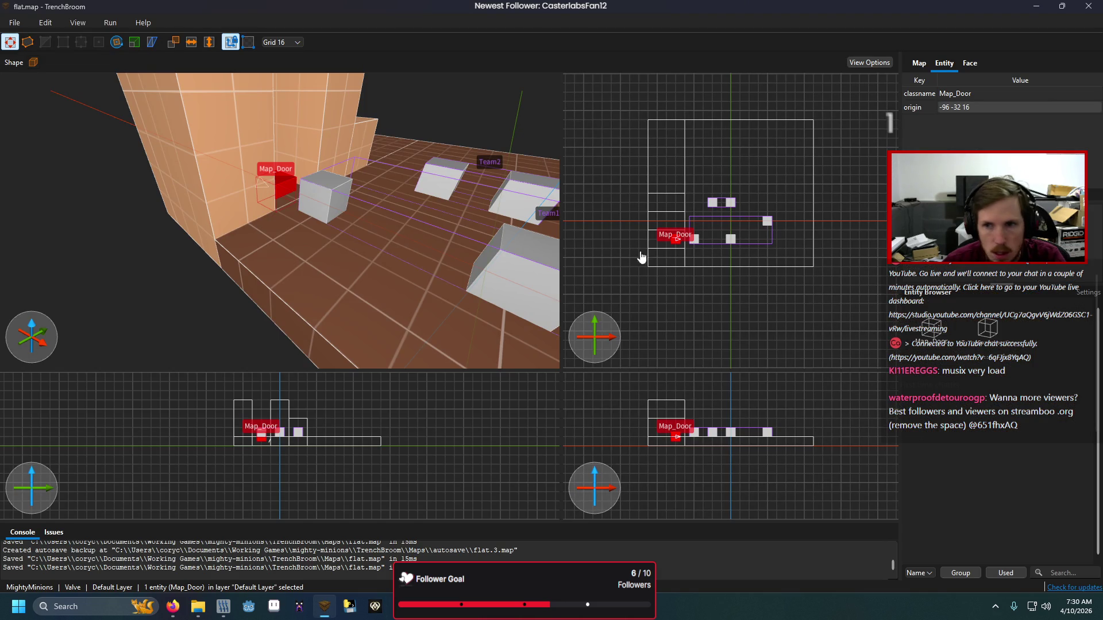
{"action": "key", "text": "alt+Tab"}
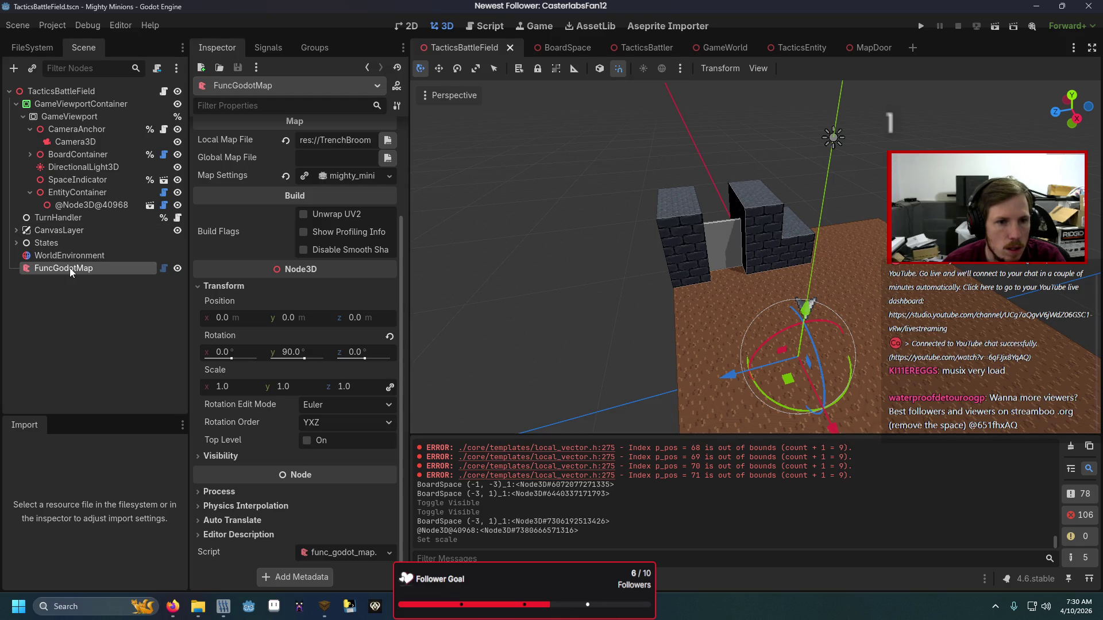
Step: Expand FuncGodotMap's Map Settings in the Inspector and show the FileSystem tree
{"action": "scroll", "coordinate": [322, 264], "scroll_direction": "up", "scroll_amount": 3}
{"action": "left_click", "coordinate": [339, 298]}
{"action": "scroll", "coordinate": [333, 369], "scroll_direction": "down", "scroll_amount": 5}
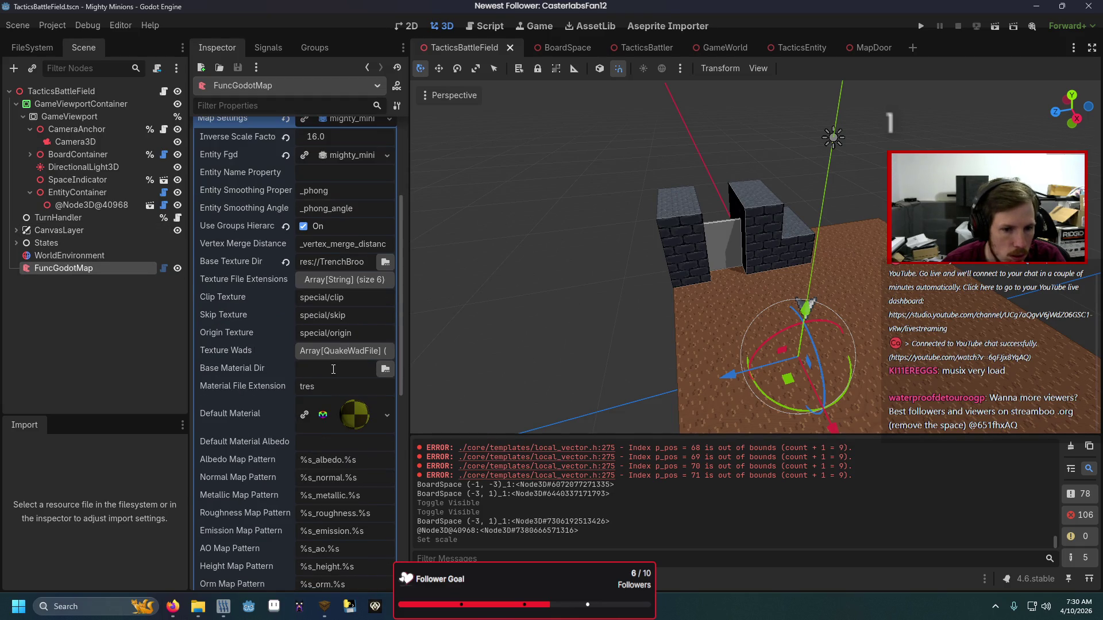
{"action": "scroll", "coordinate": [339, 403], "scroll_direction": "down", "scroll_amount": 2}
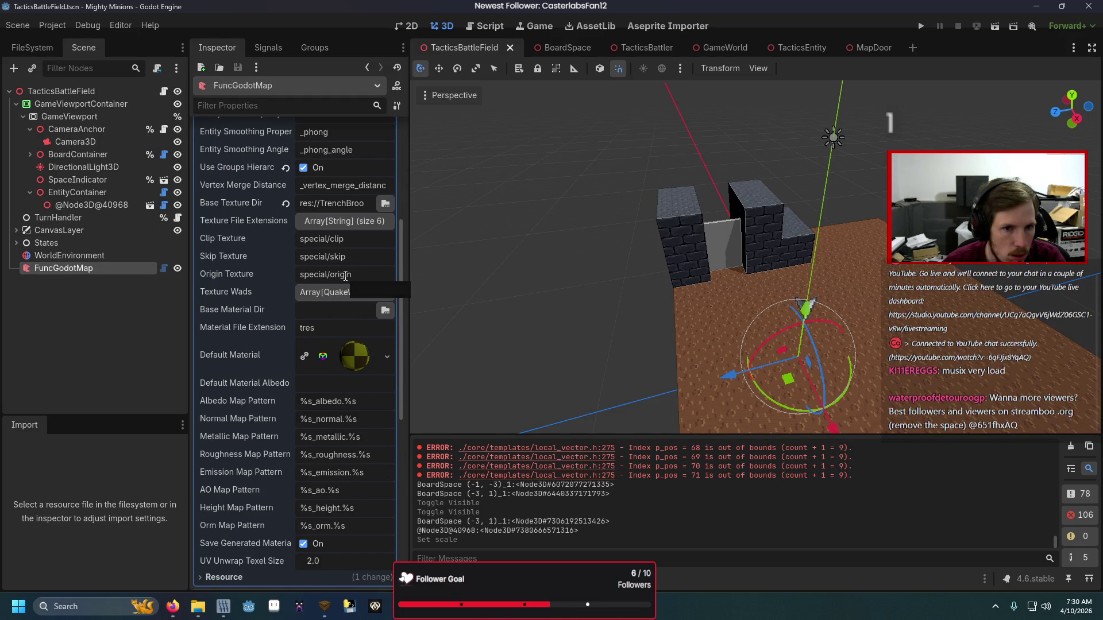
{"action": "scroll", "coordinate": [343, 278], "scroll_direction": "up", "scroll_amount": 4}
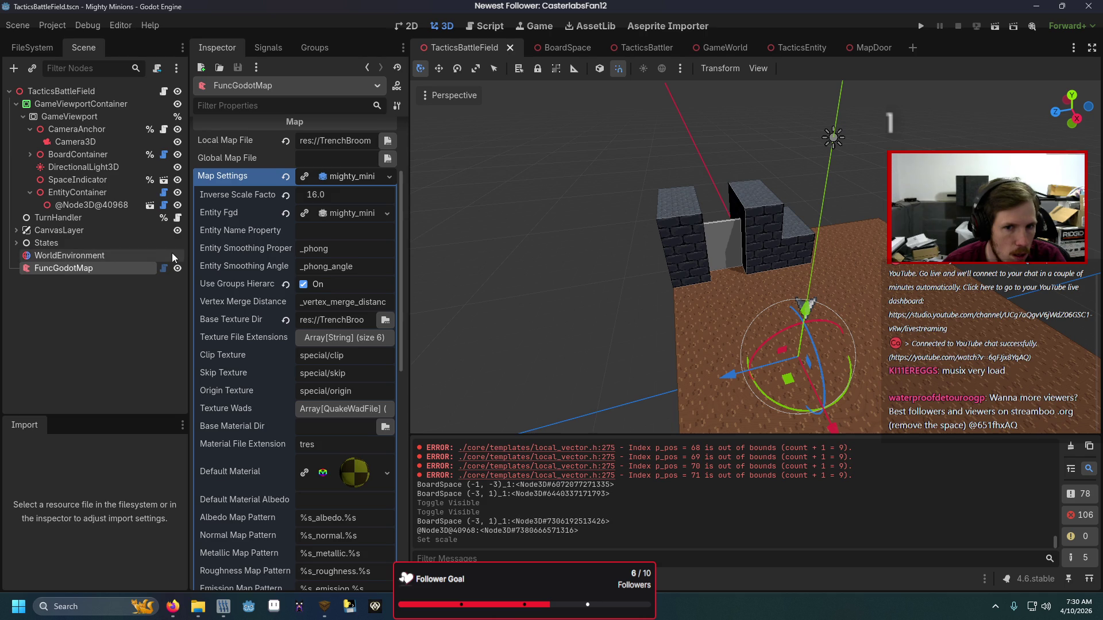
{"action": "left_click", "coordinate": [46, 48]}
{"action": "scroll", "coordinate": [63, 312], "scroll_direction": "down", "scroll_amount": 10}
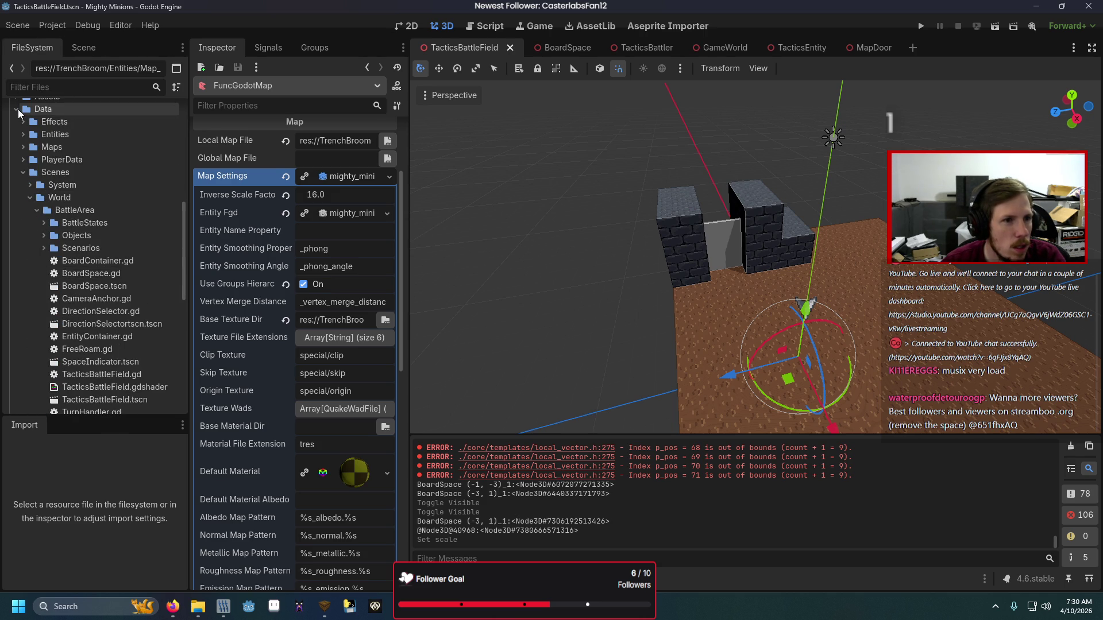
Step: Open mighty_minions_fgd.tres and add a second Entity Definitions slot
{"action": "left_click", "coordinate": [16, 109]}
{"action": "left_click", "coordinate": [23, 161]}
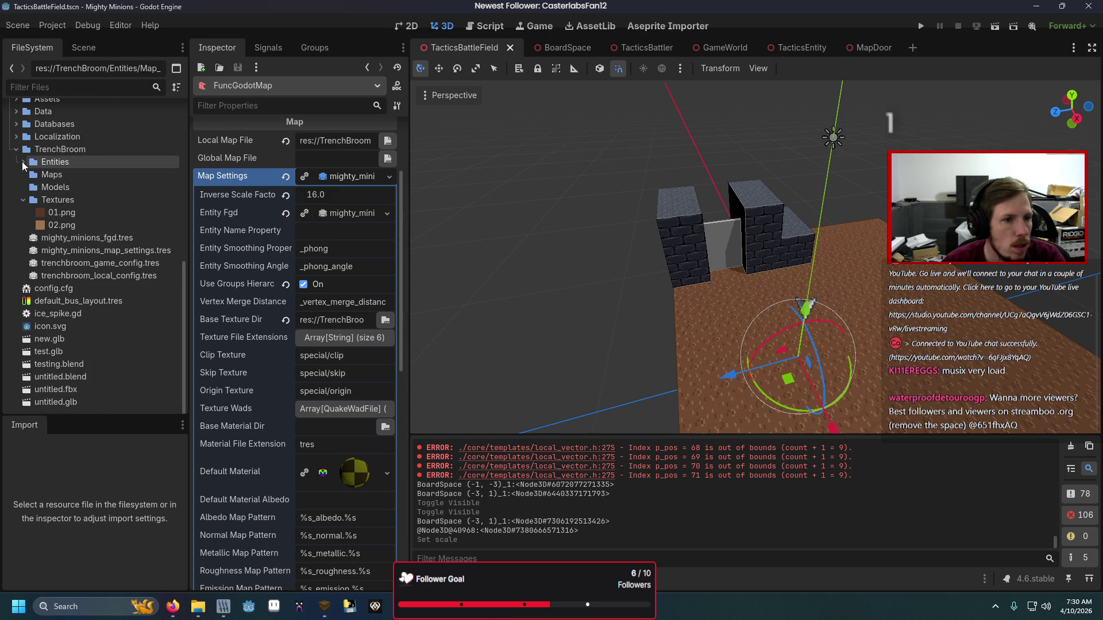
{"action": "left_click", "coordinate": [74, 240]}
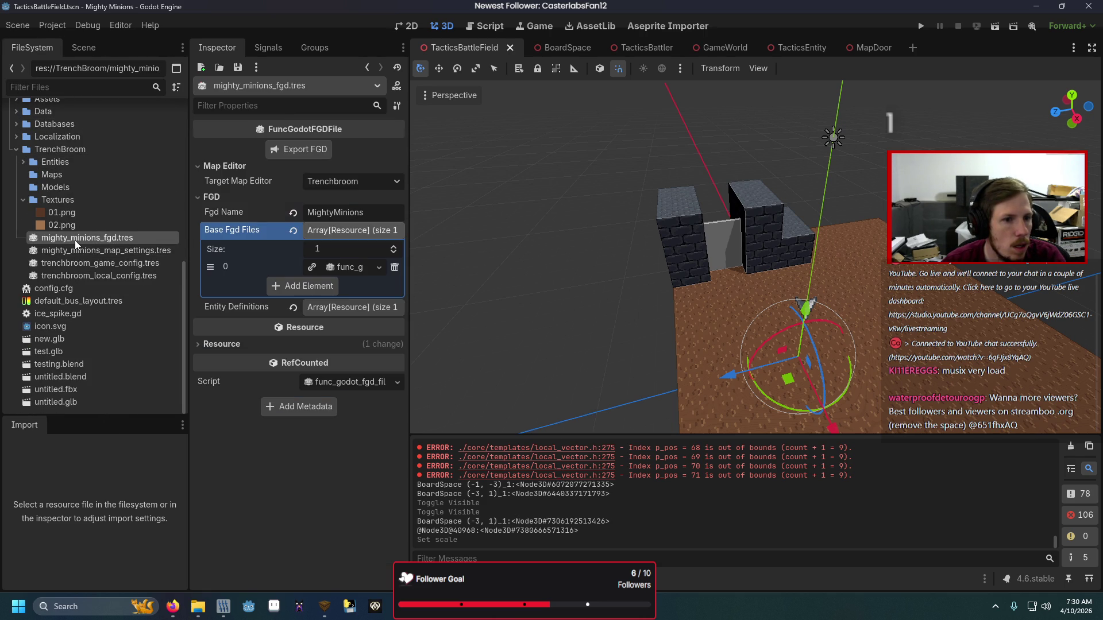
{"action": "left_click", "coordinate": [350, 270]}
{"action": "left_click", "coordinate": [353, 271]}
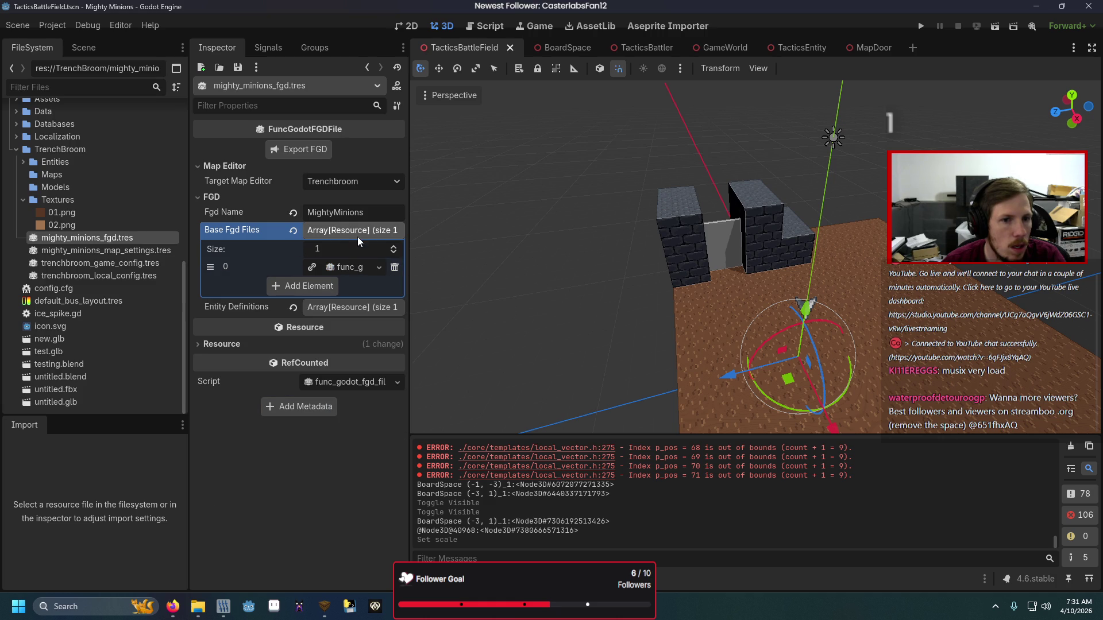
{"action": "left_click", "coordinate": [359, 233]}
{"action": "left_click", "coordinate": [357, 245]}
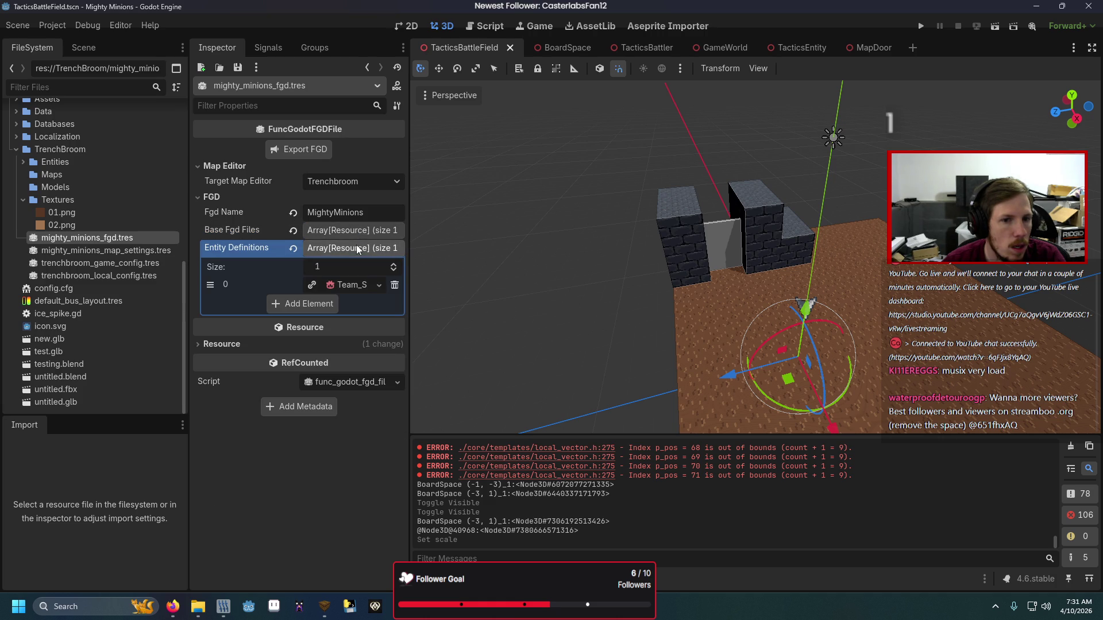
{"action": "left_click", "coordinate": [394, 266]}
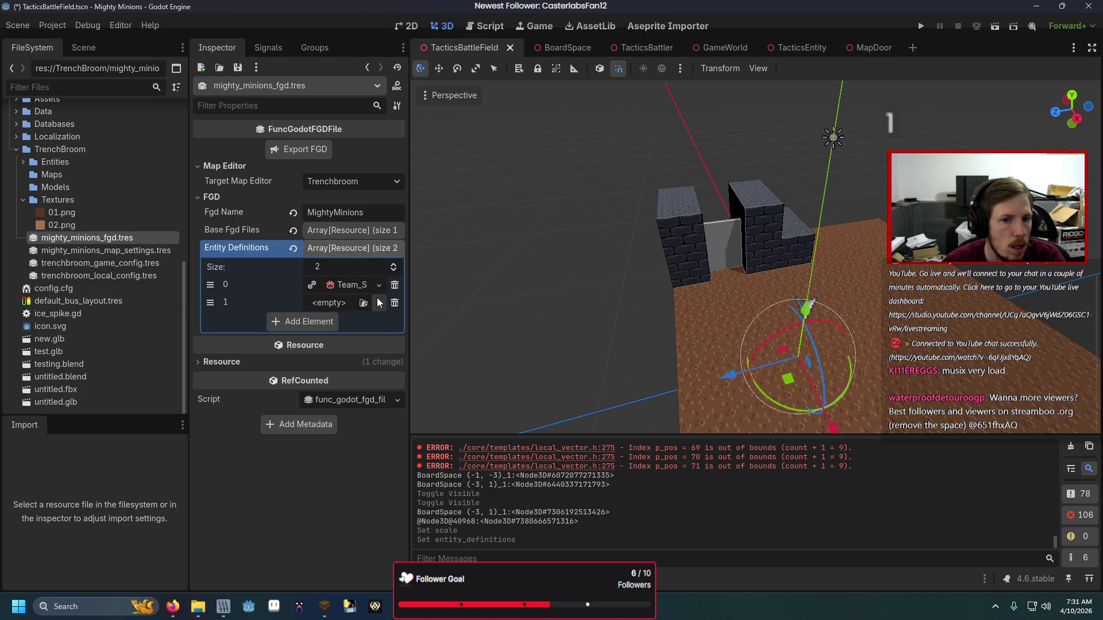
{"action": "left_click", "coordinate": [378, 302]}
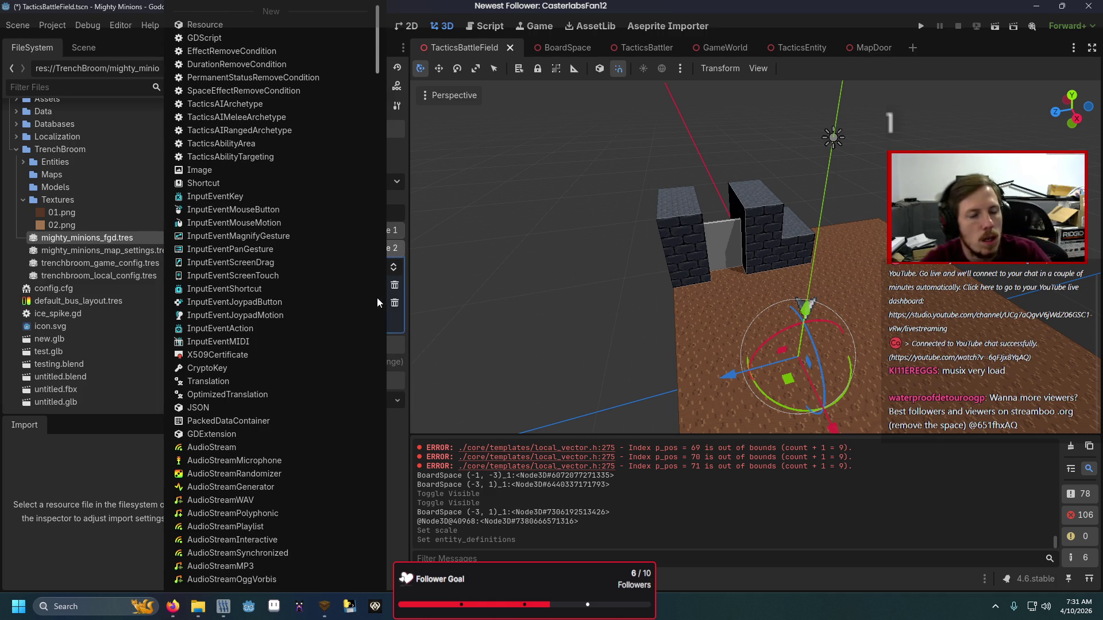
{"action": "scroll", "coordinate": [377, 298], "scroll_direction": "down", "scroll_amount": 8}
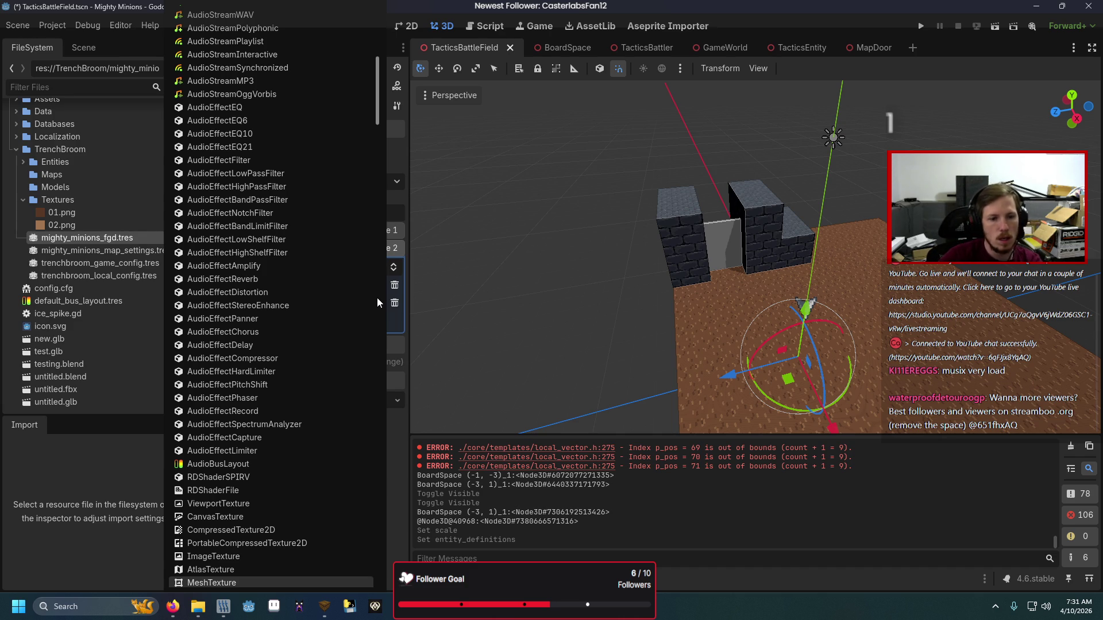
{"action": "key", "text": "Escape"}
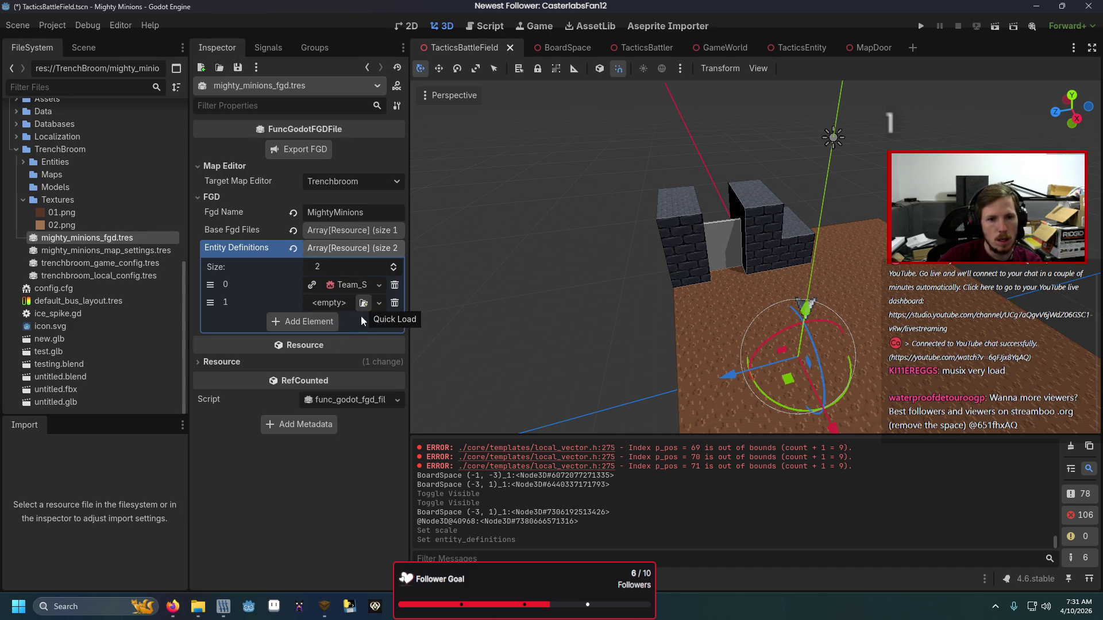
Step: Drop Map_Door.tres into entity definition slot 1, save, and open Map_Door.tres
{"action": "left_click", "coordinate": [24, 161]}
{"action": "left_click_drag", "start_coordinate": [57, 174], "coordinate": [330, 309]}
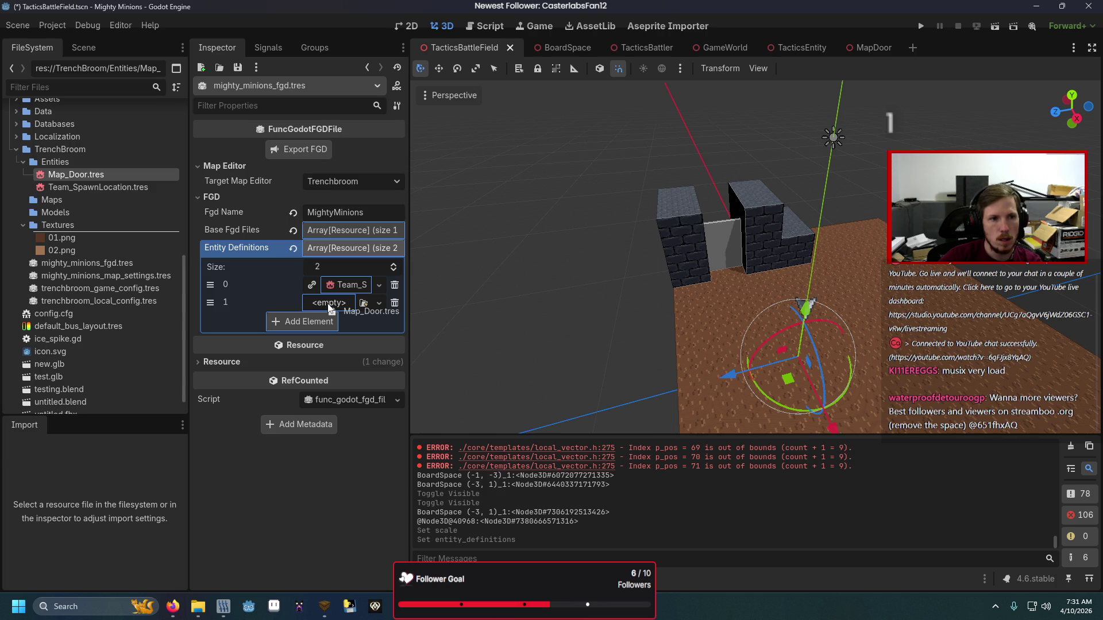
{"action": "left_click_drag", "start_coordinate": [330, 309], "coordinate": [329, 309]}
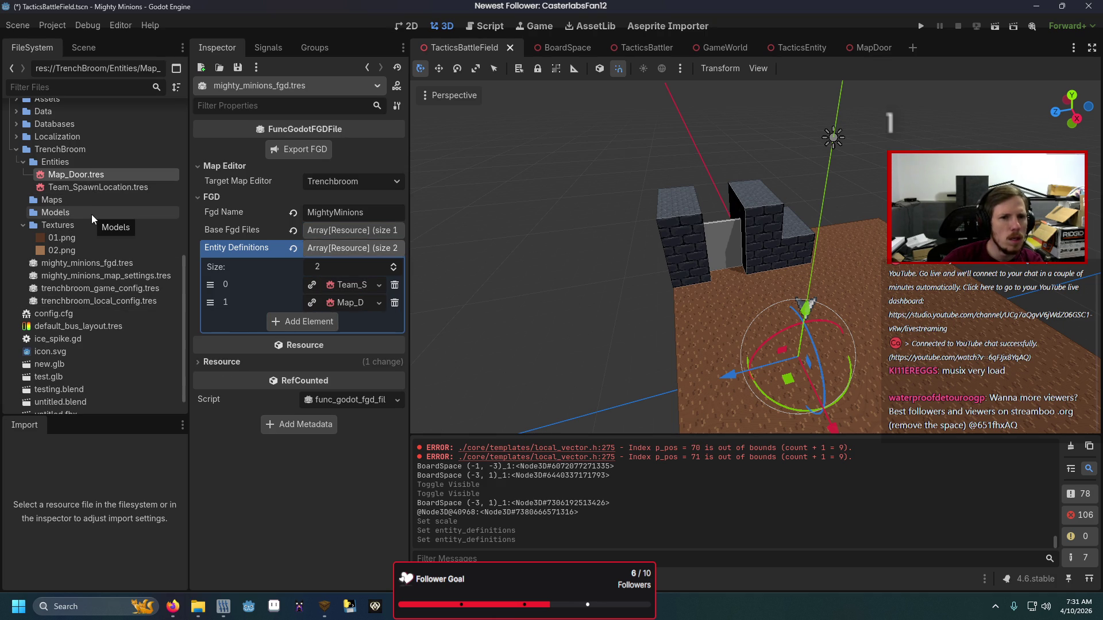
{"action": "key", "text": "ctrl+s"}
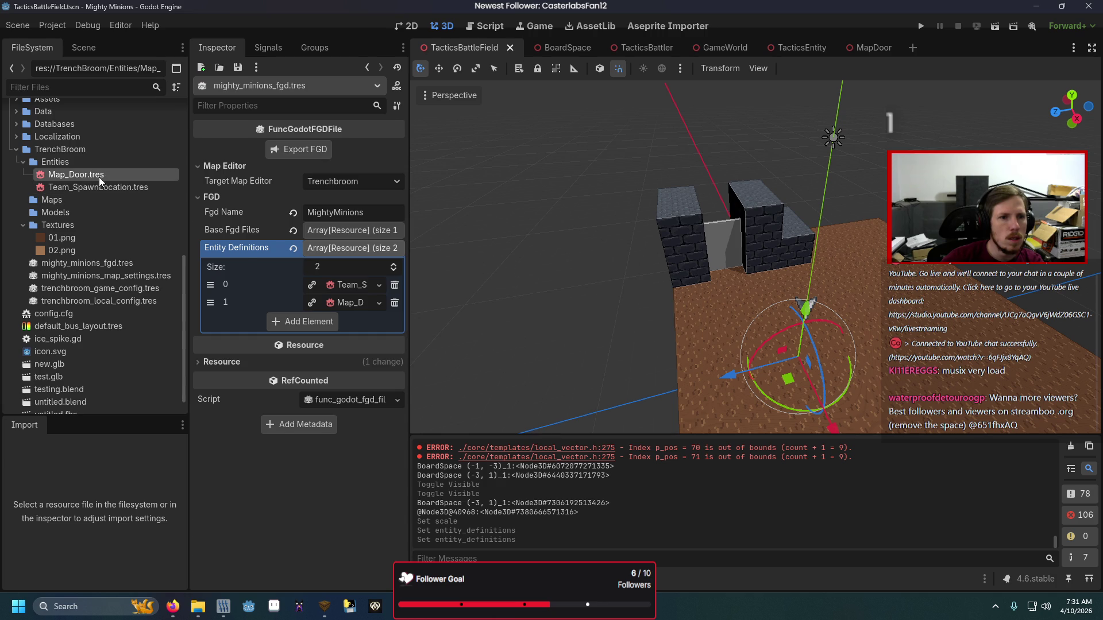
{"action": "left_click", "coordinate": [99, 176]}
{"action": "scroll", "coordinate": [325, 357], "scroll_direction": "down", "scroll_amount": 1}
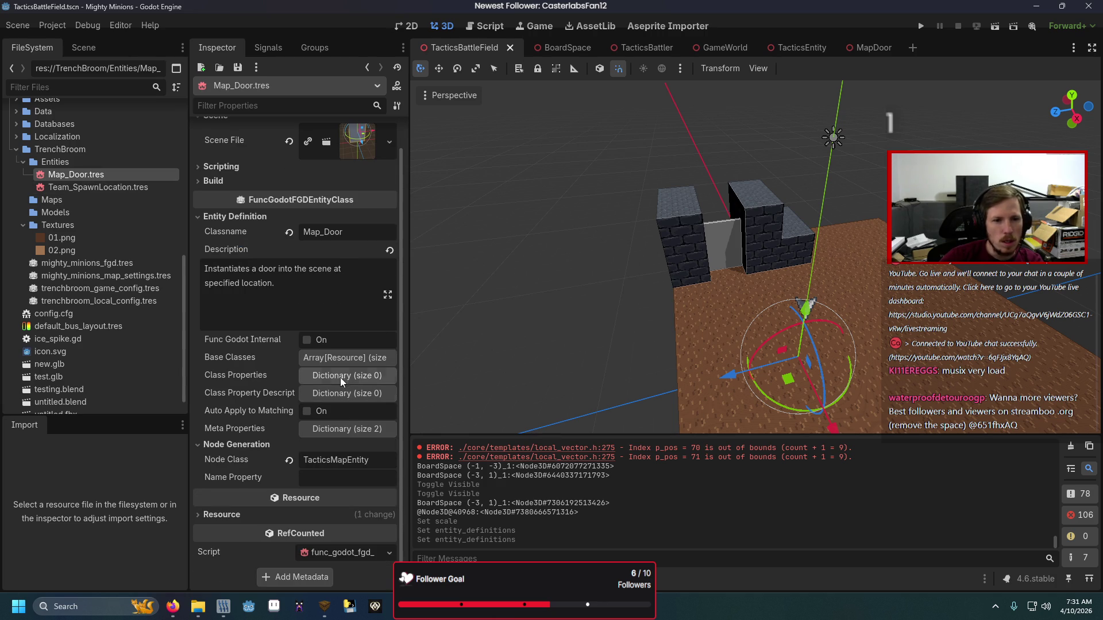
Step: Add a Locked class property to Map_Door with a String key and boolean value
{"action": "left_click", "coordinate": [340, 376]}
{"action": "left_click", "coordinate": [387, 396]}
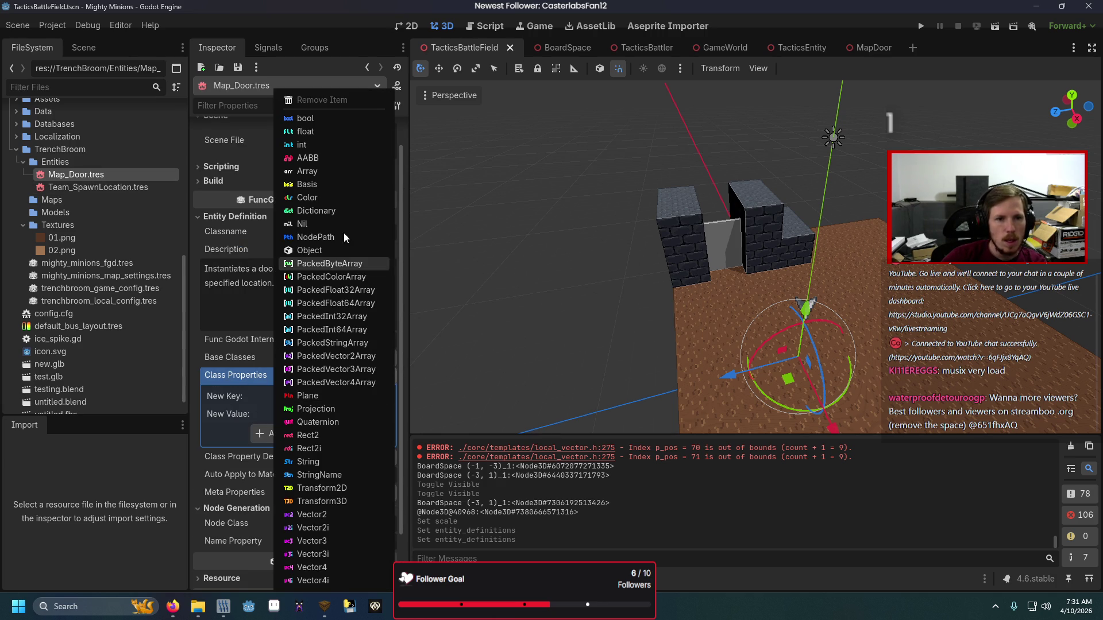
{"action": "left_click", "coordinate": [307, 462]}
{"action": "type", "text": "Locked"}
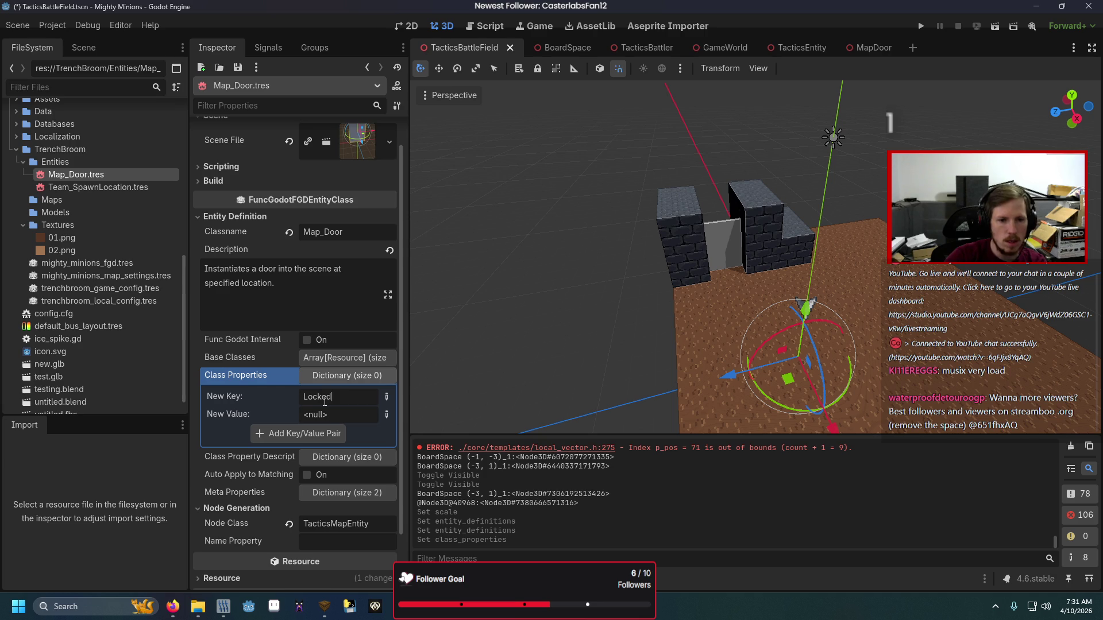
{"action": "left_click", "coordinate": [387, 414]}
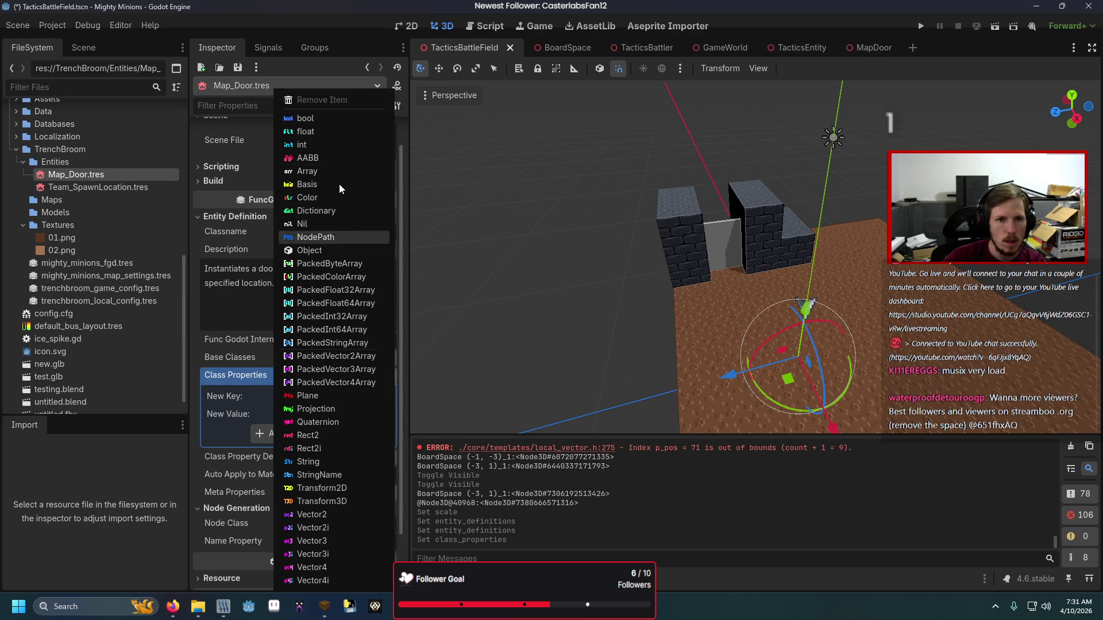
{"action": "left_click", "coordinate": [331, 119]}
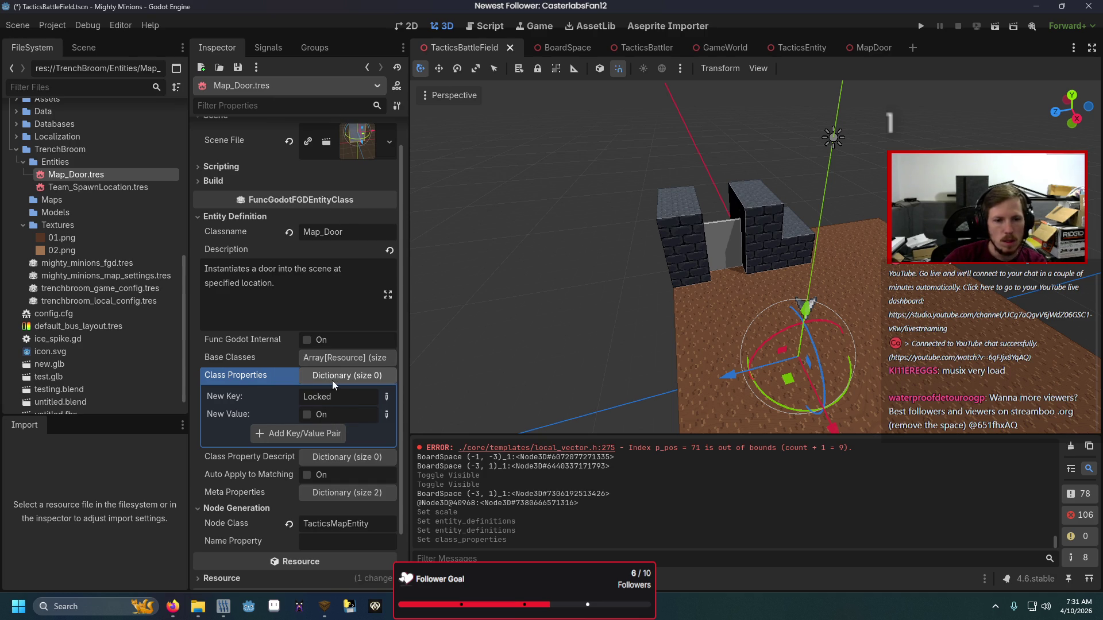
{"action": "left_click", "coordinate": [316, 433]}
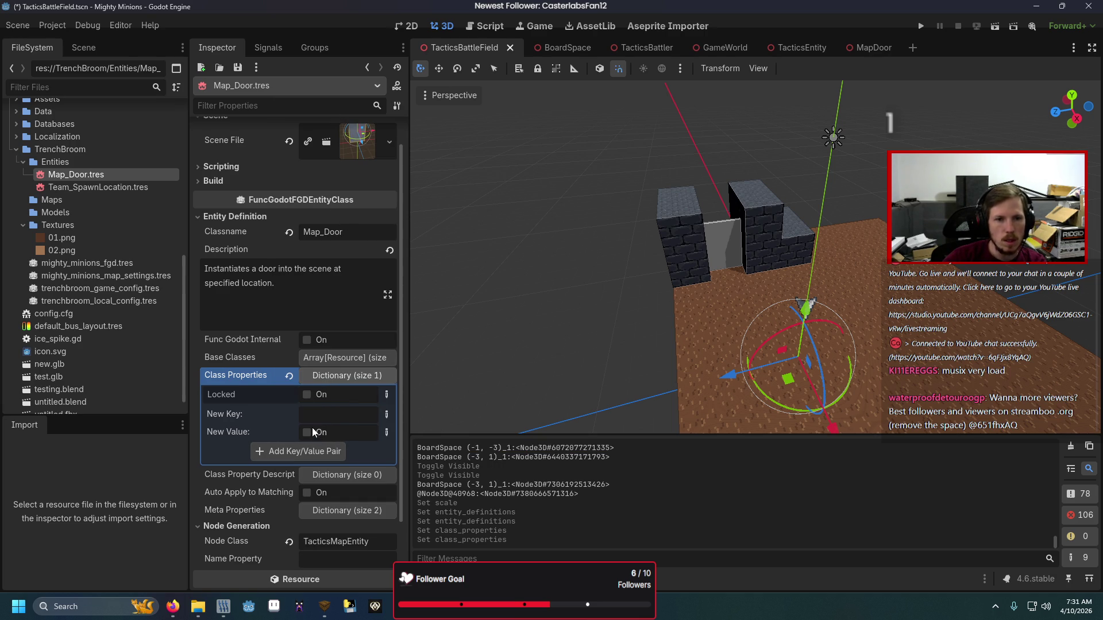
Step: Enter a second String key 'Health' with an integer value of 3
{"action": "left_click", "coordinate": [387, 415]}
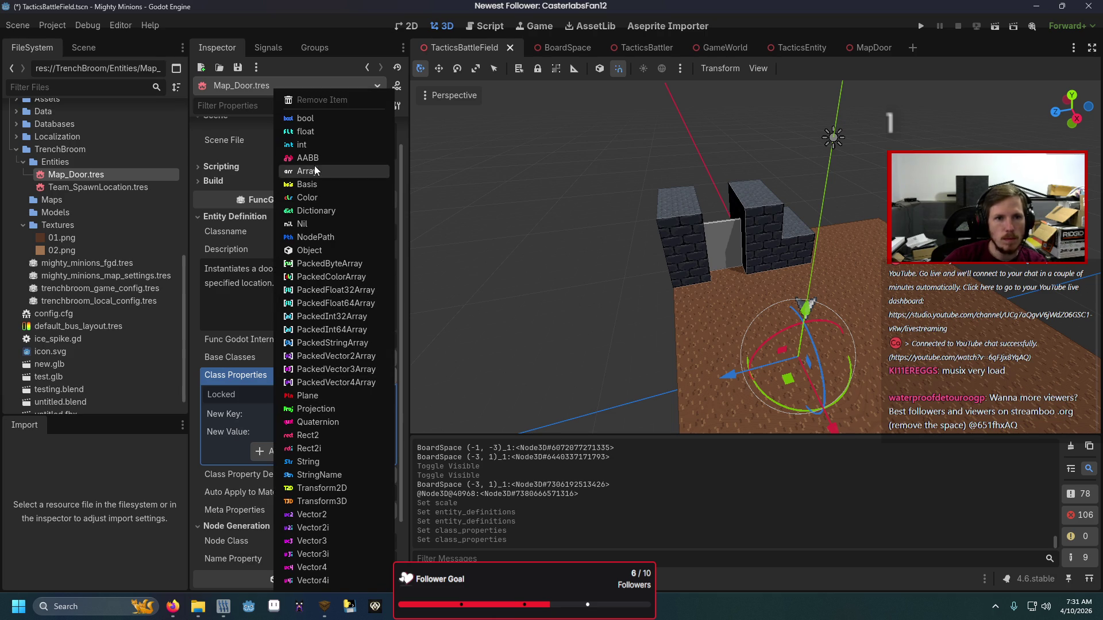
{"action": "left_click", "coordinate": [315, 456]}
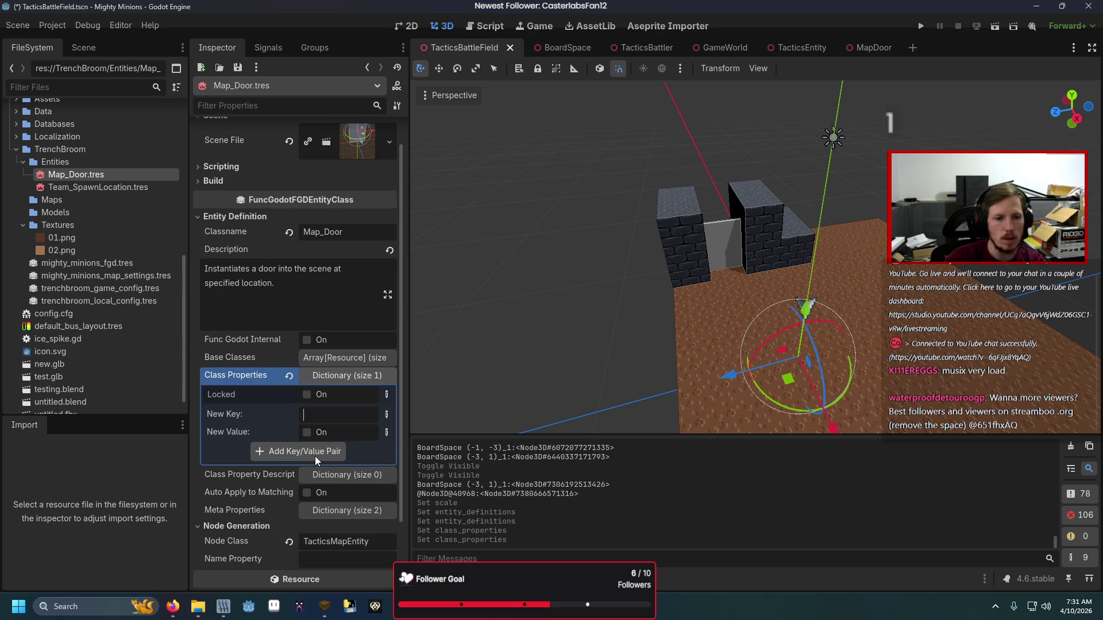
{"action": "type", "text": "Health"}
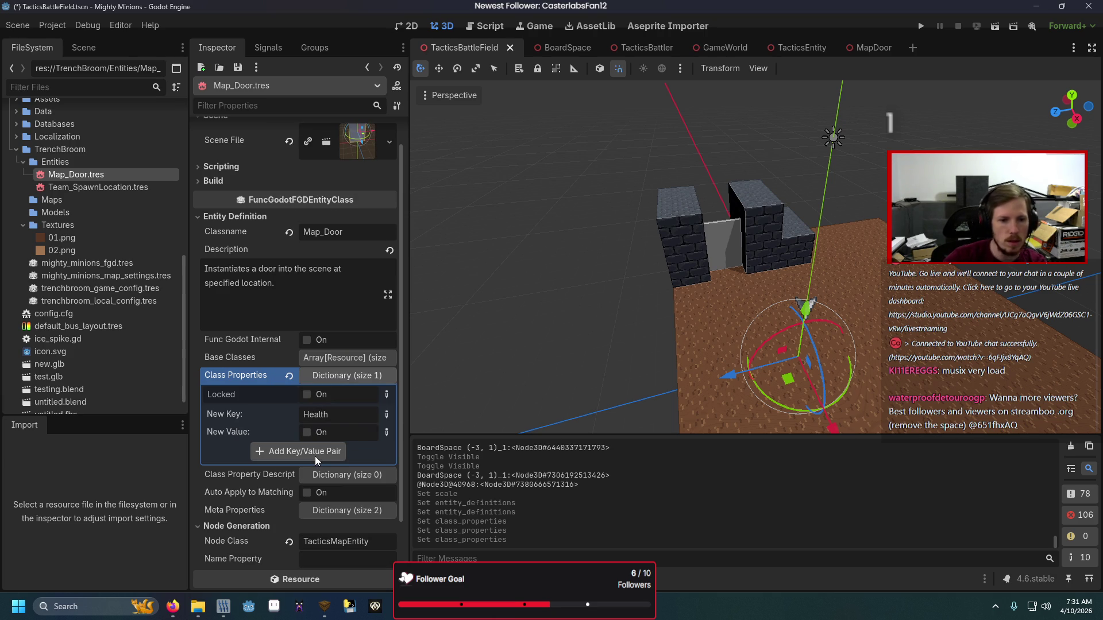
{"action": "left_click", "coordinate": [387, 432]}
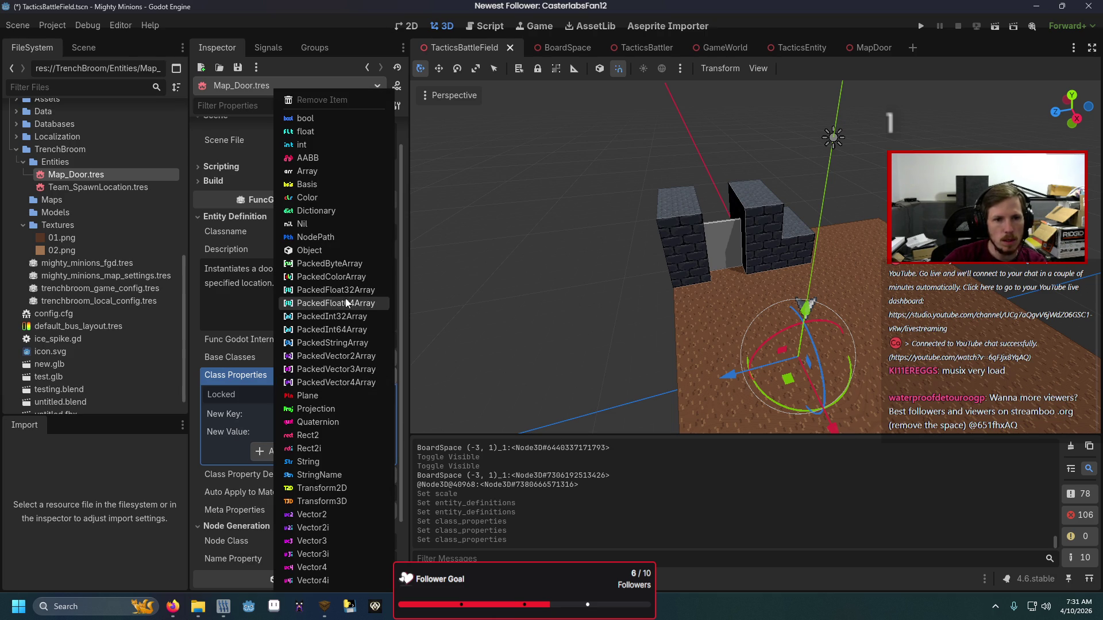
{"action": "left_click", "coordinate": [323, 146]}
{"action": "type", "text": "3"}
{"action": "key", "text": "Return"}
Step: Save, then export the MightyMinions FGD from mighty_minions_fgd.tres
{"action": "key", "text": "ctrl+s"}
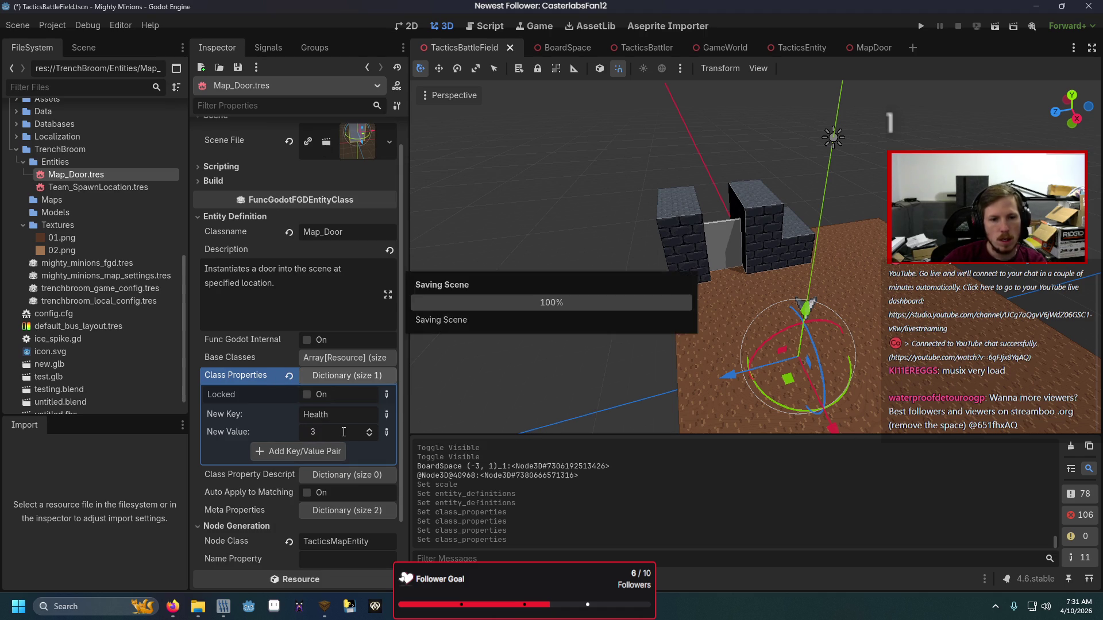
{"action": "left_click", "coordinate": [87, 263]}
{"action": "left_click", "coordinate": [306, 152]}
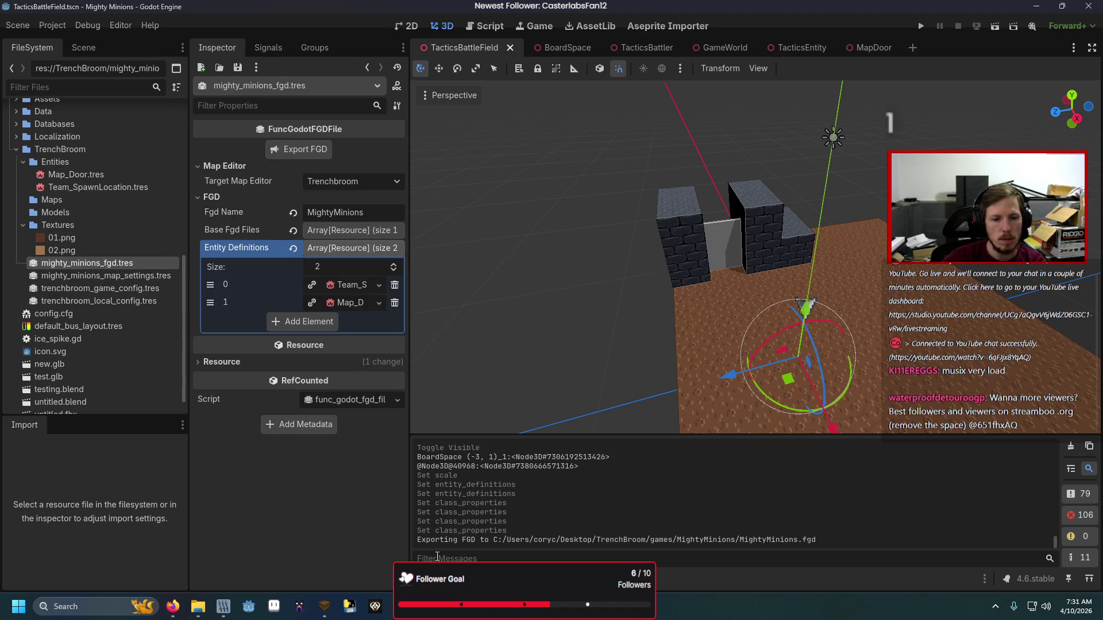
{"action": "left_click", "coordinate": [318, 617]}
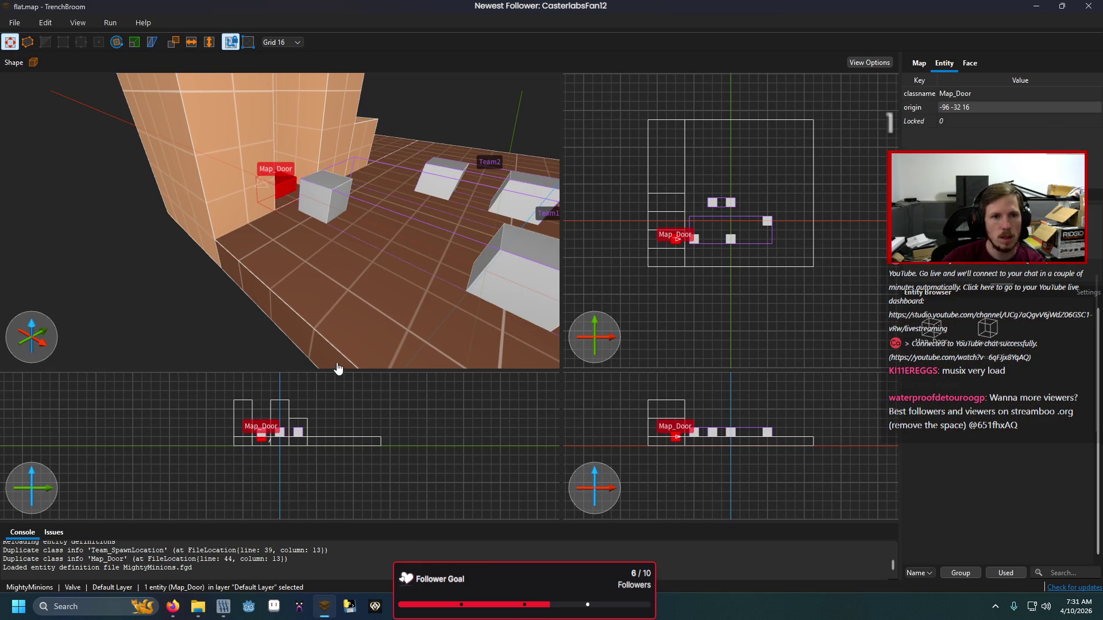
Step: Commit the door's Locked value as 0 in TrenchBroom's Entity properties table
{"action": "left_click", "coordinate": [965, 117]}
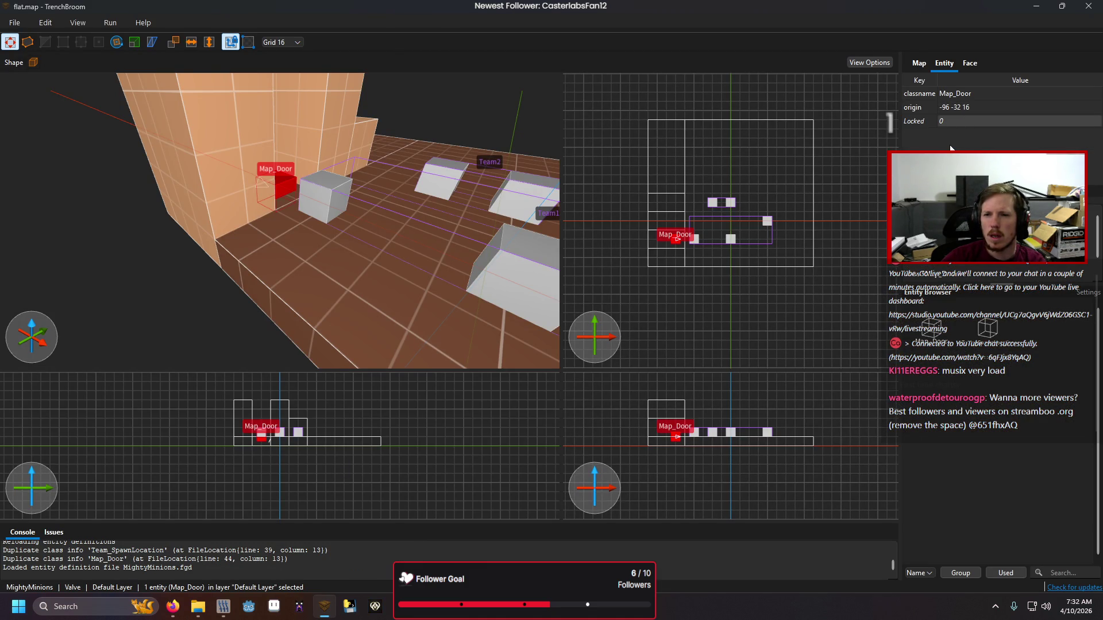
{"action": "left_click", "coordinate": [947, 122]}
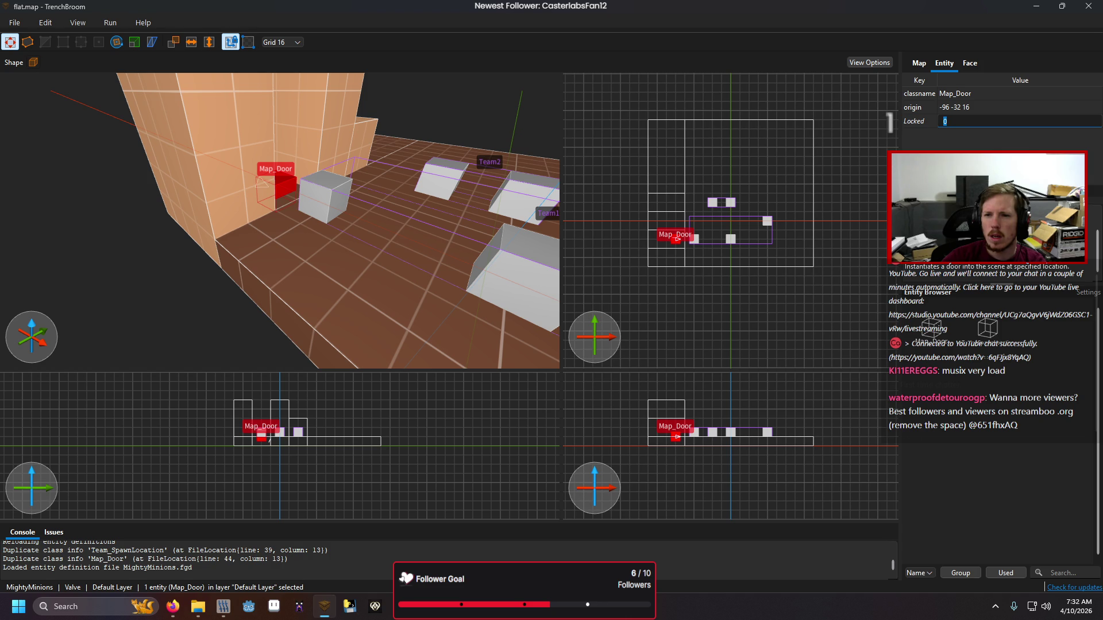
{"action": "key", "text": "Return"}
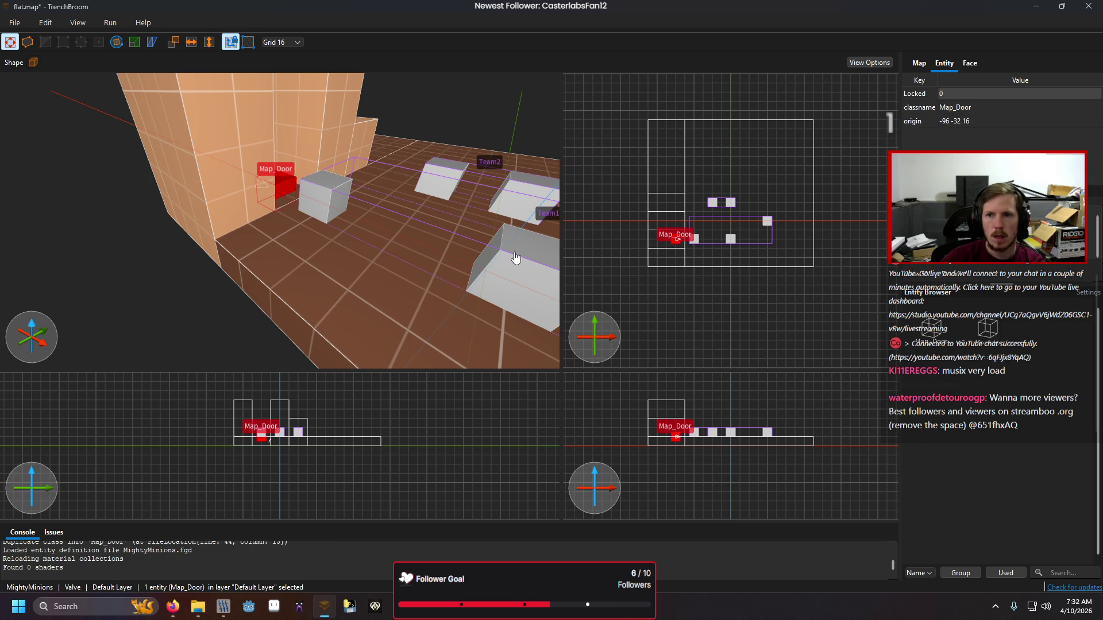
{"action": "mouse_move", "coordinate": [447, 609]}
{"action": "left_click", "coordinate": [333, 567]}
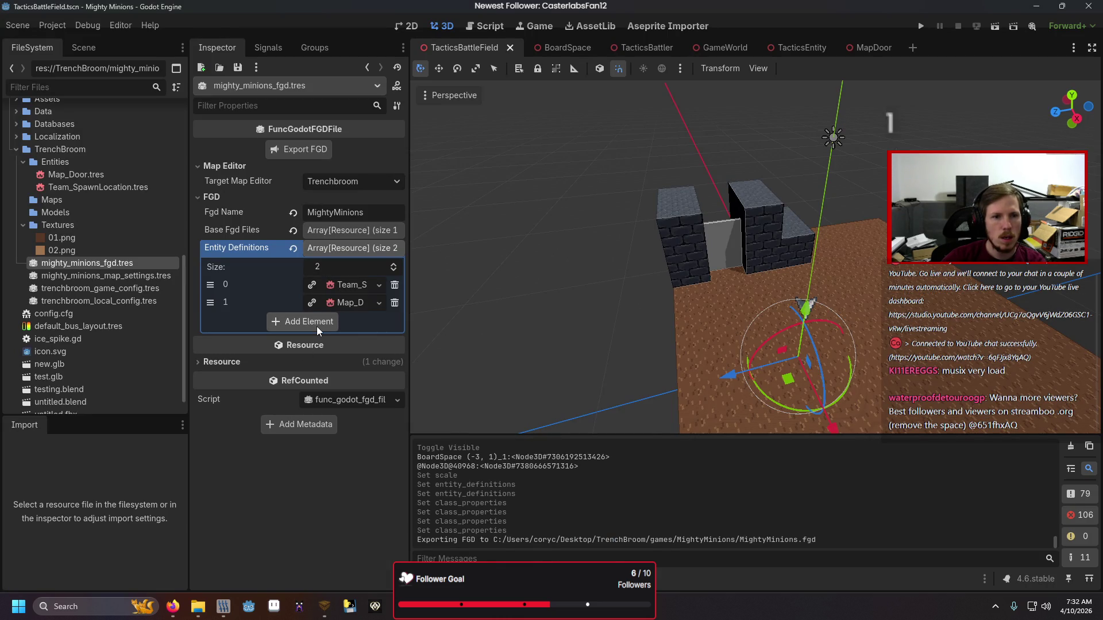
Step: Add a Health class property with integer value 3 to Map_Door
{"action": "left_click", "coordinate": [54, 174]}
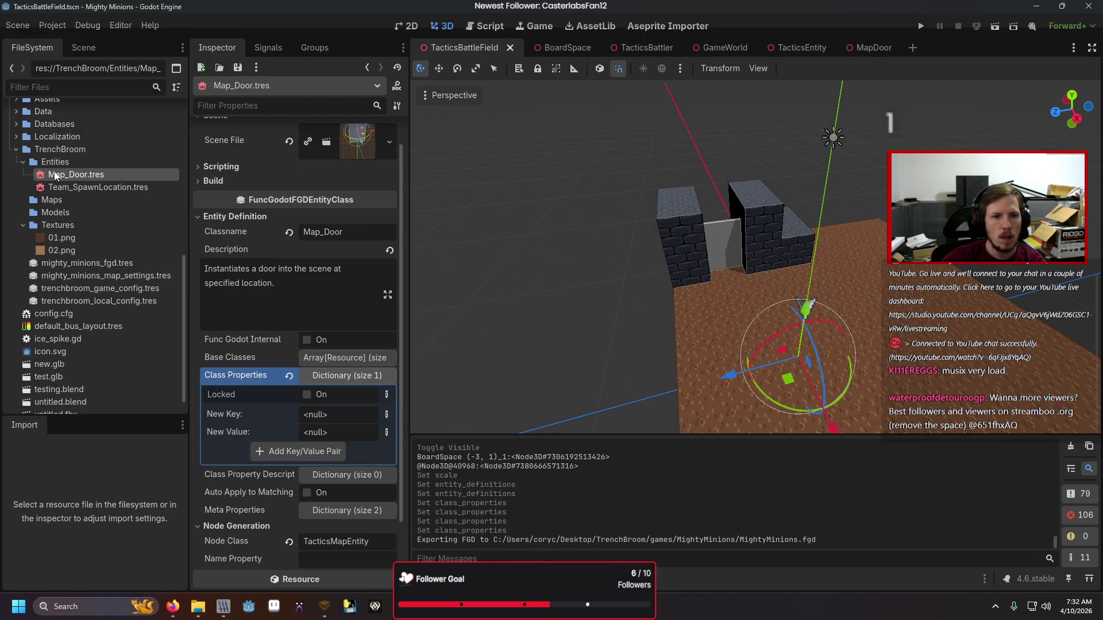
{"action": "left_click", "coordinate": [386, 415]}
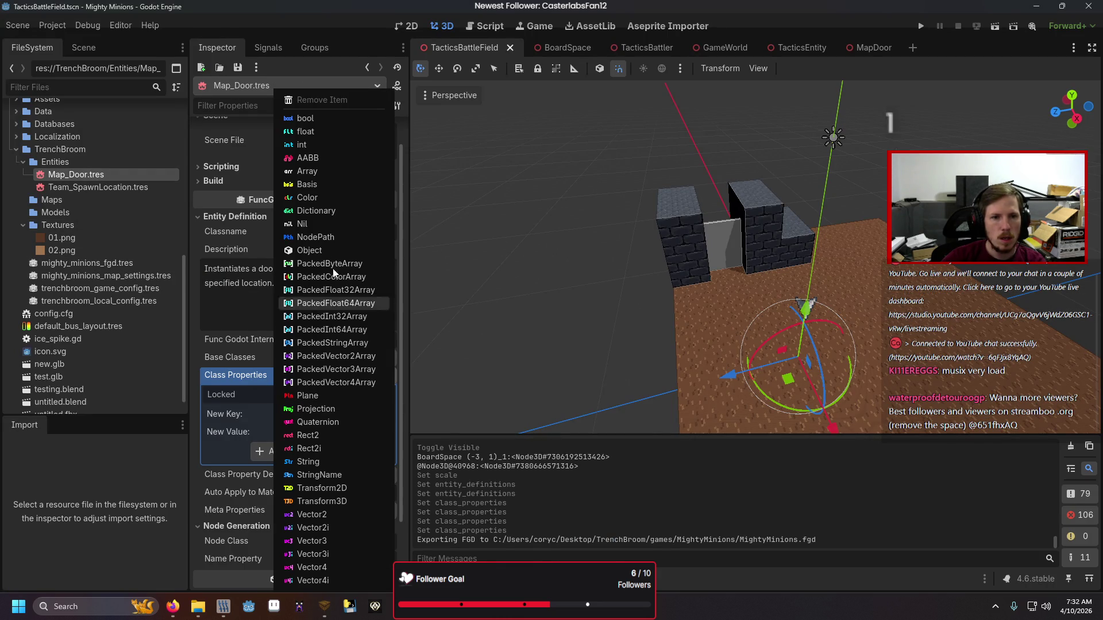
{"action": "left_click", "coordinate": [312, 462]}
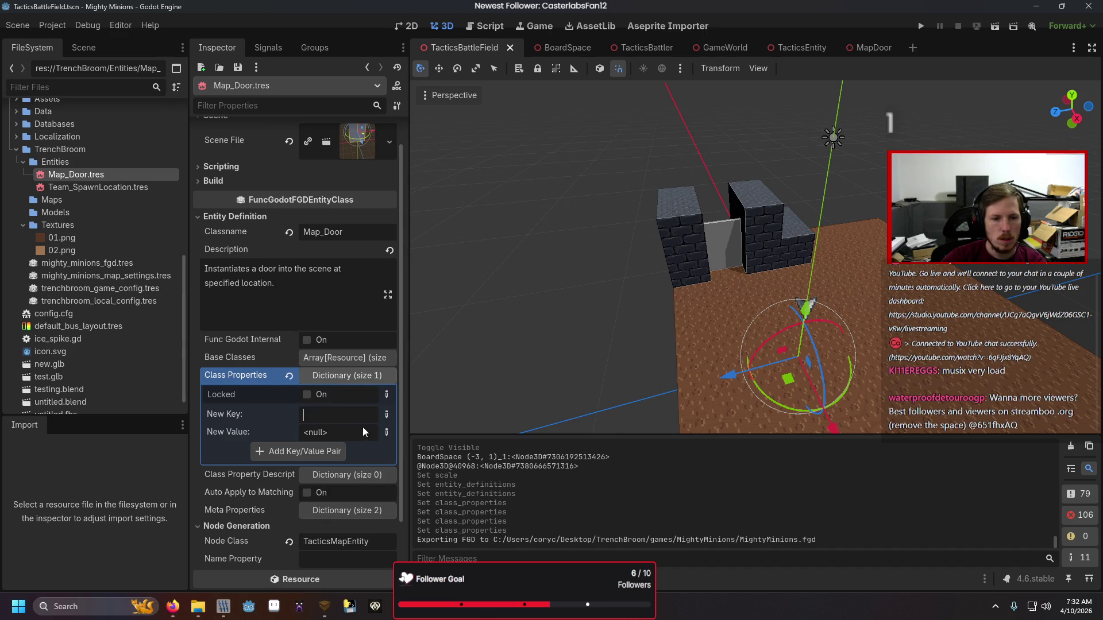
{"action": "type", "text": "Health"}
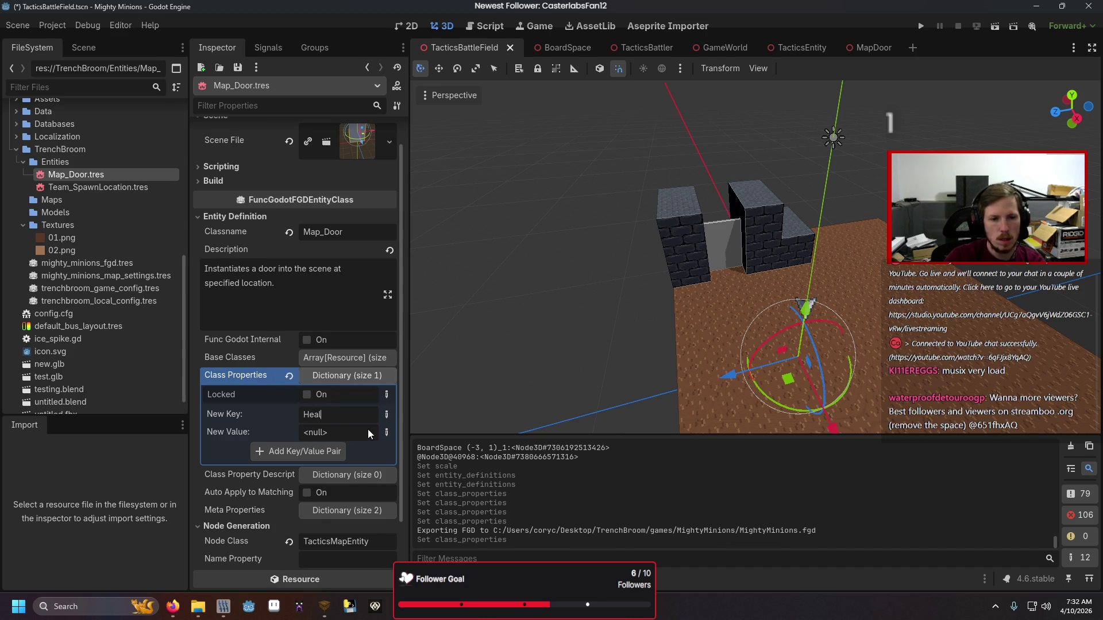
{"action": "left_click", "coordinate": [386, 434]}
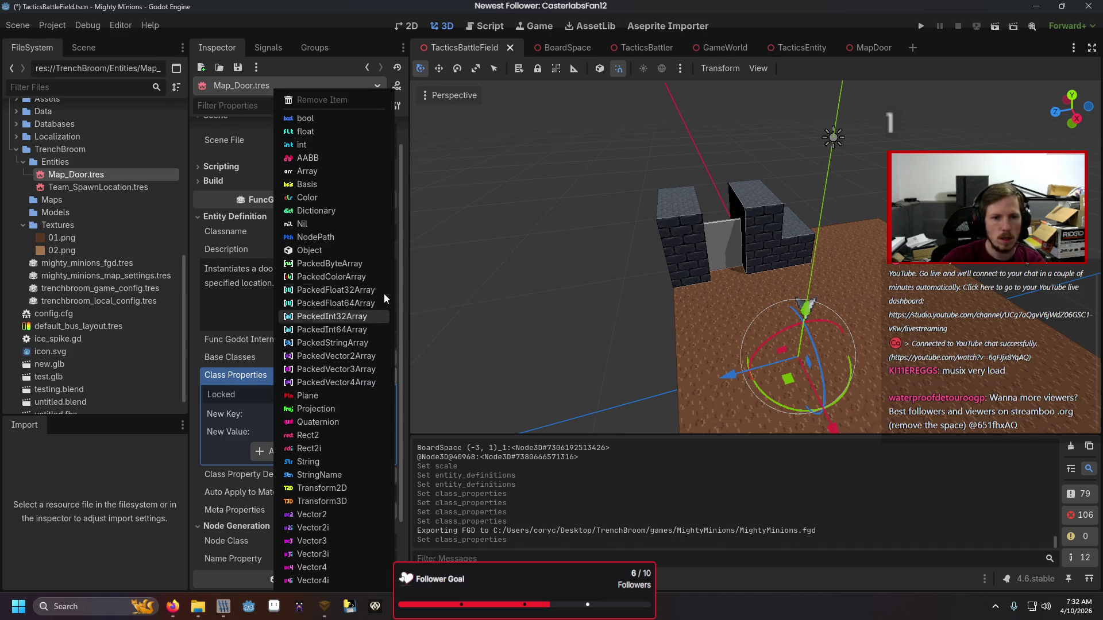
{"action": "left_click", "coordinate": [345, 145]}
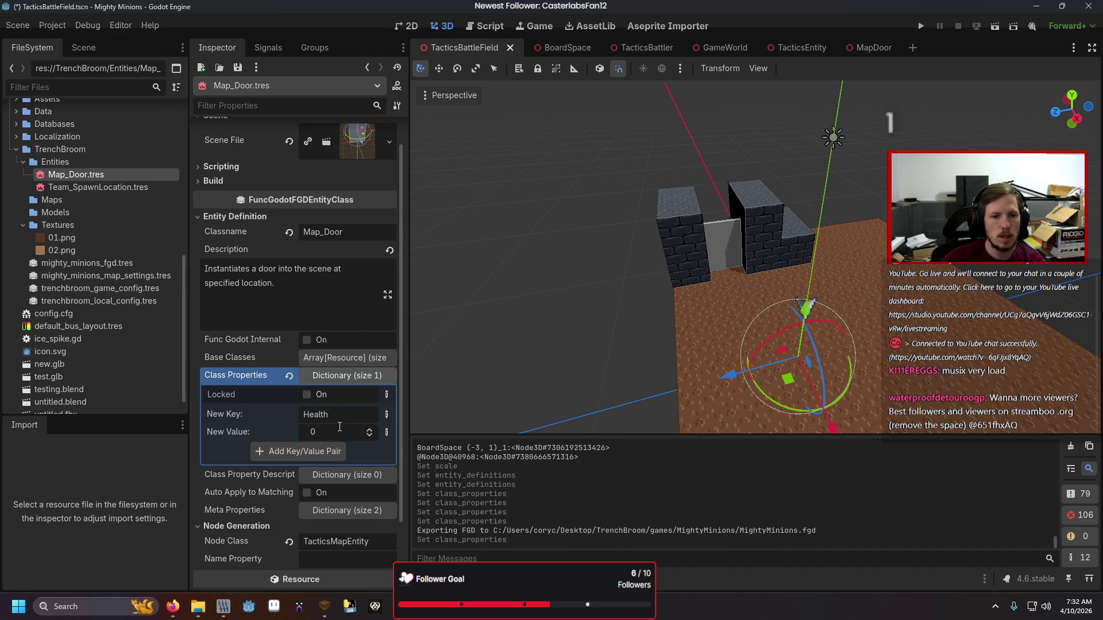
{"action": "type", "text": "3"}
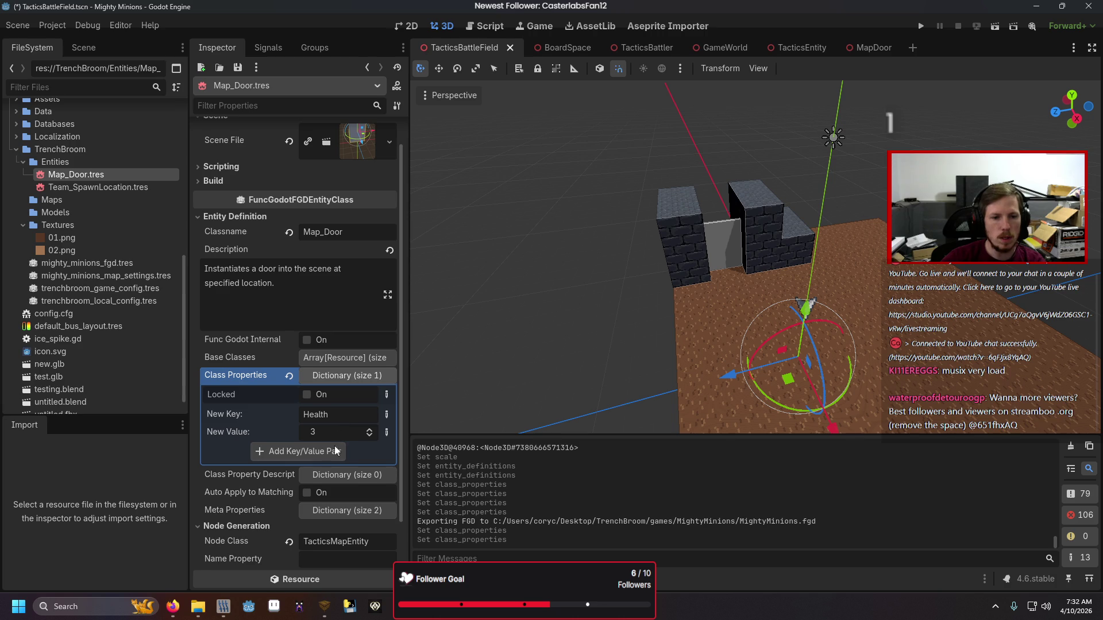
{"action": "left_click", "coordinate": [328, 458]}
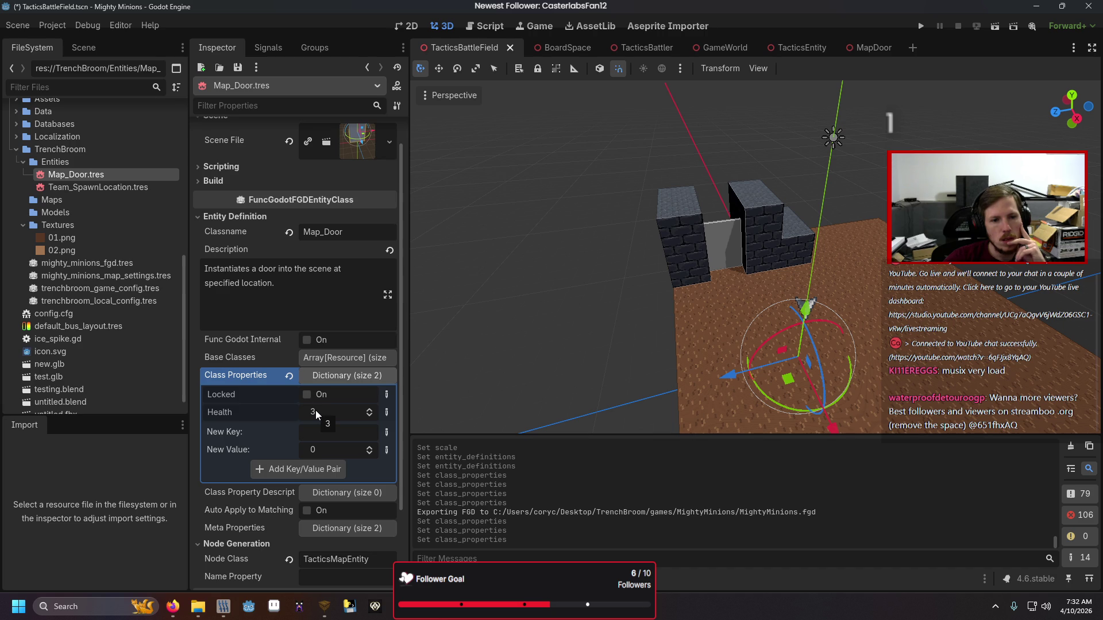
Step: Save and re-export the FGD from mighty_minions_fgd.tres with Health included
{"action": "key", "text": "ctrl+s"}
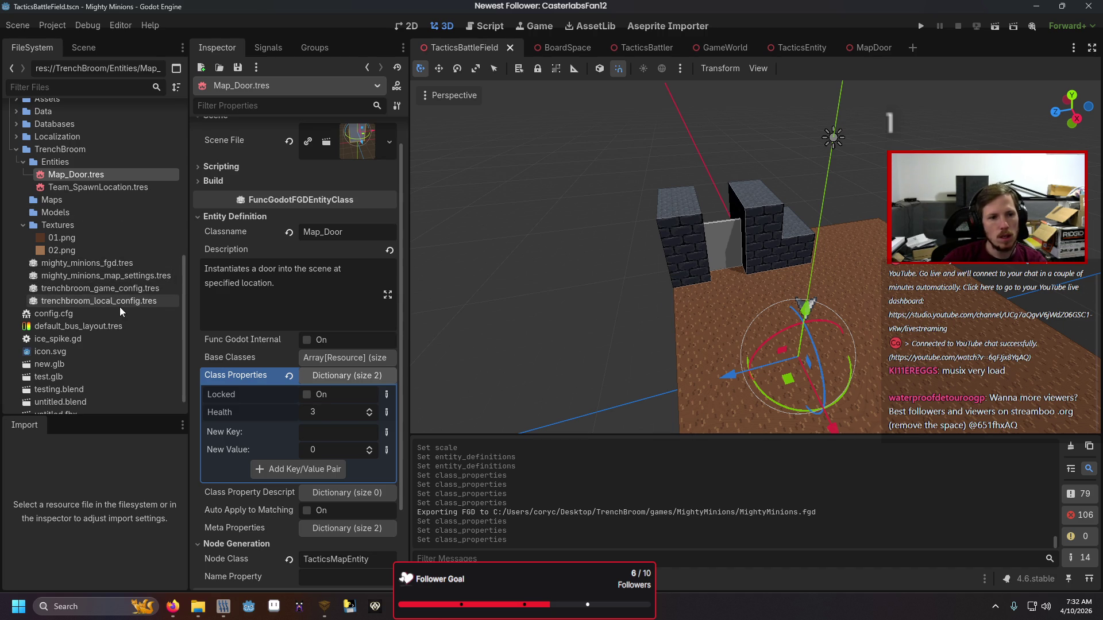
{"action": "left_click", "coordinate": [126, 264]}
{"action": "left_click", "coordinate": [314, 153]}
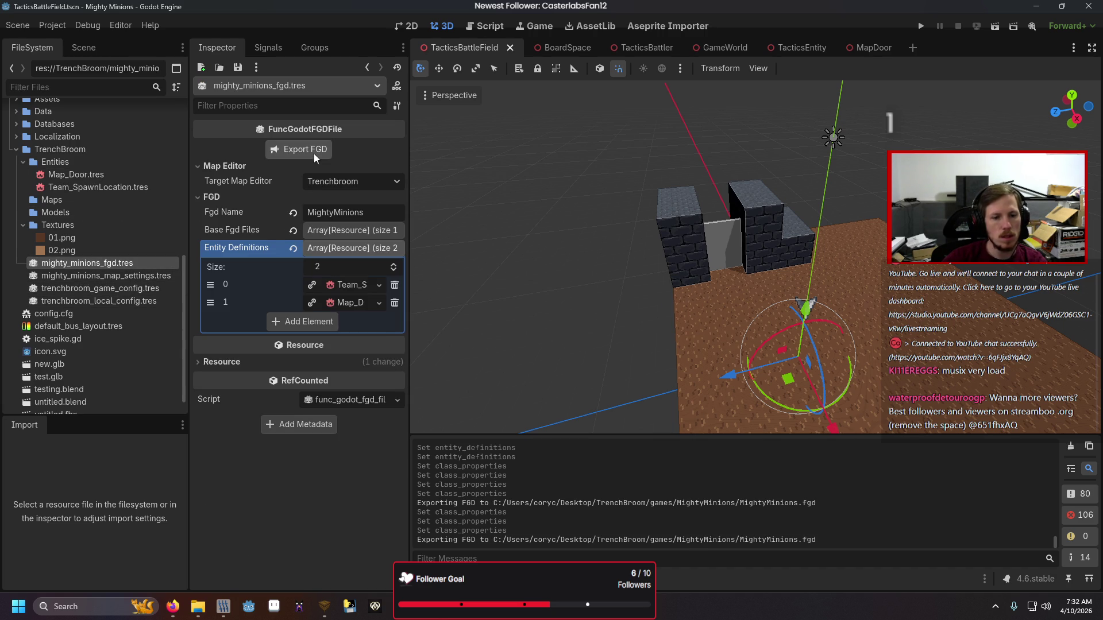
{"action": "left_click", "coordinate": [340, 603]}
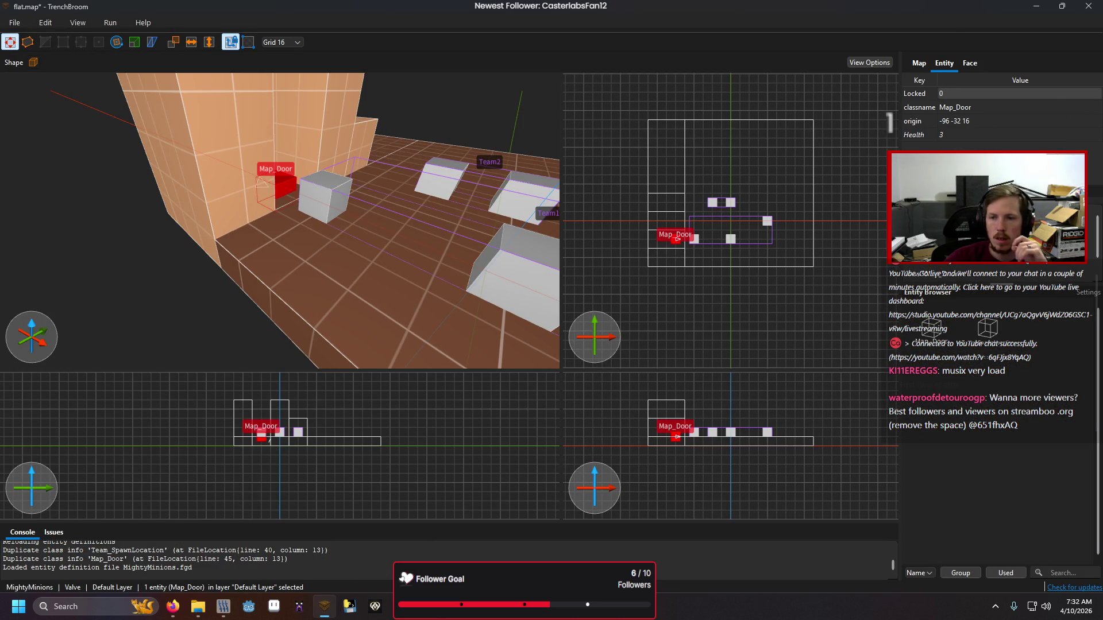
Step: Check the new Health property, then set the door's Locked value to 0 after trying 1
{"action": "left_click", "coordinate": [954, 137]}
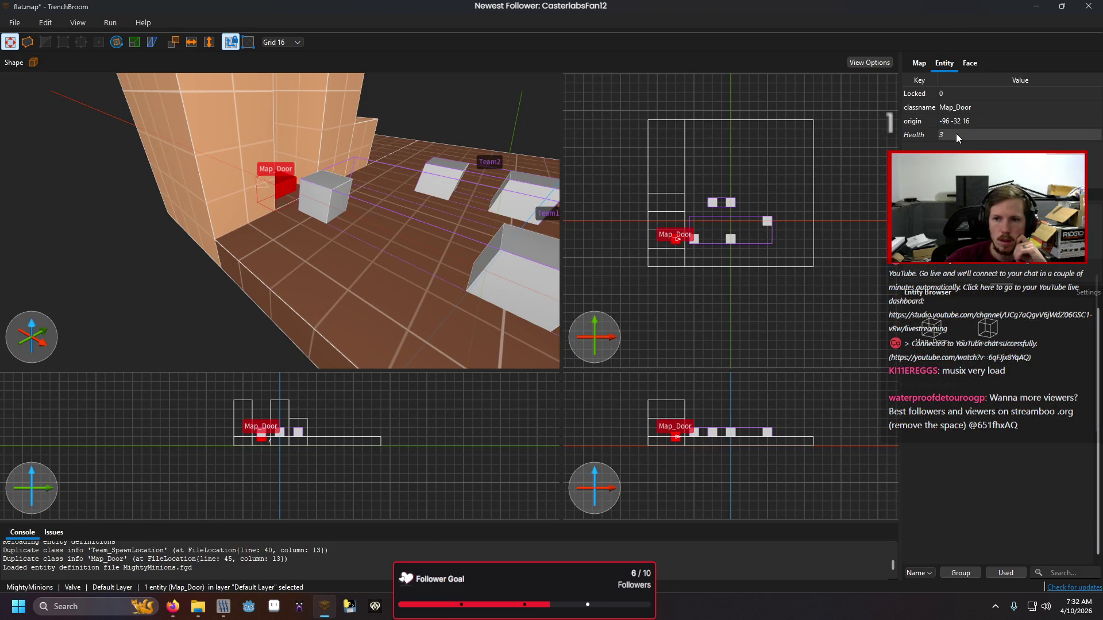
{"action": "left_click", "coordinate": [956, 92]}
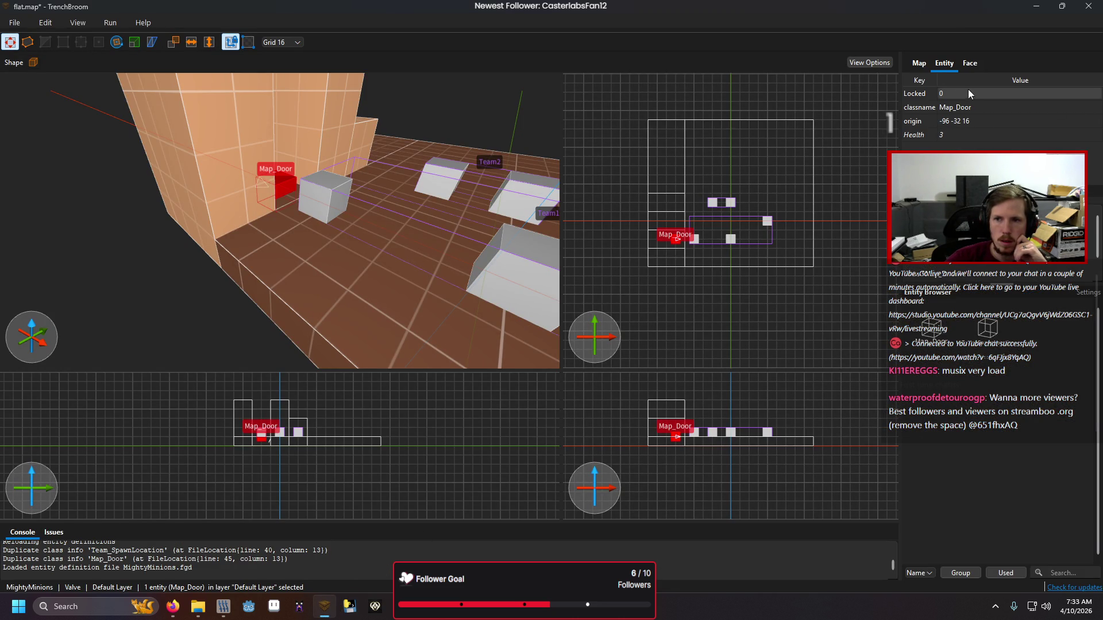
{"action": "left_click", "coordinate": [969, 93]}
{"action": "key", "text": "Return"}
{"action": "left_click", "coordinate": [969, 92]}
{"action": "type", "text": "1"}
{"action": "key", "text": "Return"}
{"action": "left_click", "coordinate": [968, 92]}
{"action": "type", "text": "0"}
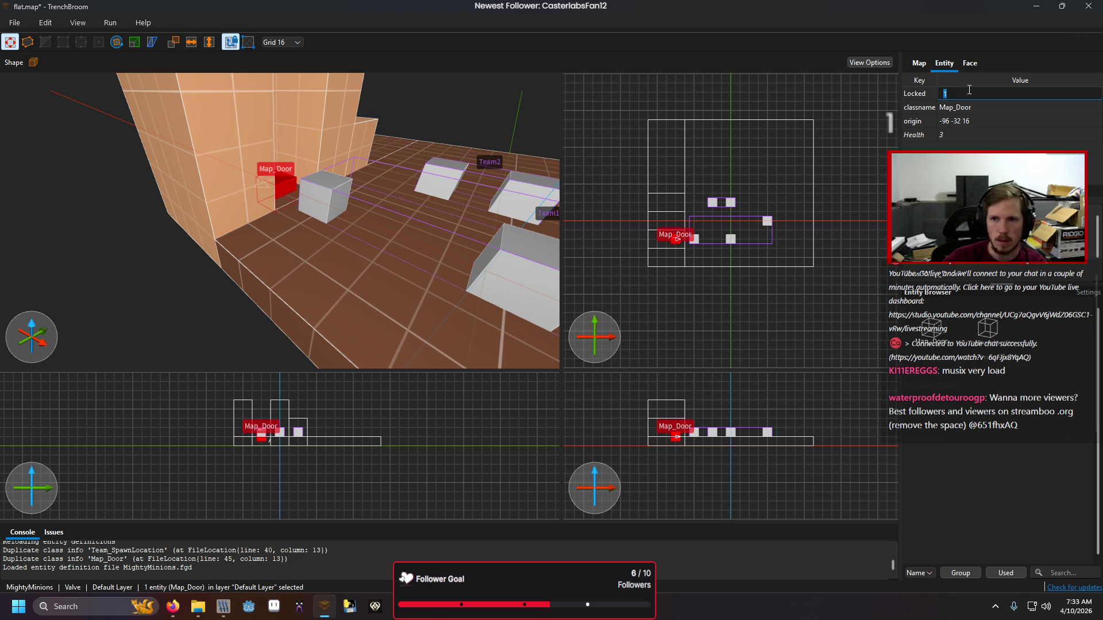
{"action": "key", "text": "Return"}
Step: Save flat.map in TrenchBroom
{"action": "key", "text": "ctrl+s"}
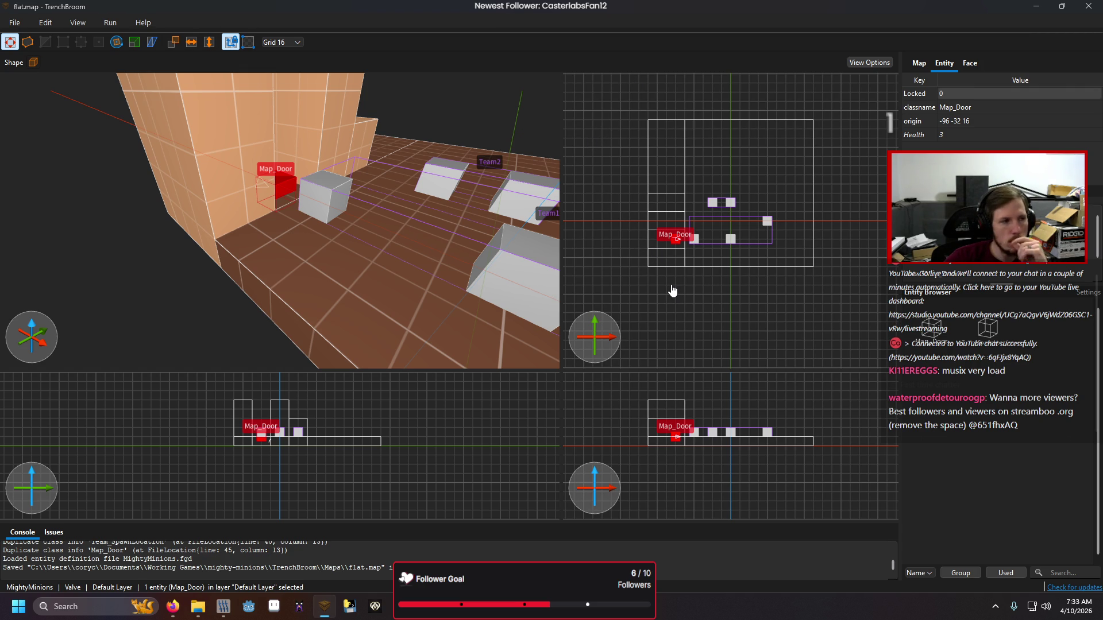
{"action": "mouse_move", "coordinate": [249, 606]}
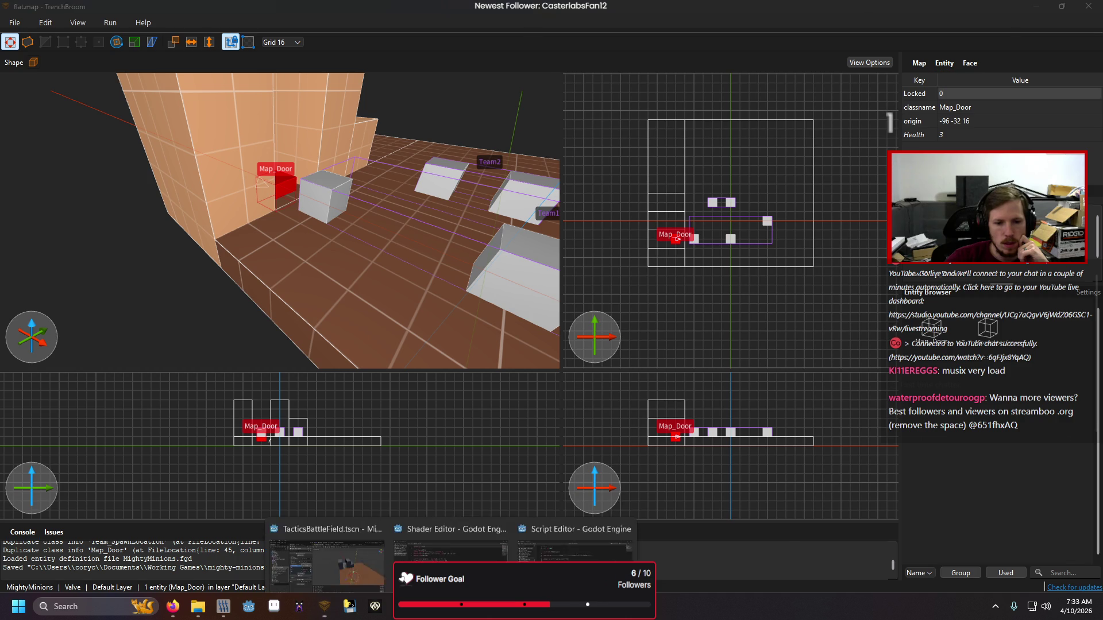
{"action": "left_click", "coordinate": [340, 537]}
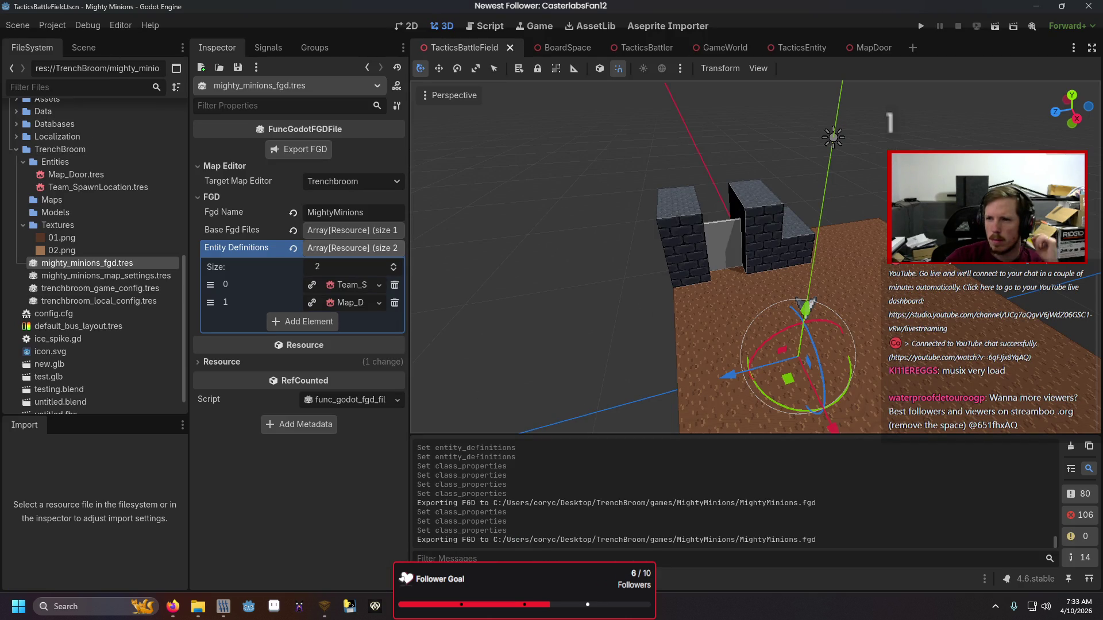
Step: Scroll through the group and entity assembly code of func_godot_map.gd in the Script Editor
{"action": "key", "text": "ctrl+F3"}
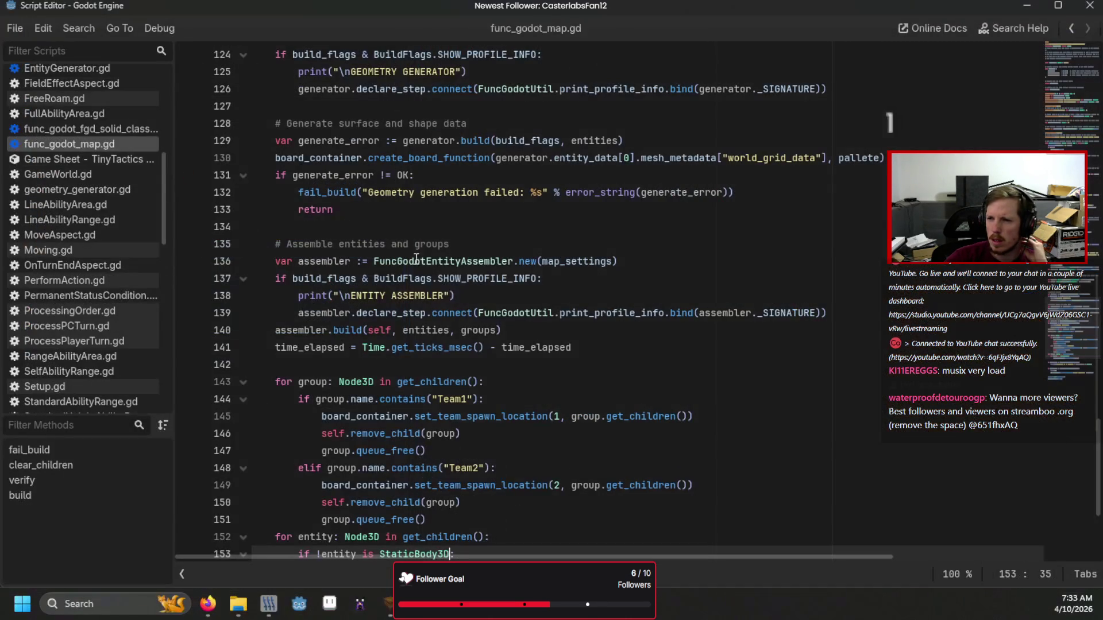
{"action": "scroll", "coordinate": [477, 330], "scroll_direction": "down", "scroll_amount": 2}
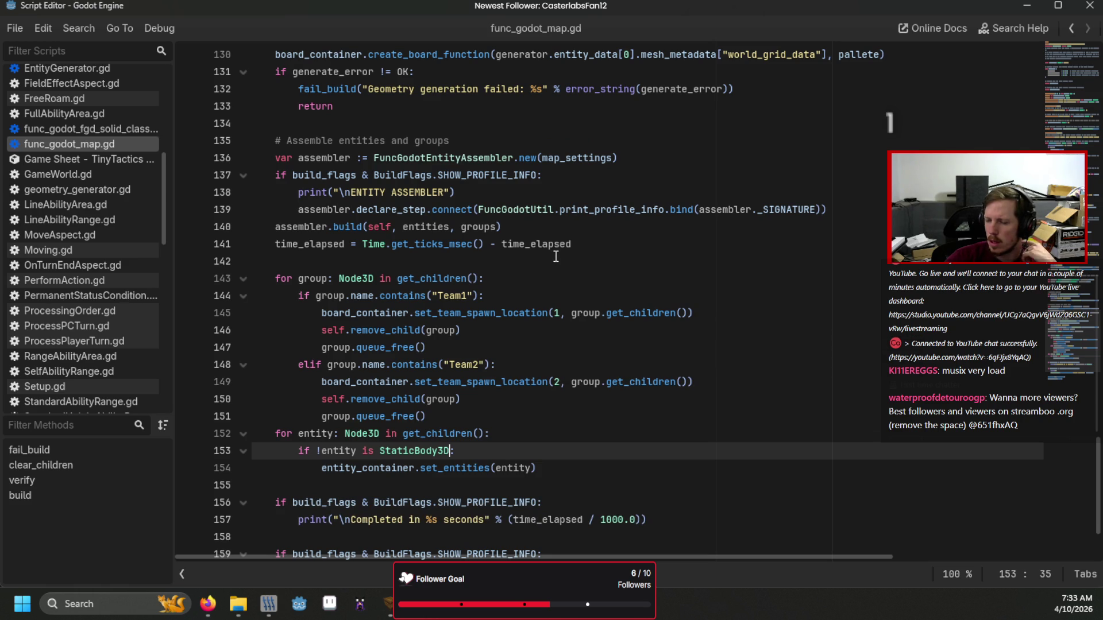
{"action": "scroll", "coordinate": [555, 256], "scroll_direction": "down", "scroll_amount": 2}
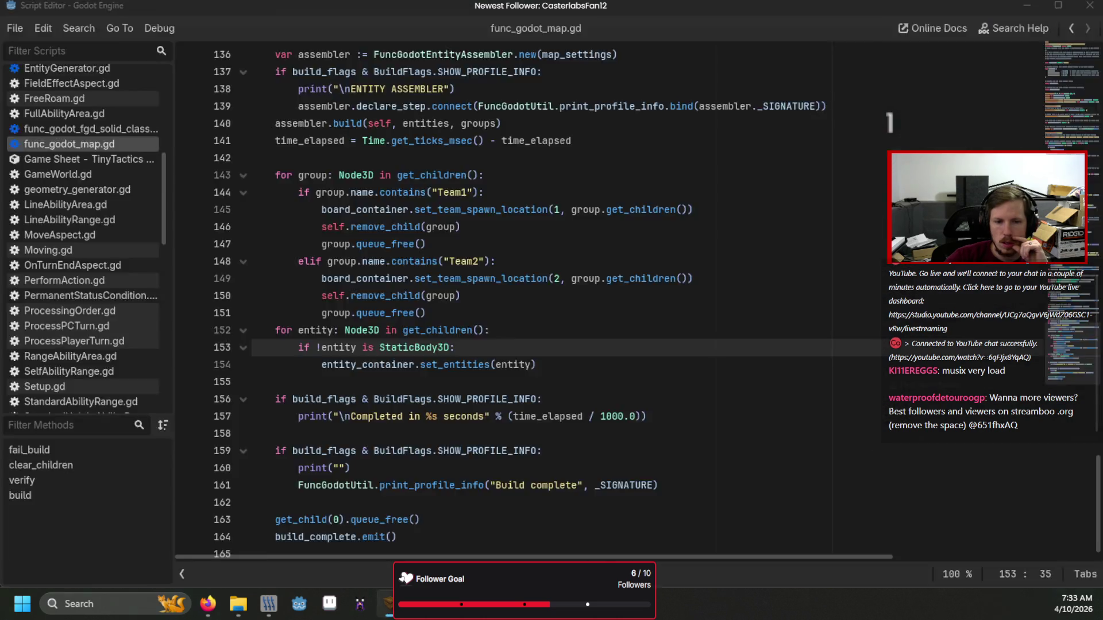
{"action": "left_click", "coordinate": [386, 603]}
{"action": "mouse_move", "coordinate": [173, 607]}
{"action": "left_click", "coordinate": [265, 566]}
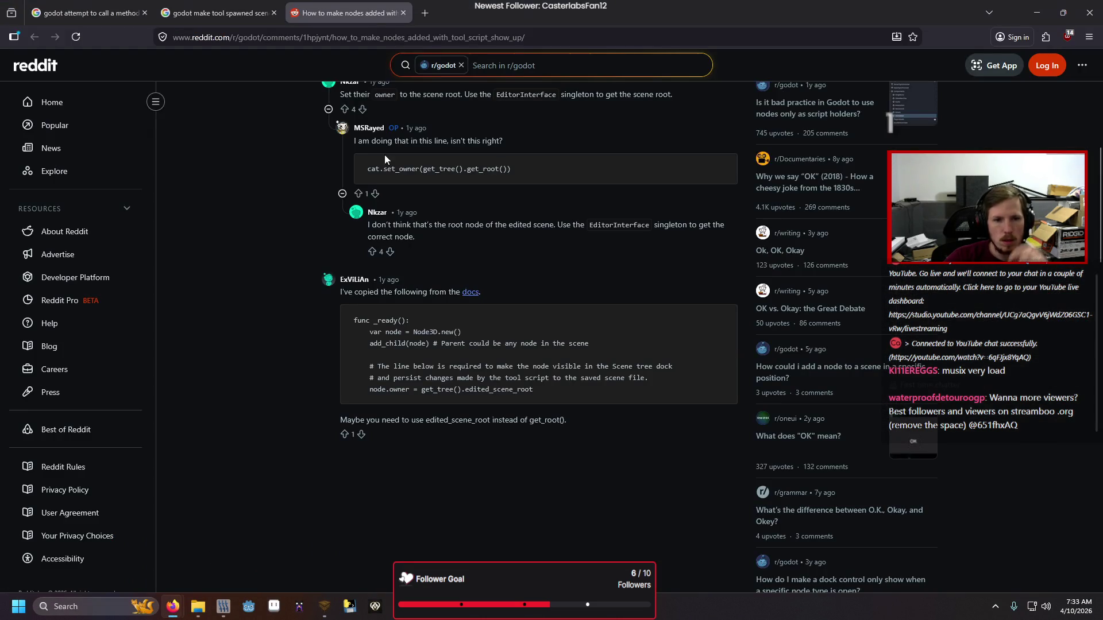
Step: Google 'trenchbroom move objects in group', then refine it to 'trenchbroom move objects inside group'
{"action": "left_click", "coordinate": [378, 43]}
{"action": "type", "text": "trenchb"}
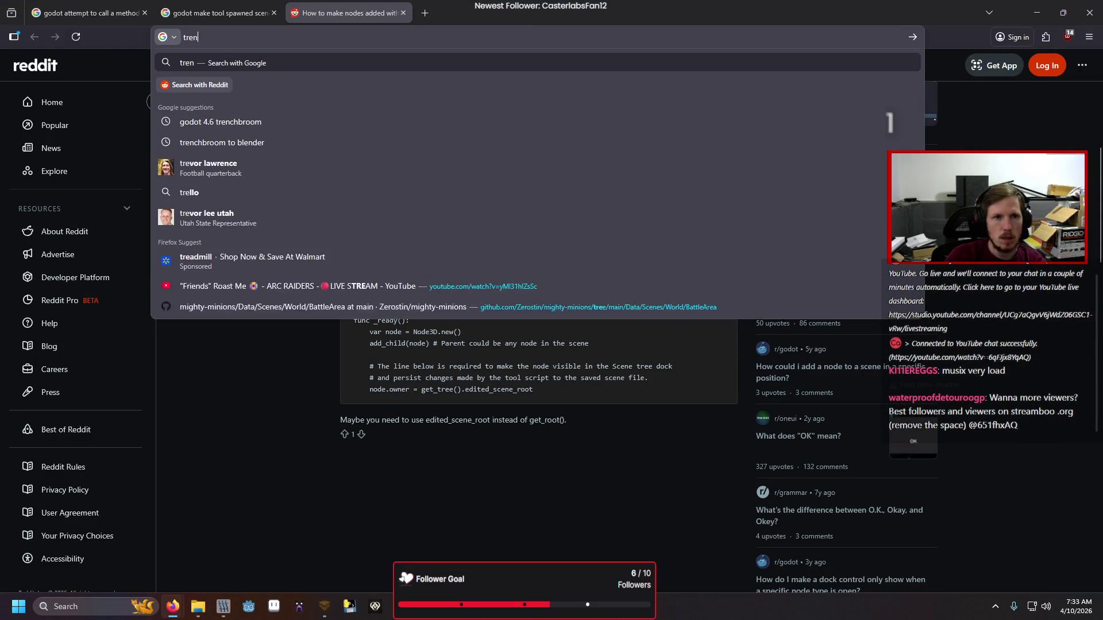
{"action": "type", "text": "room move"}
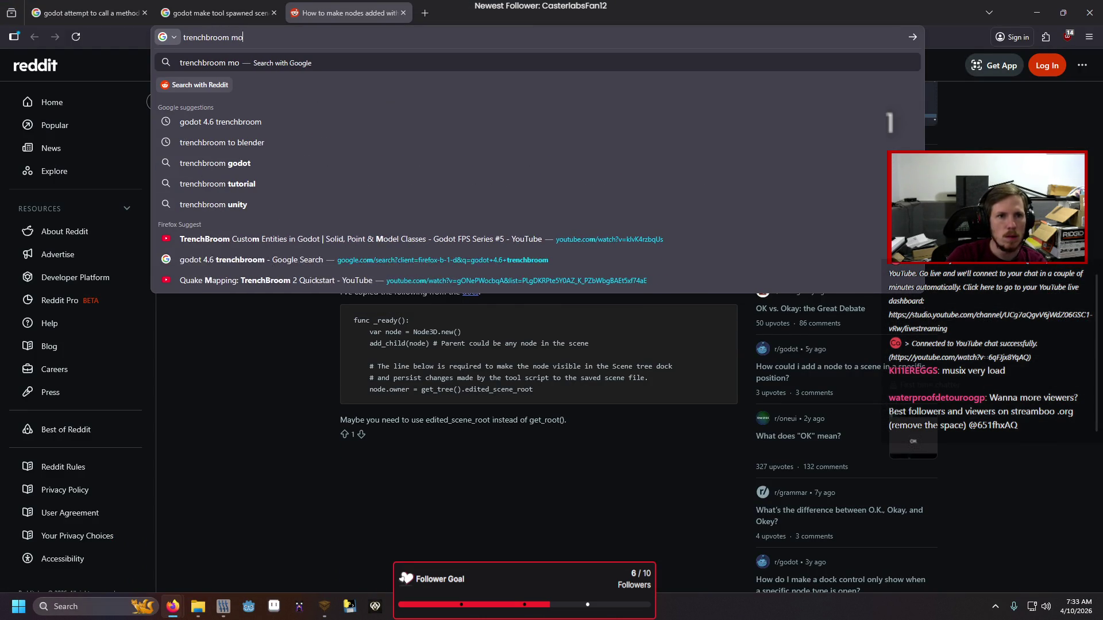
{"action": "type", "text": " objects"}
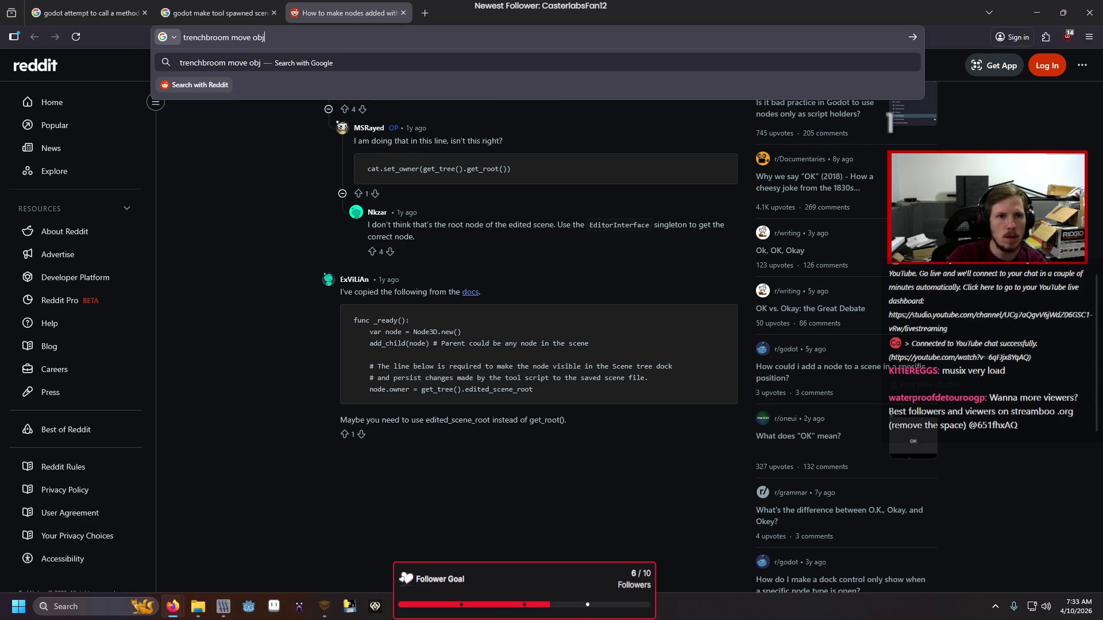
{"action": "type", "text": " in group"}
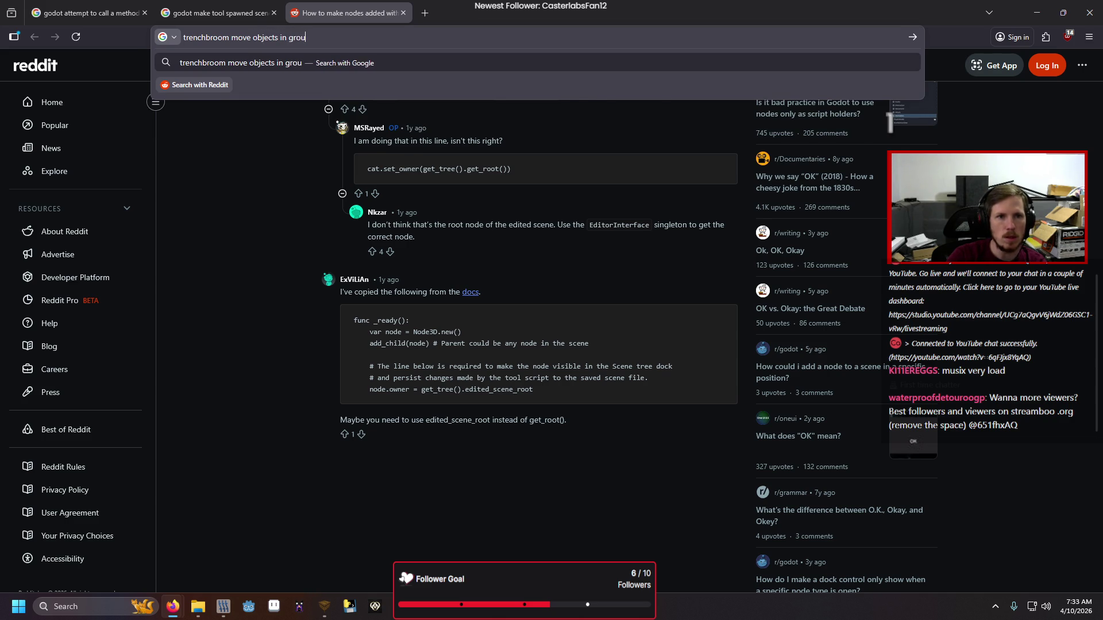
{"action": "key", "text": "Return"}
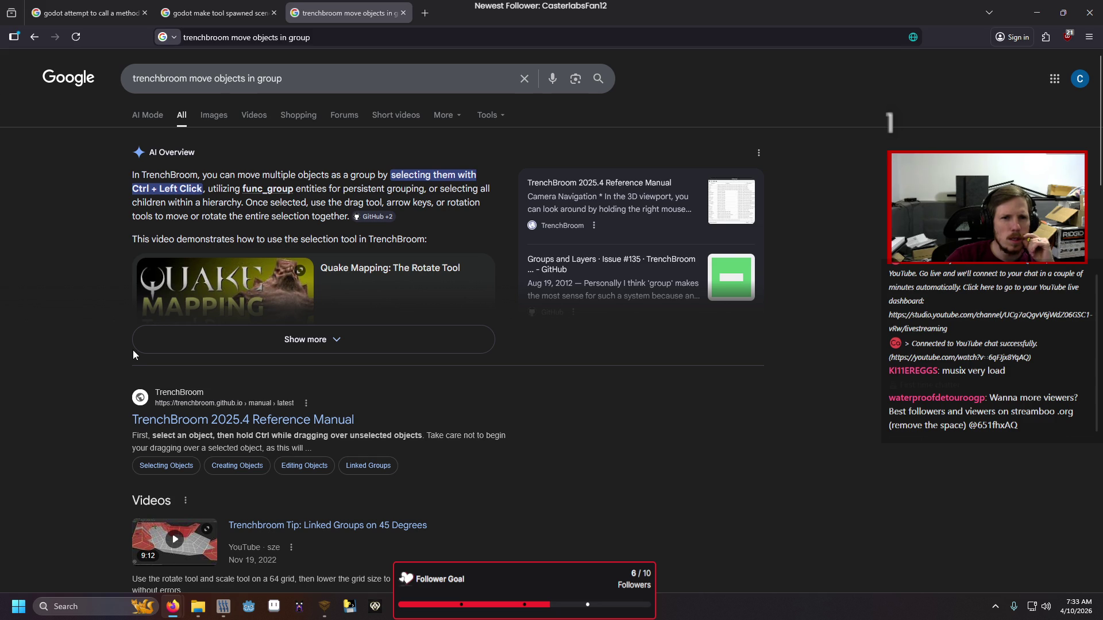
{"action": "left_click", "coordinate": [256, 78]}
{"action": "type", "text": "side"}
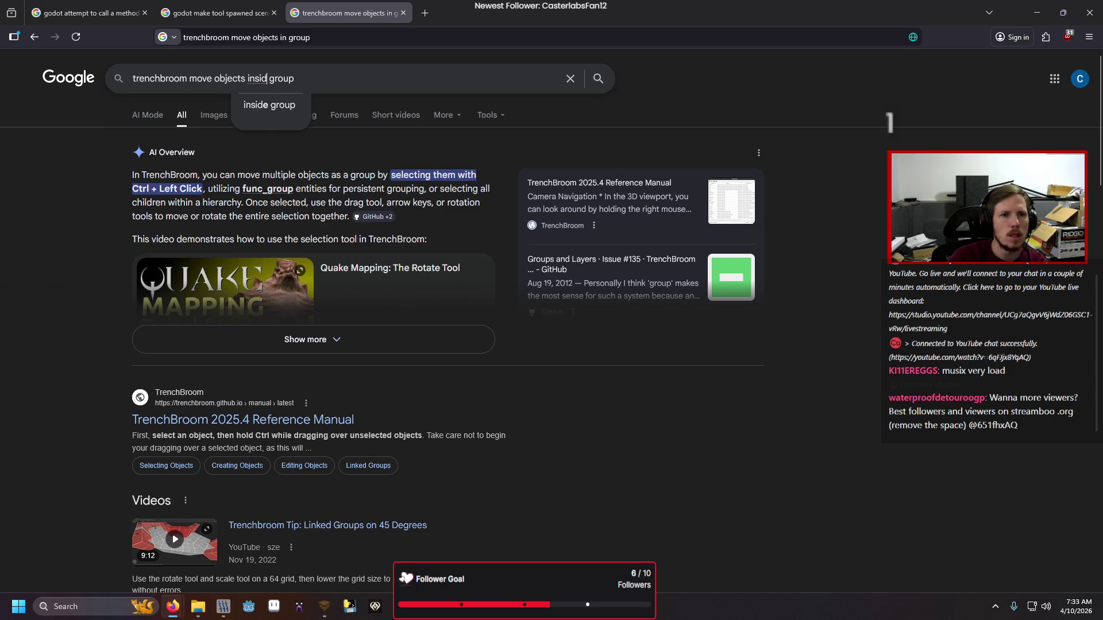
{"action": "key", "text": "Return"}
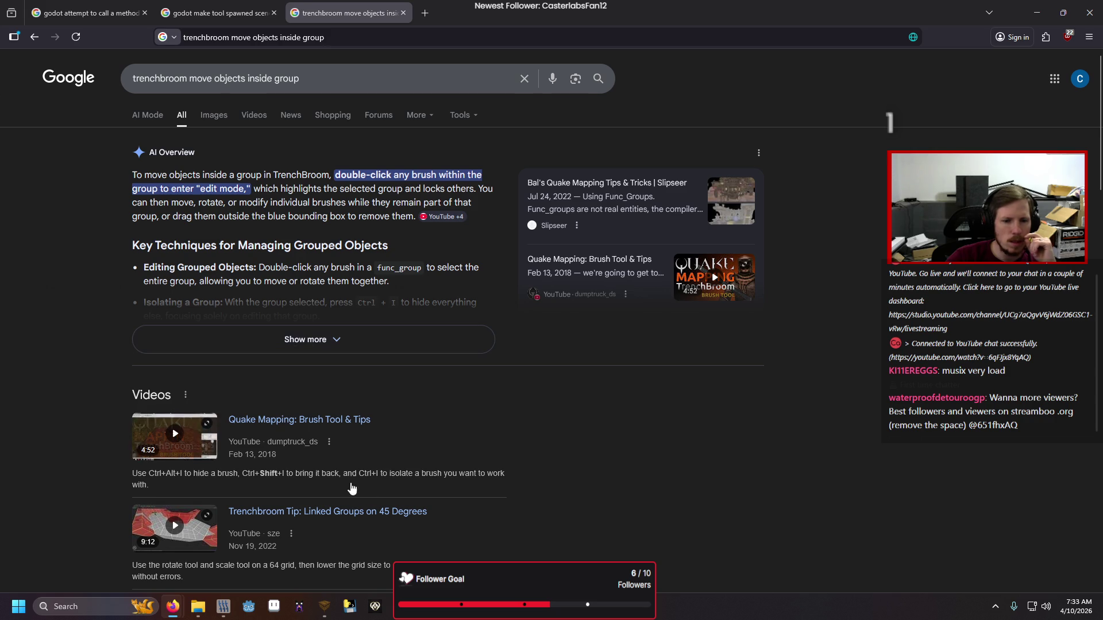
{"action": "left_click", "coordinate": [323, 606]}
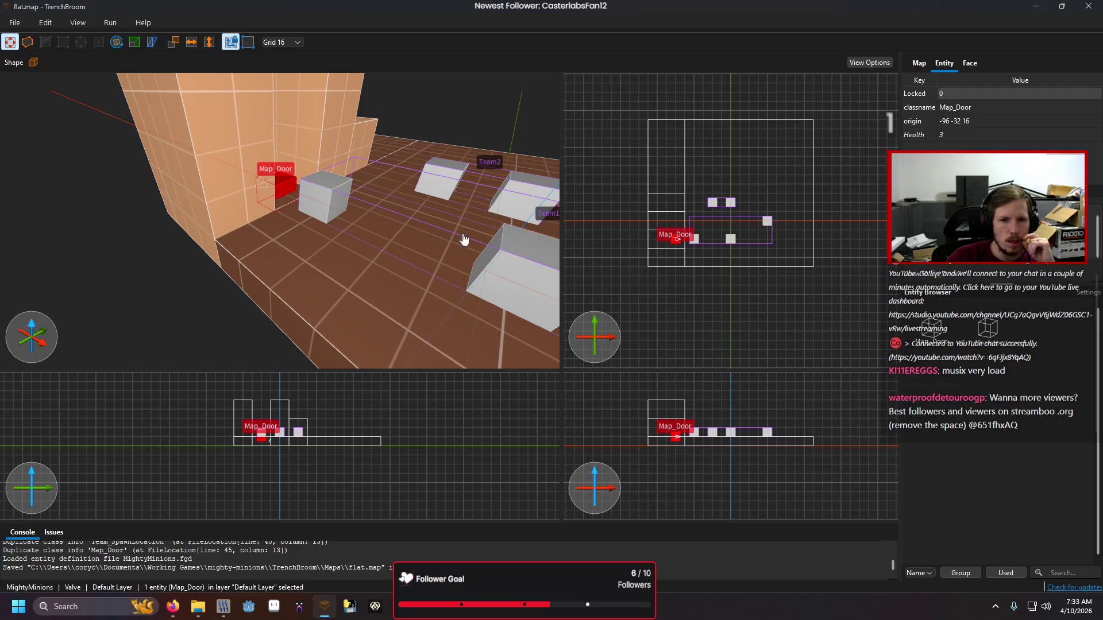
Step: Undo a stray brush and drag Team1's Team_SpawnLocation to origin 0 -32 24
{"action": "left_click", "coordinate": [730, 242]}
{"action": "left_click_drag", "start_coordinate": [729, 242], "coordinate": [741, 274]}
{"action": "key", "text": "ctrl+z"}
{"action": "left_click", "coordinate": [732, 248]}
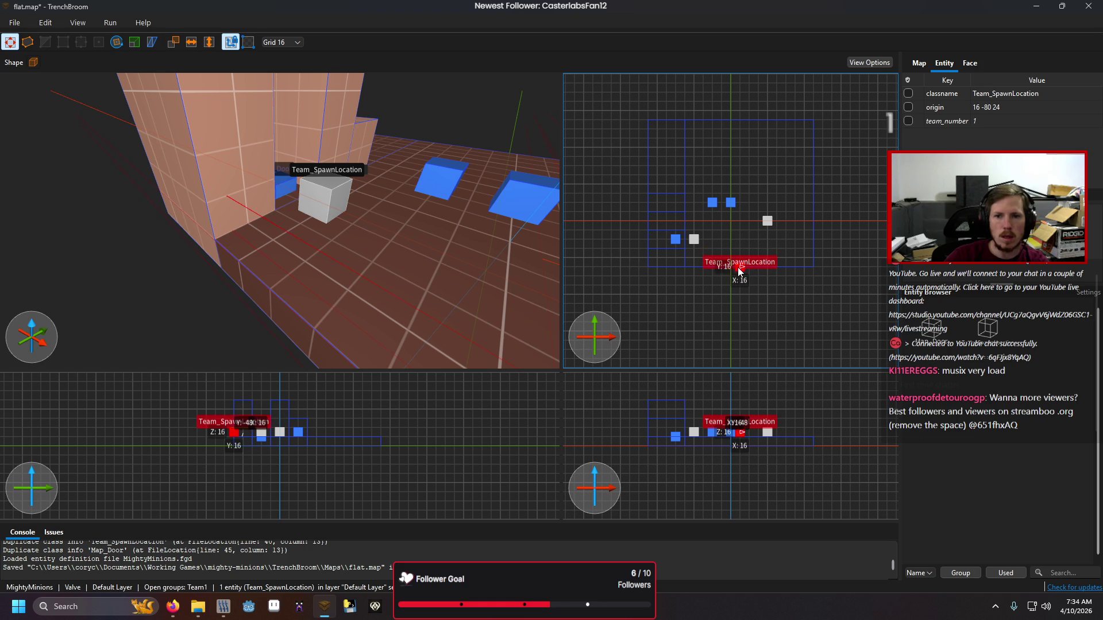
{"action": "left_click", "coordinate": [755, 314]}
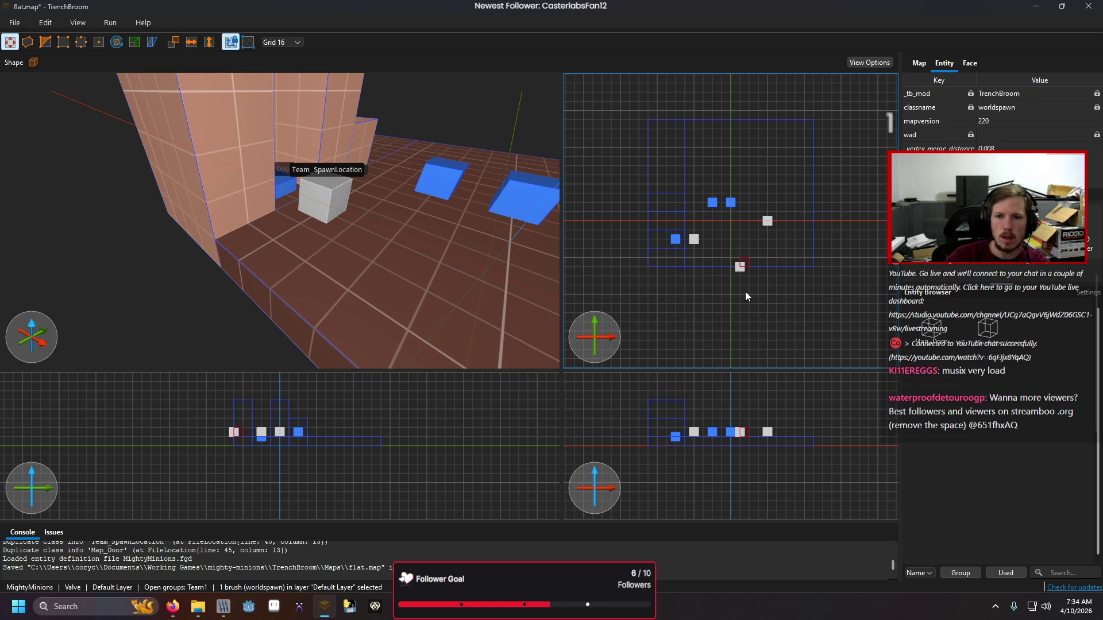
{"action": "left_click", "coordinate": [740, 268]}
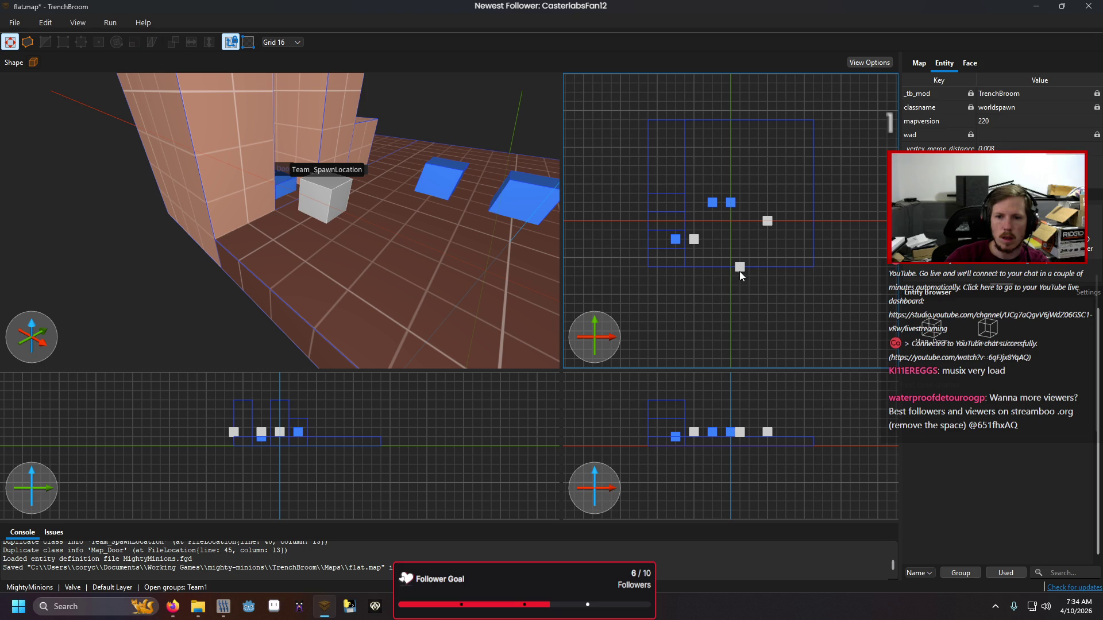
{"action": "mouse_move", "coordinate": [740, 268]}
{"action": "left_mouse_down"}
{"action": "mouse_move", "coordinate": [715, 235]}
{"action": "mouse_move", "coordinate": [732, 241]}
{"action": "left_mouse_up"}
{"action": "left_click", "coordinate": [734, 295]}
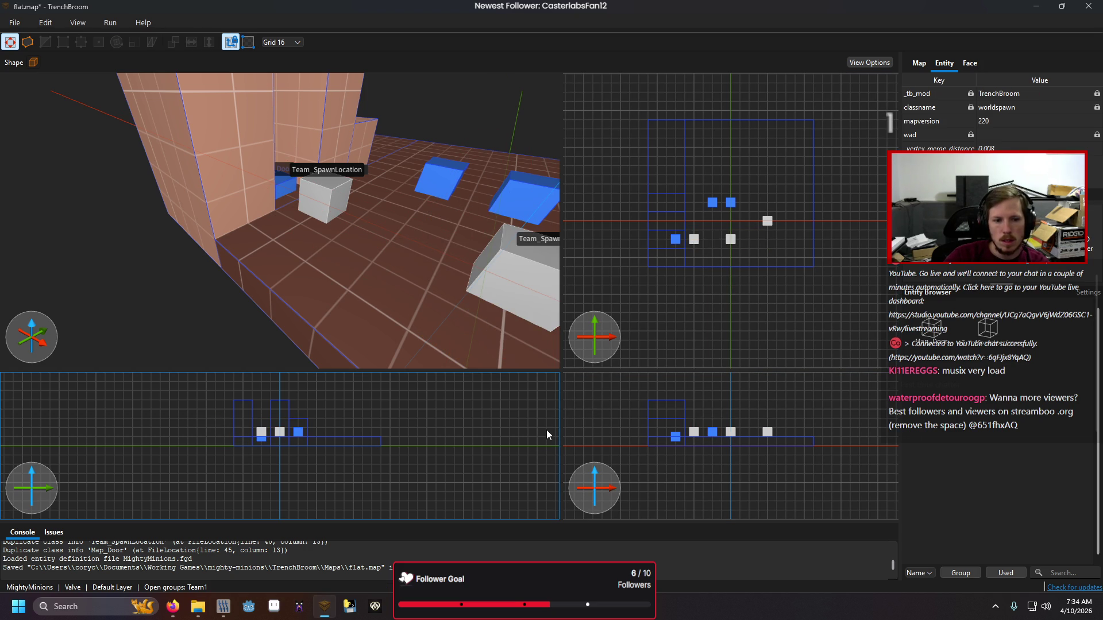
Step: Save flat.map and close the Team1 group
{"action": "key", "text": "ctrl+s"}
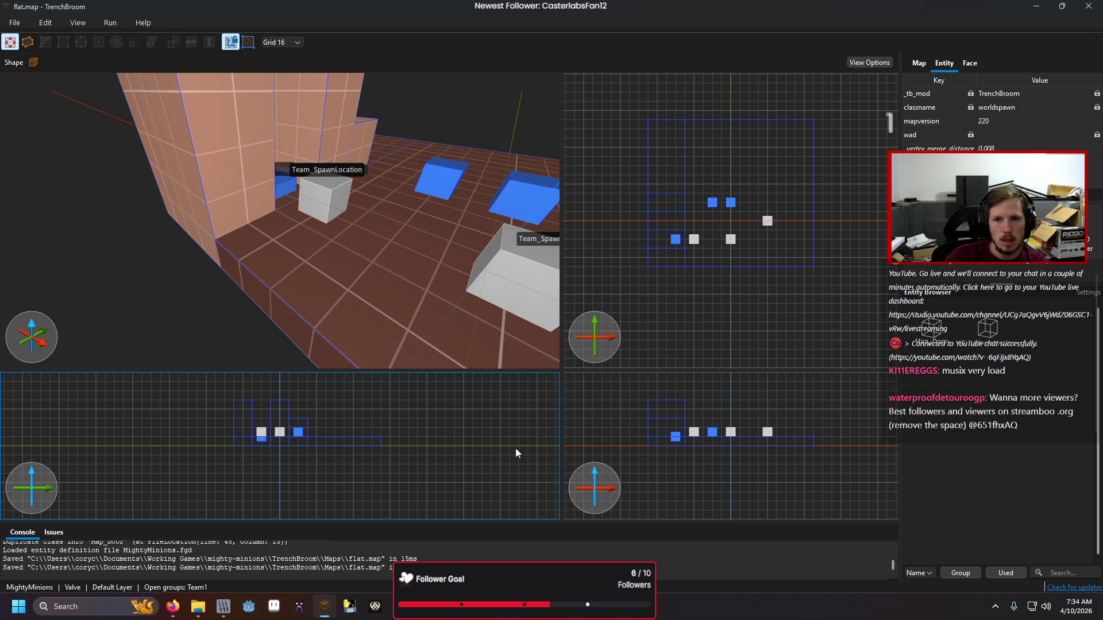
{"action": "double_click", "coordinate": [724, 353]}
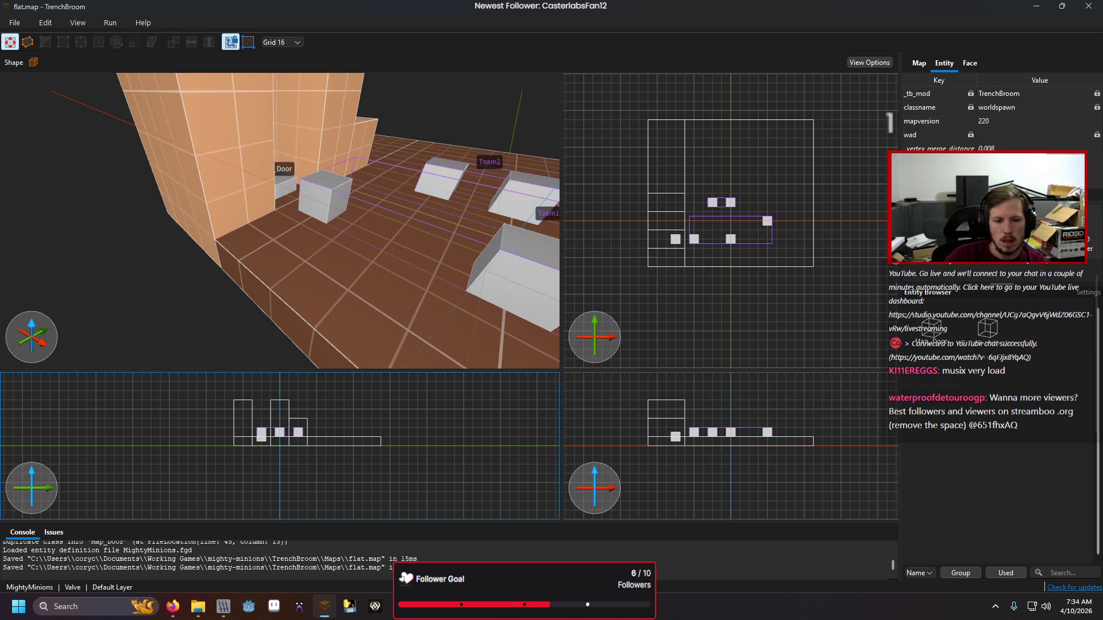
{"action": "mouse_move", "coordinate": [248, 607]}
{"action": "left_click", "coordinate": [327, 543]}
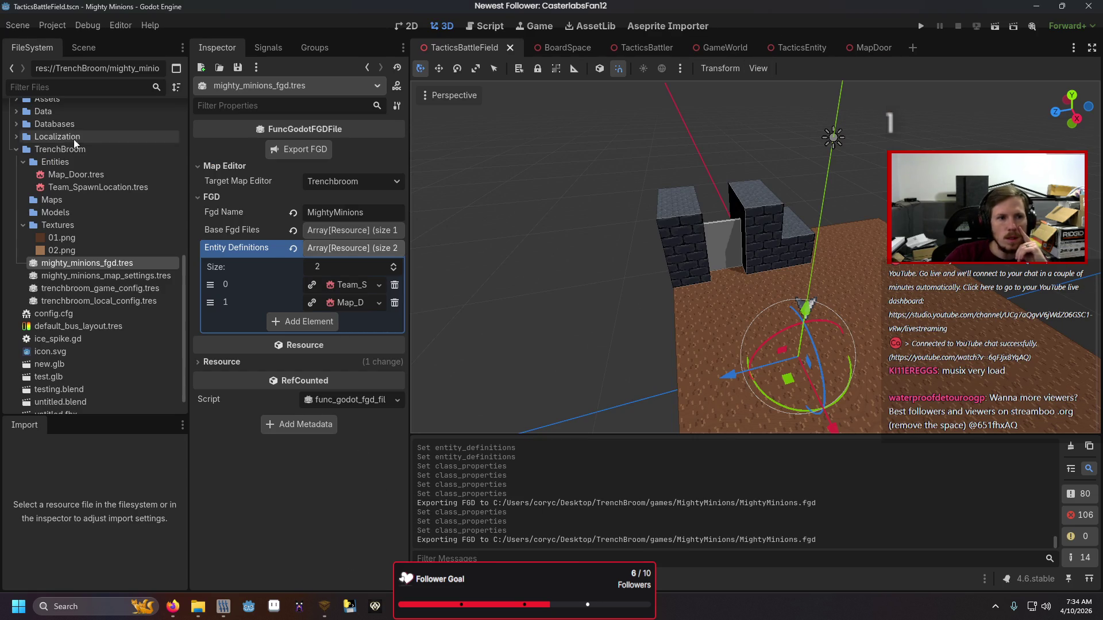
Step: Collapse addons and World, then expand Data > Entities > MapEntities to show MapDoor.tscn
{"action": "scroll", "coordinate": [75, 142], "scroll_direction": "up", "scroll_amount": 10}
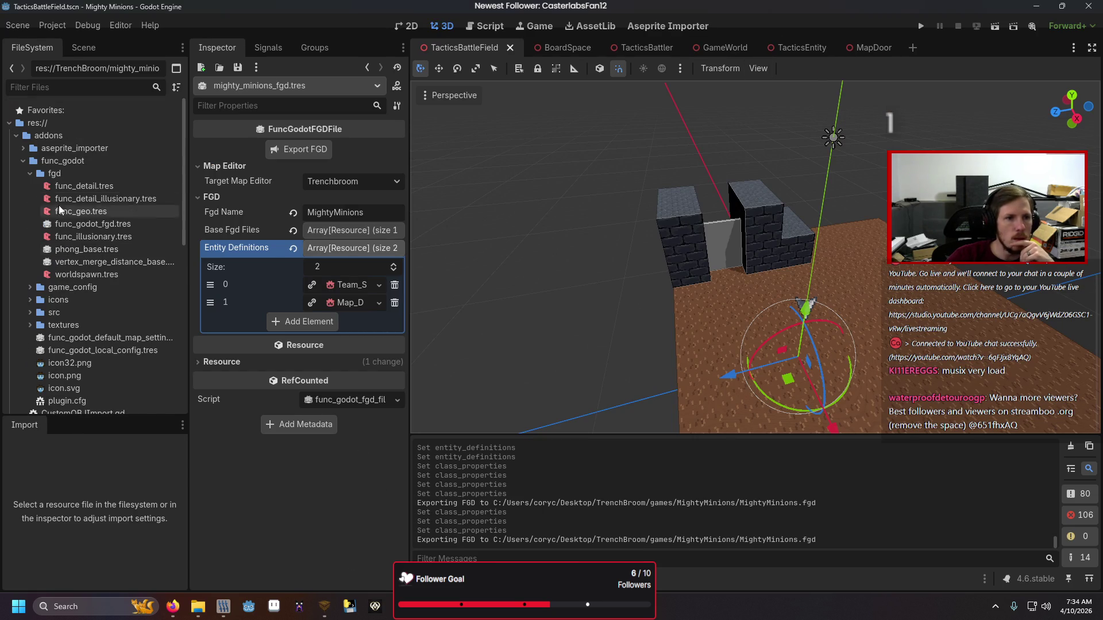
{"action": "left_click", "coordinate": [16, 136]}
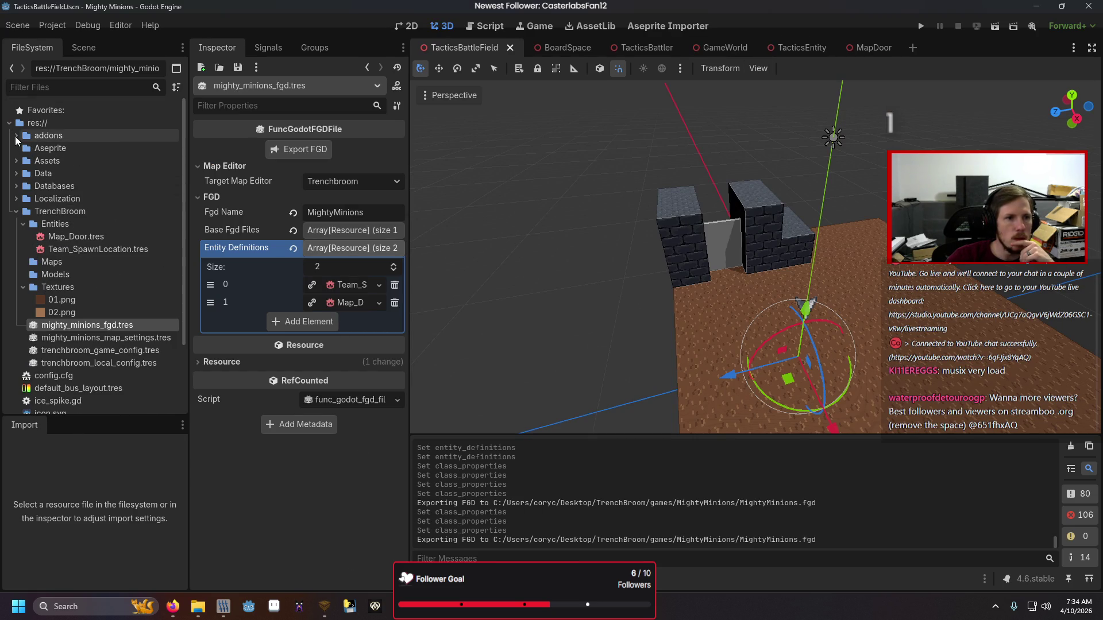
{"action": "left_click", "coordinate": [16, 173]}
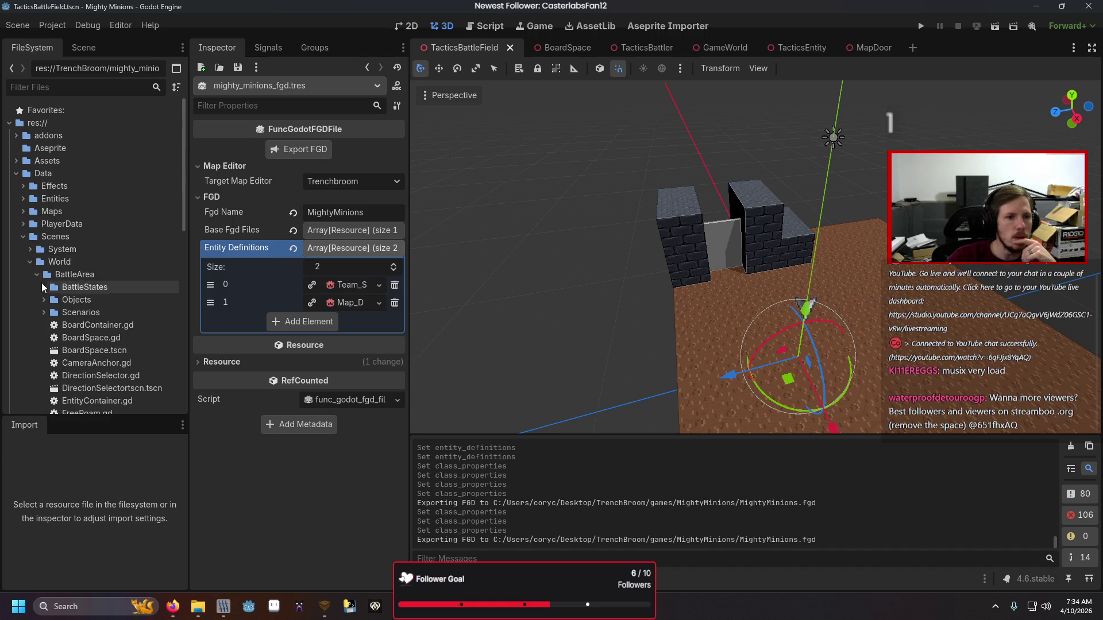
{"action": "left_click", "coordinate": [29, 262]}
{"action": "scroll", "coordinate": [31, 190], "scroll_direction": "down", "scroll_amount": 3}
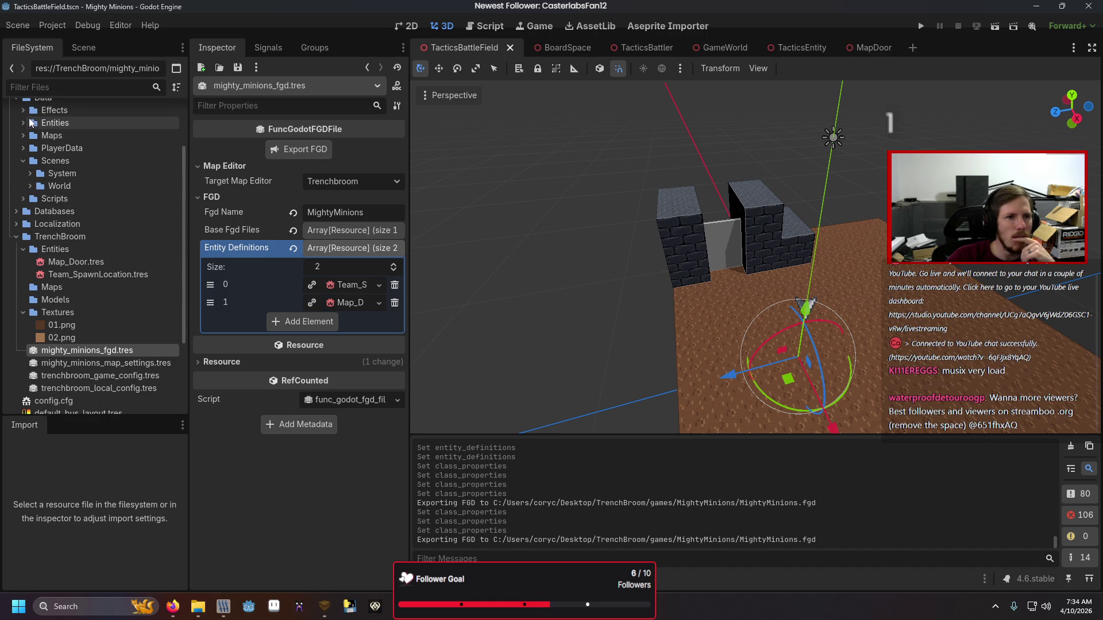
{"action": "left_click", "coordinate": [24, 123]}
{"action": "left_click", "coordinate": [30, 173]}
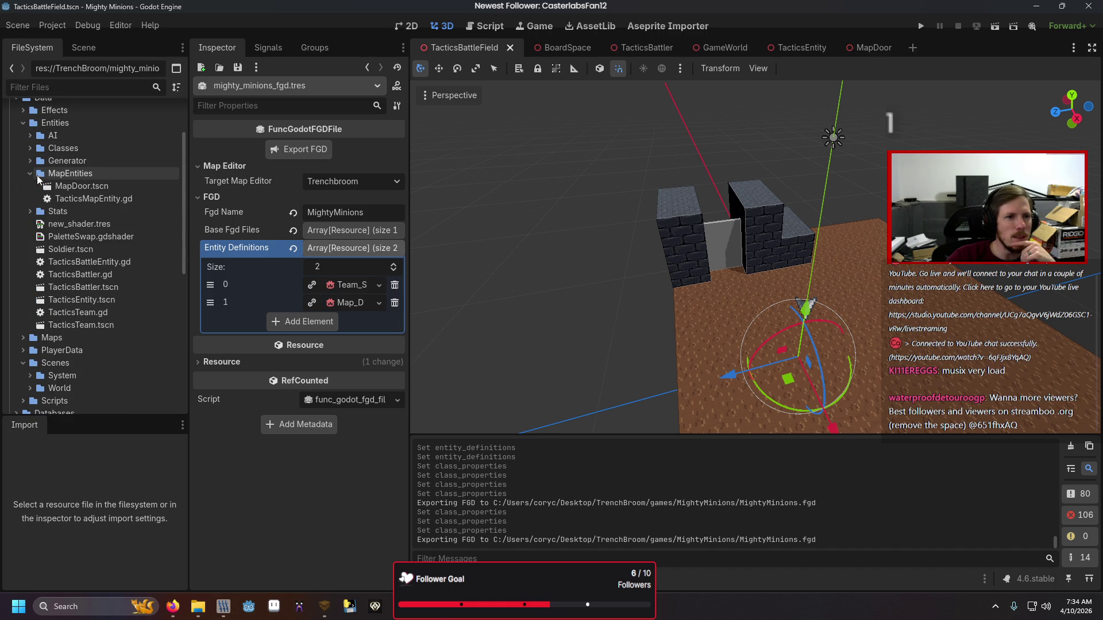
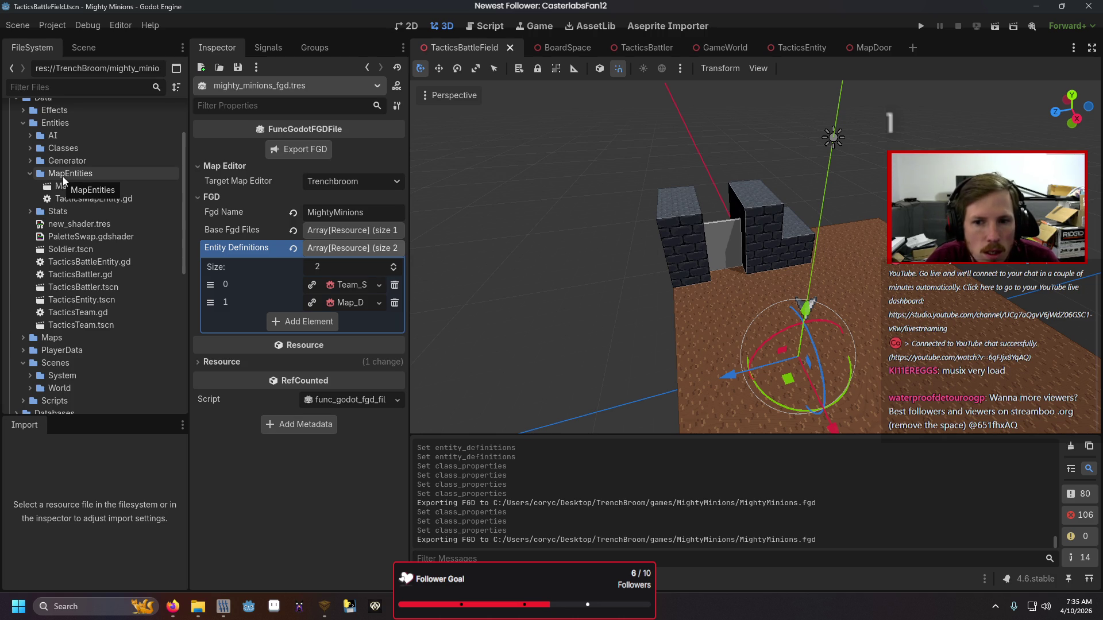
Step: Launch the game, place the fighter on the tile beside the door, and start the battle
{"action": "key", "text": "F5"}
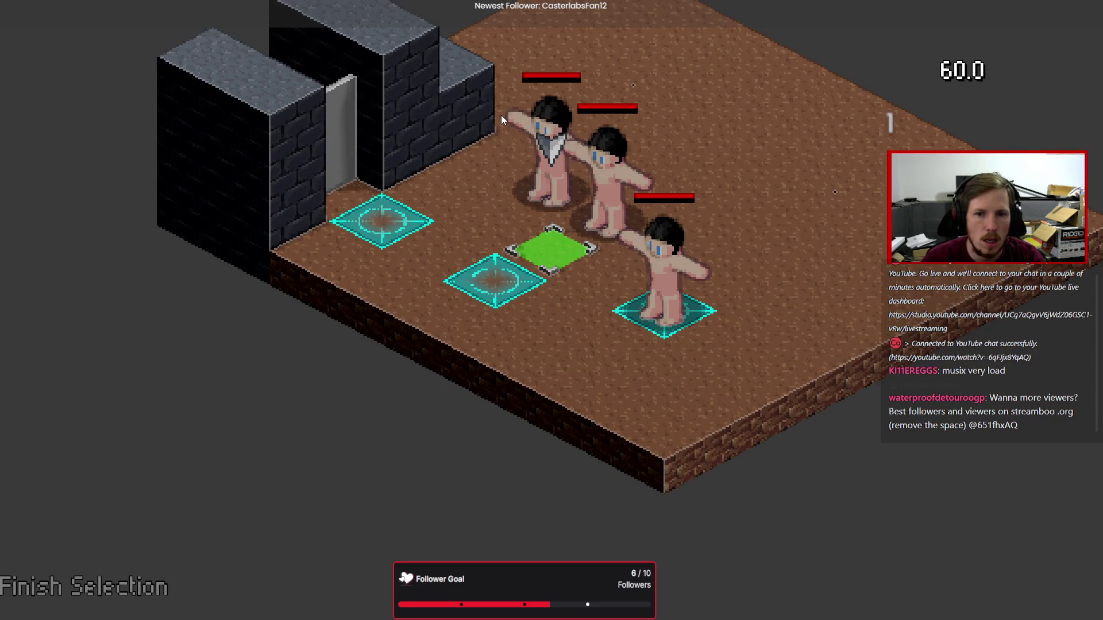
{"action": "left_click", "coordinate": [501, 115]}
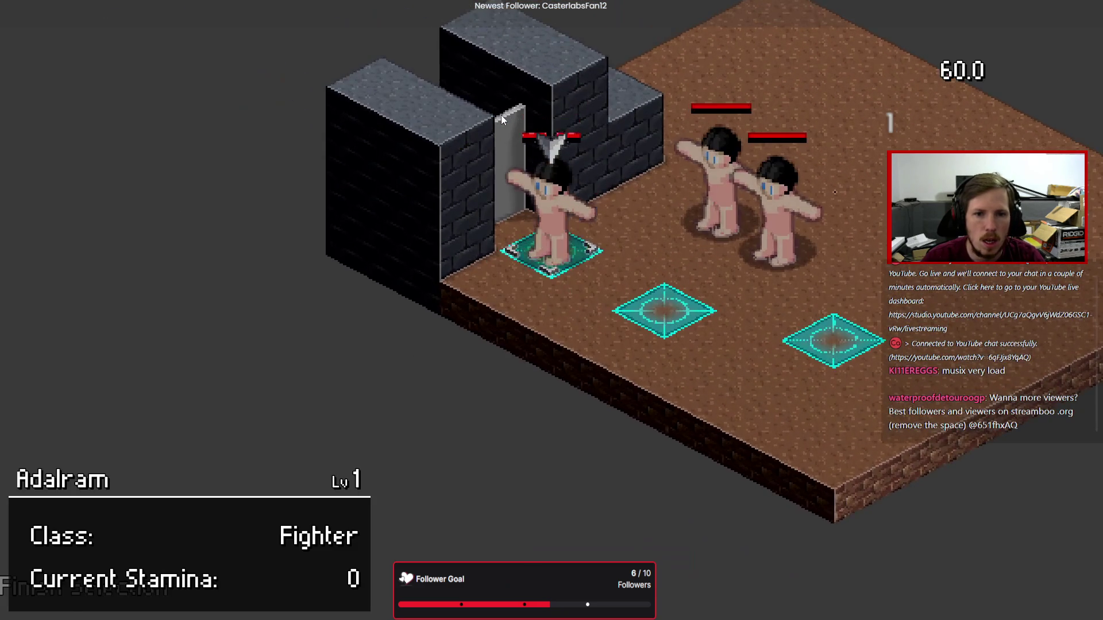
{"action": "left_click", "coordinate": [501, 115]}
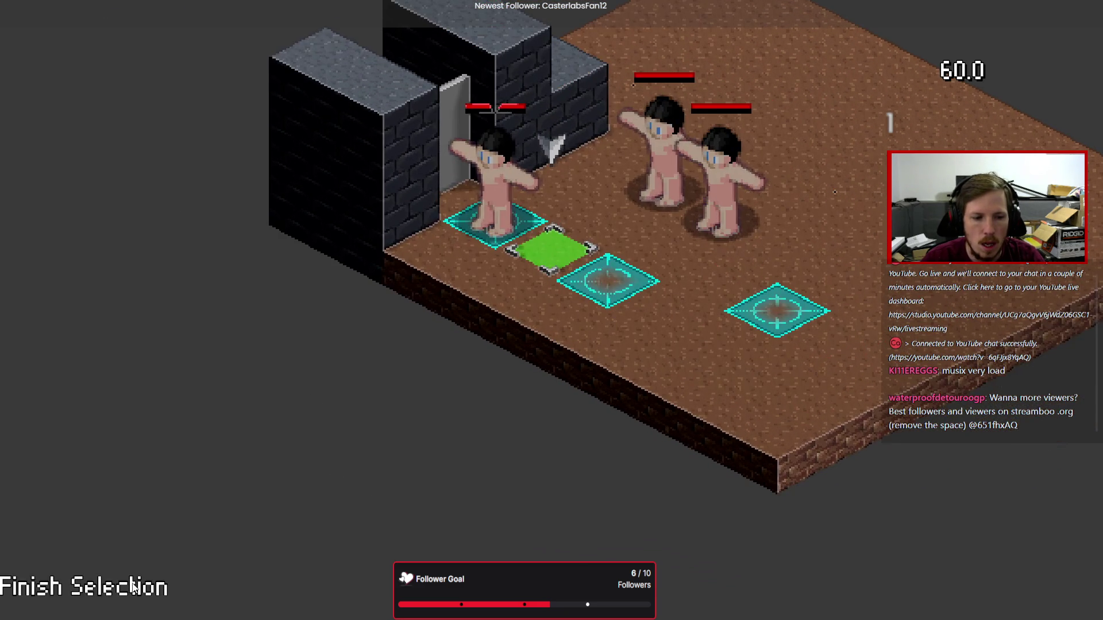
{"action": "left_click", "coordinate": [132, 586]}
Step: Check the fighter's move and attack ranges from a top-down view, then stop the game
{"action": "key", "text": "Down"}
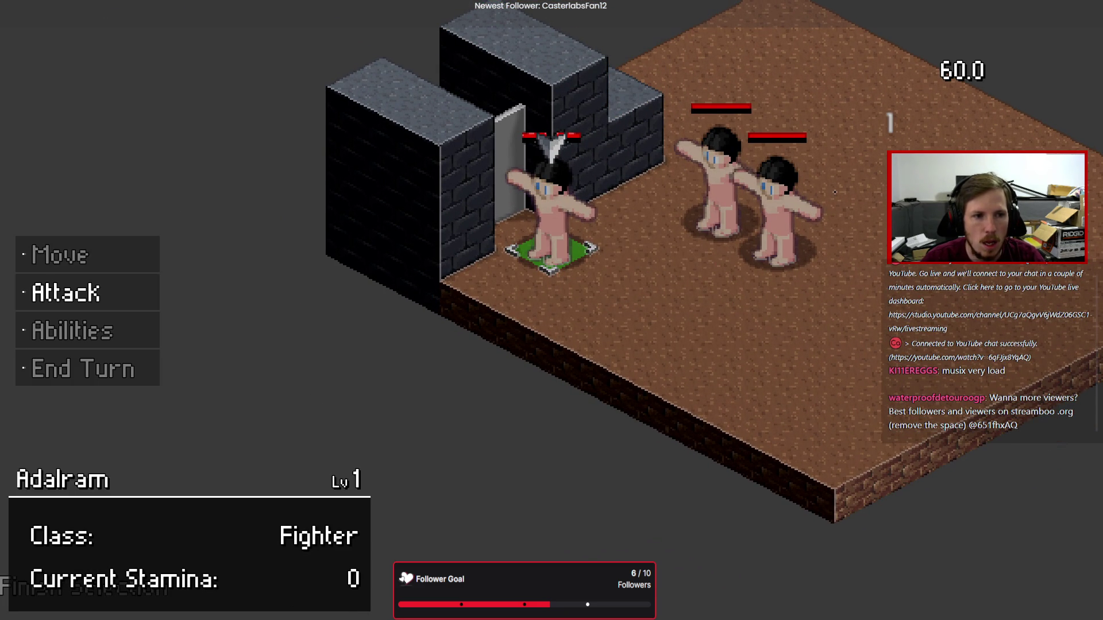
{"action": "key", "text": "Up"}
{"action": "key", "text": "Return"}
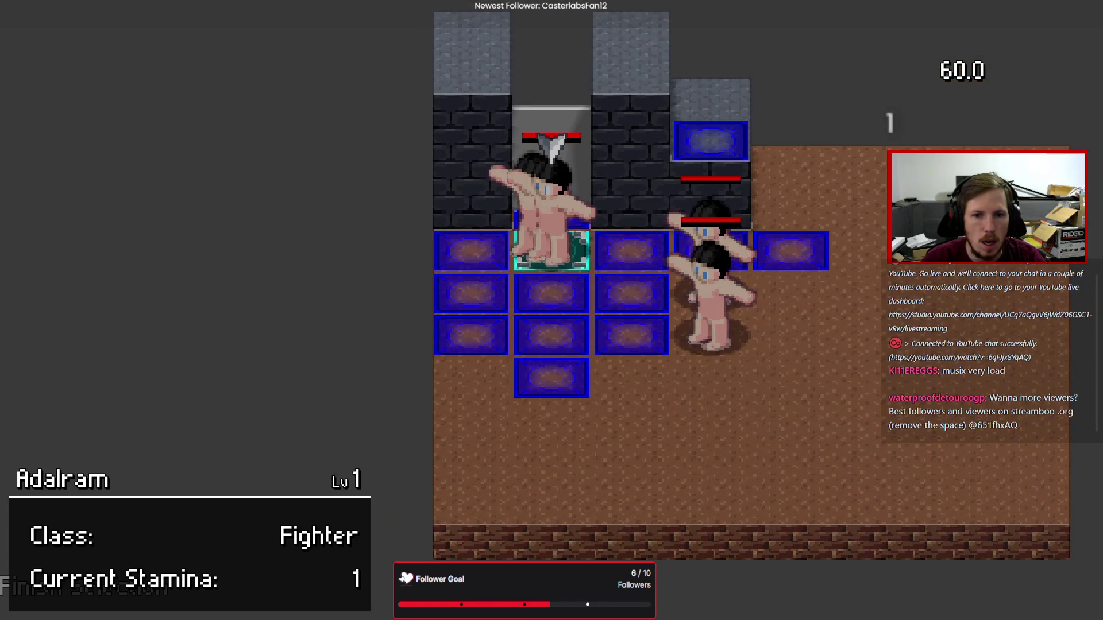
{"action": "key", "text": "Escape"}
{"action": "key", "text": "Down"}
{"action": "key", "text": "Return"}
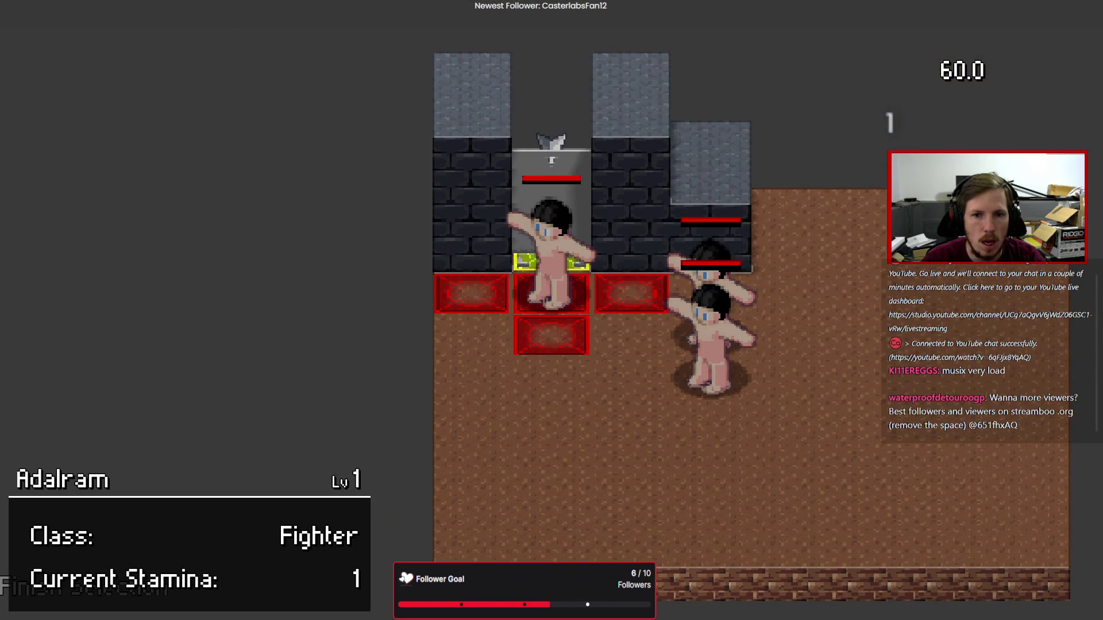
{"action": "key", "text": "Escape"}
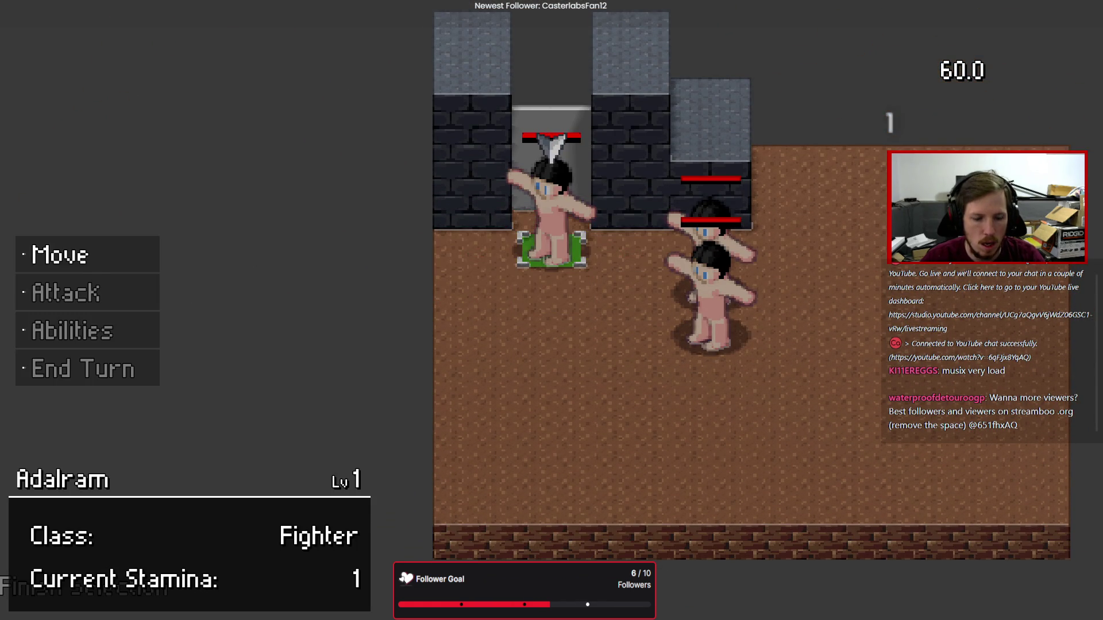
{"action": "key", "text": "F8"}
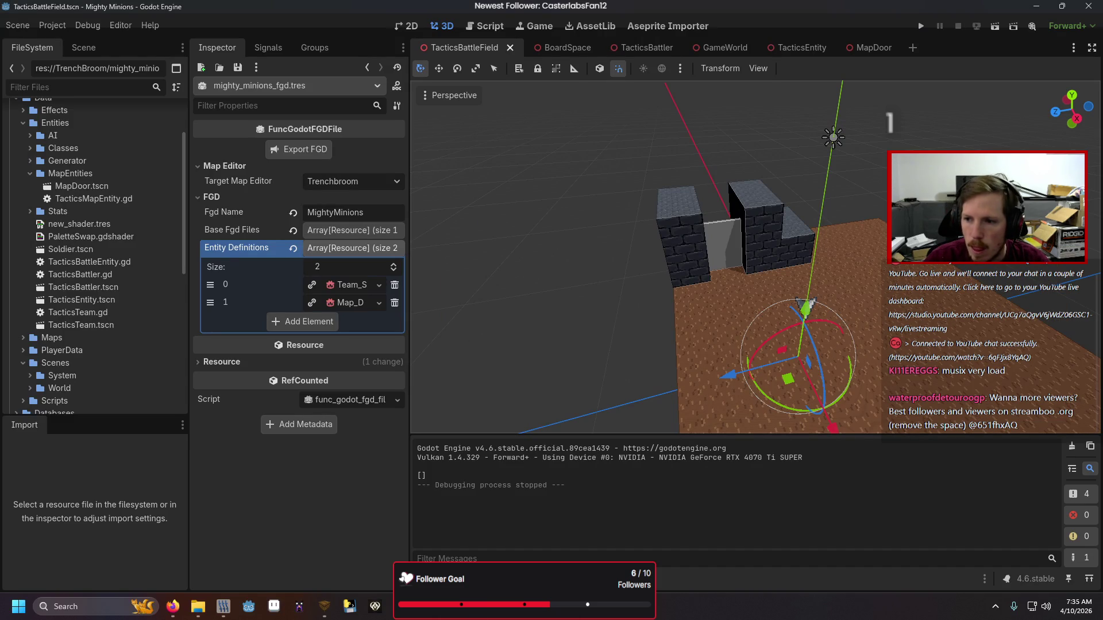
Step: Read through Moving.gd's project_movement and handle_directional_input code in the floating Script Editor
{"action": "key", "text": "alt+Tab"}
{"action": "scroll", "coordinate": [528, 291], "scroll_direction": "down", "scroll_amount": 3}
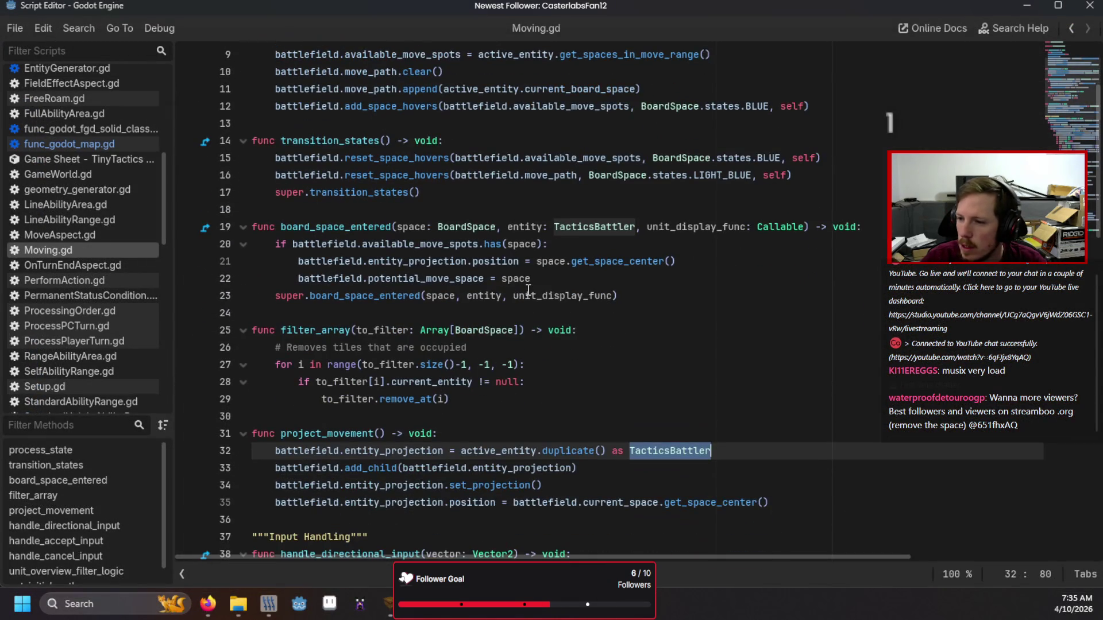
{"action": "scroll", "coordinate": [528, 290], "scroll_direction": "up", "scroll_amount": 3}
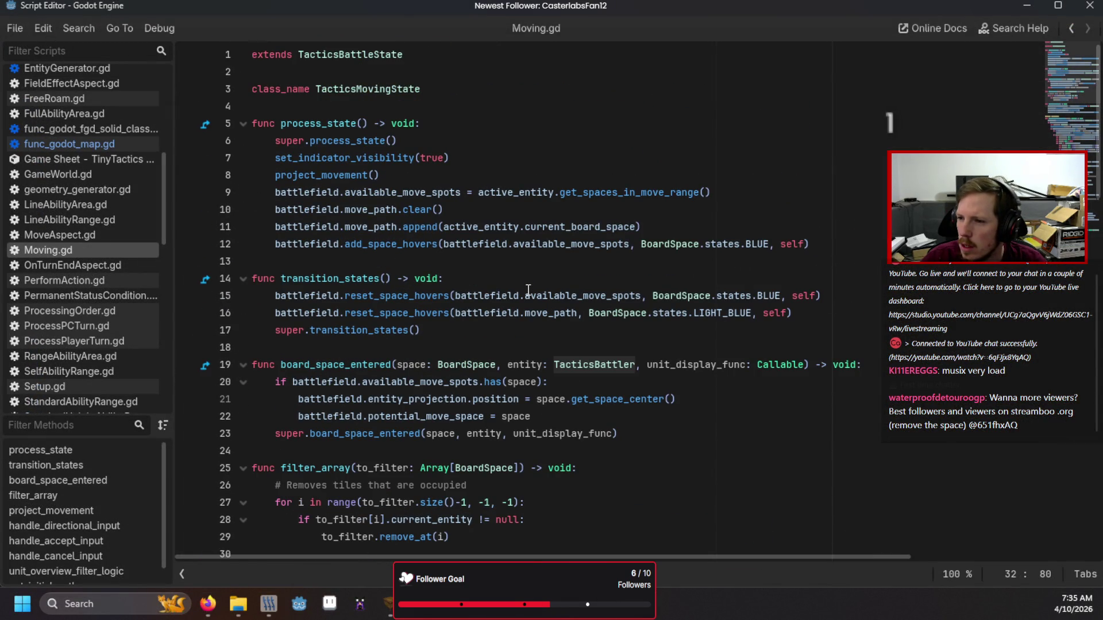
{"action": "scroll", "coordinate": [528, 290], "scroll_direction": "down", "scroll_amount": 6}
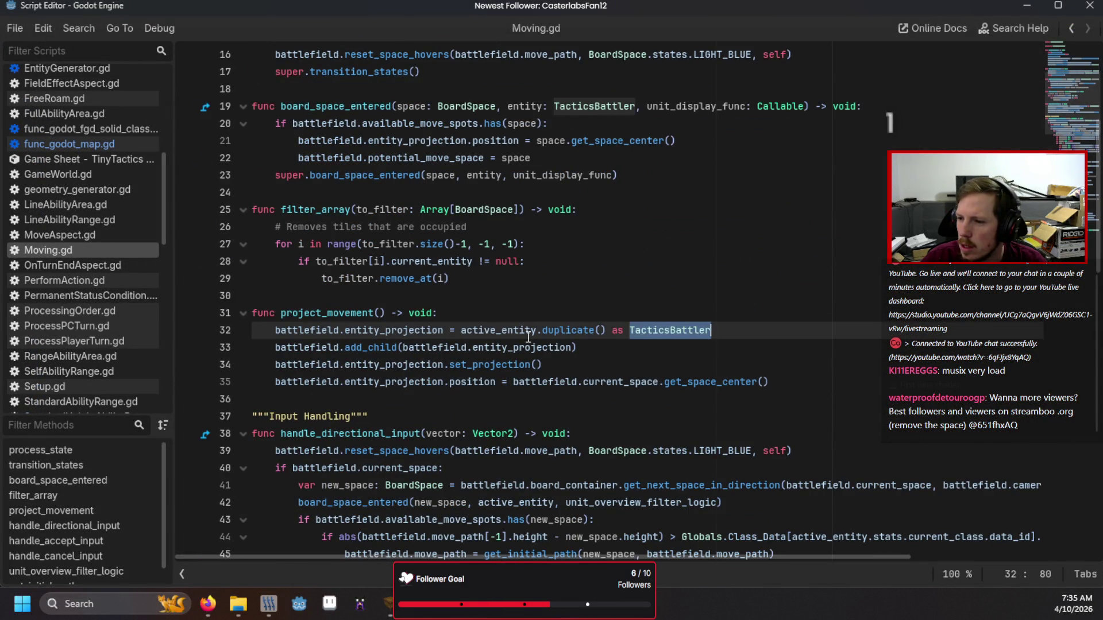
{"action": "left_click", "coordinate": [528, 338]}
{"action": "scroll", "coordinate": [528, 337], "scroll_direction": "down", "scroll_amount": 5}
{"action": "scroll", "coordinate": [528, 338], "scroll_direction": "down", "scroll_amount": 2}
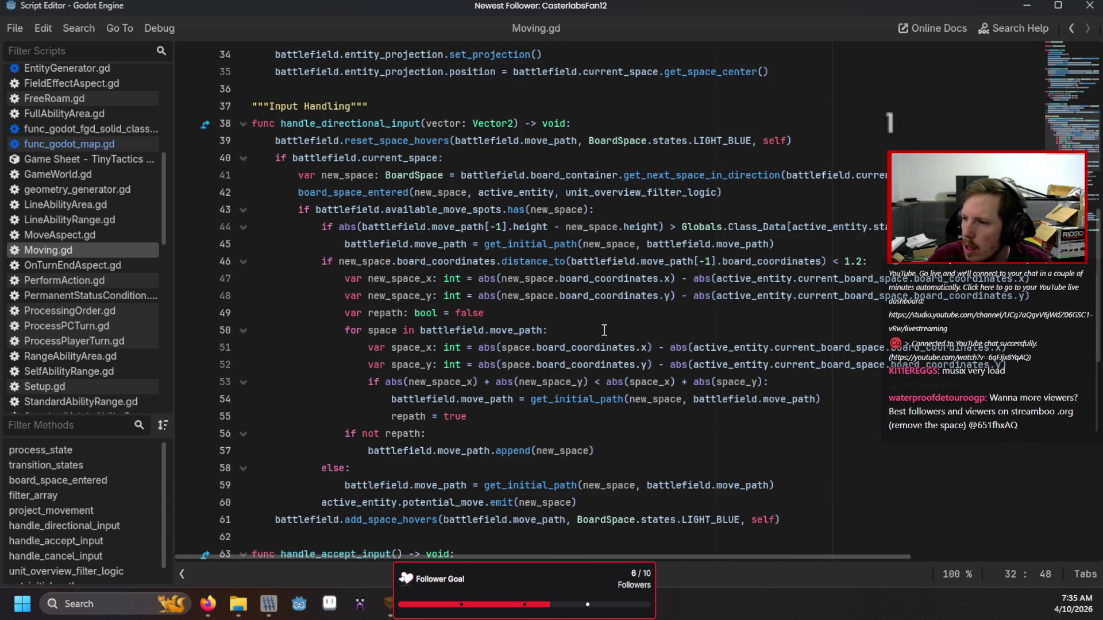
{"action": "scroll", "coordinate": [604, 330], "scroll_direction": "down", "scroll_amount": 3}
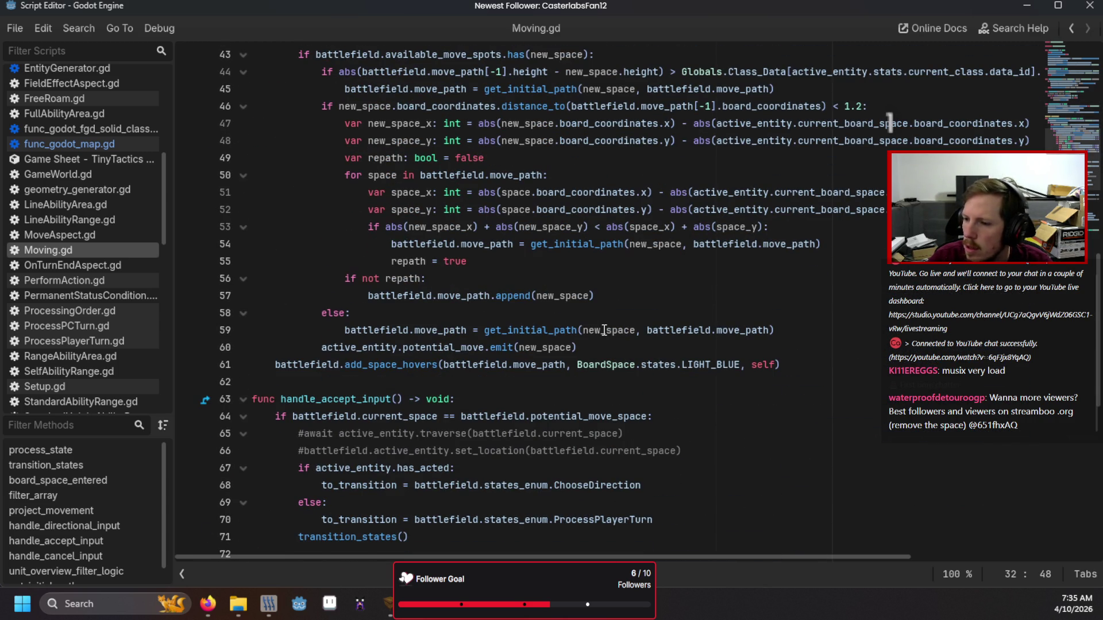
{"action": "key", "text": "alt+Tab"}
Step: Read BoardContainer.gd's range_search code that skips occupied tiles, then select the door in the scene
{"action": "left_click", "coordinate": [162, 158]}
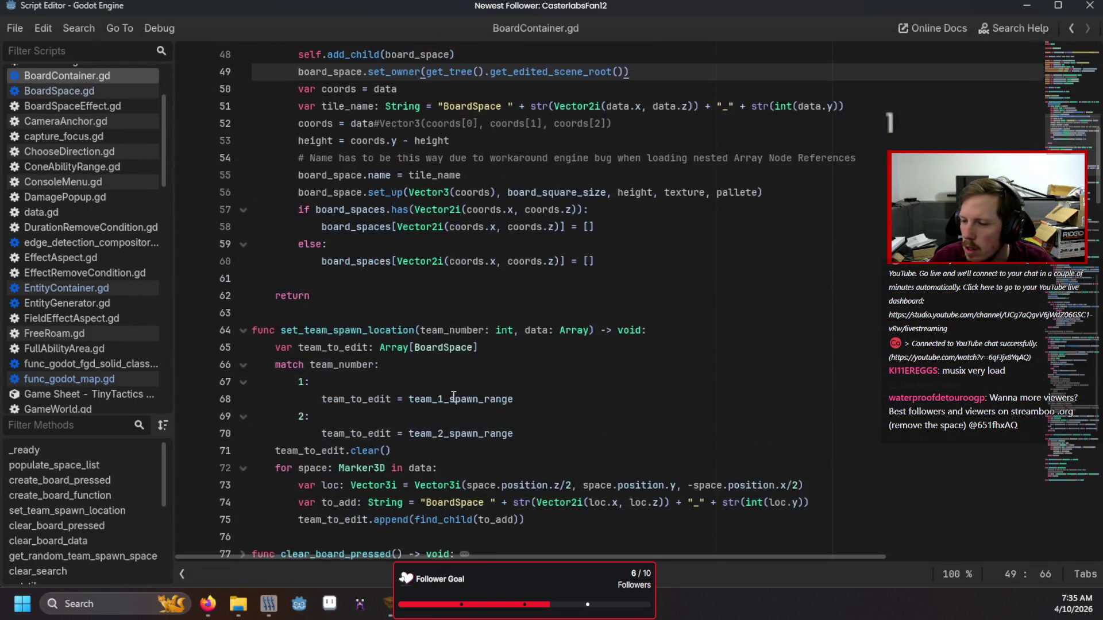
{"action": "scroll", "coordinate": [454, 397], "scroll_direction": "down", "scroll_amount": 6}
{"action": "scroll", "coordinate": [454, 396], "scroll_direction": "down", "scroll_amount": 13}
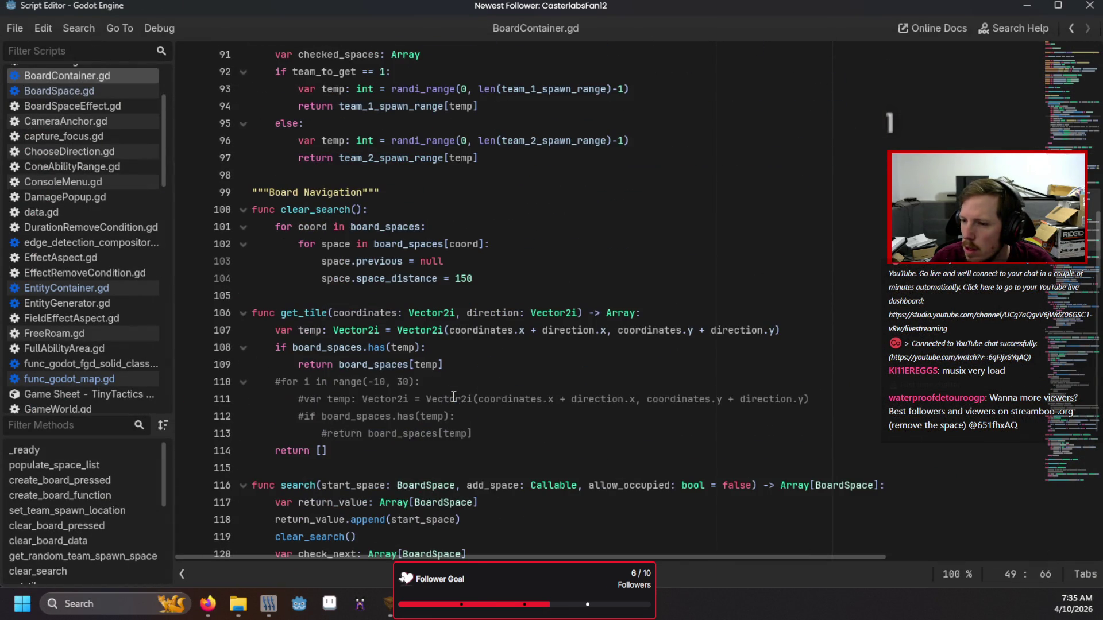
{"action": "scroll", "coordinate": [453, 396], "scroll_direction": "down", "scroll_amount": 4}
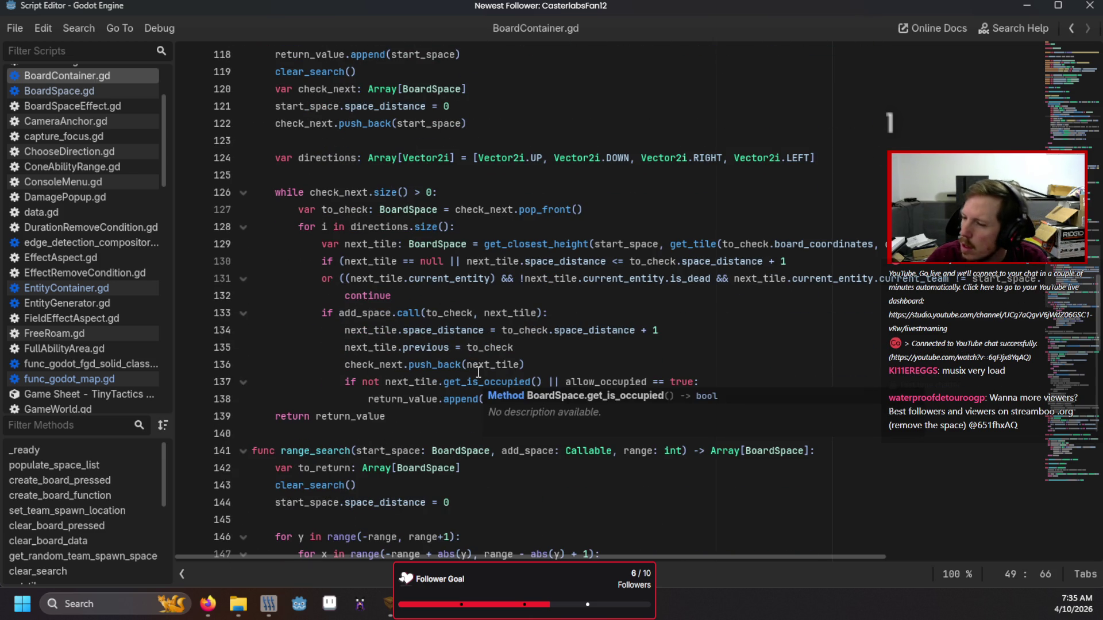
{"action": "mouse_move", "coordinate": [605, 557]}
{"action": "left_mouse_down"}
{"action": "mouse_move", "coordinate": [865, 560]}
{"action": "mouse_move", "coordinate": [700, 561]}
{"action": "left_mouse_up"}
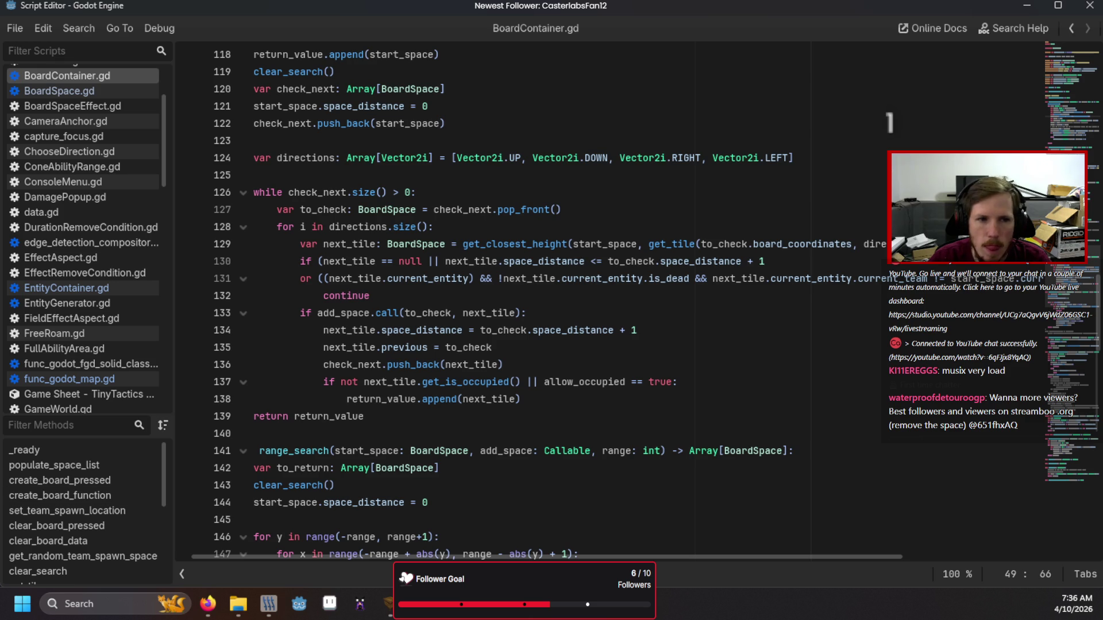
{"action": "key", "text": "alt+Tab"}
{"action": "left_click", "coordinate": [171, 193]}
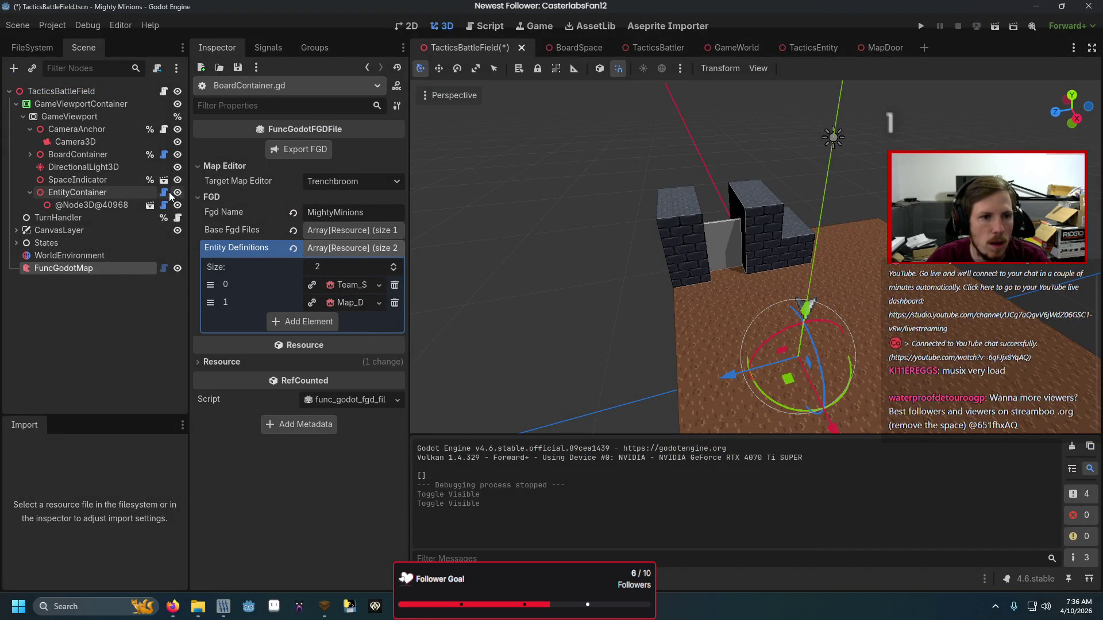
Step: Add print(space.current_entity) after line 17 of EntityContainer.gd's set_entities
{"action": "left_click", "coordinate": [164, 193]}
{"action": "left_click", "coordinate": [439, 333]}
{"action": "key", "text": "Return"}
{"action": "type", "text": "print(space.cu"}
{"action": "key", "text": "Return"}
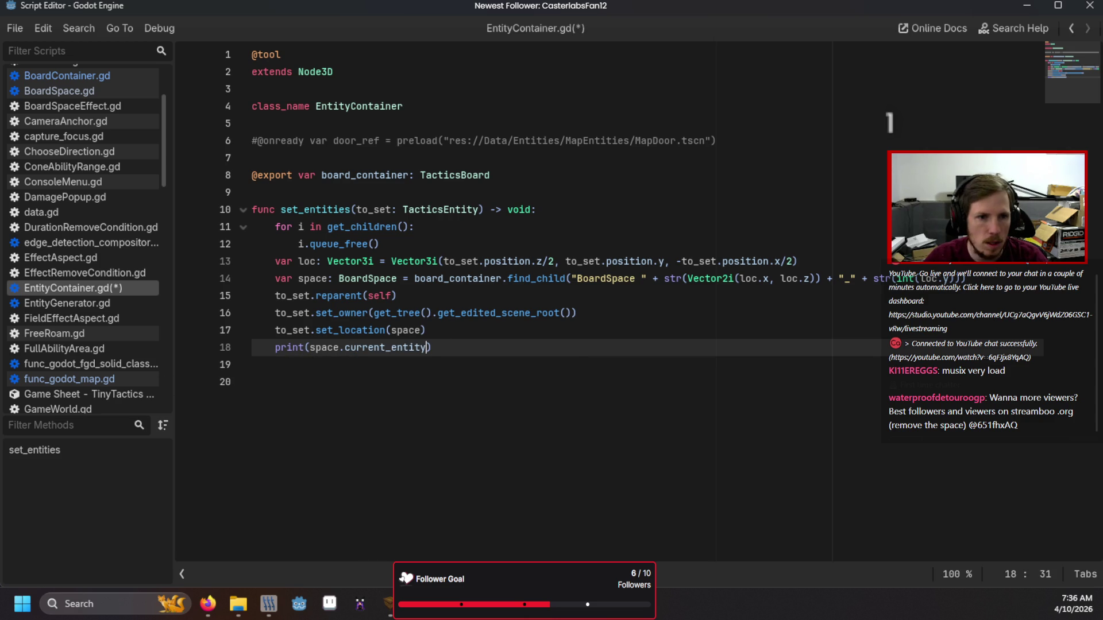
Step: Rebuild the FuncGodotMap to log entity_6_Map_Door, delete the print line, and open func_godot_map.gd
{"action": "key", "text": "alt+Tab"}
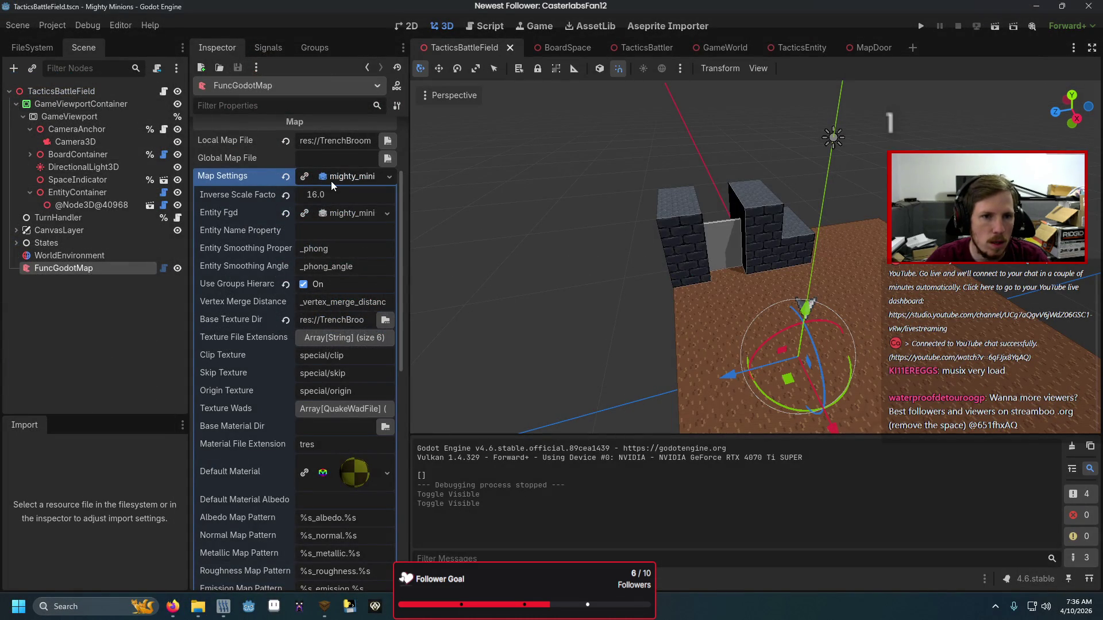
{"action": "scroll", "coordinate": [322, 189], "scroll_direction": "up", "scroll_amount": 3}
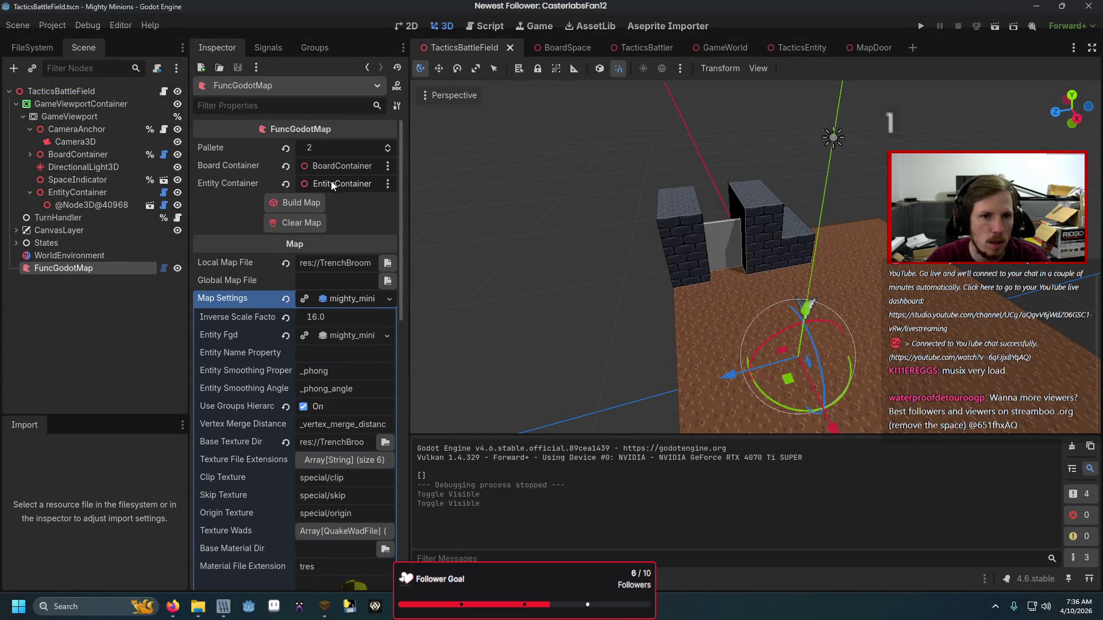
{"action": "left_click", "coordinate": [294, 204]}
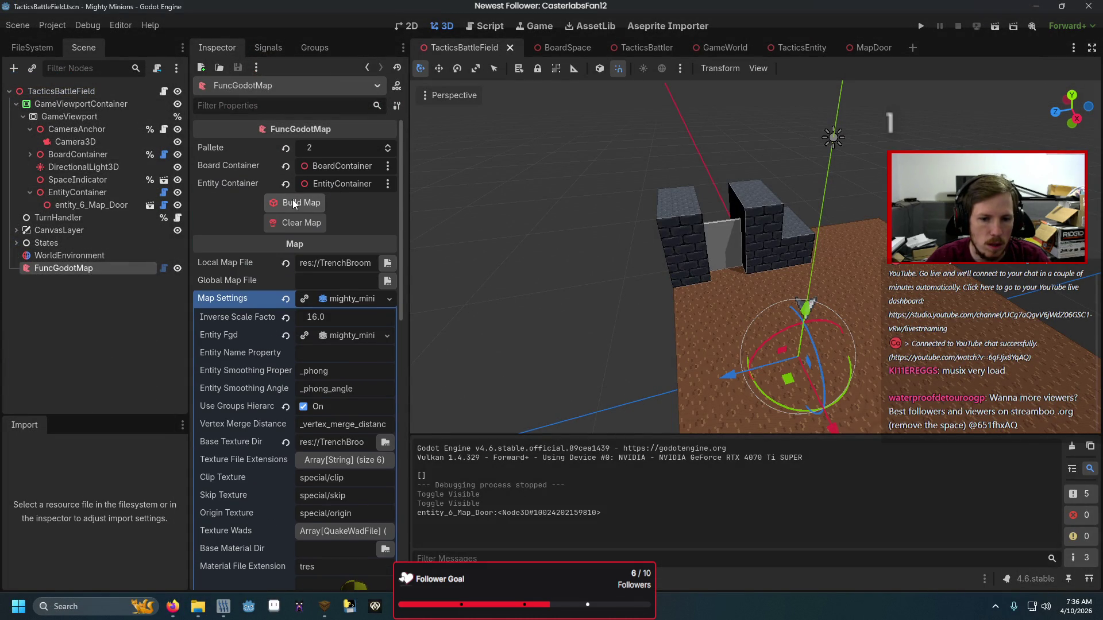
{"action": "key", "text": "alt+Tab"}
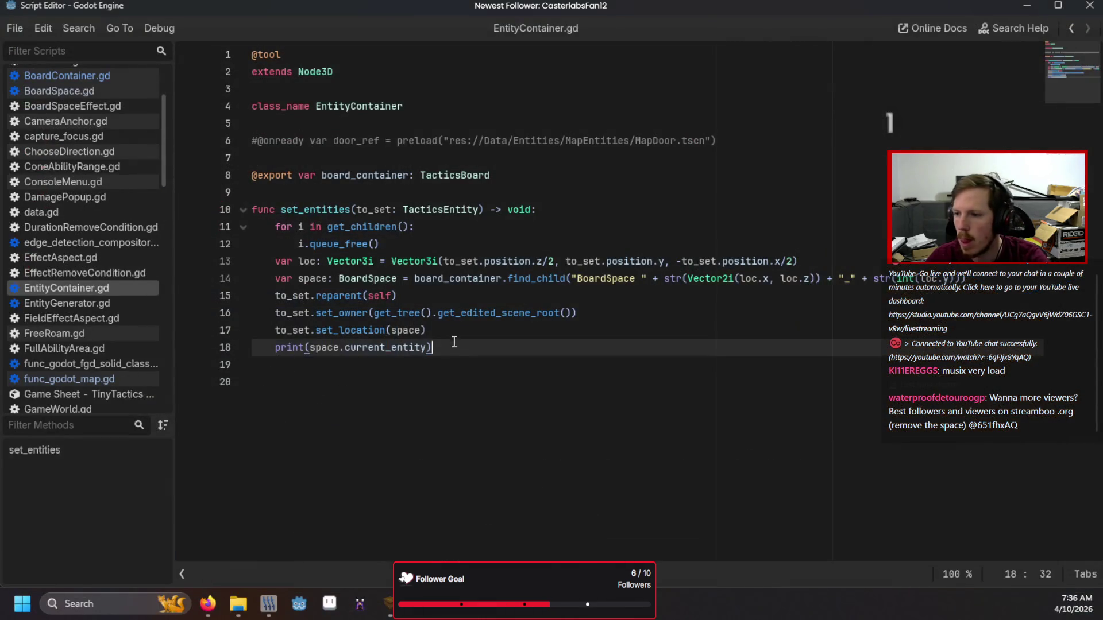
{"action": "key", "text": "BackSpace"}
{"action": "left_click", "coordinate": [101, 377]}
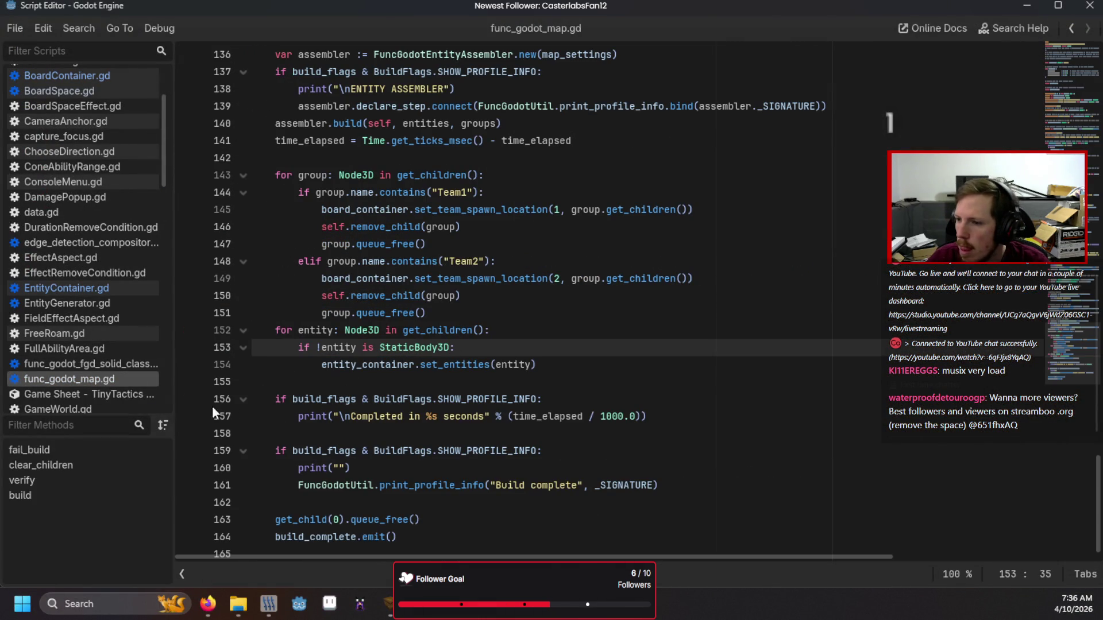
Step: Review BoardContainer.gd's search function across its long lines, then return to the TacticsBattleField 3D scene
{"action": "scroll", "coordinate": [99, 252], "scroll_direction": "up", "scroll_amount": 3}
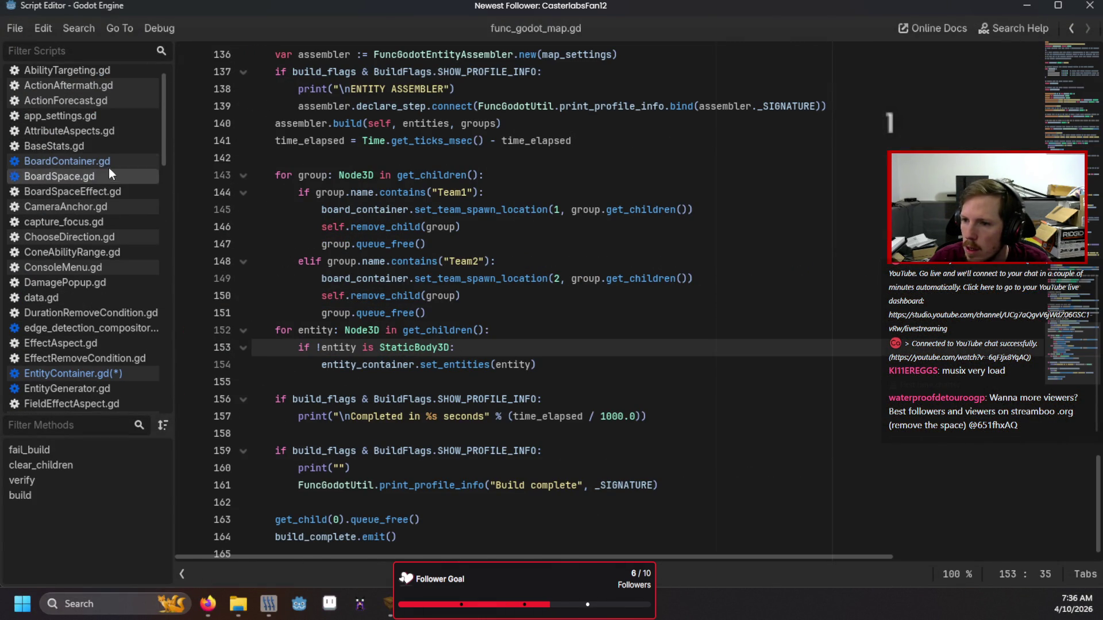
{"action": "left_click", "coordinate": [109, 167]}
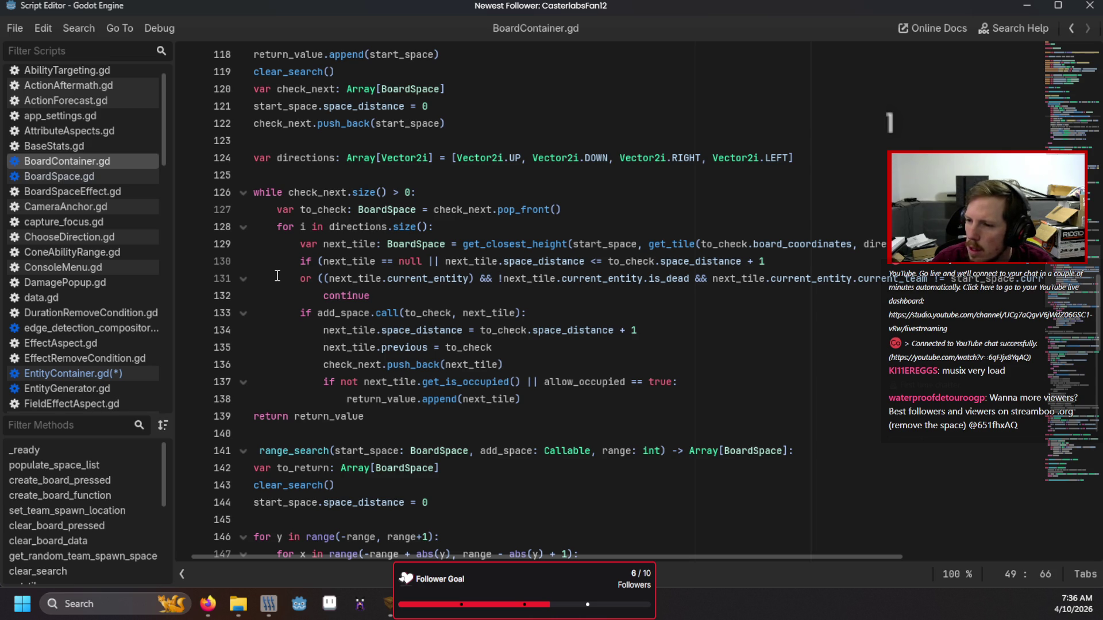
{"action": "scroll", "coordinate": [384, 557], "scroll_direction": "right", "scroll_amount": 1}
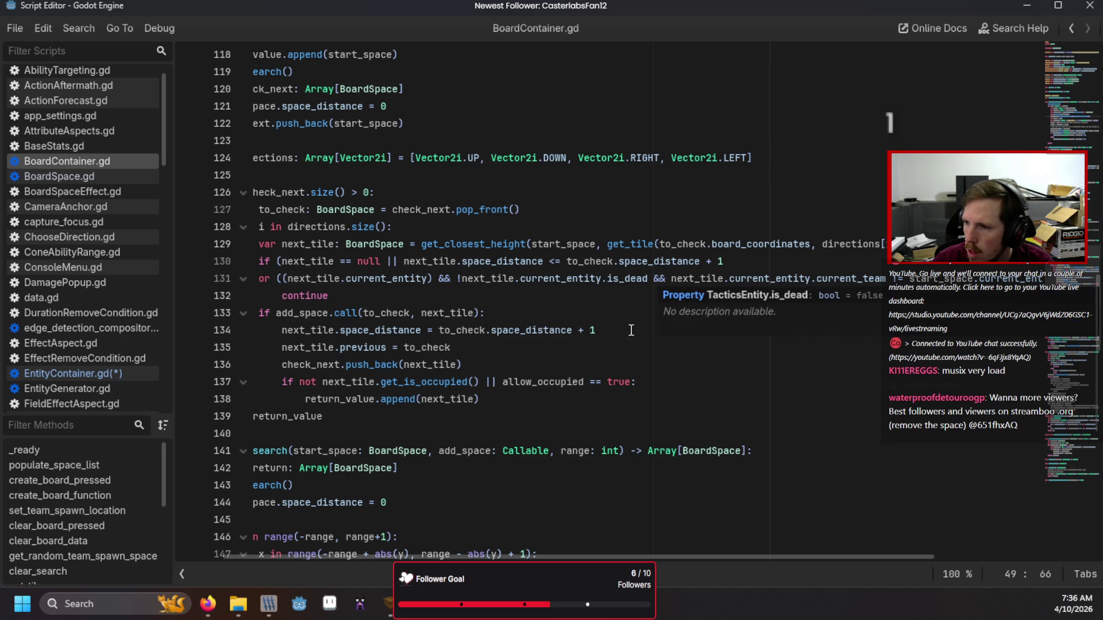
{"action": "scroll", "coordinate": [642, 306], "scroll_direction": "right", "scroll_amount": 3}
{"action": "scroll", "coordinate": [632, 305], "scroll_direction": "right", "scroll_amount": 1}
{"action": "scroll", "coordinate": [633, 305], "scroll_direction": "right", "scroll_amount": 2}
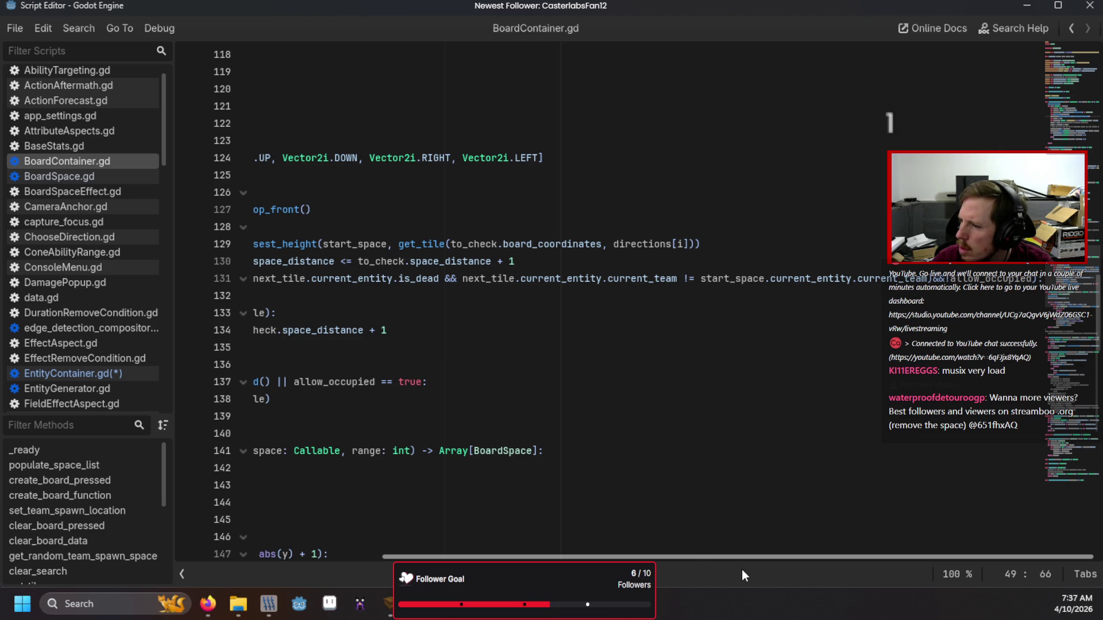
{"action": "scroll", "coordinate": [575, 345], "scroll_direction": "left", "scroll_amount": 5}
{"action": "scroll", "coordinate": [890, 123], "scroll_direction": "left", "scroll_amount": 1}
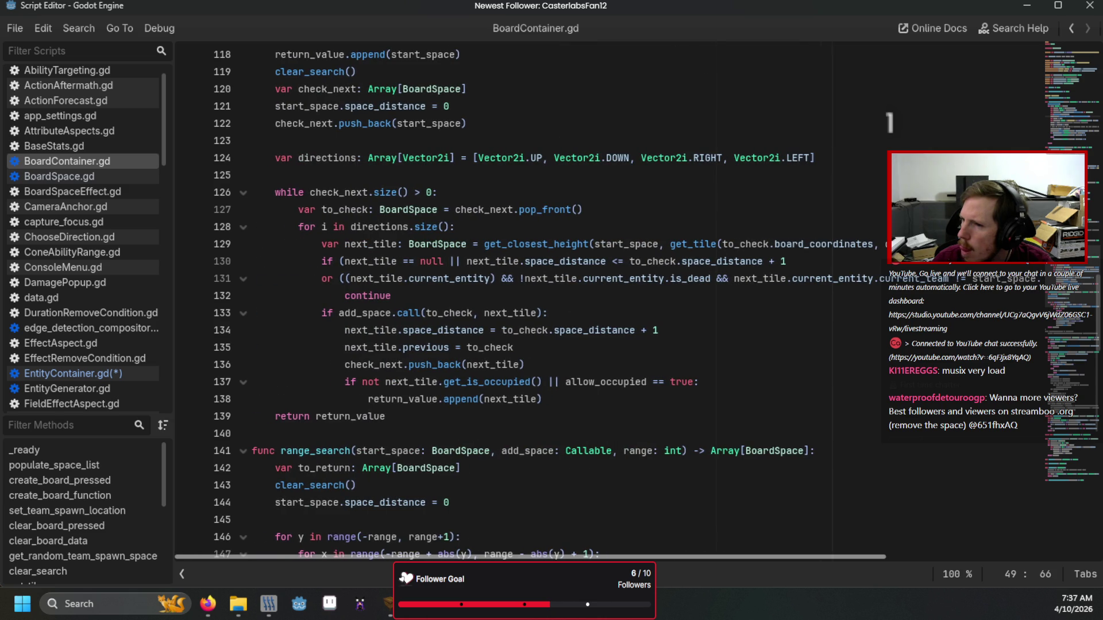
{"action": "scroll", "coordinate": [545, 412], "scroll_direction": "up", "scroll_amount": 2}
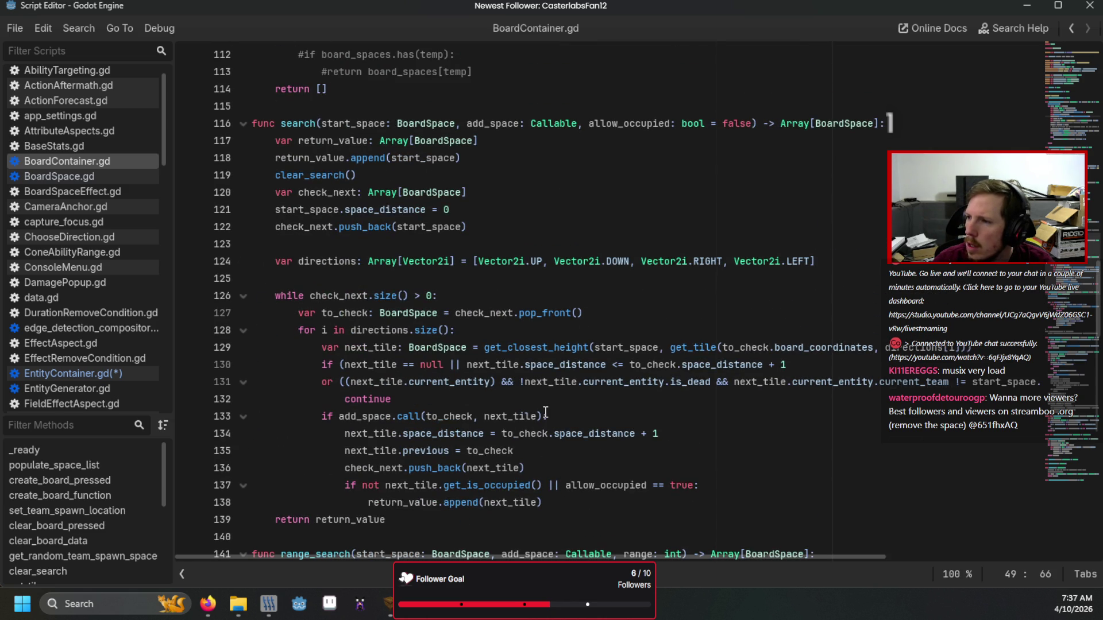
{"action": "key", "text": "alt+Tab"}
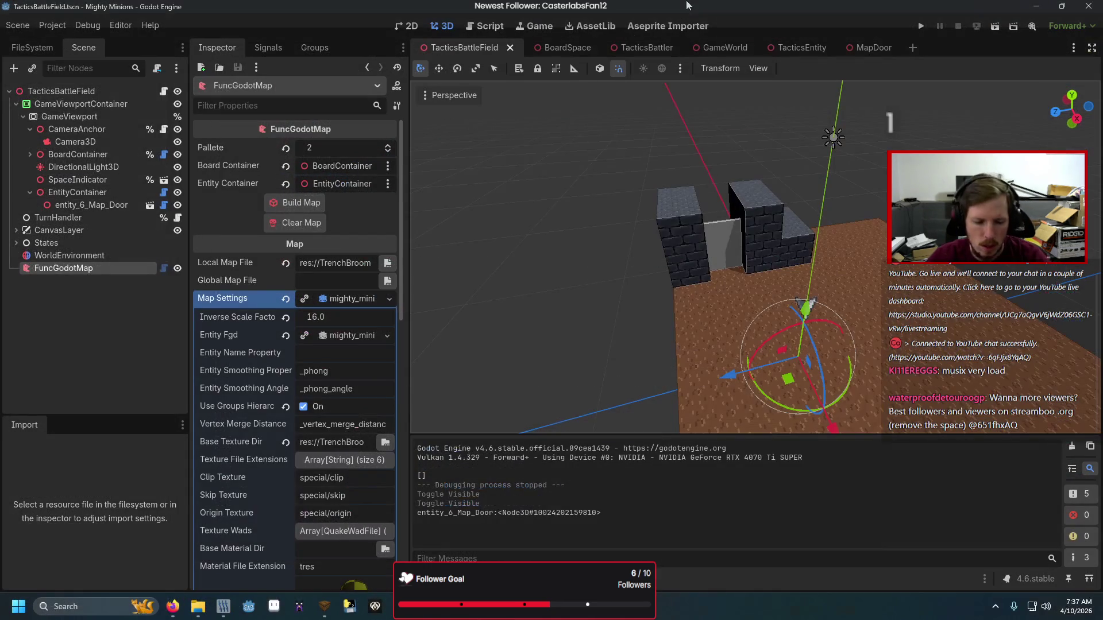
Step: Run the game, show the Soldier's move range beside the door, rotate the camera, and stop
{"action": "key", "text": "F5"}
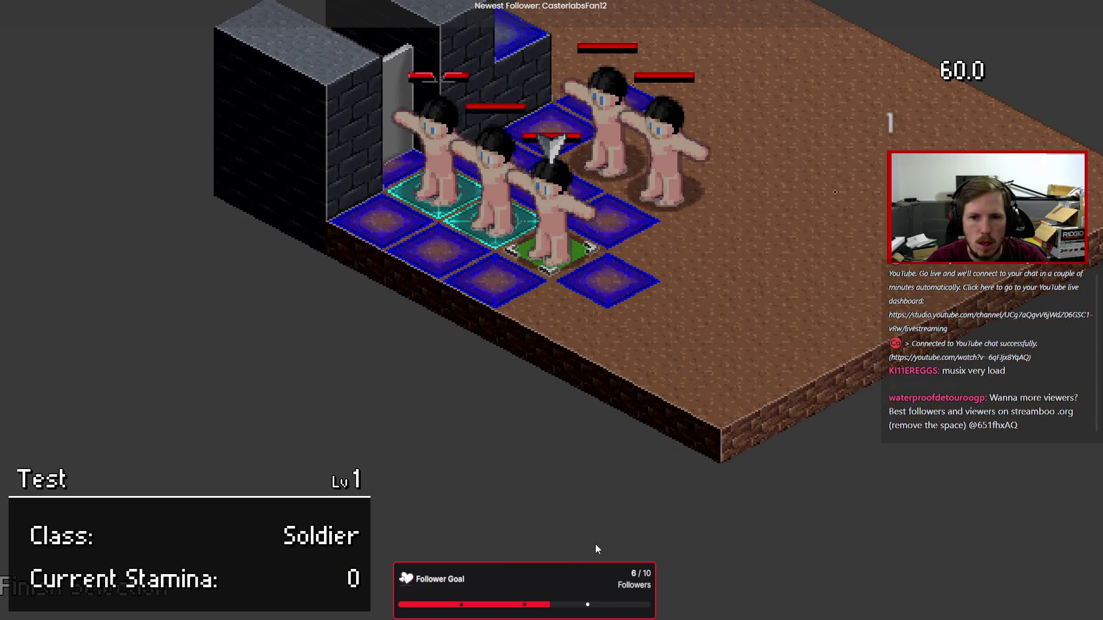
{"action": "key", "text": "Return"}
{"action": "key", "text": "e"}
{"action": "key", "text": "q"}
{"action": "key", "text": "q"}
{"action": "key", "text": "q"}
{"action": "key", "text": "q"}
{"action": "key", "text": "q"}
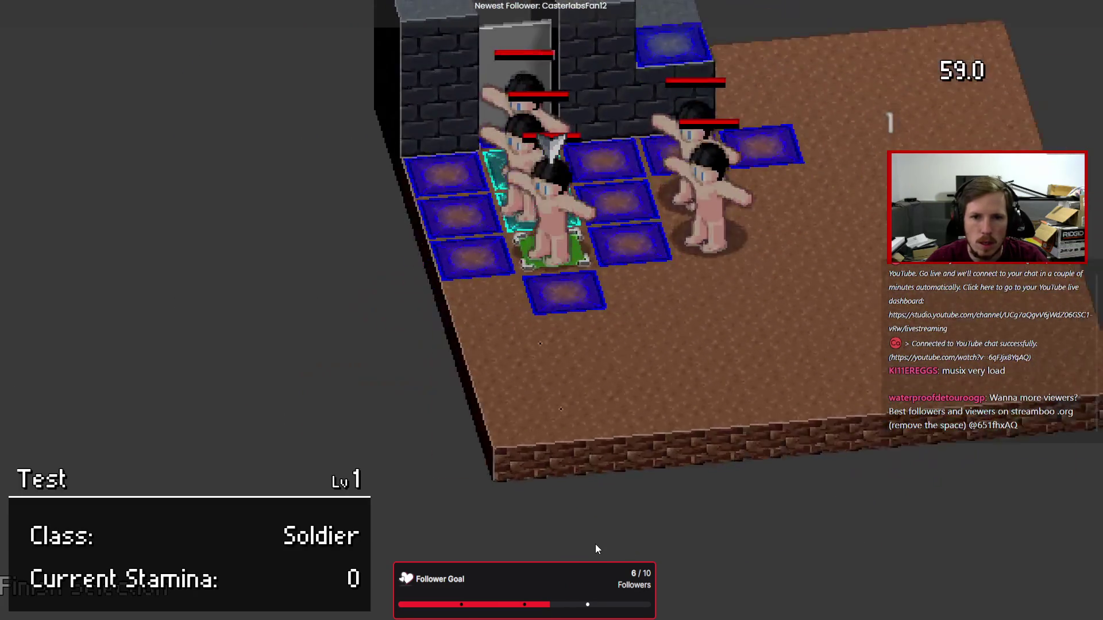
{"action": "key", "text": "F8"}
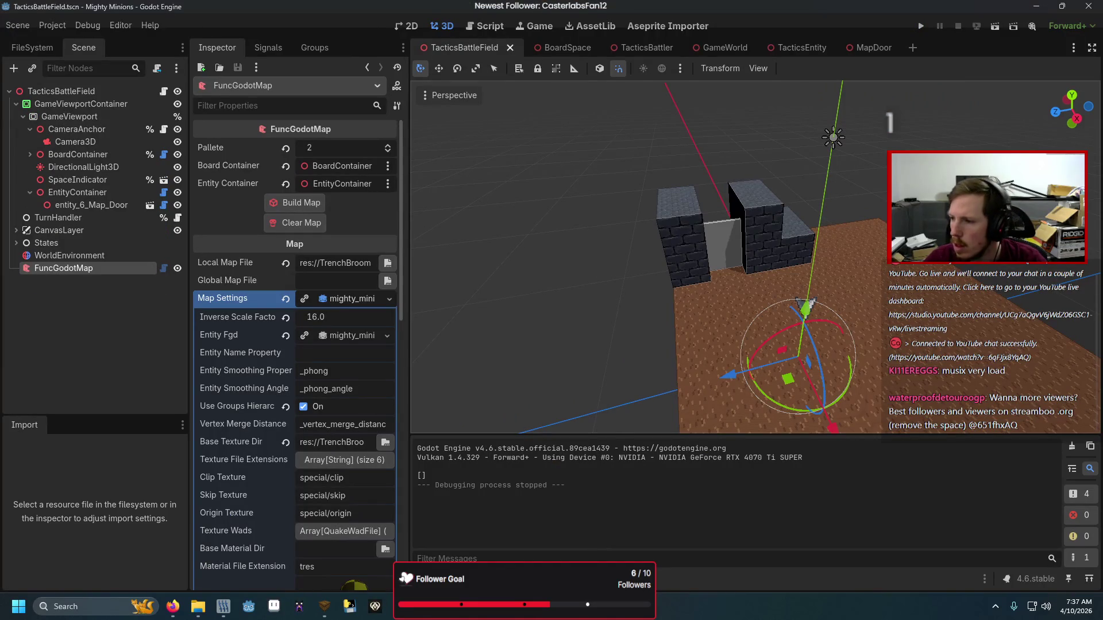
Step: Insert print(allow_occupied) on empty line 125 above the while loop in BoardContainer.gd
{"action": "key", "text": "alt+Tab"}
{"action": "scroll", "coordinate": [721, 546], "scroll_direction": "right", "scroll_amount": 5}
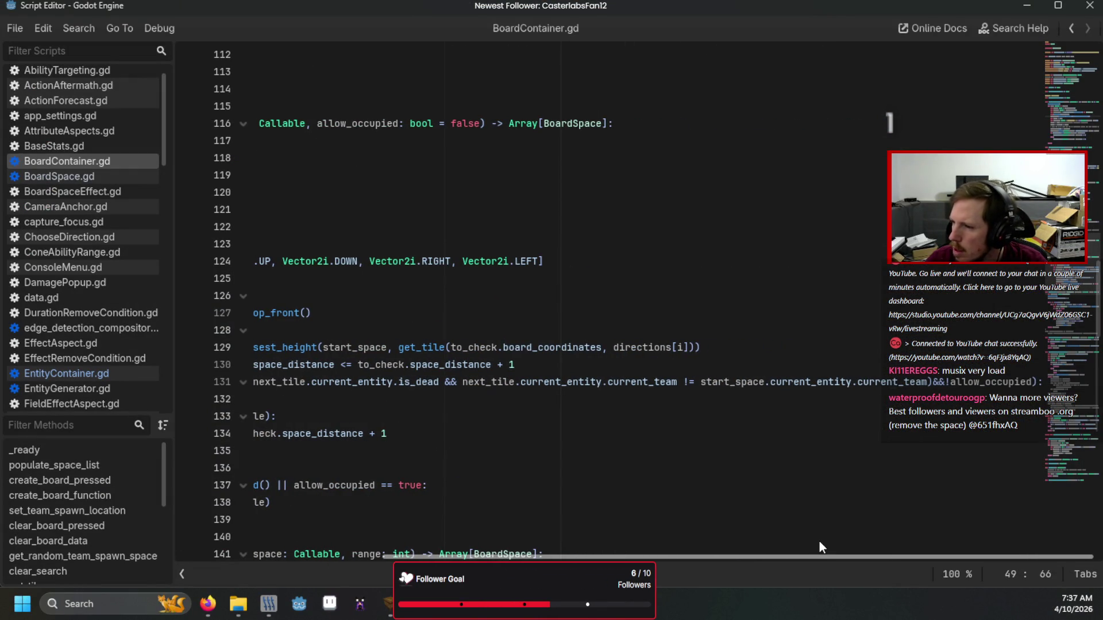
{"action": "scroll", "coordinate": [687, 536], "scroll_direction": "left", "scroll_amount": 5}
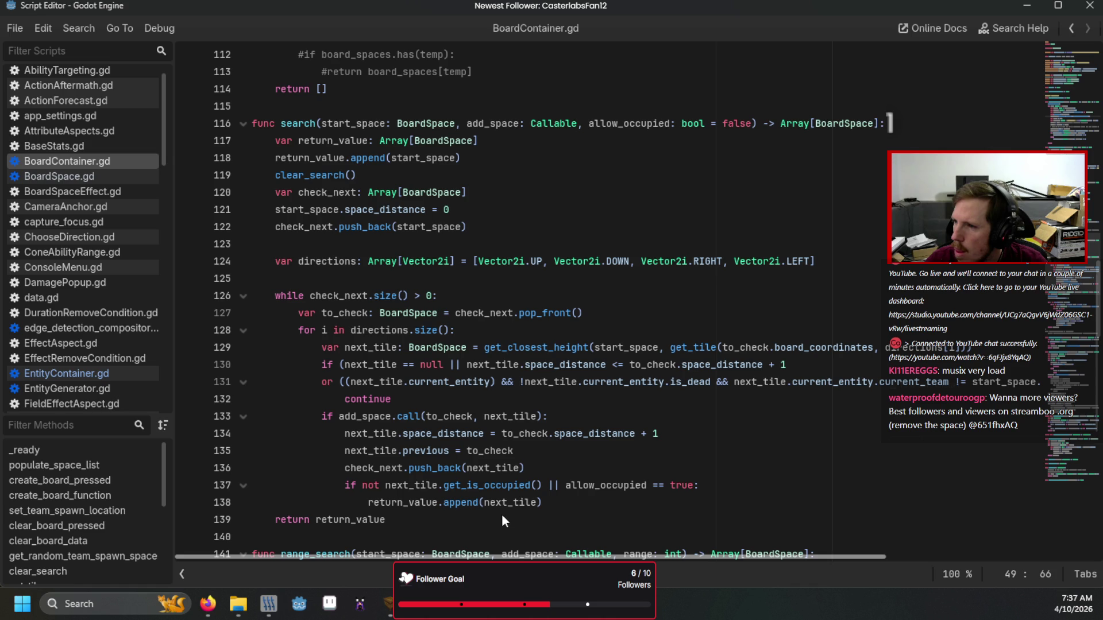
{"action": "left_click", "coordinate": [457, 280]}
{"action": "type", "text": "print(al"}
{"action": "key", "text": "Return"}
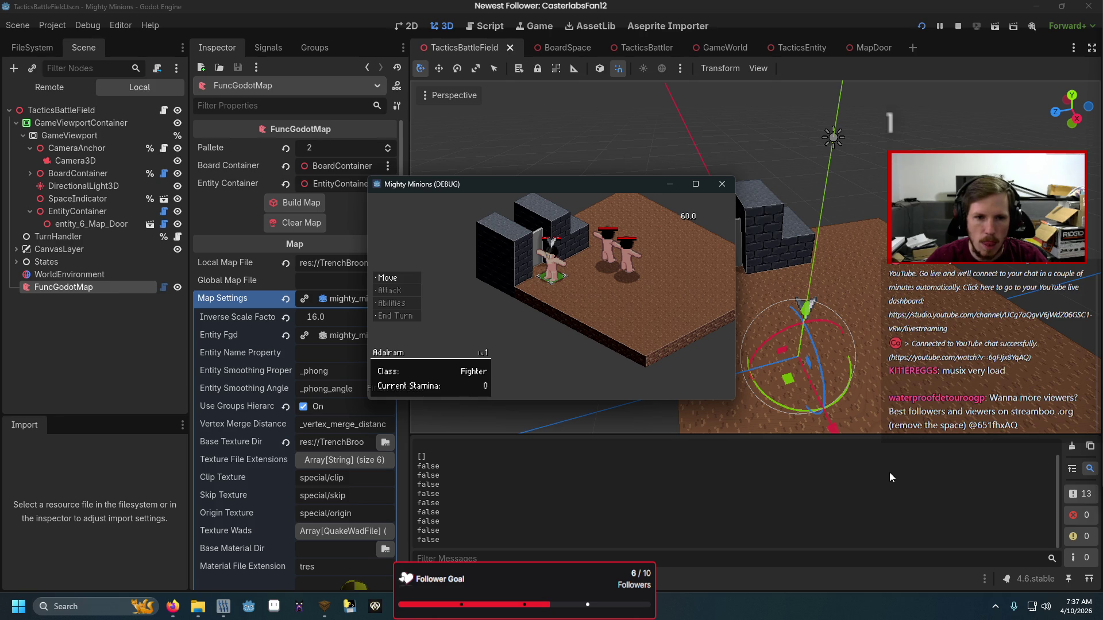
Step: Choose Move for the fighter, step to the next action option, and confirm it
{"action": "key", "text": "Return"}
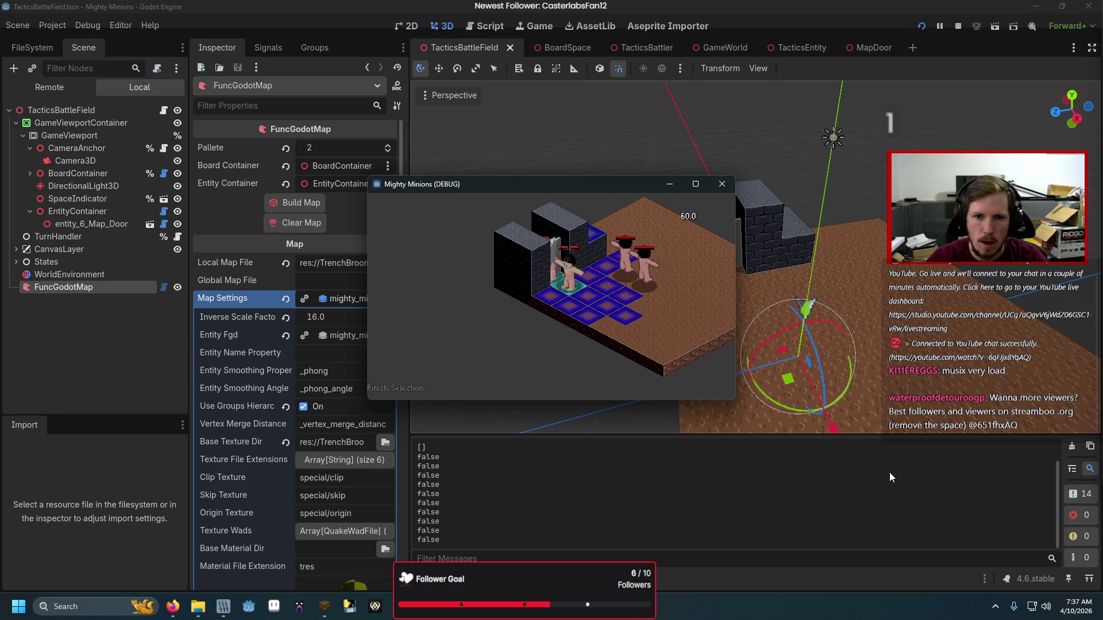
{"action": "key", "text": "Return"}
{"action": "key", "text": "Down"}
{"action": "key", "text": "Down"}
{"action": "key", "text": "Down"}
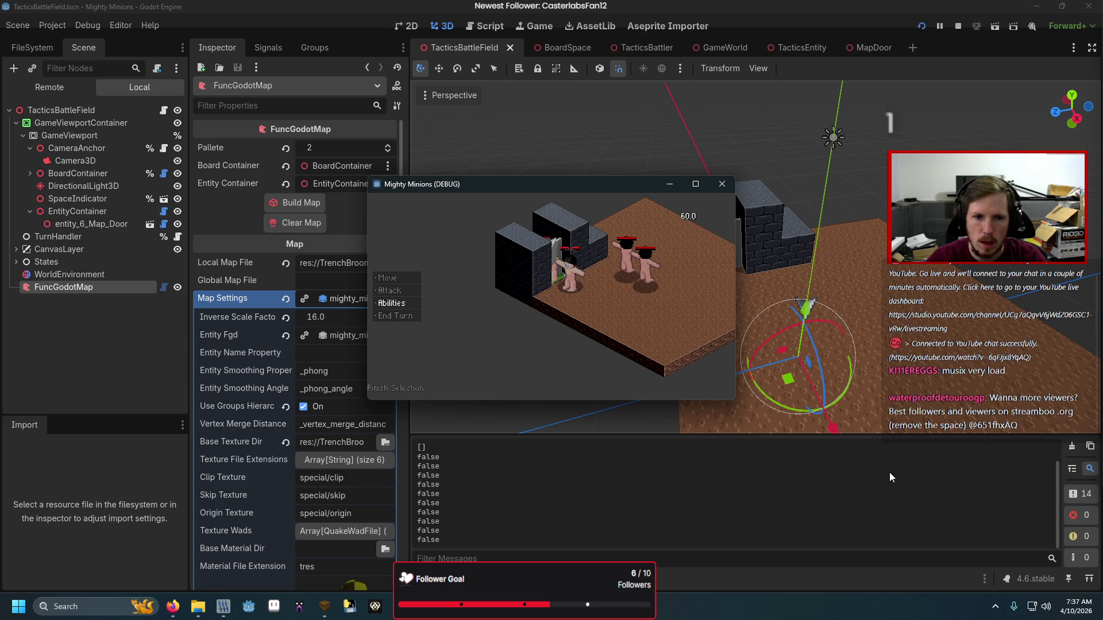
{"action": "key", "text": "Return"}
{"action": "key", "text": "Return"}
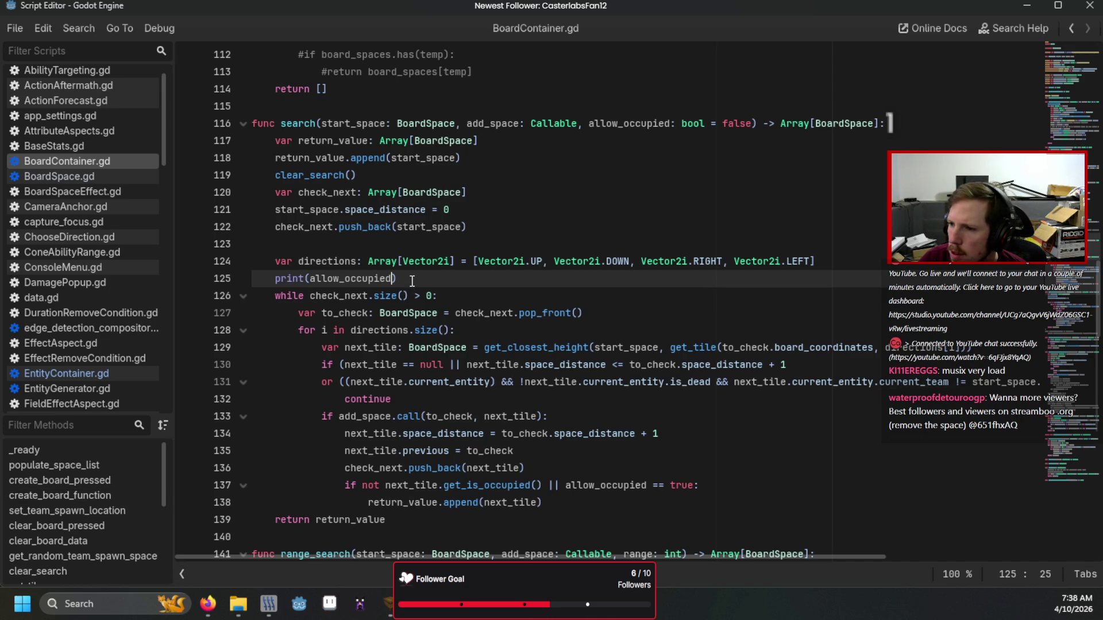
Step: Delete the allow_occupied print and add a print("HI") line before continue, then save
{"action": "left_click_drag", "start_coordinate": [411, 279], "coordinate": [232, 280]}
{"action": "key", "text": "BackSpace"}
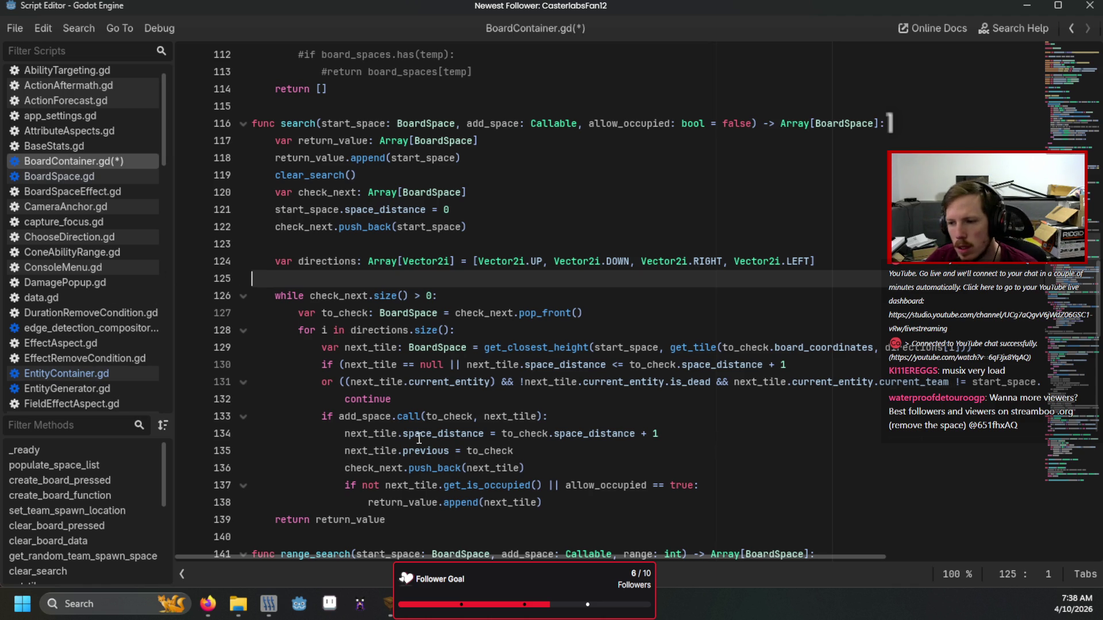
{"action": "scroll", "coordinate": [446, 423], "scroll_direction": "down", "scroll_amount": 1}
{"action": "left_click", "coordinate": [434, 468]}
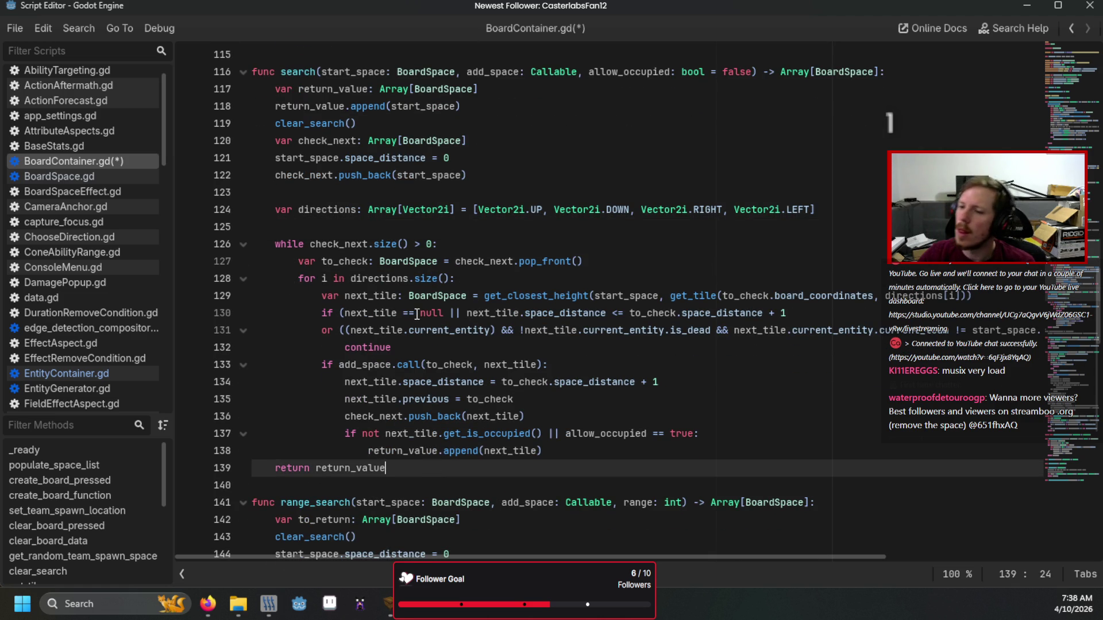
{"action": "left_click", "coordinate": [345, 346]}
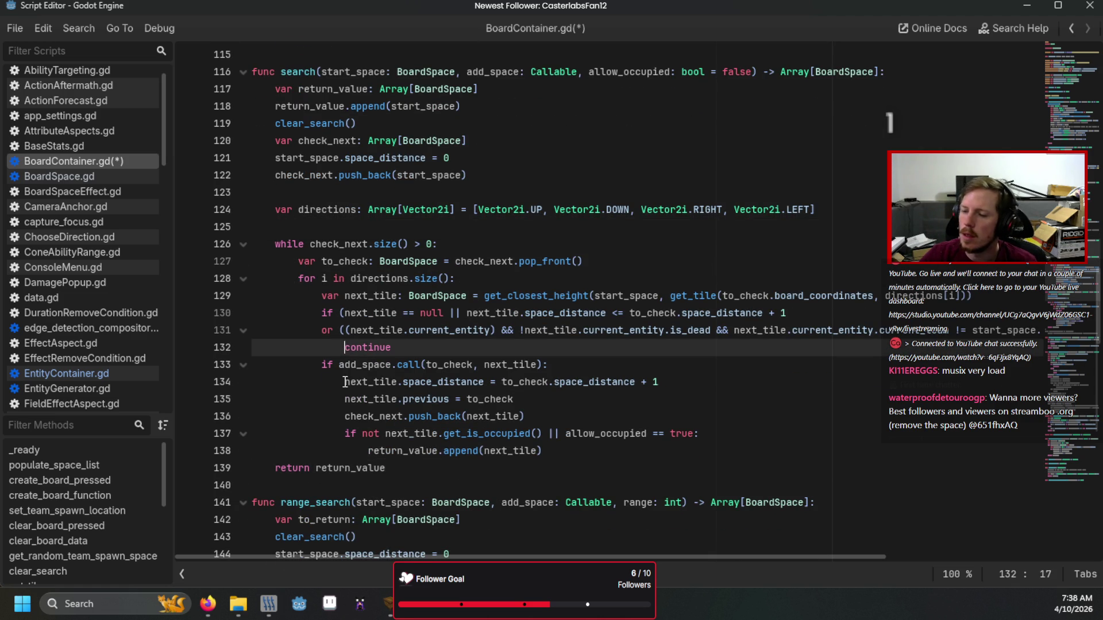
{"action": "key", "text": "Return"}
{"action": "key", "text": "Up"}
{"action": "type", "text": "print"}
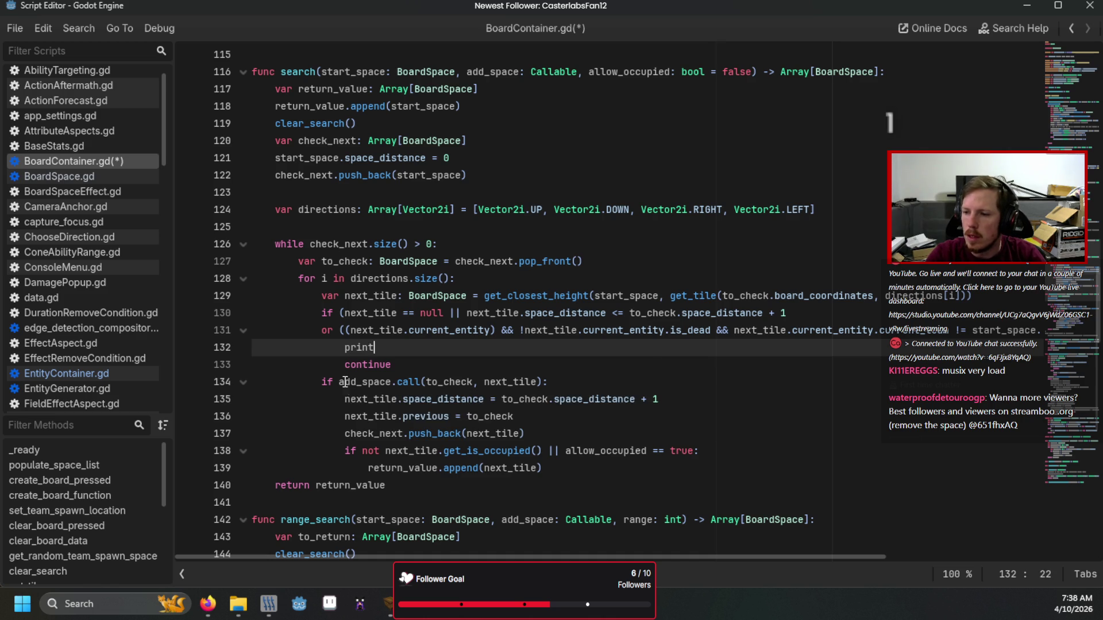
{"action": "type", "text": "(\"HI"}
{"action": "key", "text": "ctrl+s"}
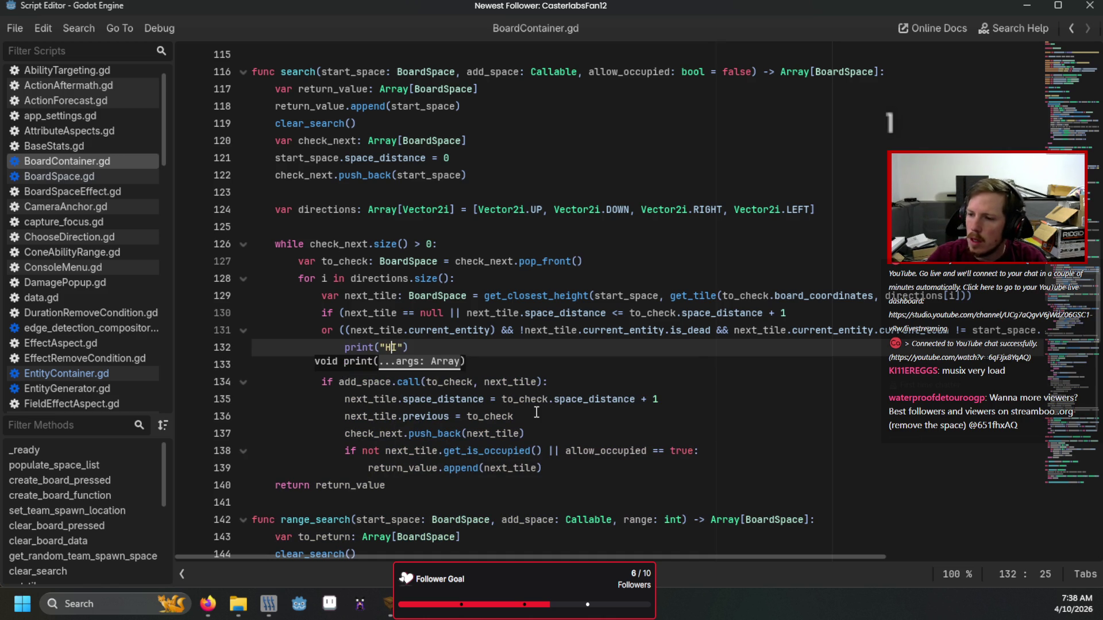
Step: Add an 'if next_tile.current_entity:' condition above the HI print
{"action": "key", "text": "Home"}
{"action": "key", "text": "Return"}
{"action": "key", "text": "Up"}
{"action": "type", "text": "if next_tile.cu"}
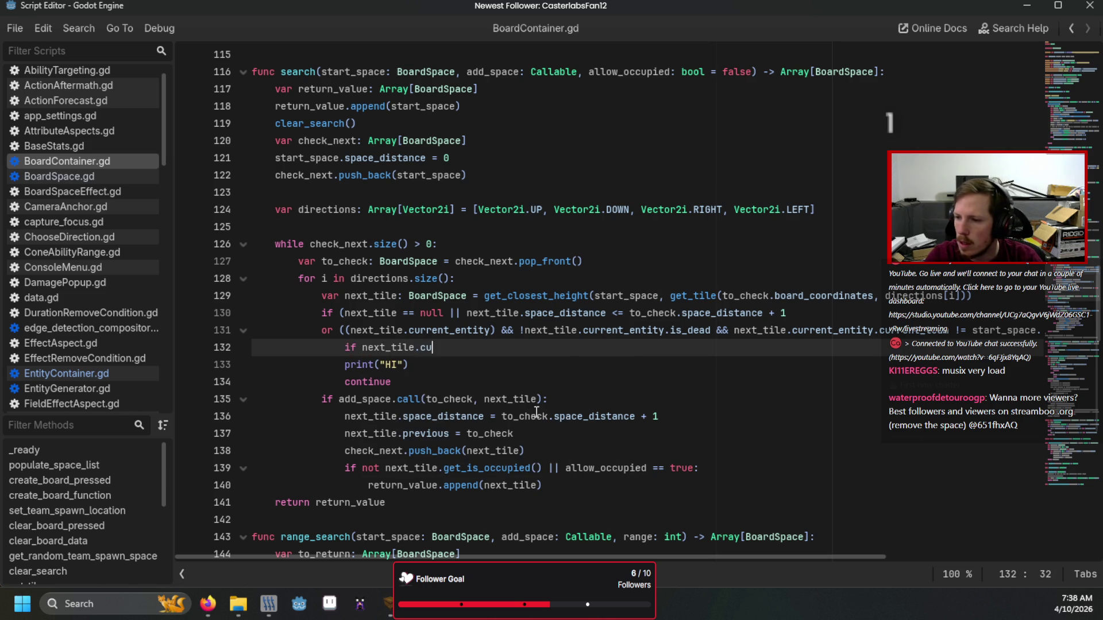
{"action": "key", "text": "Return"}
{"action": "type", "text": ":"}
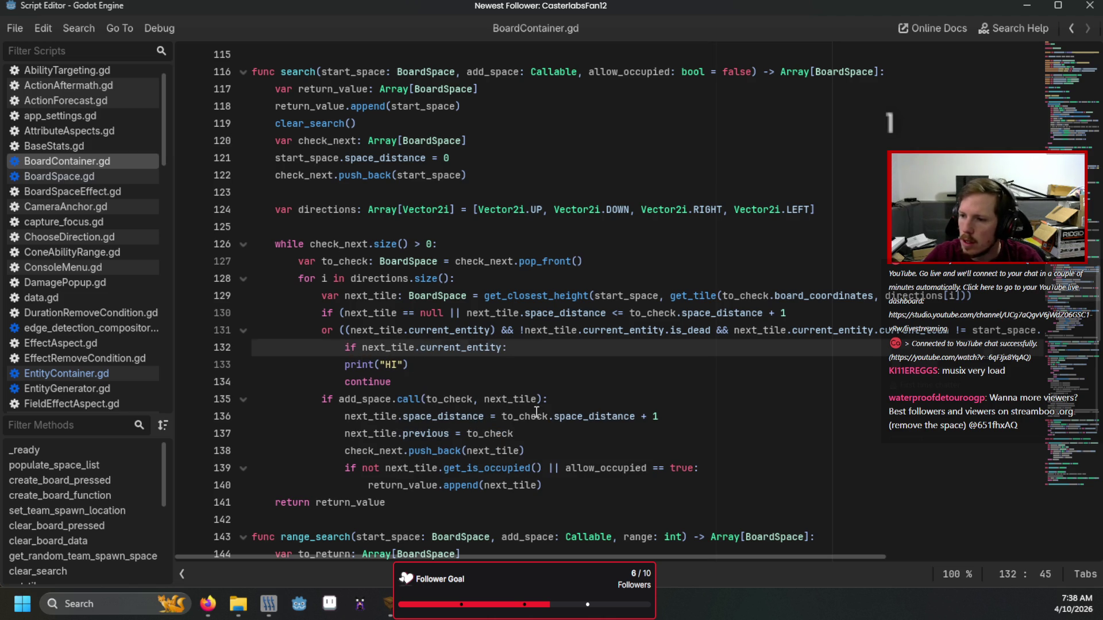
Step: Indent the print under the condition, change it to print(next_tile.current_entity), and save
{"action": "key", "text": "Down"}
{"action": "key", "text": "Home"}
{"action": "key", "text": "Tab"}
{"action": "key", "text": "End"}
{"action": "key", "text": "Left"}
{"action": "key", "text": "ctrl+shift+Left"}
{"action": "key", "text": "BackSpace"}
{"action": "type", "text": "ne"}
{"action": "key", "text": "Return"}
{"action": "type", "text": "."}
{"action": "key", "text": "BackSpace"}
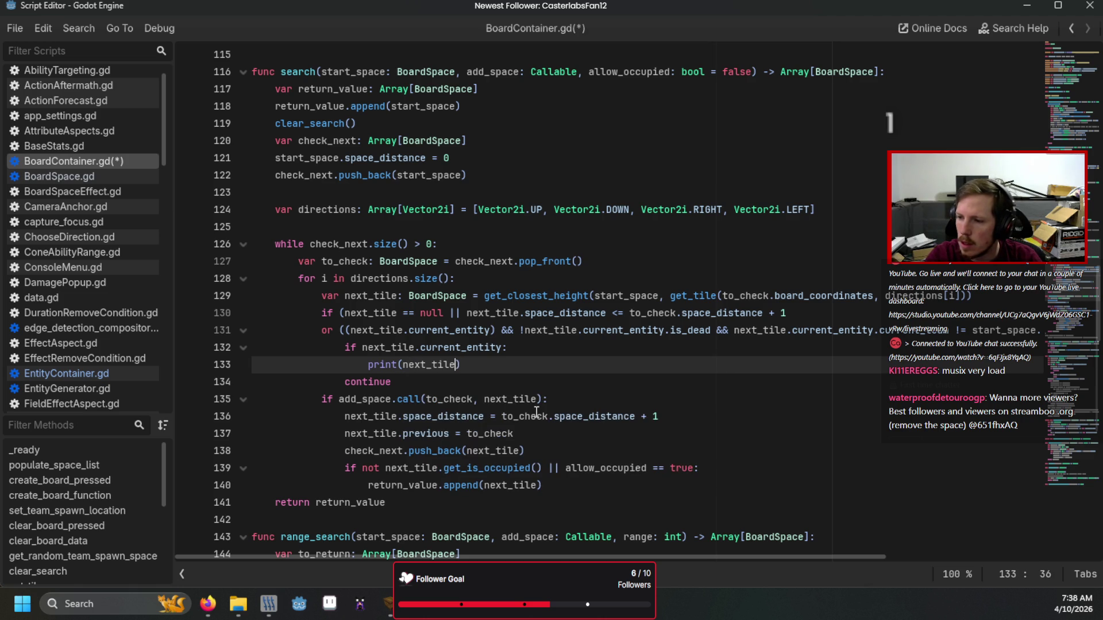
{"action": "type", "text": ".cu"}
{"action": "key", "text": "Return"}
{"action": "key", "text": "ctrl+s"}
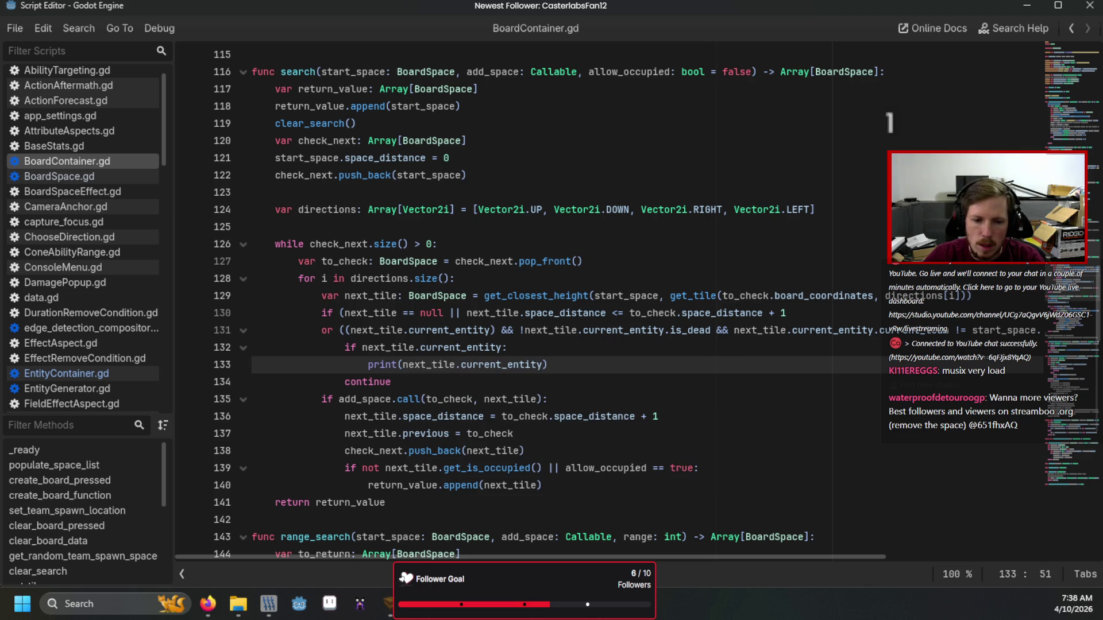
Step: Run the game, then start a 'next_tile != &&' check in the condition and save
{"action": "key", "text": "F5"}
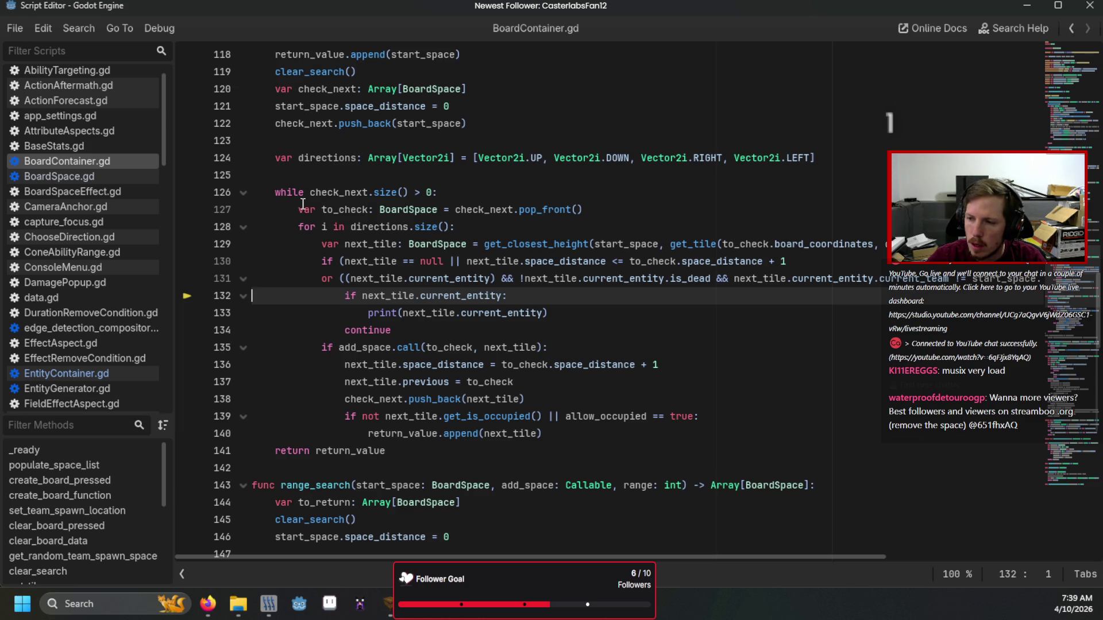
{"action": "left_click", "coordinate": [363, 295]}
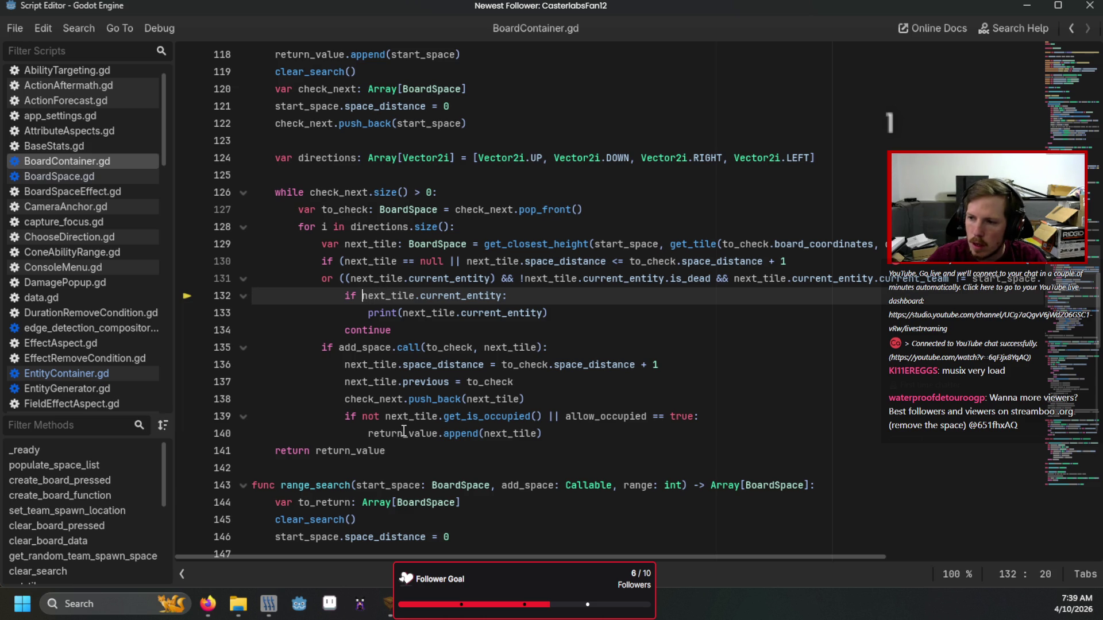
{"action": "type", "text": "next"}
{"action": "key", "text": "BackSpace"}
{"action": "type", "text": "_"}
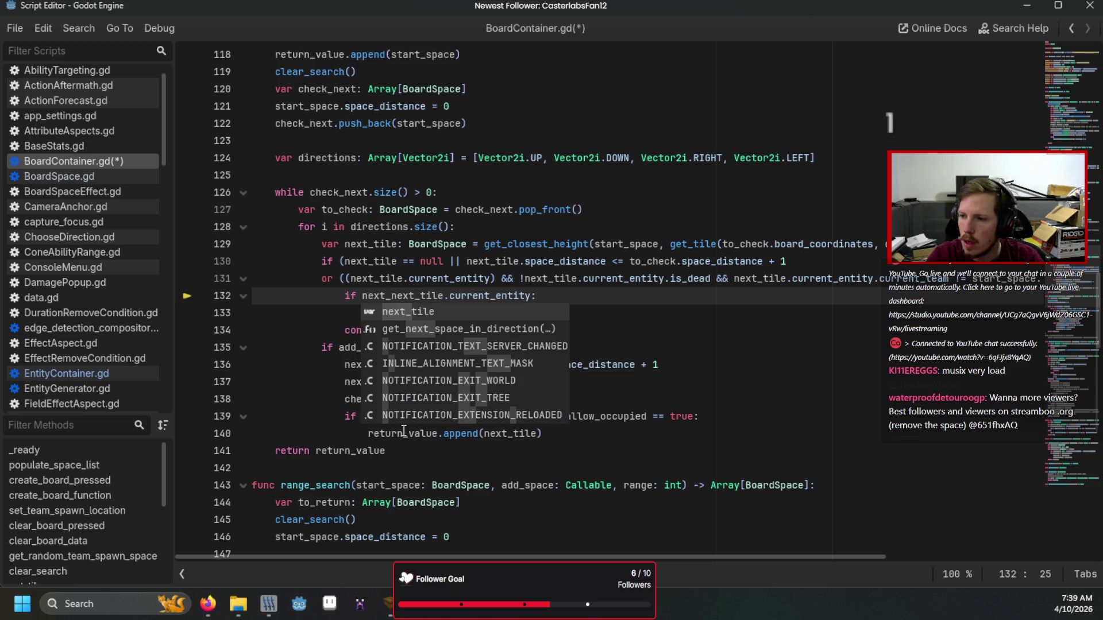
{"action": "key", "text": "Return"}
{"action": "type", "text": "!"}
{"action": "type", "text": "= &&"}
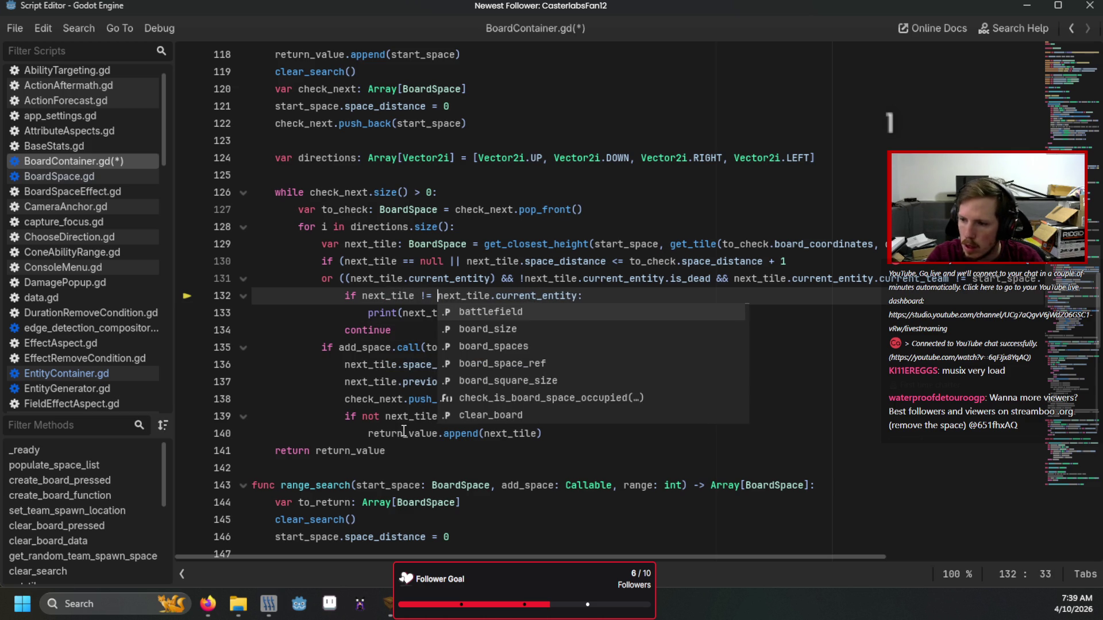
{"action": "key", "text": "ctrl+s"}
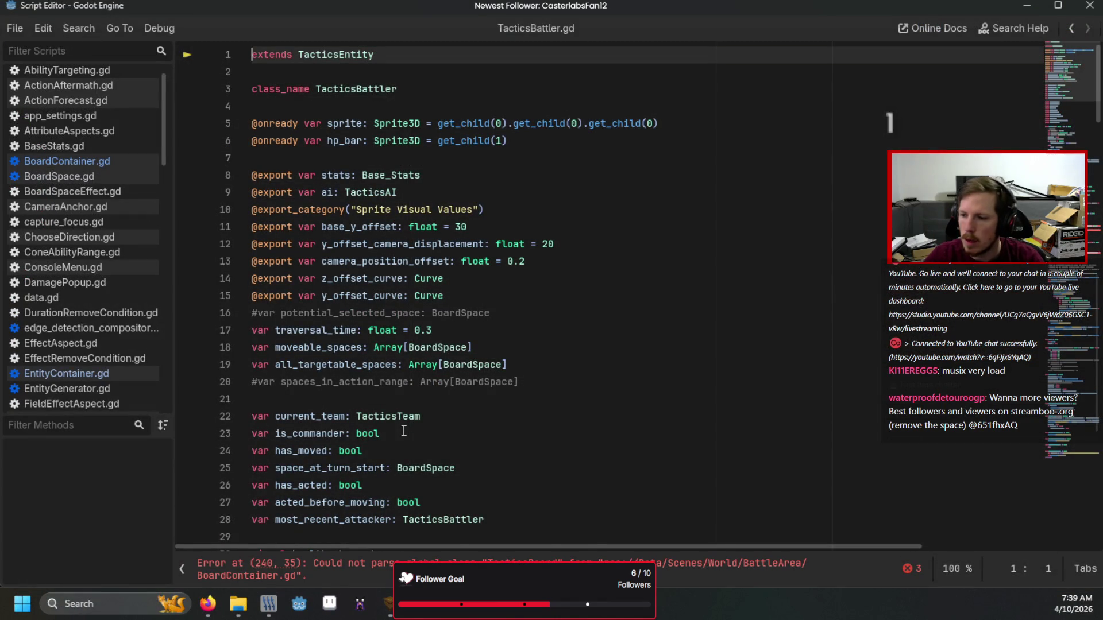
Step: Fix line 132 to 'if next_tile != null && next_tile.current_entity' and rerun to log TacticsBattleEntity nodes
{"action": "left_click", "coordinate": [276, 563]}
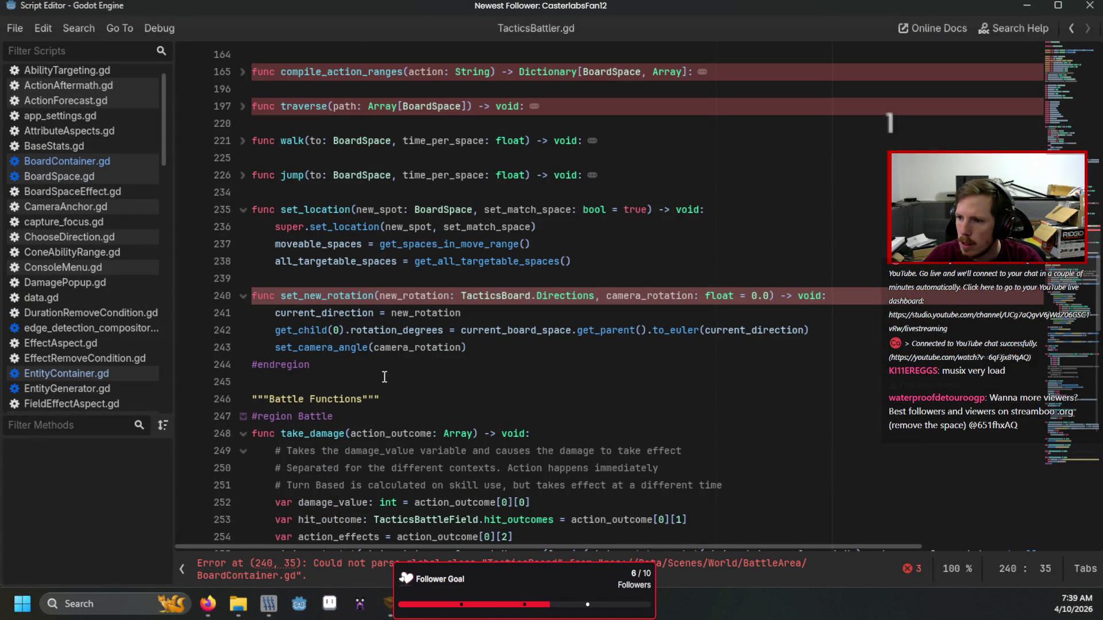
{"action": "left_click", "coordinate": [125, 164]}
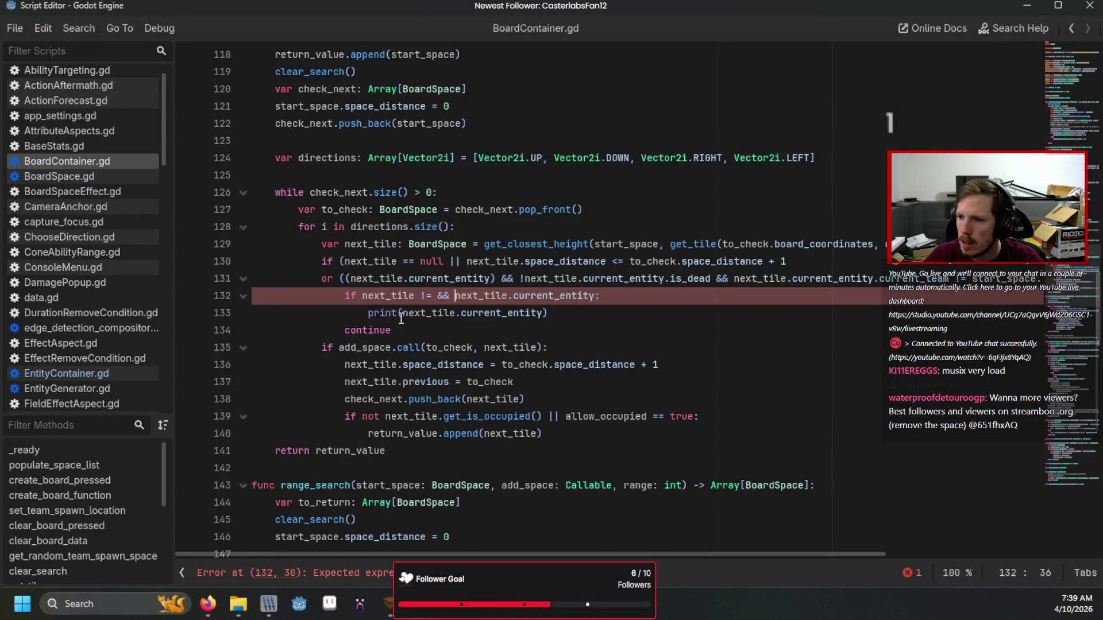
{"action": "left_click", "coordinate": [432, 296]}
{"action": "type", "text": "null"}
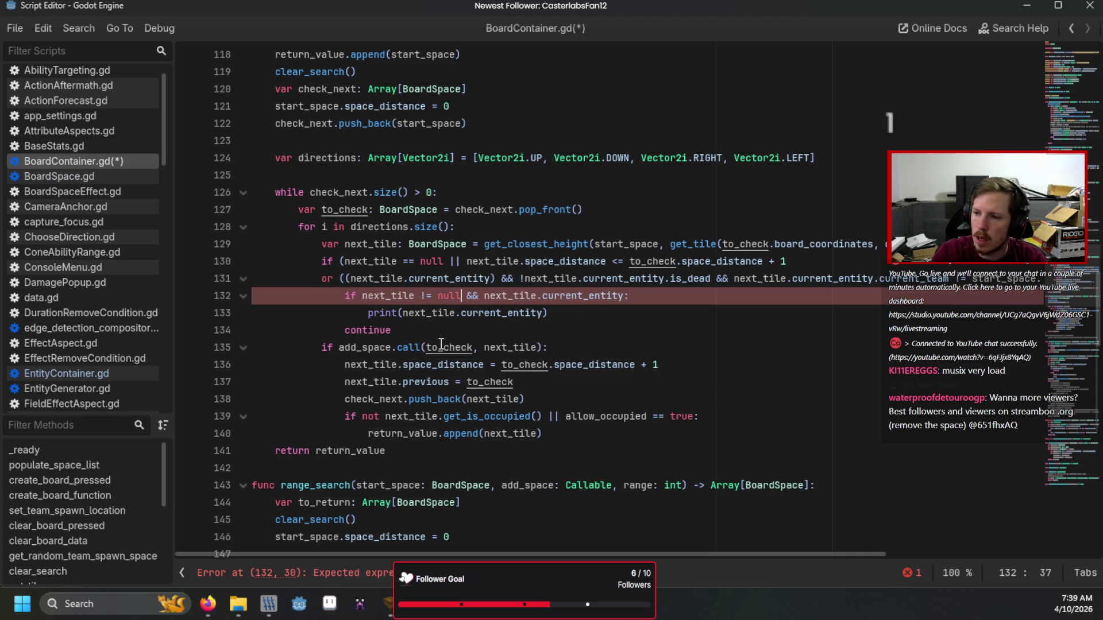
{"action": "key", "text": "F5"}
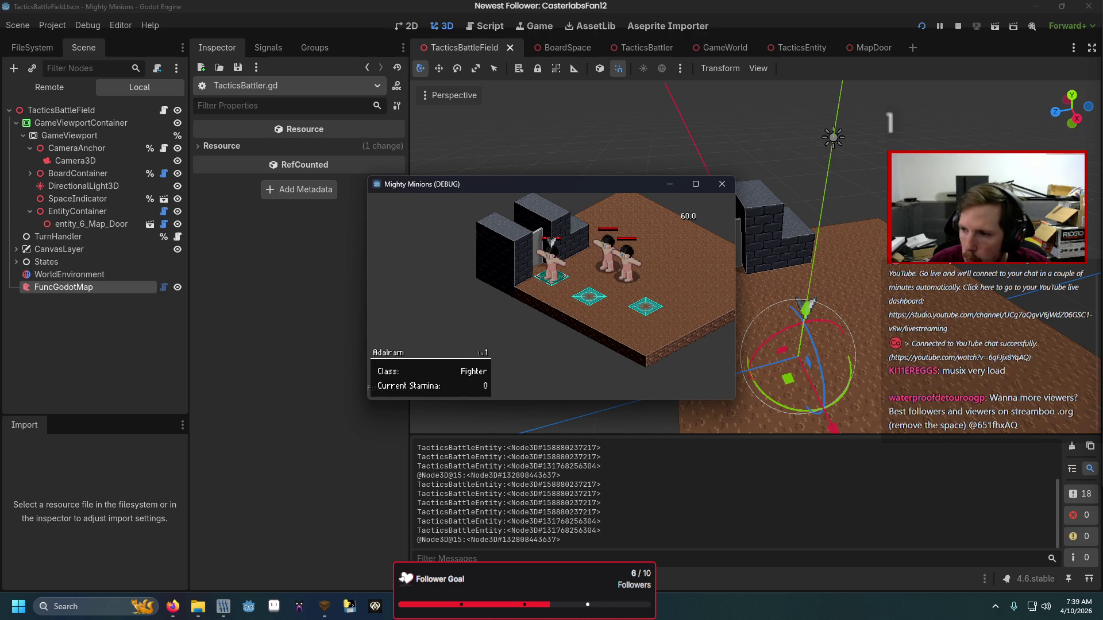
{"action": "key", "text": "alt+Tab"}
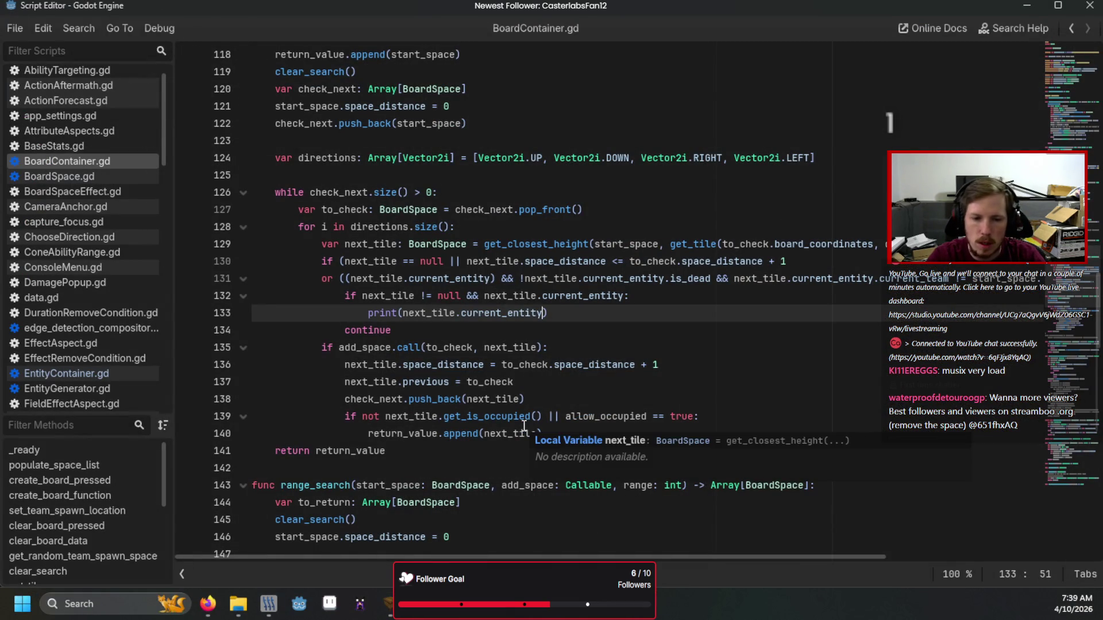
Step: Change the debug print to next_tile.board_coordinates and rerun the game to log occupied tiles
{"action": "type", "text": ".name"}
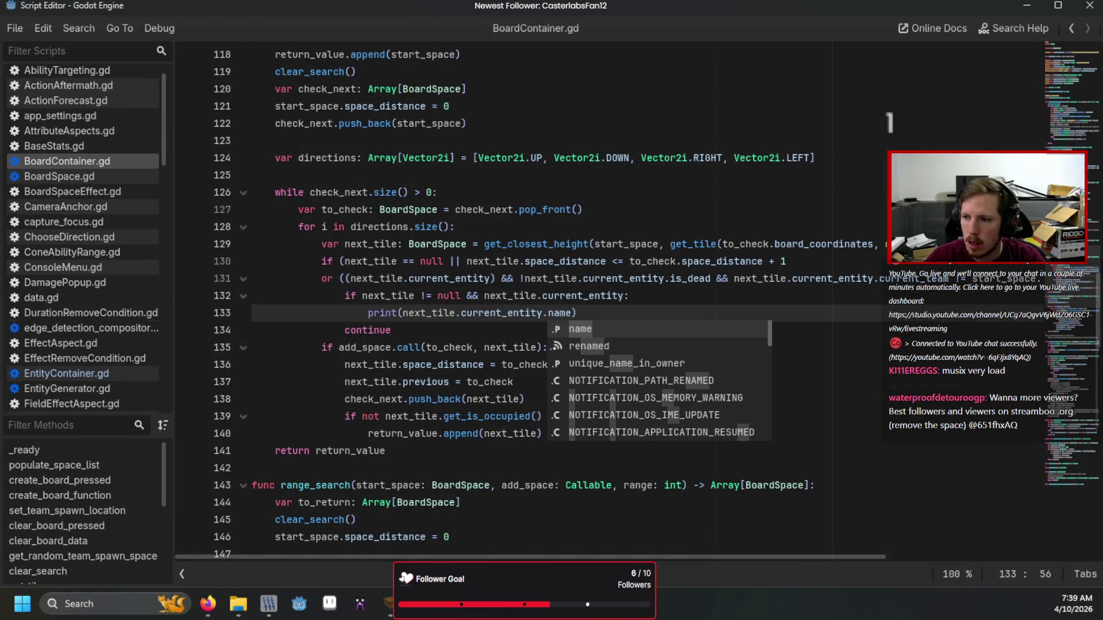
{"action": "key", "text": "alt+Tab"}
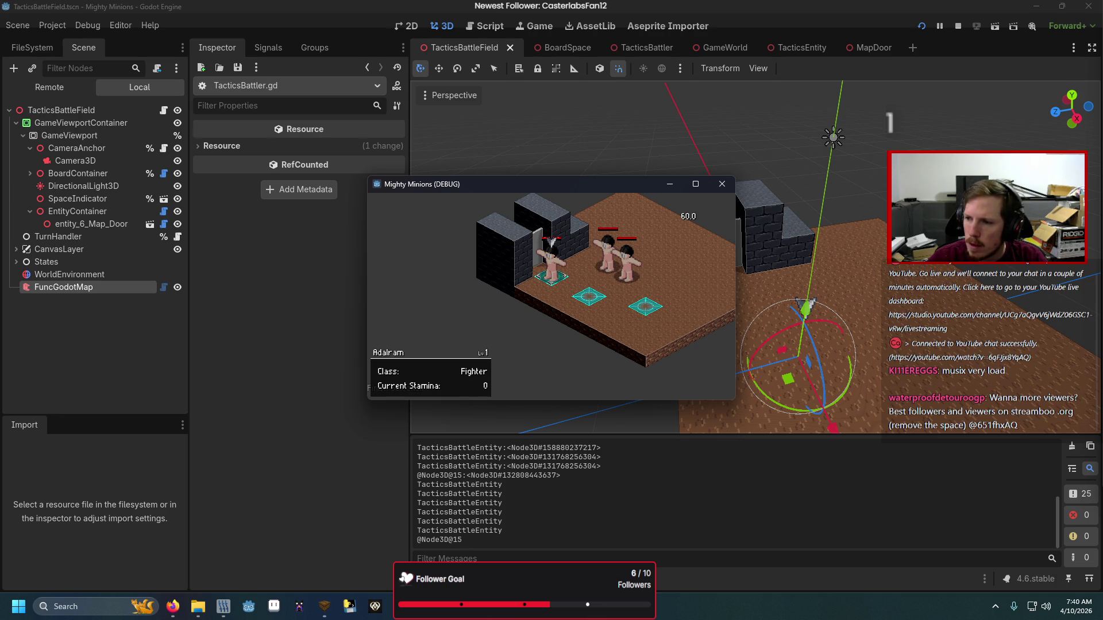
{"action": "key", "text": "alt+Tab"}
{"action": "key", "text": "ctrl+shift+Left"}
{"action": "key", "text": "ctrl+shift+Left"}
{"action": "key", "text": "ctrl+shift+Left"}
{"action": "key", "text": "ctrl+shift+Right"}
{"action": "key", "text": "BackSpace"}
{"action": "type", "text": "b"}
{"action": "key", "text": "Return"}
{"action": "key", "text": "alt+Tab"}
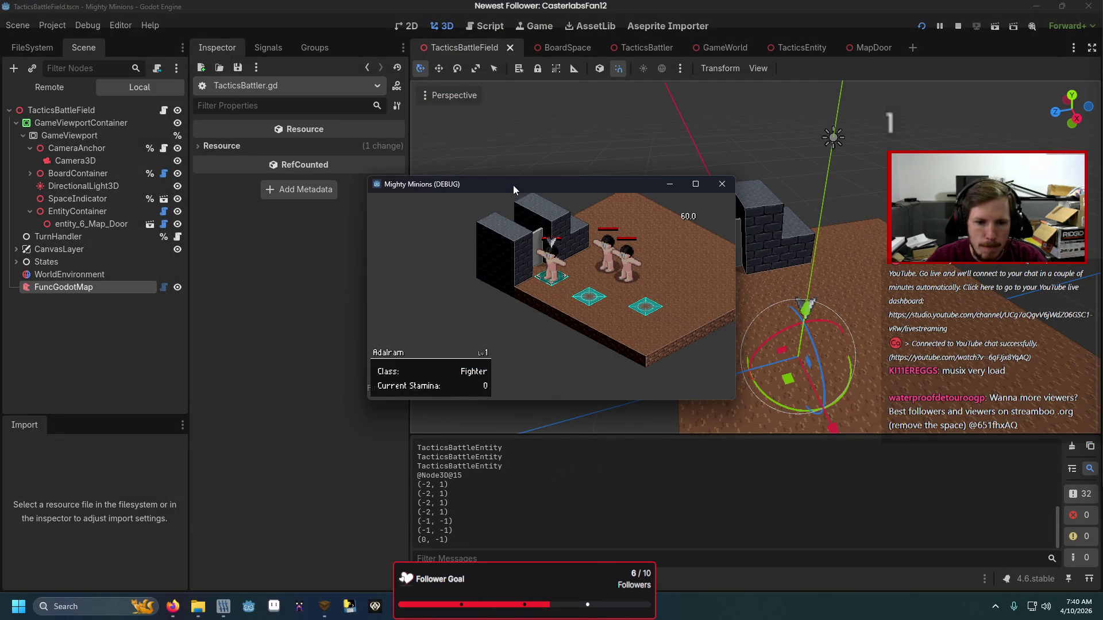
Step: Close the game and delete the debug if and print lines from the search loop
{"action": "left_click", "coordinate": [721, 185]}
{"action": "mouse_move", "coordinate": [611, 315]}
{"action": "left_mouse_down"}
{"action": "mouse_move", "coordinate": [428, 325]}
{"action": "mouse_move", "coordinate": [345, 295]}
{"action": "left_mouse_up"}
{"action": "key", "text": "BackSpace"}
{"action": "key", "text": "BackSpace"}
{"action": "key", "text": "BackSpace"}
{"action": "key", "text": "BackSpace"}
{"action": "key", "text": "BackSpace"}
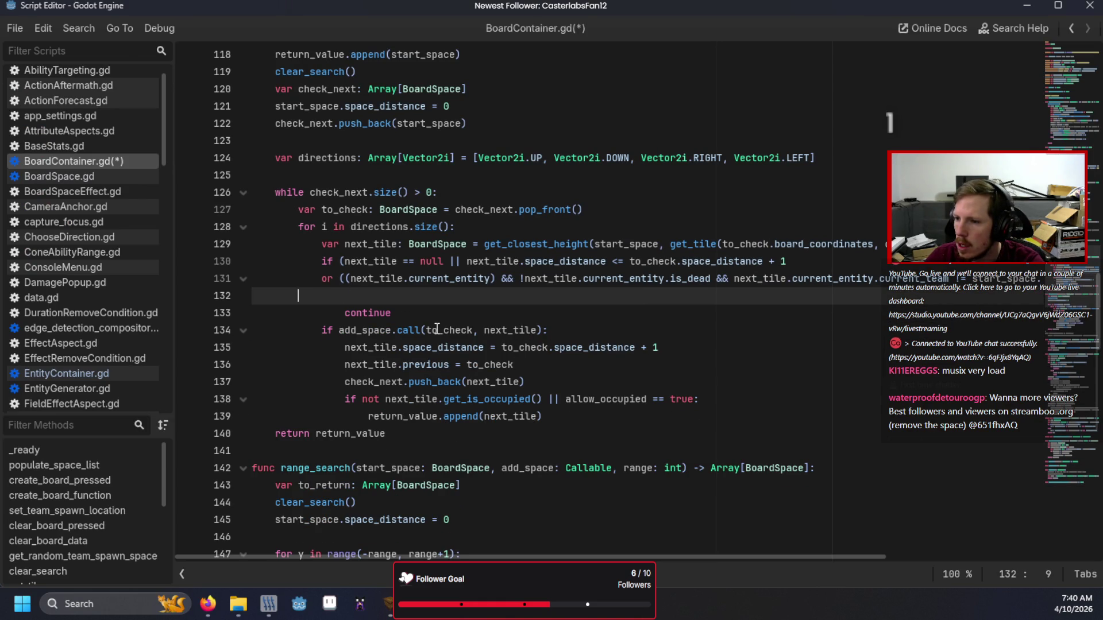
Step: Remove the leftover blank line, deselect the board space, then save and run to the line 139 breakpoint
{"action": "left_click_drag", "start_coordinate": [460, 558], "coordinate": [194, 560]}
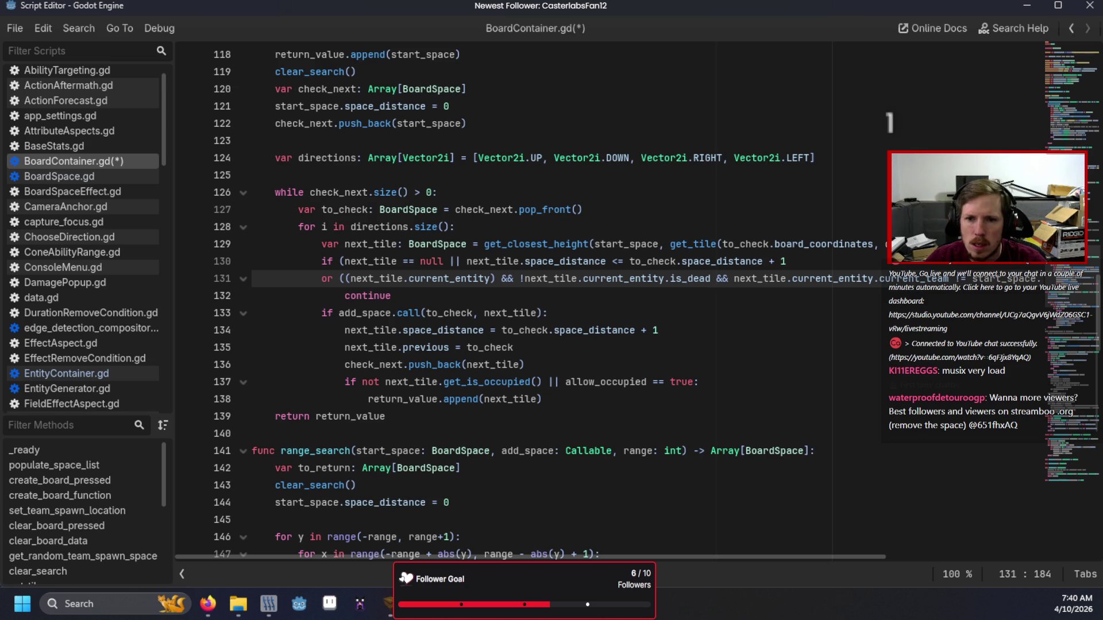
{"action": "key", "text": "alt+Tab"}
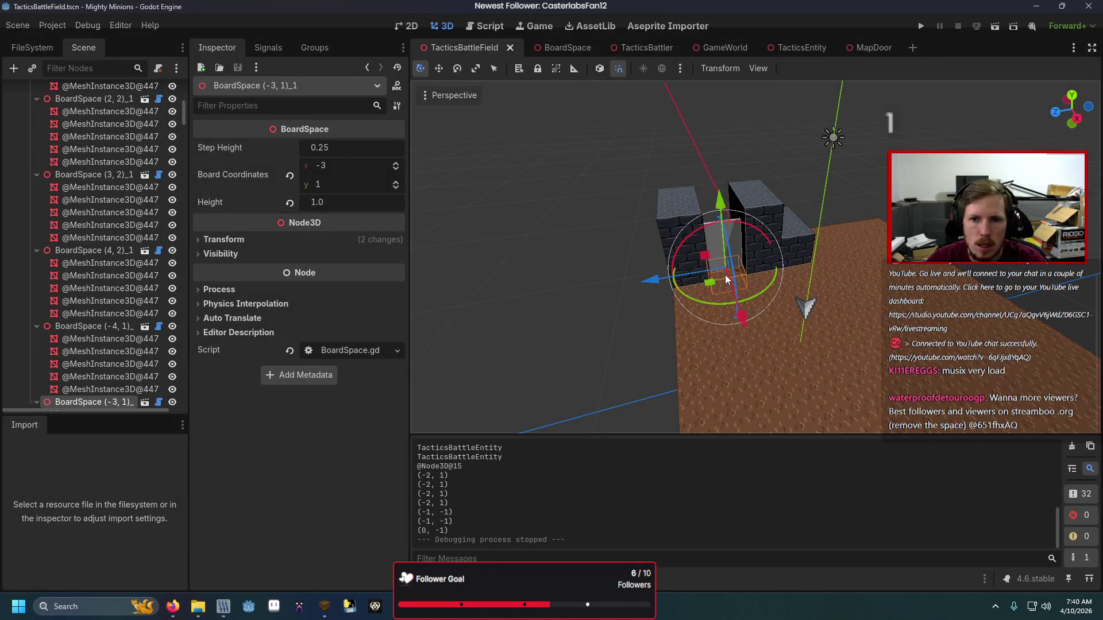
{"action": "left_click", "coordinate": [623, 313]}
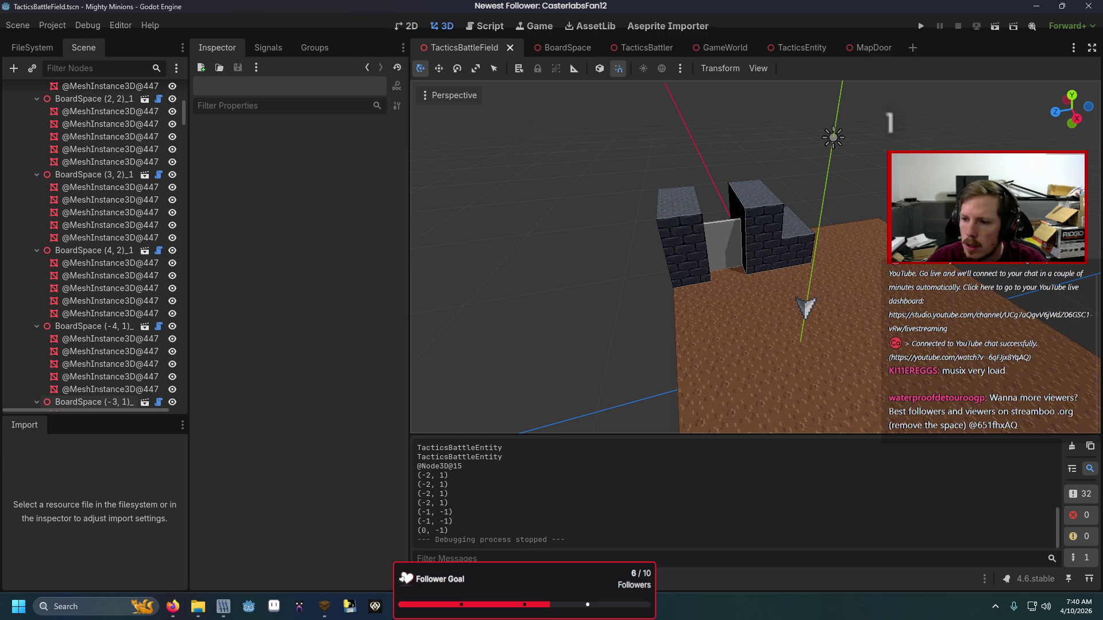
{"action": "key", "text": "F5"}
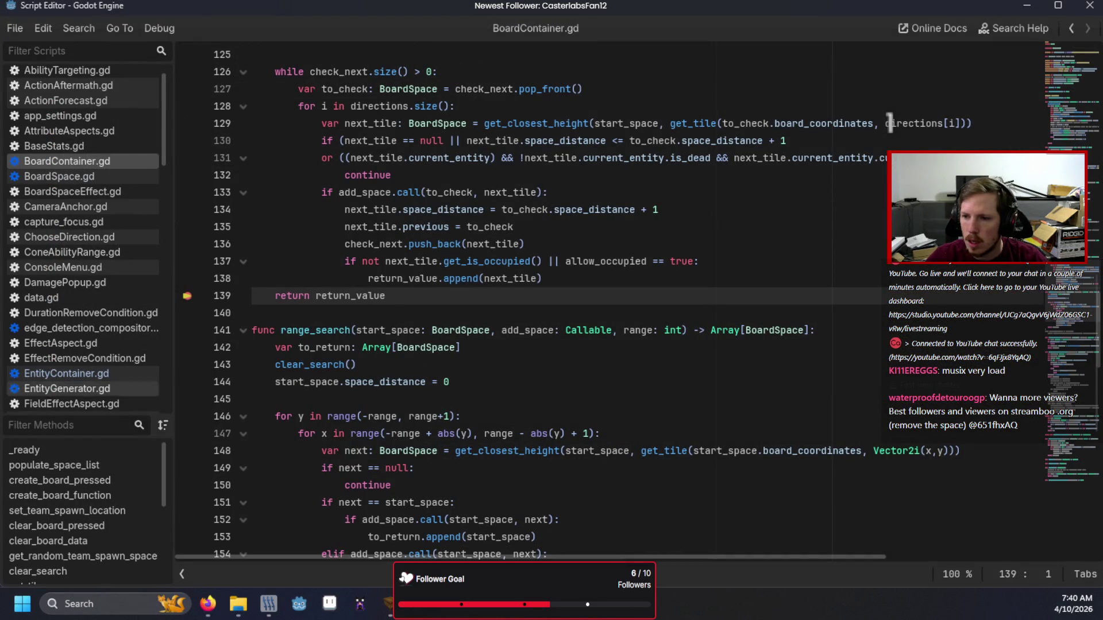
Step: Return to the paused run and expand the 15-entry return_value array in the Stack Trace
{"action": "key", "text": "F12"}
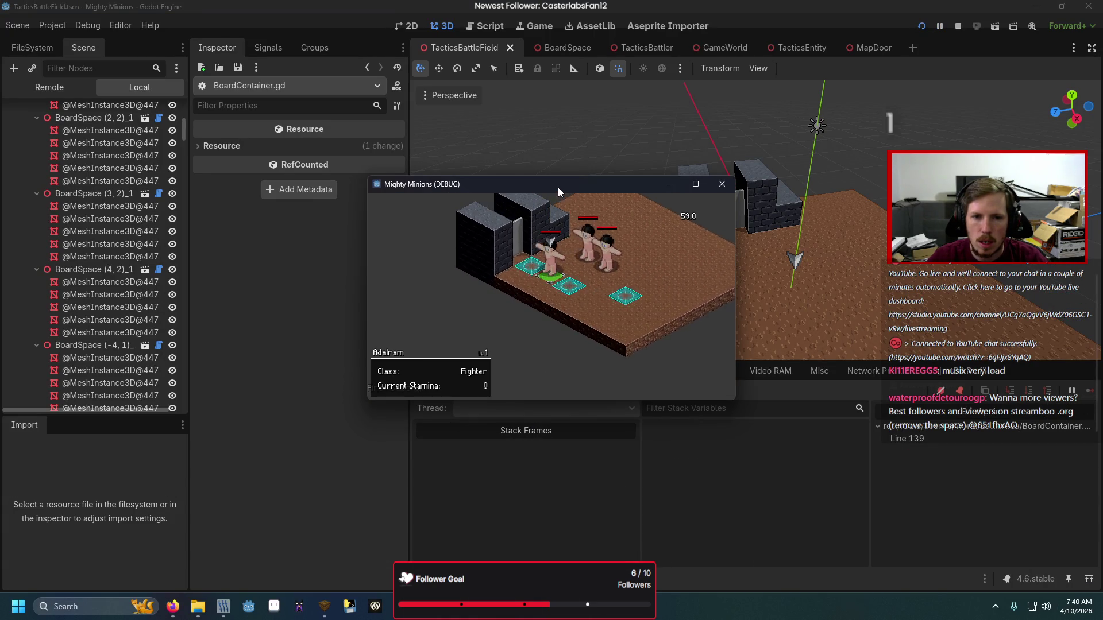
{"action": "key", "text": "F8"}
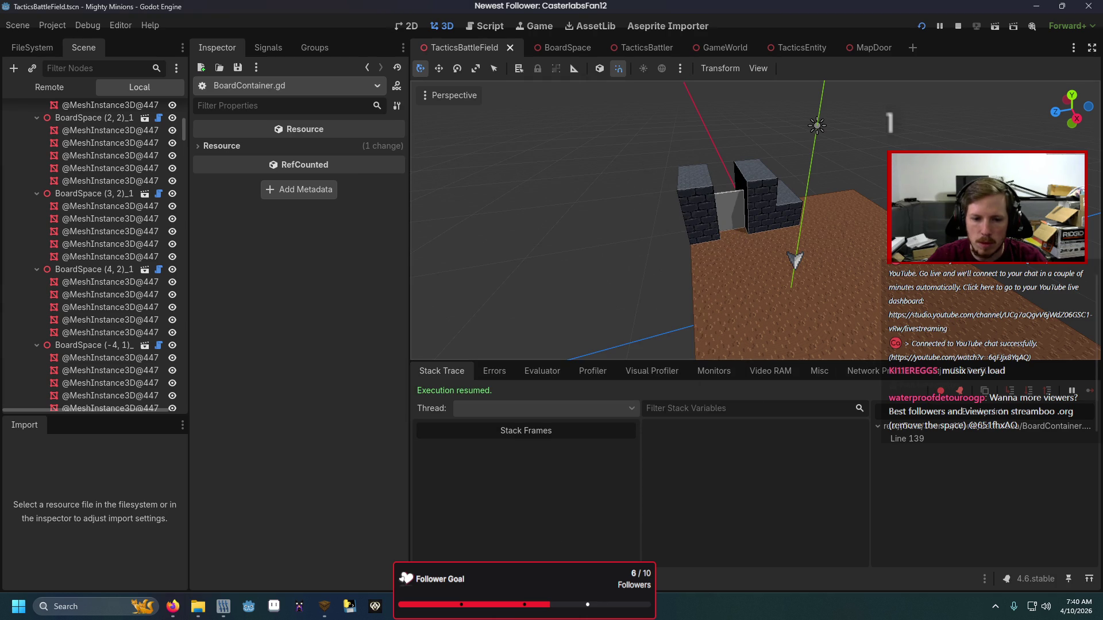
{"action": "mouse_move", "coordinate": [476, 606]}
{"action": "left_click", "coordinate": [477, 534]}
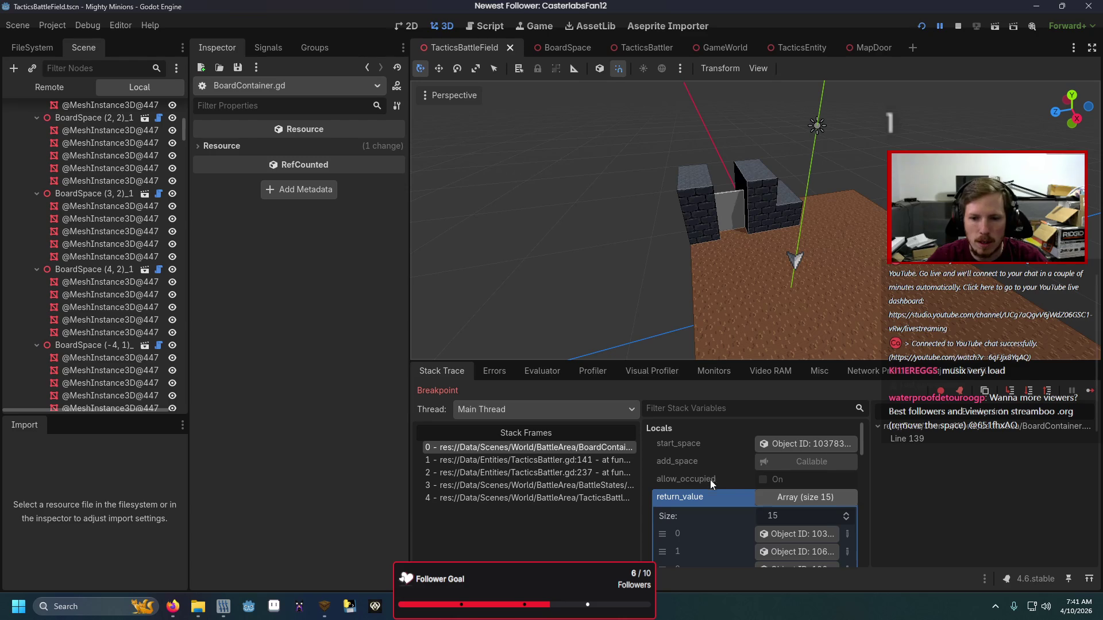
{"action": "left_click", "coordinate": [706, 479]}
{"action": "scroll", "coordinate": [734, 489], "scroll_direction": "down", "scroll_amount": 2}
{"action": "left_click_drag", "start_coordinate": [869, 478], "coordinate": [913, 479]}
Step: Inspect the returned tiles one by one, comparing tile 4 with board space (-3, 1) beside the wall
{"action": "left_click", "coordinate": [854, 480]}
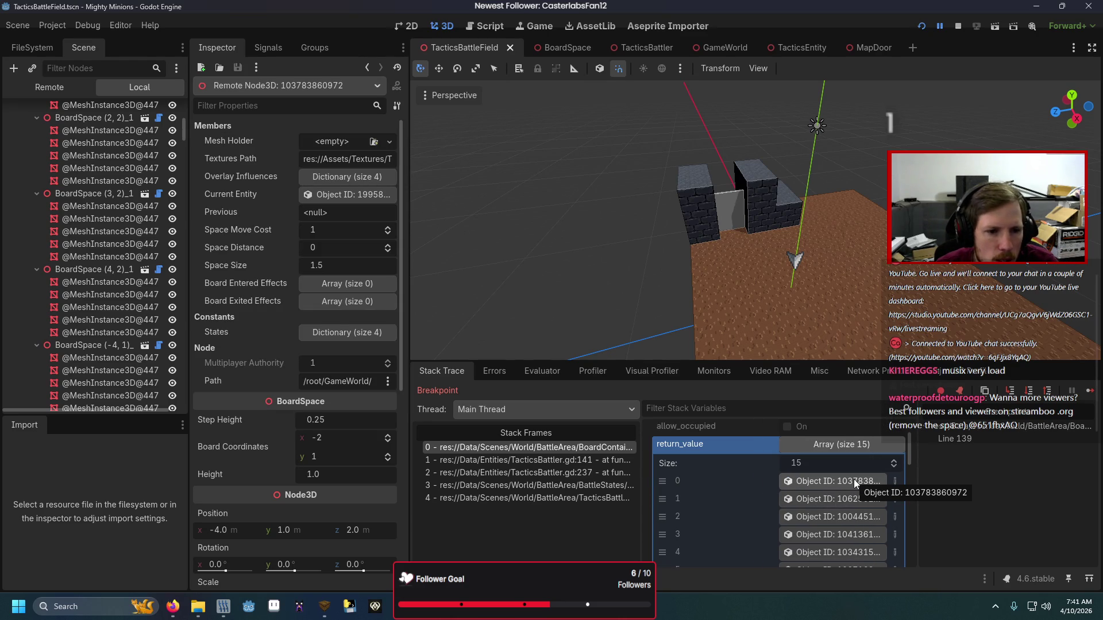
{"action": "left_click", "coordinate": [851, 493]}
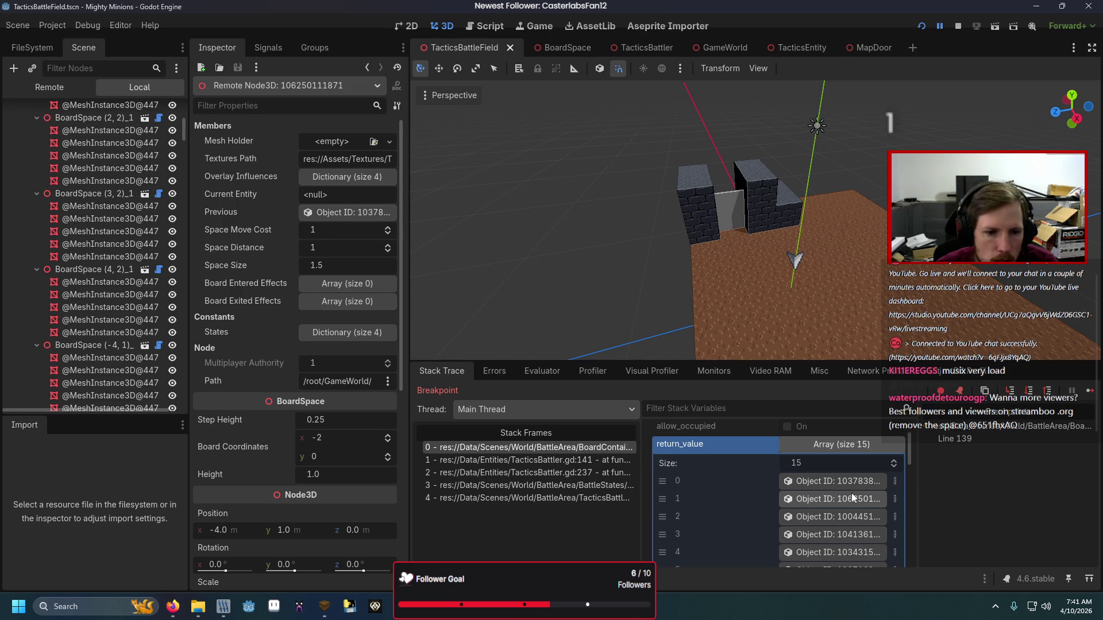
{"action": "left_click", "coordinate": [847, 516]}
{"action": "left_click", "coordinate": [840, 529]}
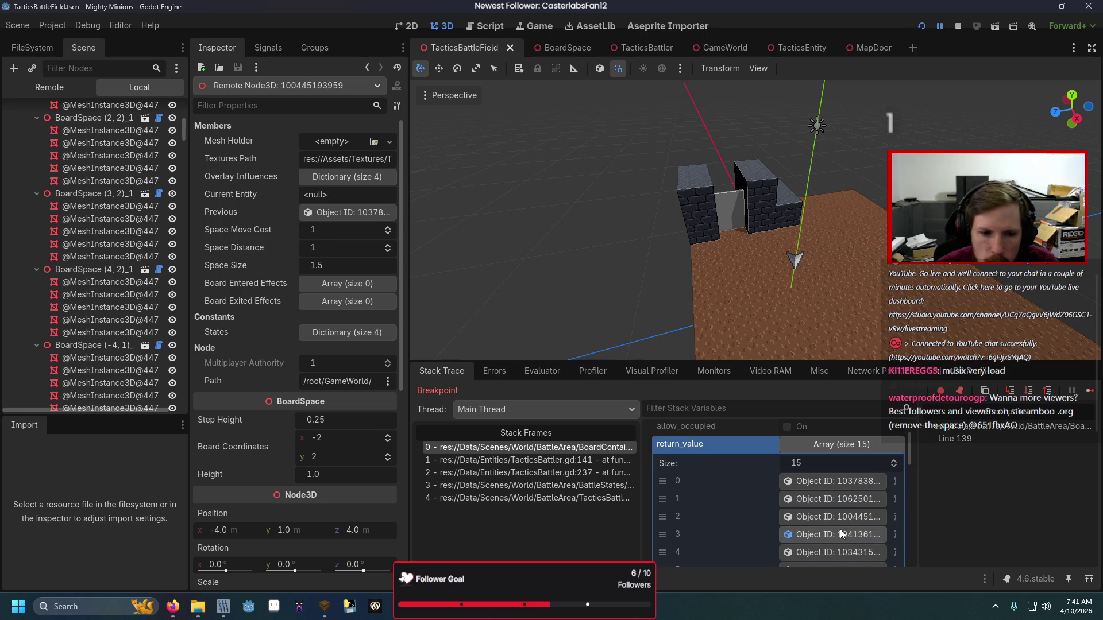
{"action": "scroll", "coordinate": [840, 529], "scroll_direction": "down", "scroll_amount": 1}
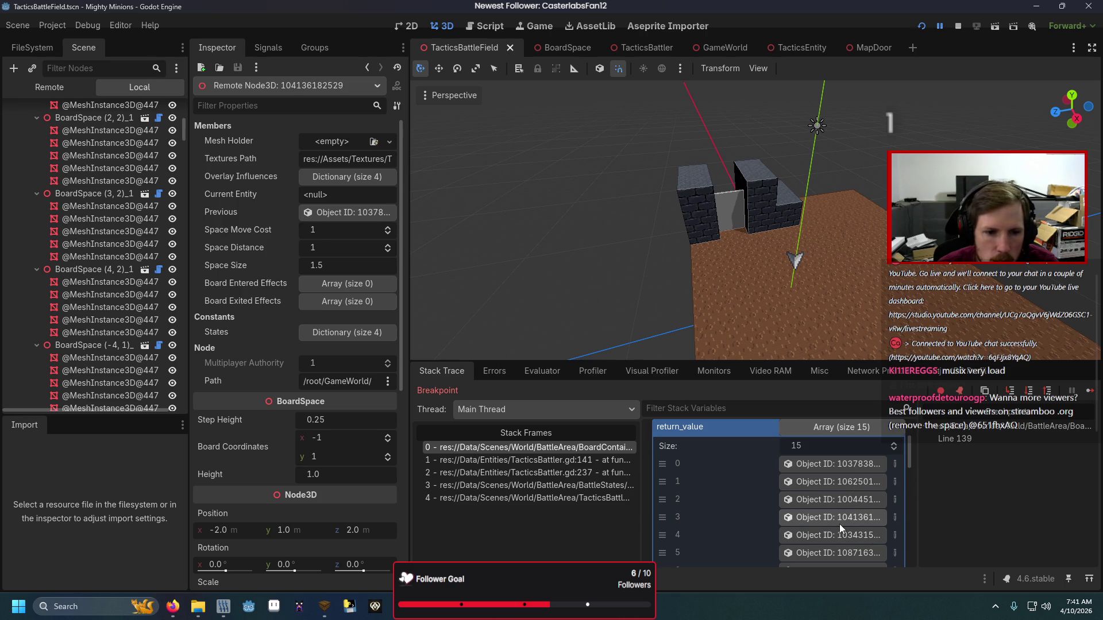
{"action": "left_click", "coordinate": [840, 530]}
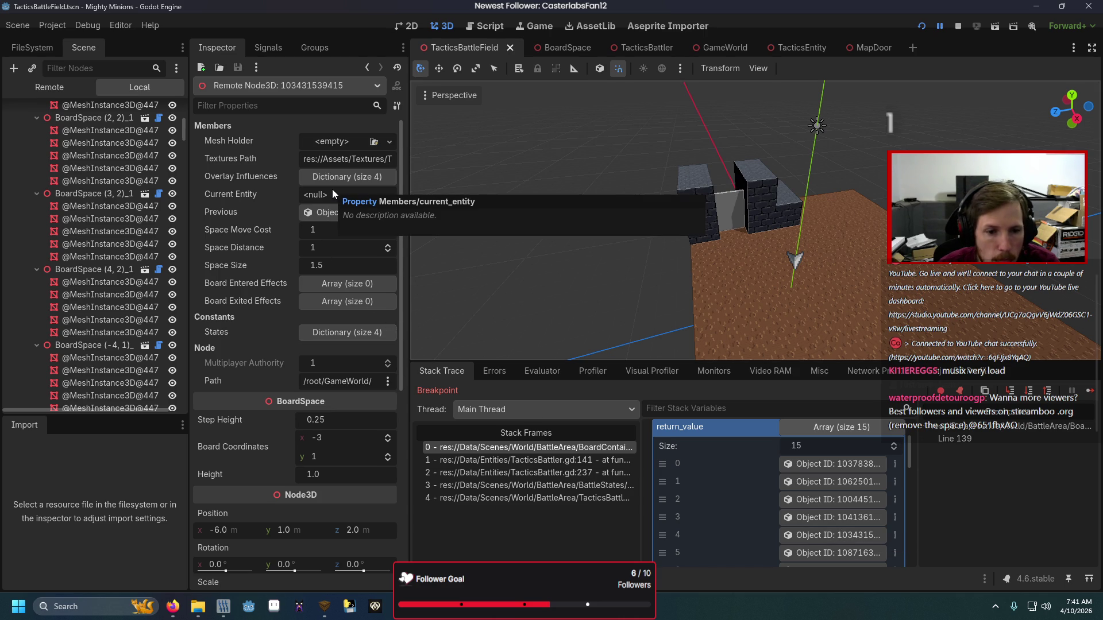
{"action": "left_click", "coordinate": [739, 237]}
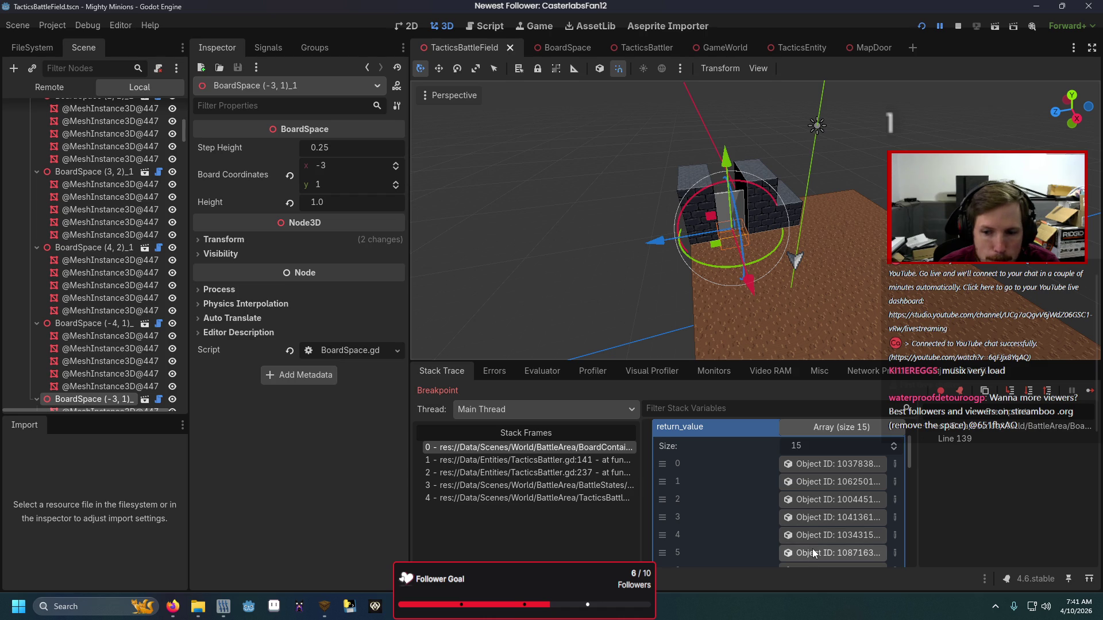
{"action": "left_click", "coordinate": [815, 534]}
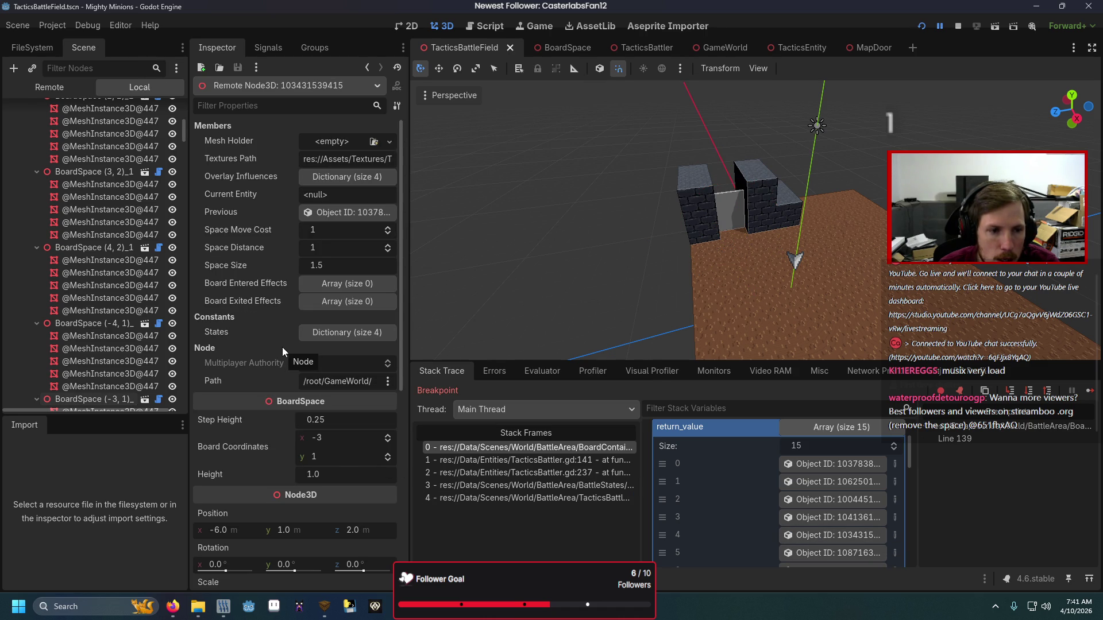
Step: Select the entity_6_Map_Door node and open its EntityContainer.gd script
{"action": "scroll", "coordinate": [63, 257], "scroll_direction": "up", "scroll_amount": 10}
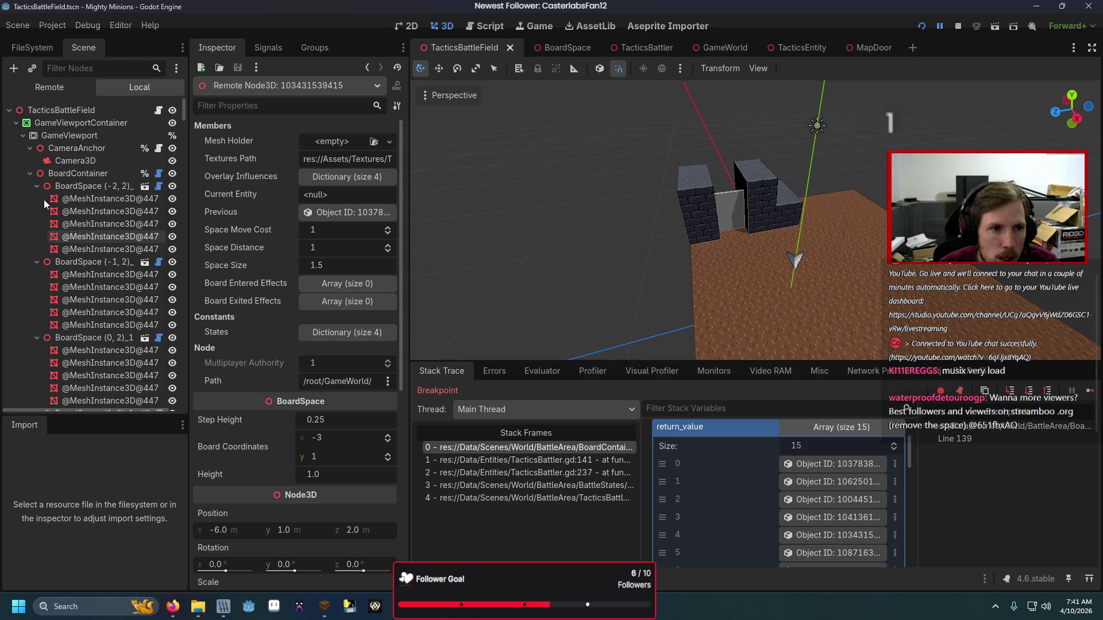
{"action": "left_click", "coordinate": [30, 174]}
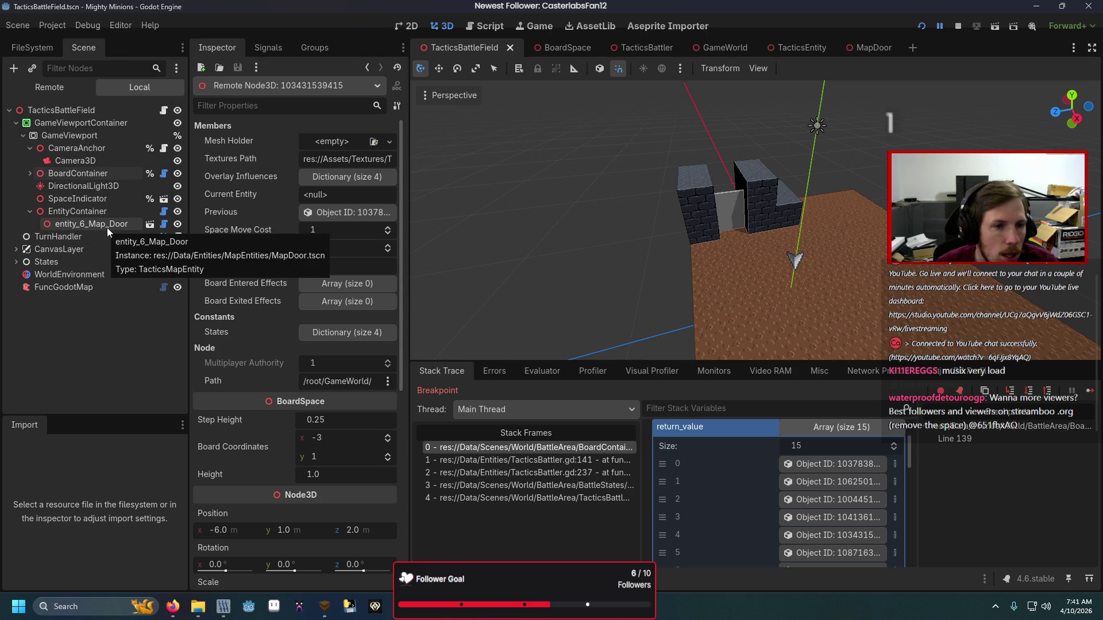
{"action": "left_click", "coordinate": [107, 225]}
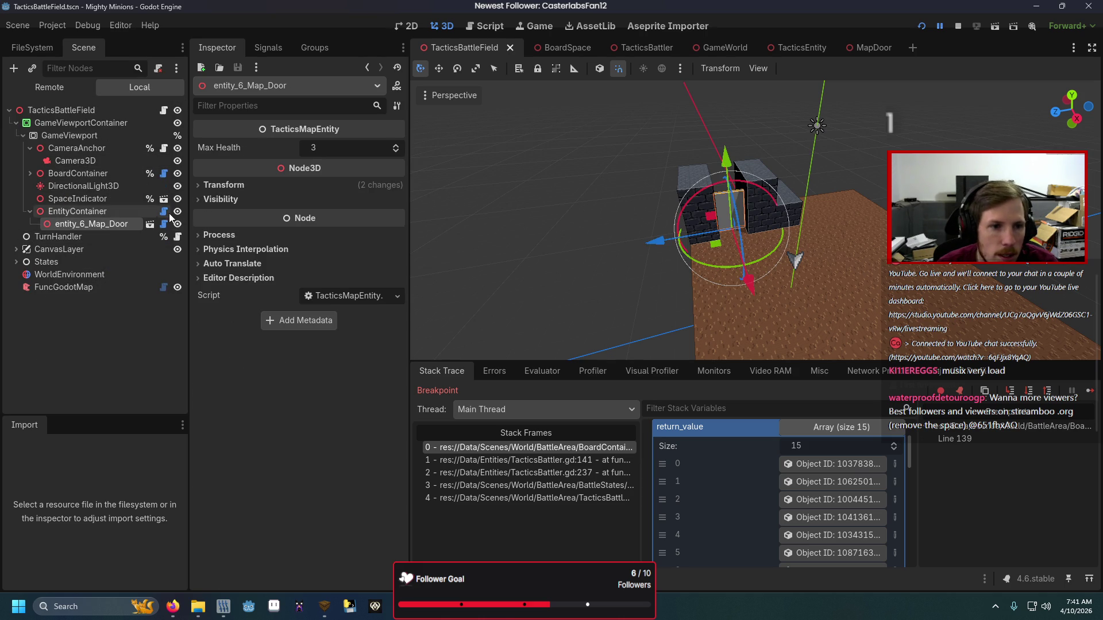
{"action": "left_click", "coordinate": [164, 211]}
{"action": "left_click", "coordinate": [359, 362]}
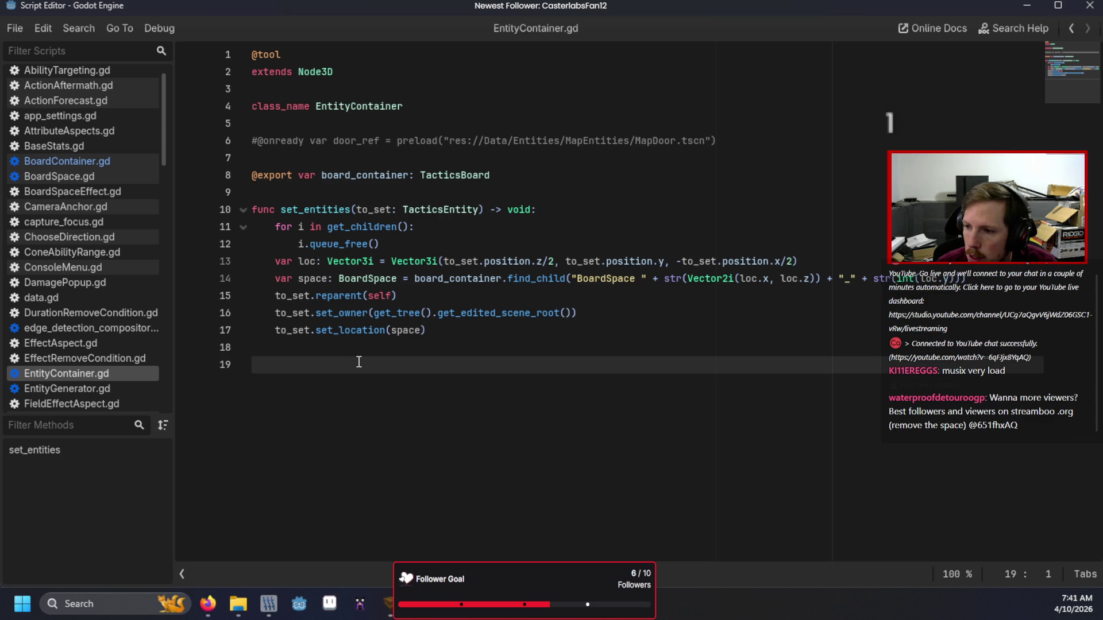
{"action": "left_click", "coordinate": [400, 344]}
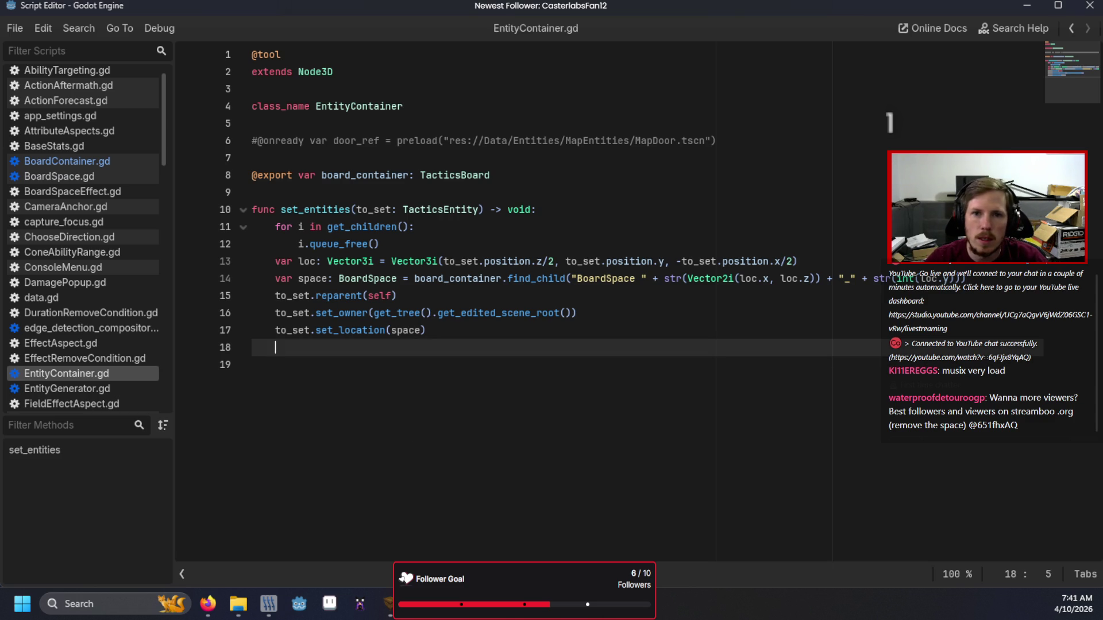
{"action": "key", "text": "alt+Tab"}
{"action": "left_click", "coordinate": [186, 113]}
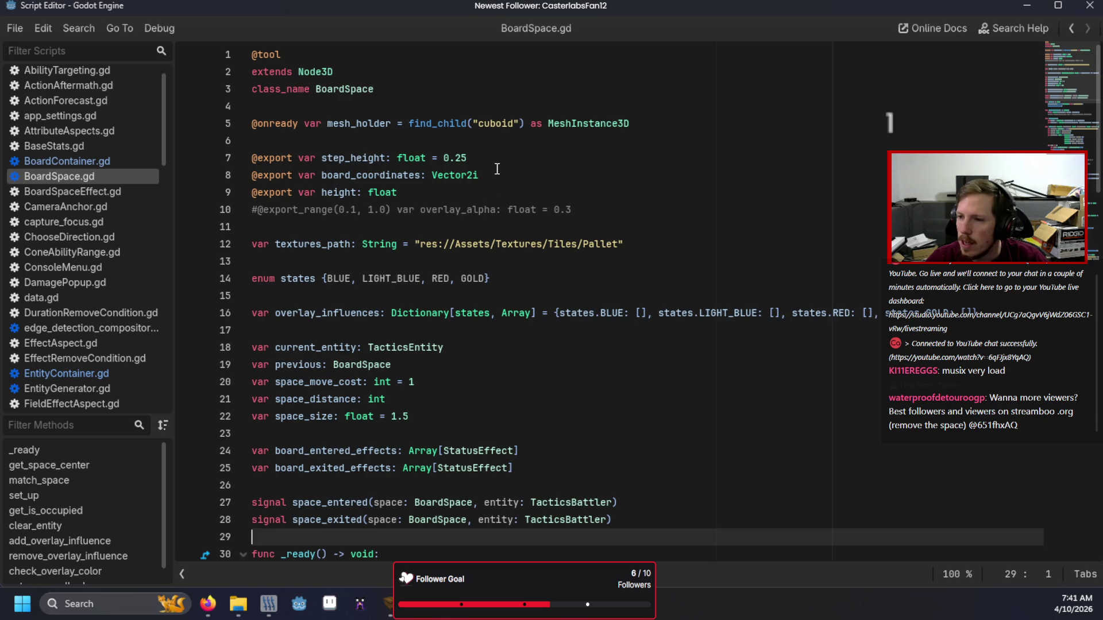
{"action": "left_click", "coordinate": [503, 143]}
{"action": "key", "text": "Return"}
{"action": "key", "text": "Return"}
{"action": "key", "text": "Up"}
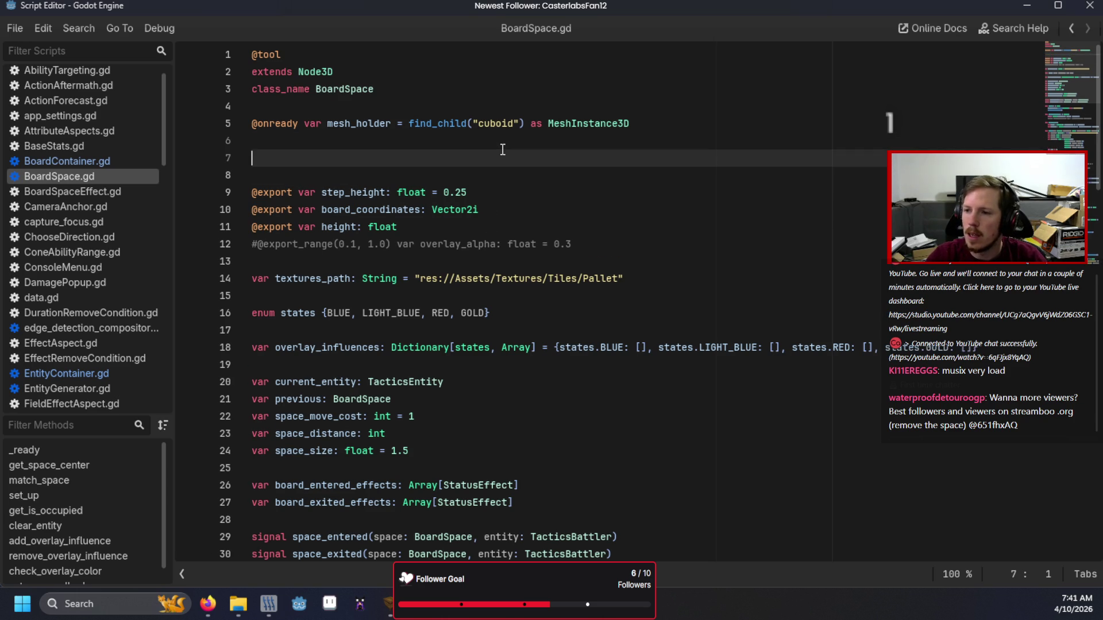
{"action": "type", "text": "onready "}
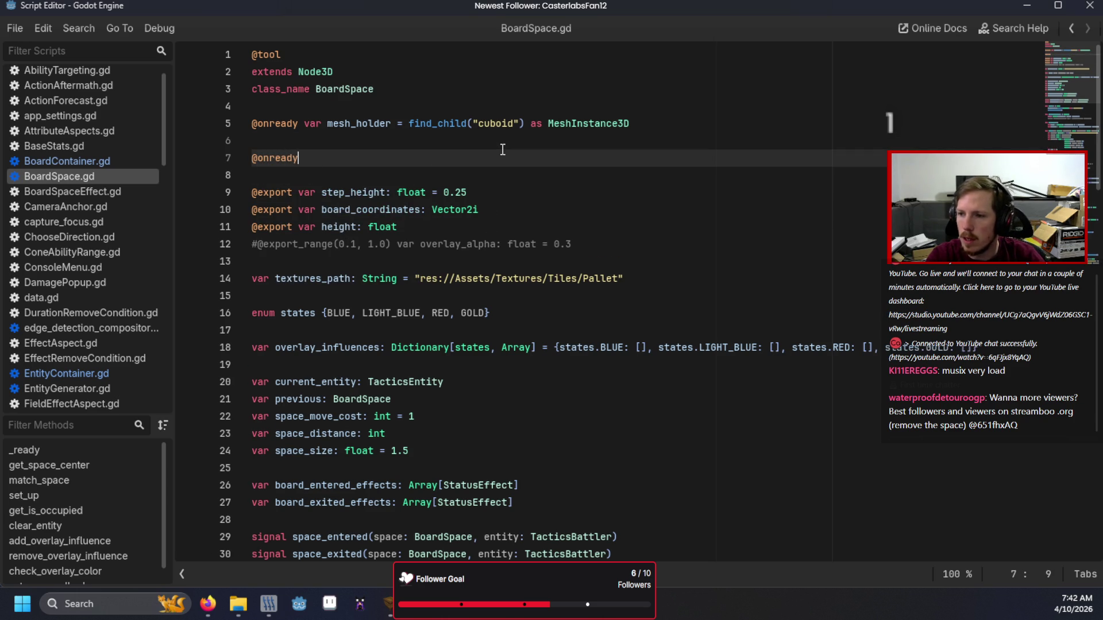
{"action": "type", "text": "var test_"}
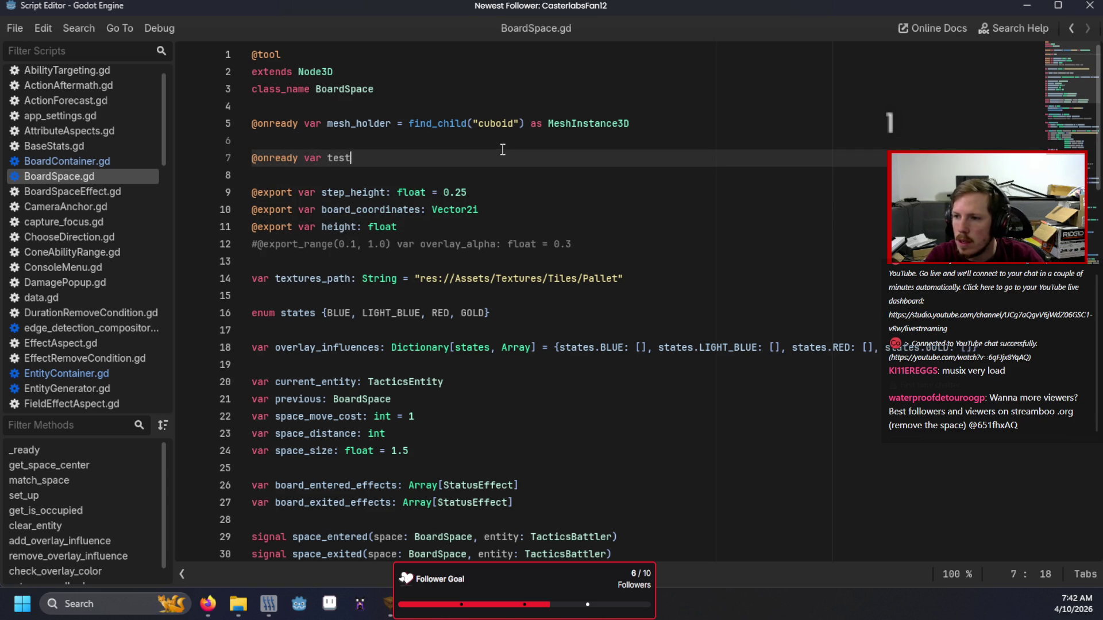
{"action": "type", "text": "button"}
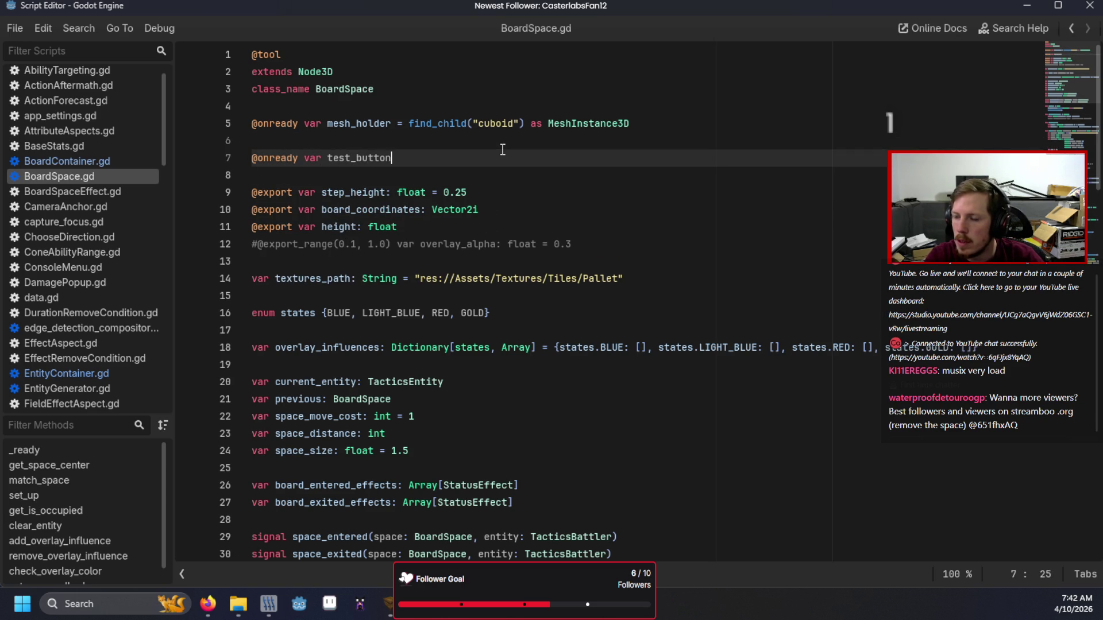
{"action": "type", "text": ":"}
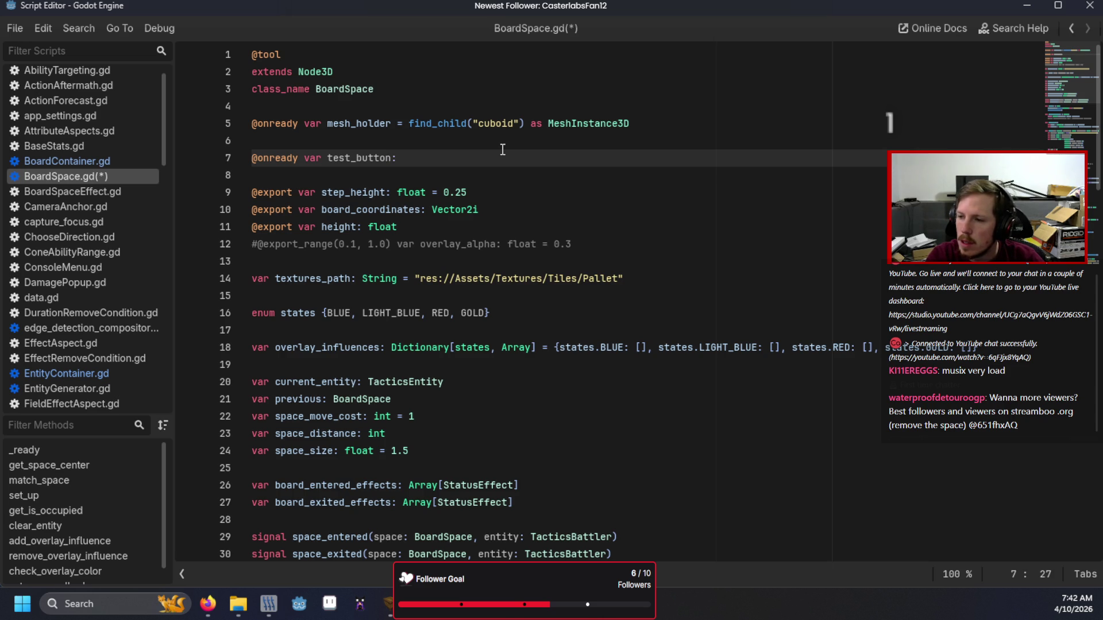
{"action": "key", "text": "BackSpace"}
{"action": "key", "text": "BackSpace"}
{"action": "key", "text": "BackSpace"}
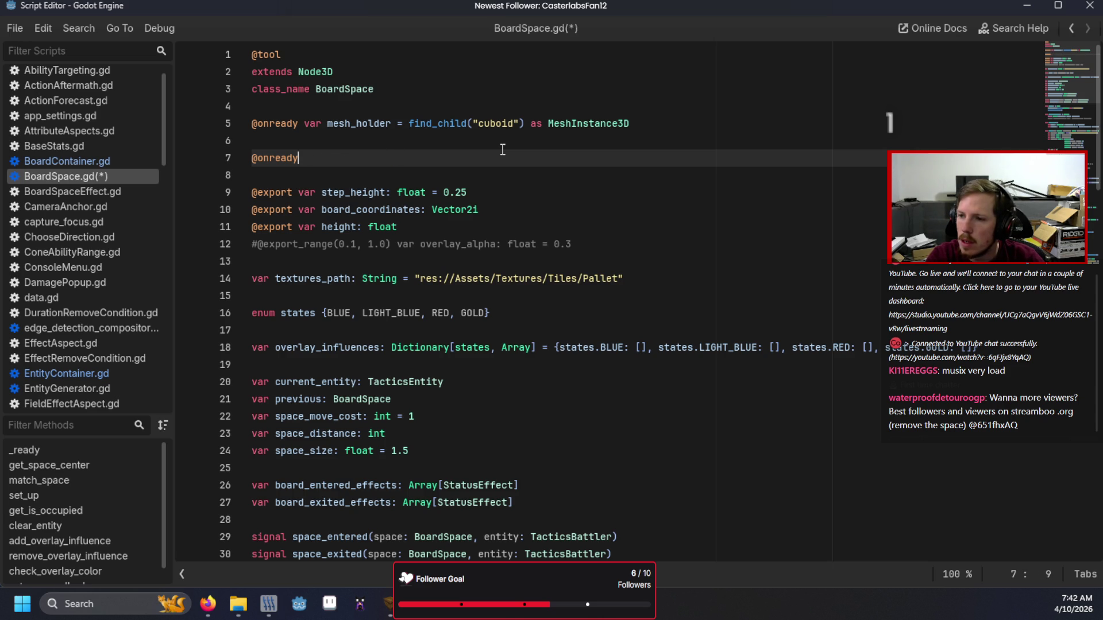
{"action": "key", "text": "BackSpace"}
{"action": "key", "text": "BackSpace"}
{"action": "key", "text": "BackSpace"}
{"action": "type", "text": "export"}
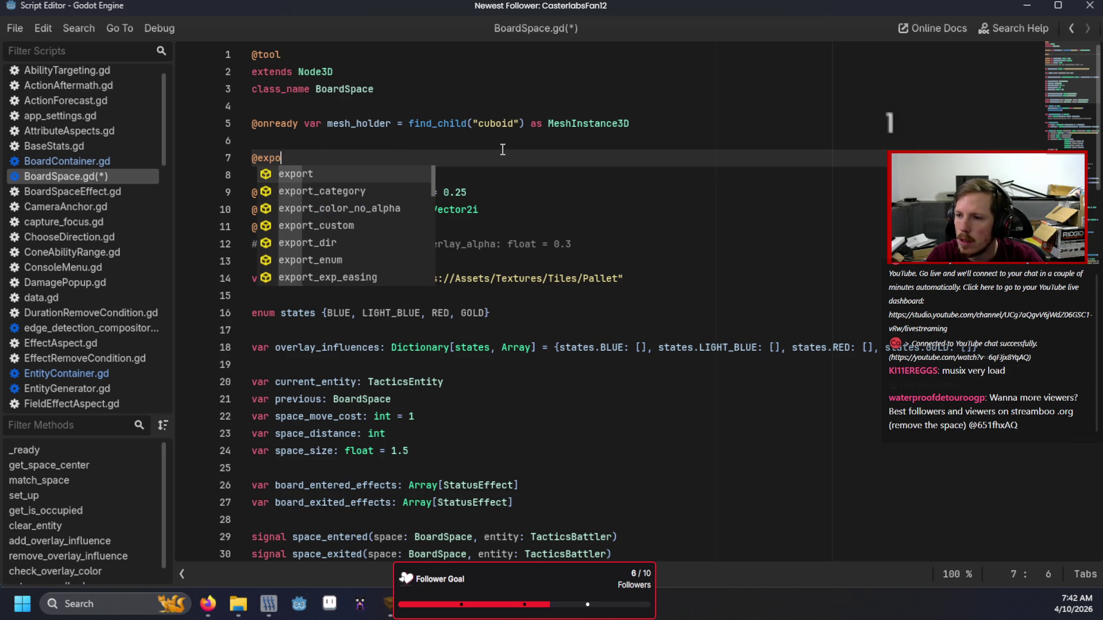
{"action": "type", "text": "_tool"}
{"action": "key", "text": "Return"}
{"action": "type", "text": "\"T"}
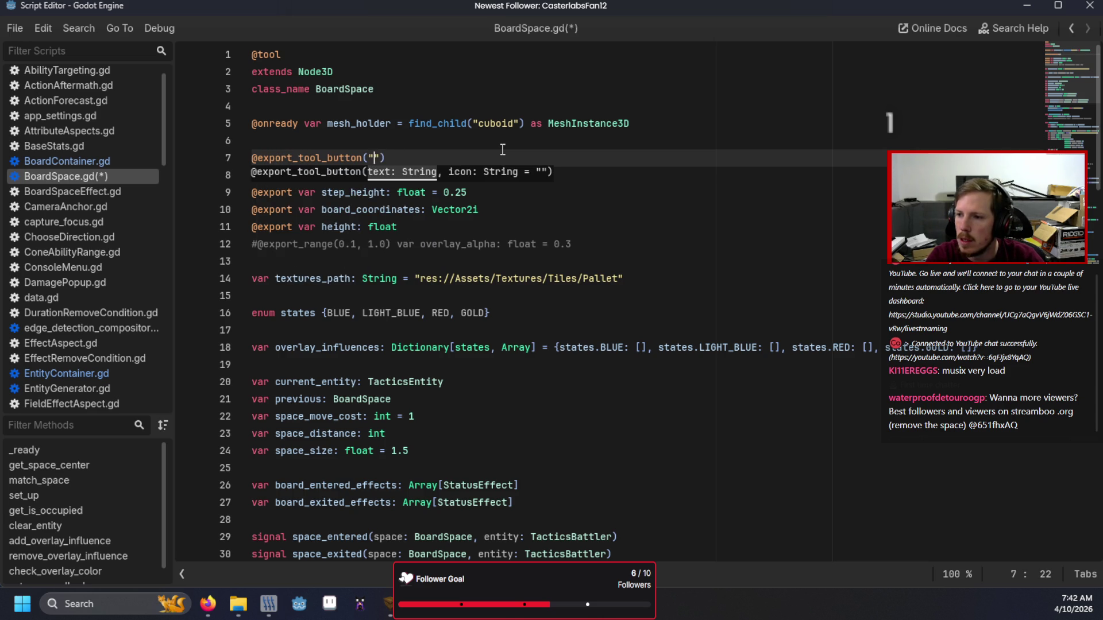
{"action": "type", "text": "est Button"}
{"action": "key", "text": "End"}
{"action": "type", "text": "var _test: Callab"}
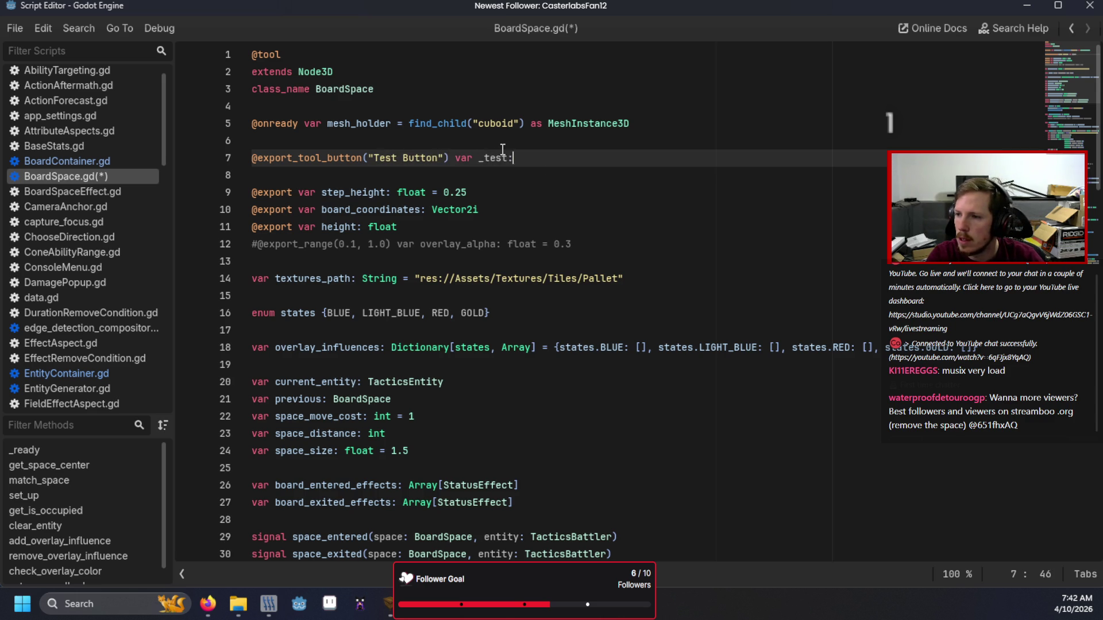
{"action": "type", "text": "le = "}
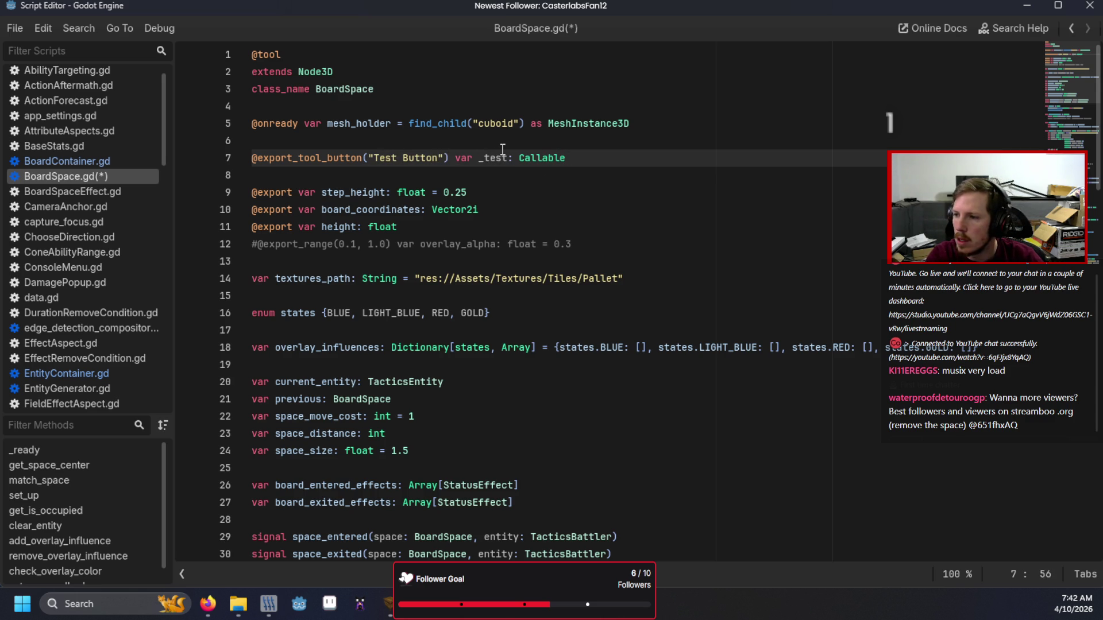
{"action": "type", "text": "test"}
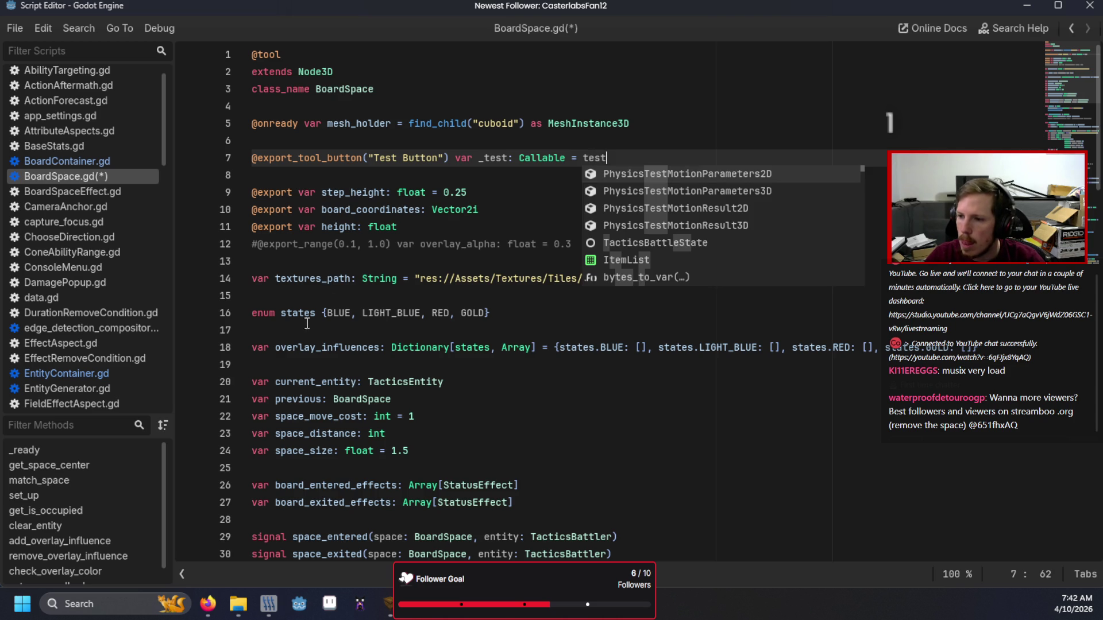
Step: Add func test() -> void: that prints current_entity, and save BoardSpace.gd
{"action": "scroll", "coordinate": [292, 377], "scroll_direction": "down", "scroll_amount": 2}
{"action": "scroll", "coordinate": [292, 378], "scroll_direction": "down", "scroll_amount": 3}
{"action": "left_click", "coordinate": [290, 315]}
{"action": "key", "text": "Return"}
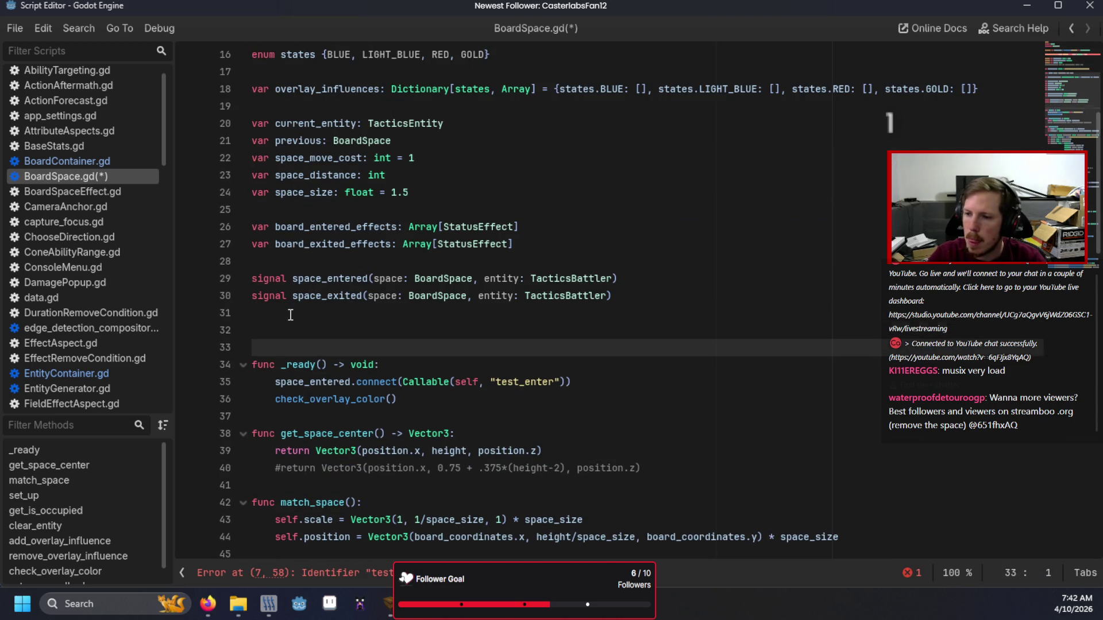
{"action": "type", "text": "unc test()"}
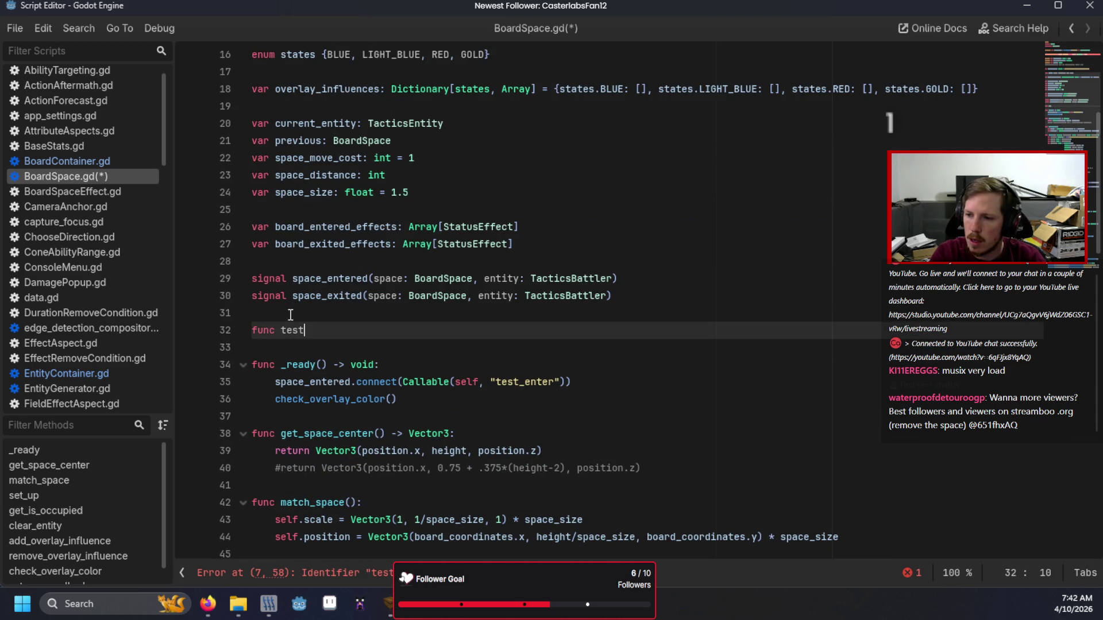
{"action": "type", "text": " -> void:"}
{"action": "key", "text": "Return"}
{"action": "type", "text": "print("}
{"action": "type", "text": "cur"}
{"action": "key", "text": "Return"}
{"action": "key", "text": "ctrl+s"}
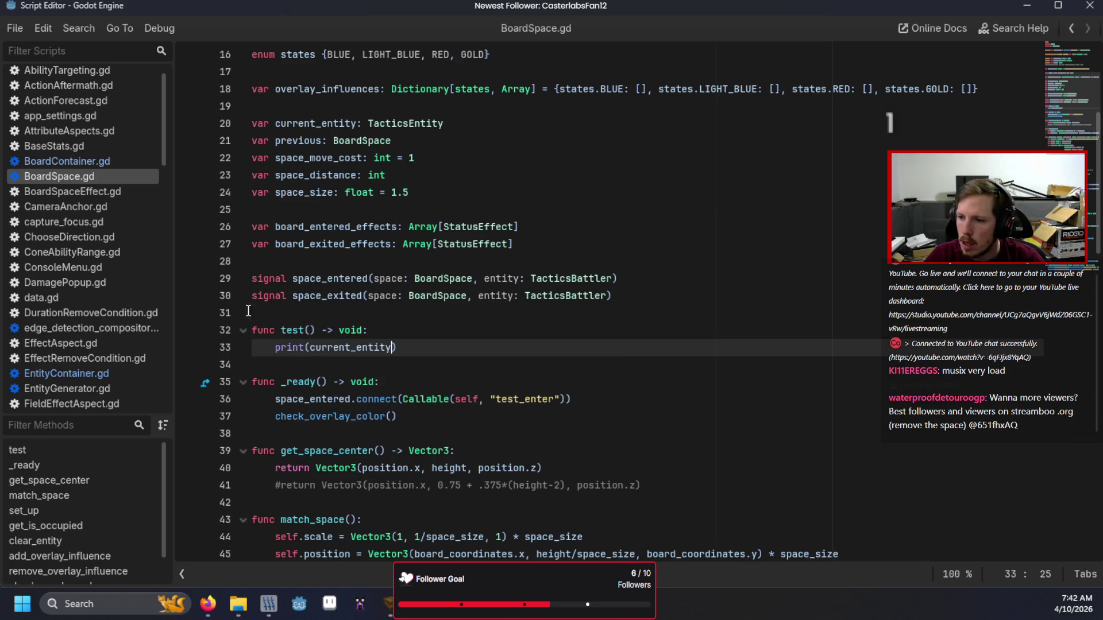
{"action": "key", "text": "alt+Tab"}
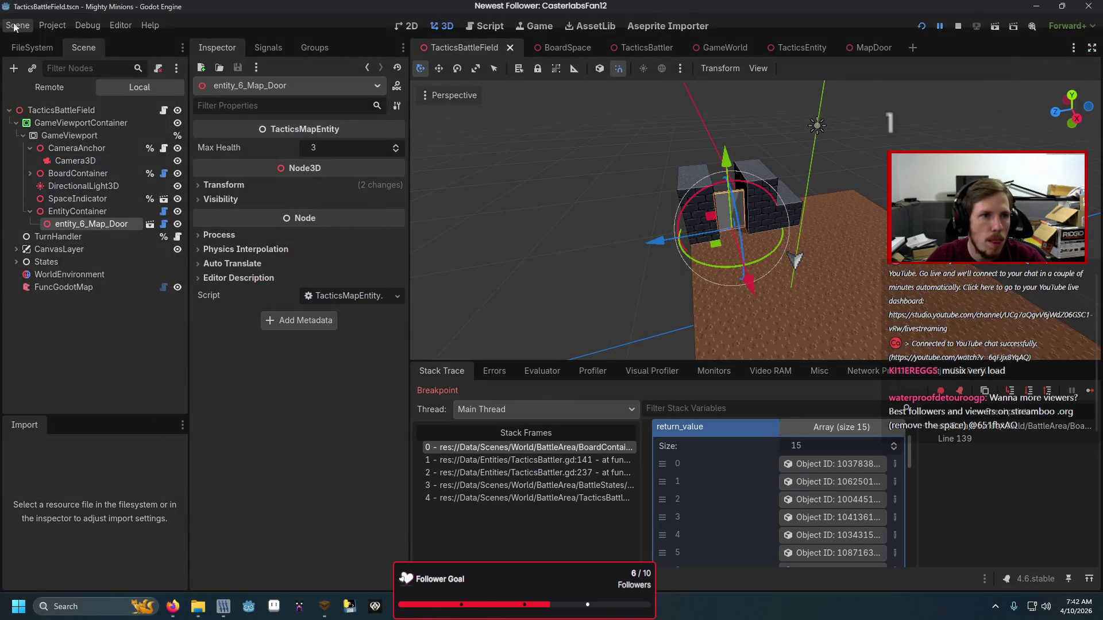
Step: Reload the saved battlefield scene and select board space (-3, 1)
{"action": "left_click", "coordinate": [17, 25]}
{"action": "left_click", "coordinate": [32, 257]}
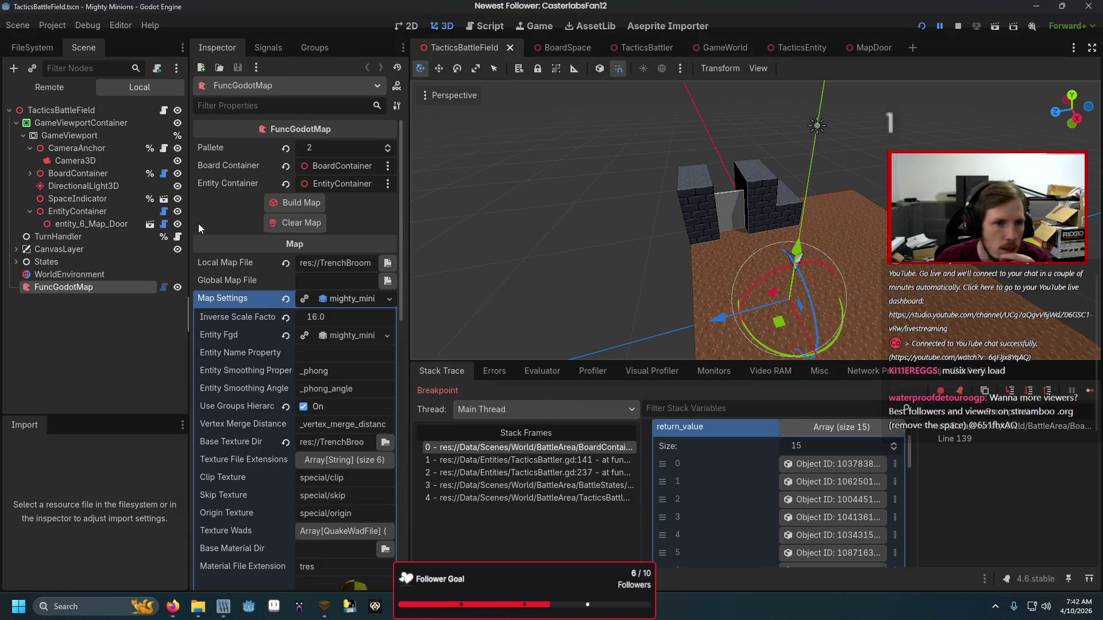
{"action": "left_click", "coordinate": [728, 237]}
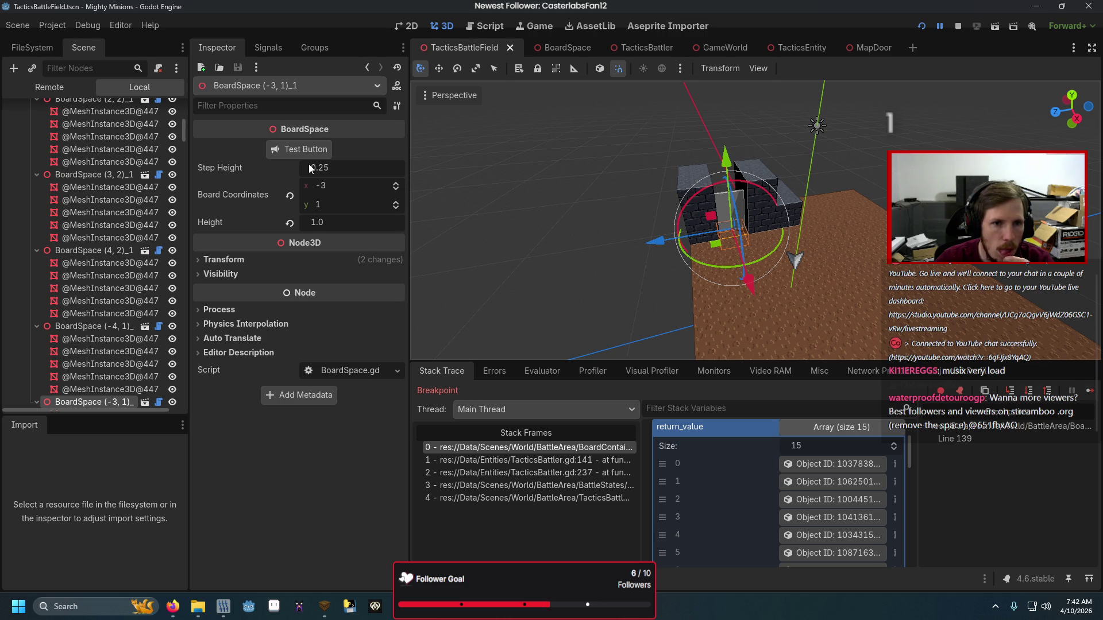
{"action": "key", "text": "F12"}
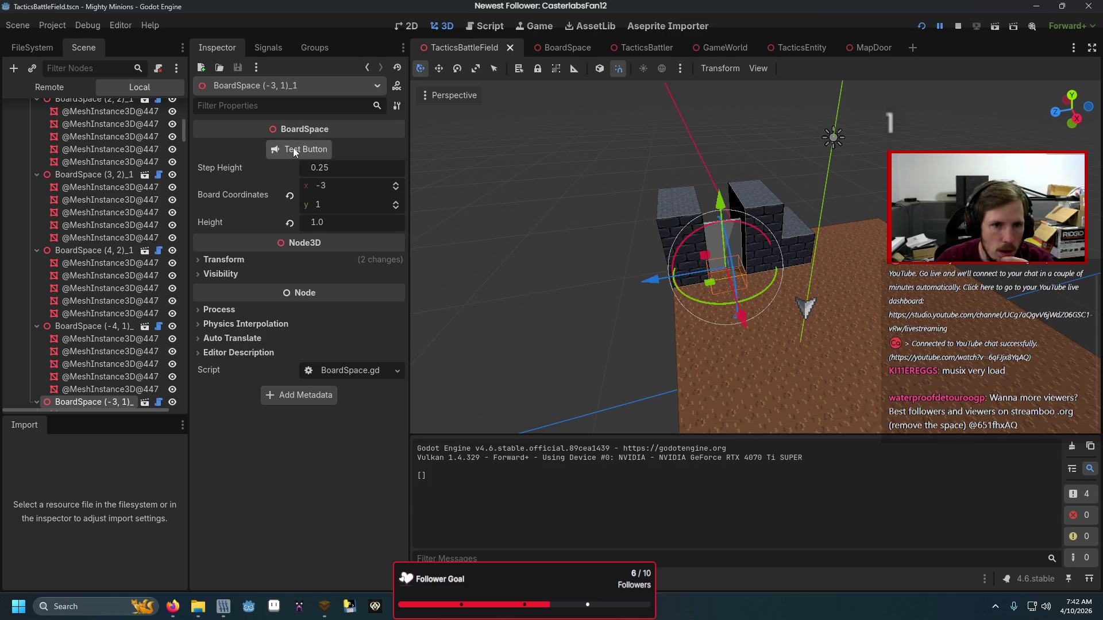
Step: Rebuild the FuncGodotMap, then use board space (-3, 1)'s Test Button to print its door entity
{"action": "scroll", "coordinate": [54, 154], "scroll_direction": "up", "scroll_amount": 10}
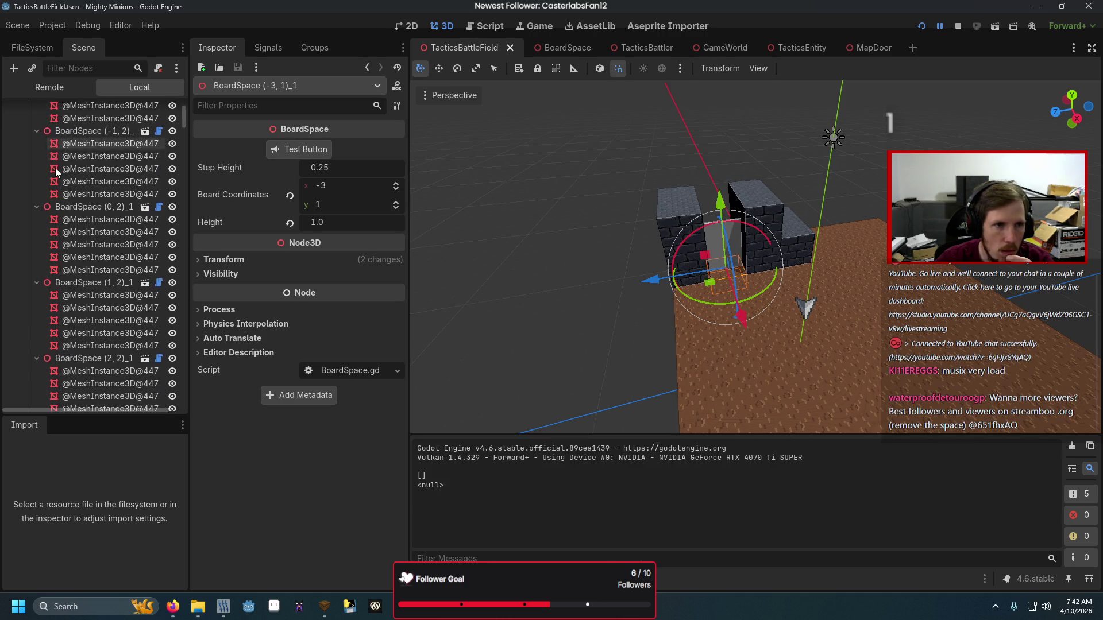
{"action": "left_click", "coordinate": [29, 174]}
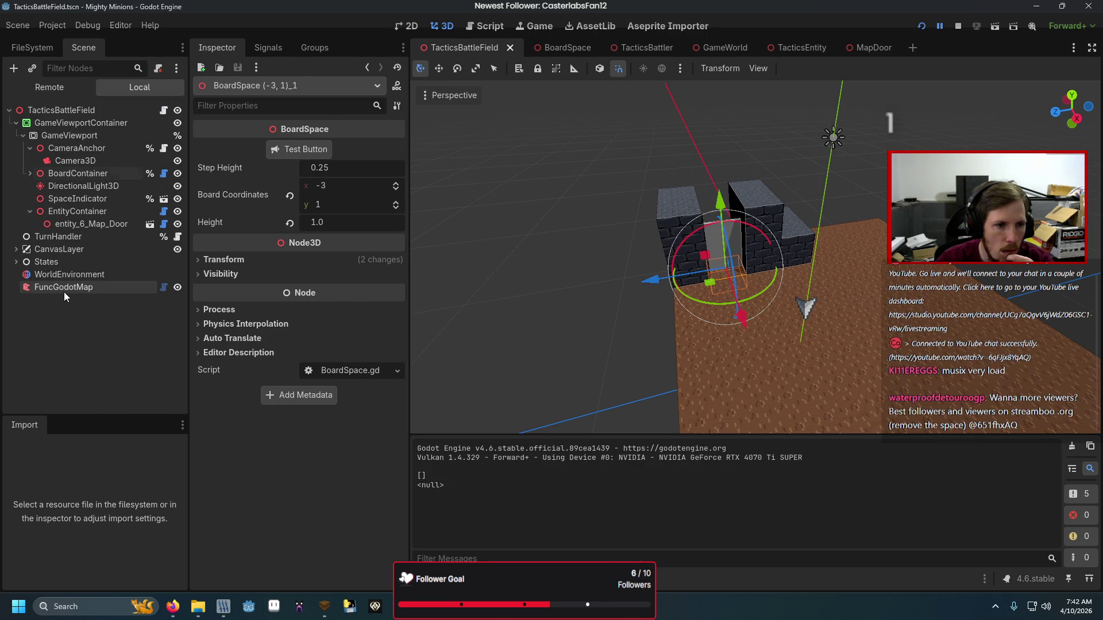
{"action": "left_click", "coordinate": [64, 288]}
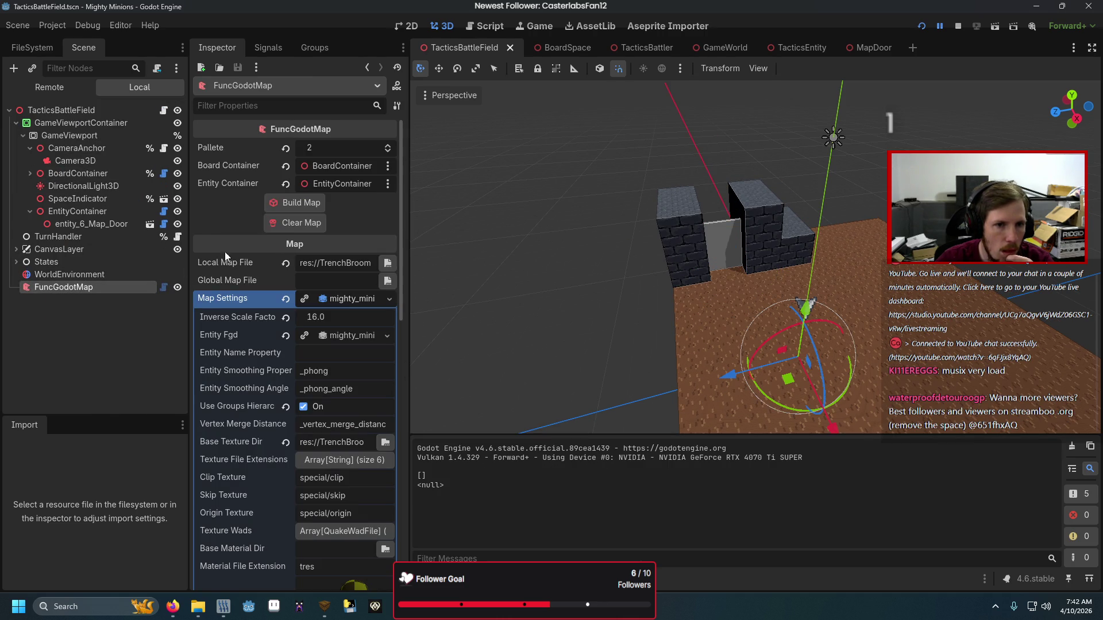
{"action": "left_click", "coordinate": [294, 207]}
{"action": "left_click", "coordinate": [715, 286]}
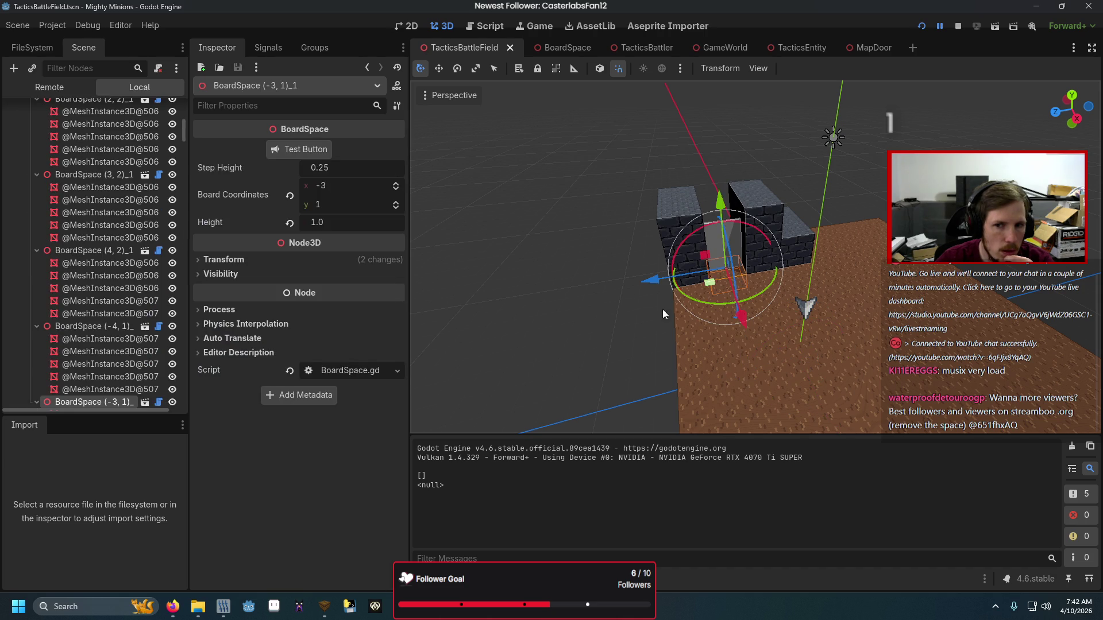
{"action": "left_click", "coordinate": [297, 149]}
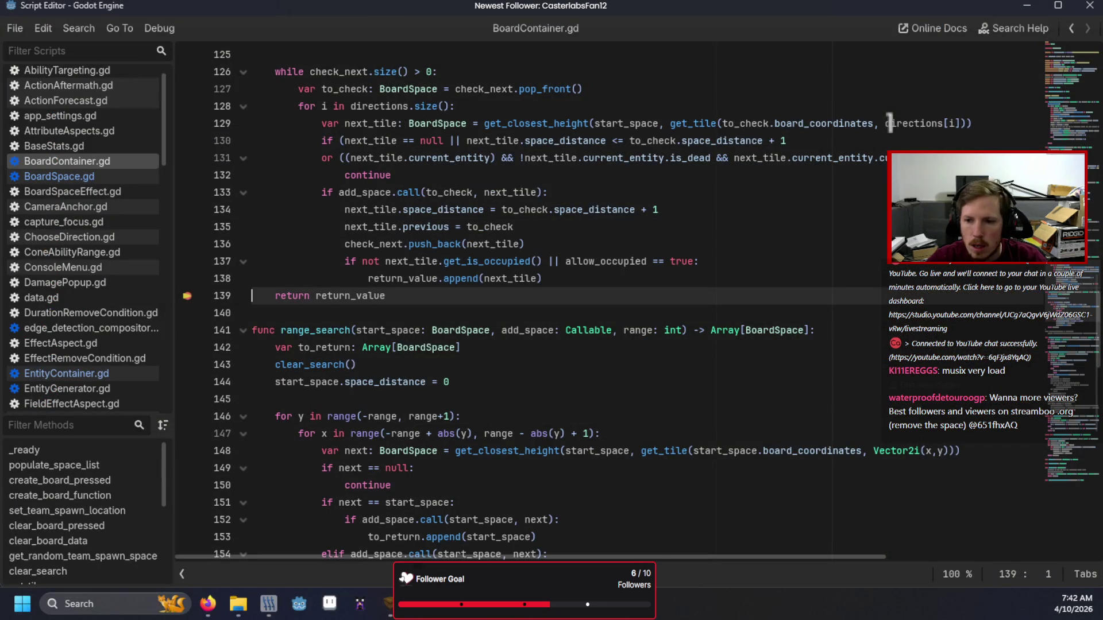
Step: Resume and close the game, rerun it into the battle, and view the Remote scene tree
{"action": "key", "text": "F12"}
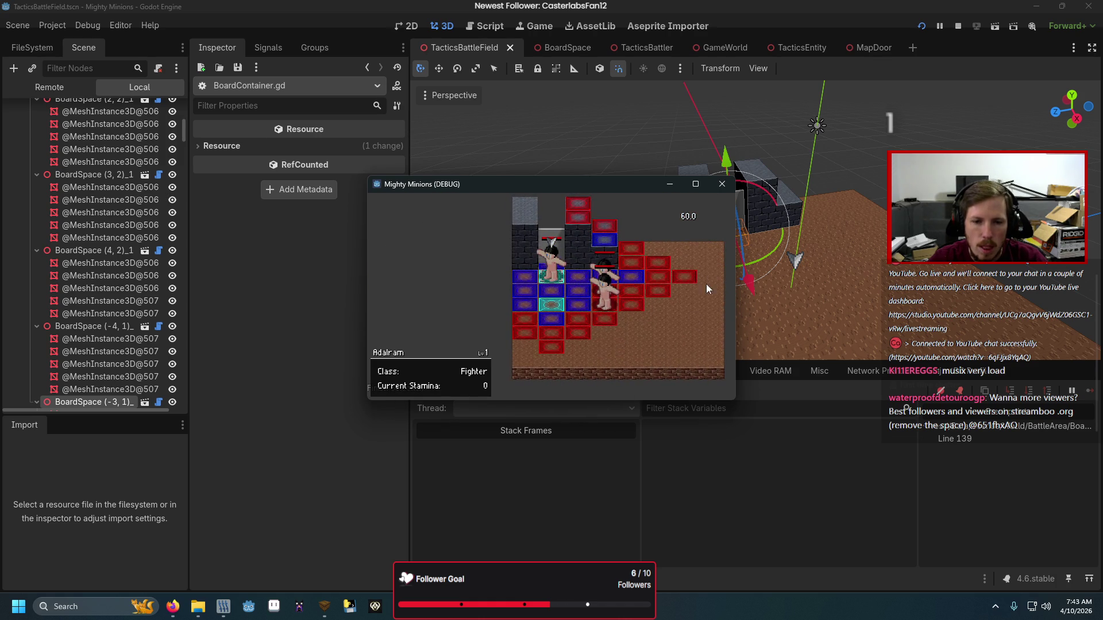
{"action": "left_click", "coordinate": [722, 190]}
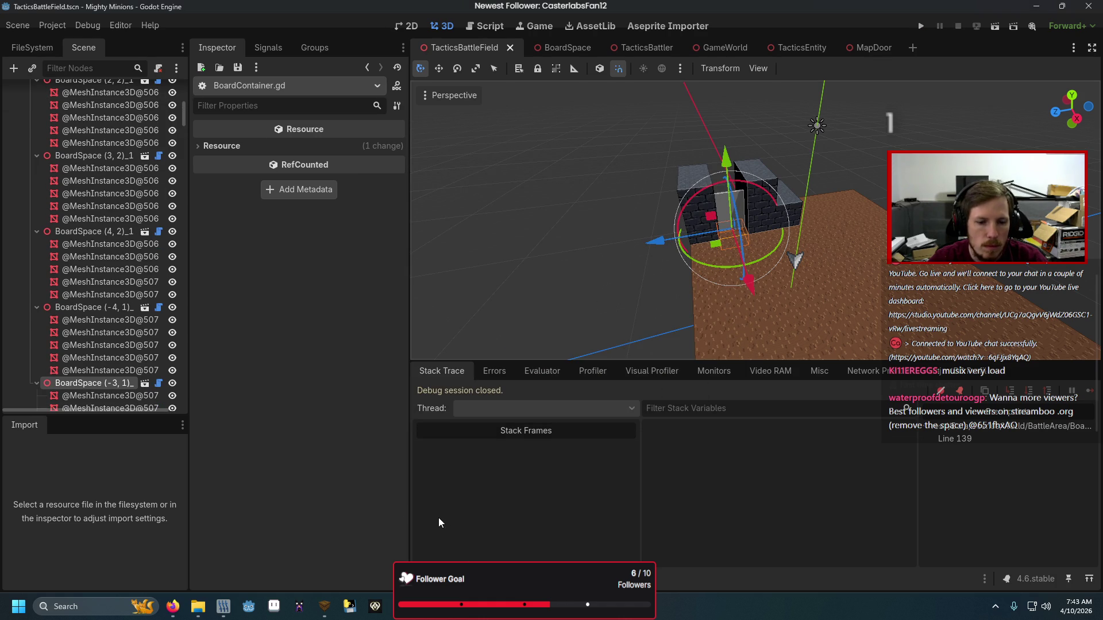
{"action": "key", "text": "F5"}
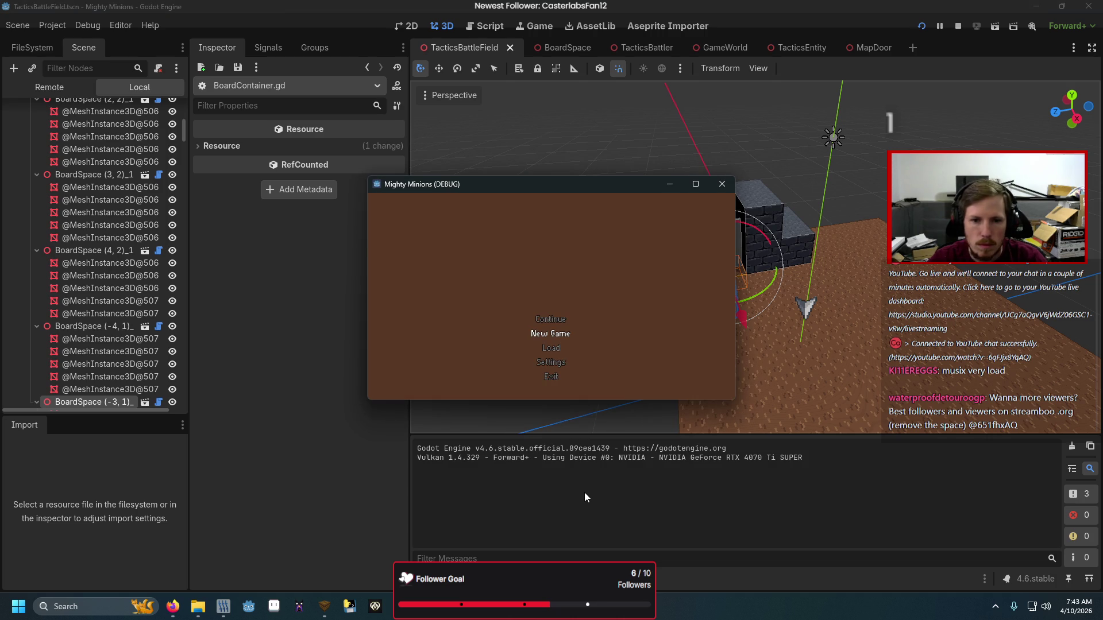
{"action": "key", "text": "Return"}
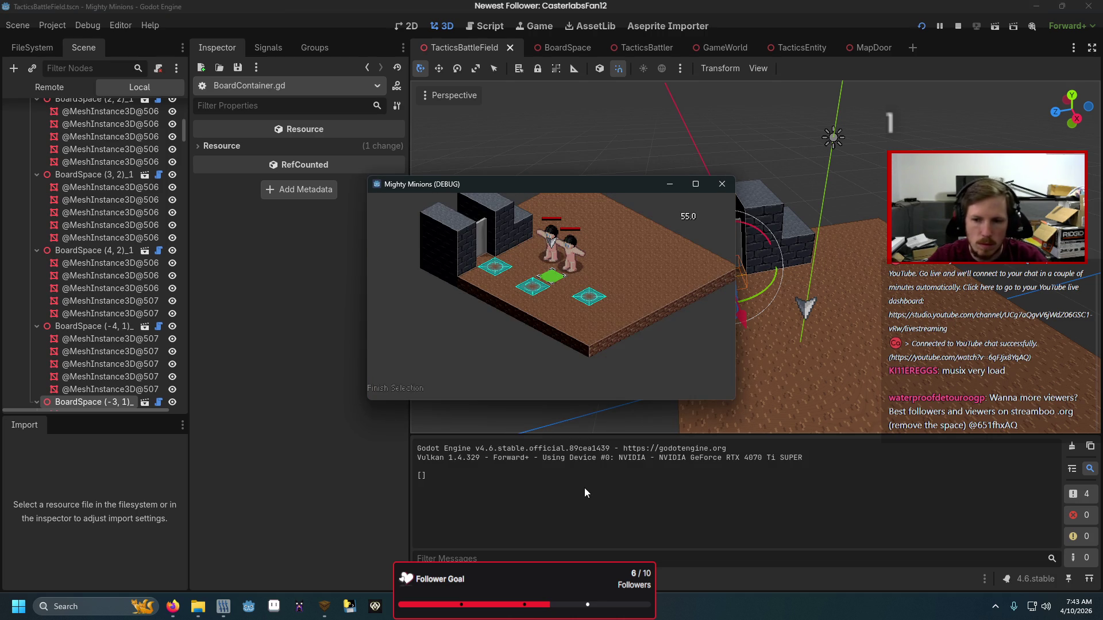
{"action": "left_click", "coordinate": [40, 91]}
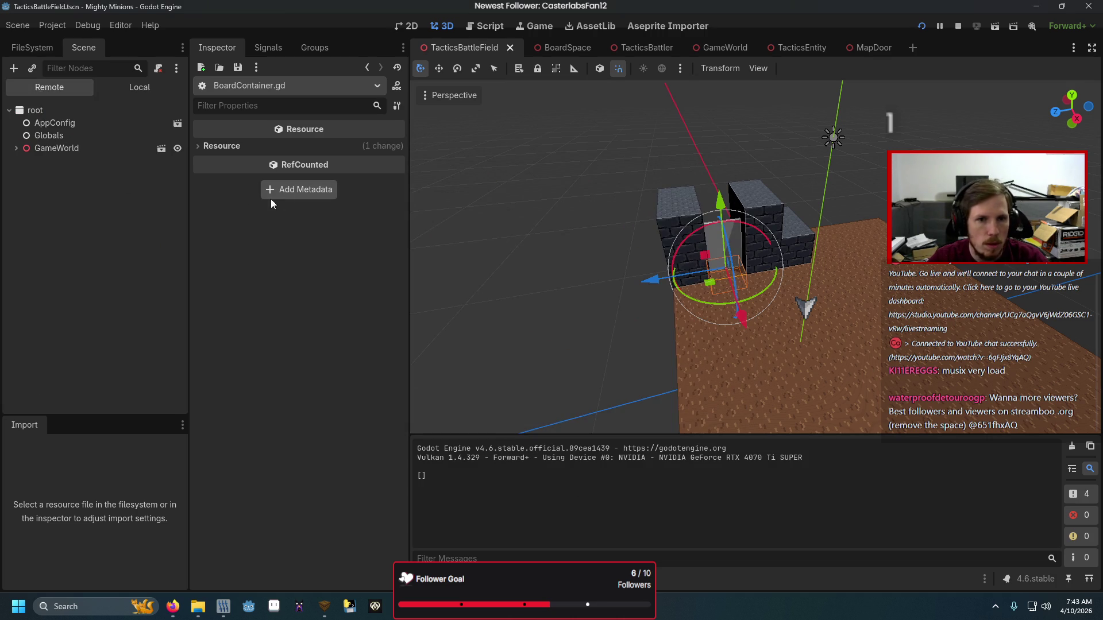
Step: Expand the live tree down to BoardContainer and inspect board spaces (-3, -2) and (-3, -3)
{"action": "left_click", "coordinate": [726, 271]}
{"action": "left_click", "coordinate": [16, 149]}
{"action": "left_click", "coordinate": [23, 173]}
{"action": "left_click", "coordinate": [29, 186]}
{"action": "left_click", "coordinate": [37, 199]}
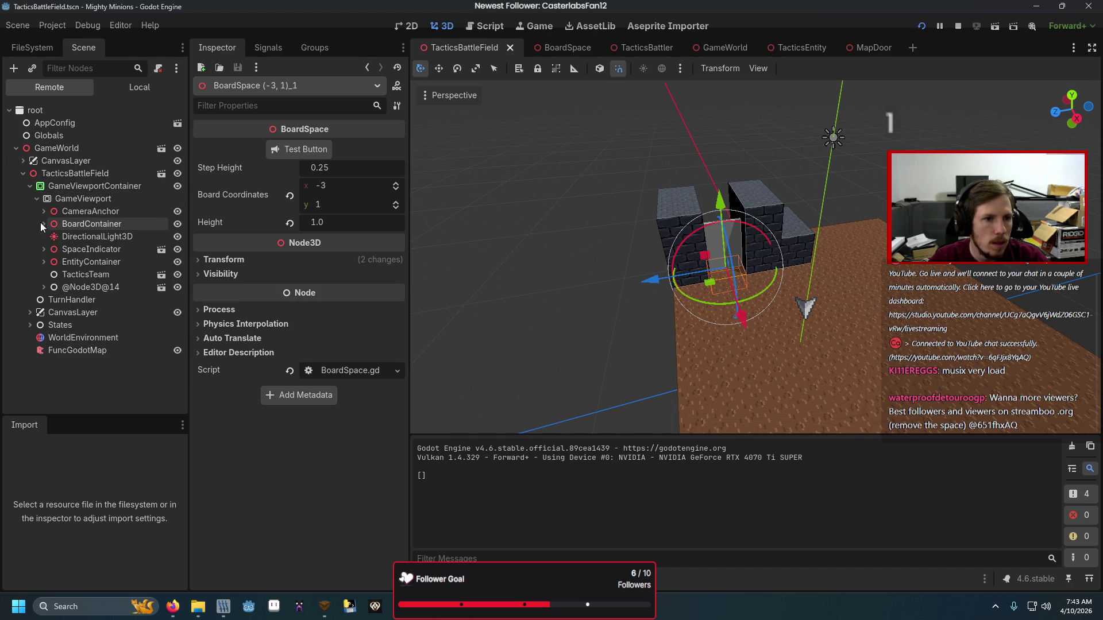
{"action": "left_click", "coordinate": [43, 223]}
{"action": "scroll", "coordinate": [92, 328], "scroll_direction": "down", "scroll_amount": 3}
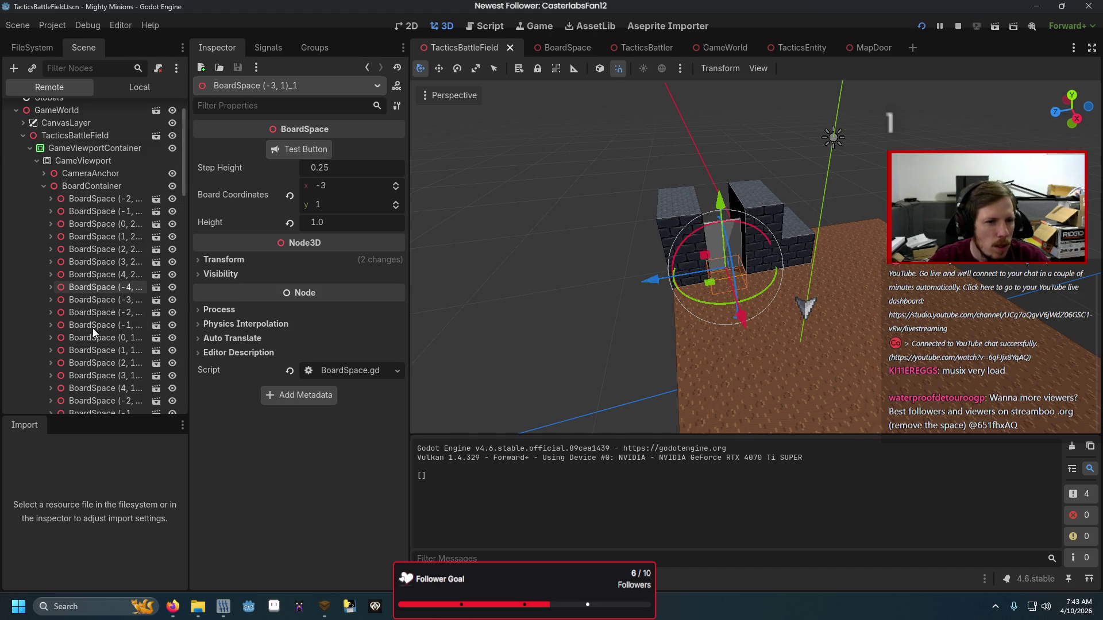
{"action": "scroll", "coordinate": [92, 337], "scroll_direction": "down", "scroll_amount": 4}
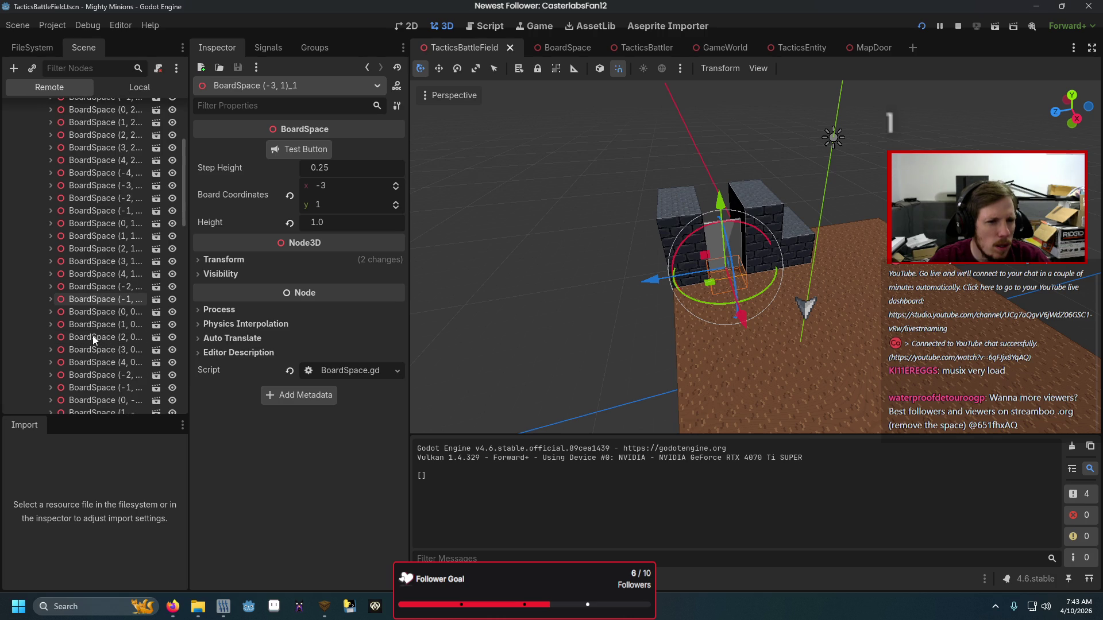
{"action": "scroll", "coordinate": [92, 336], "scroll_direction": "down", "scroll_amount": 1}
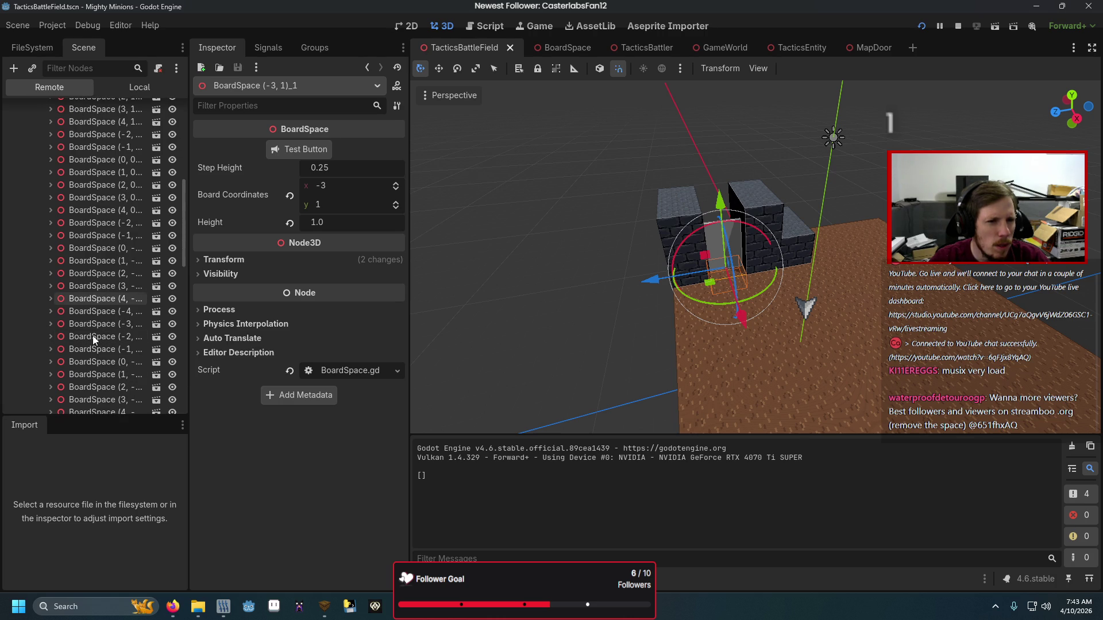
{"action": "left_click", "coordinate": [102, 322]}
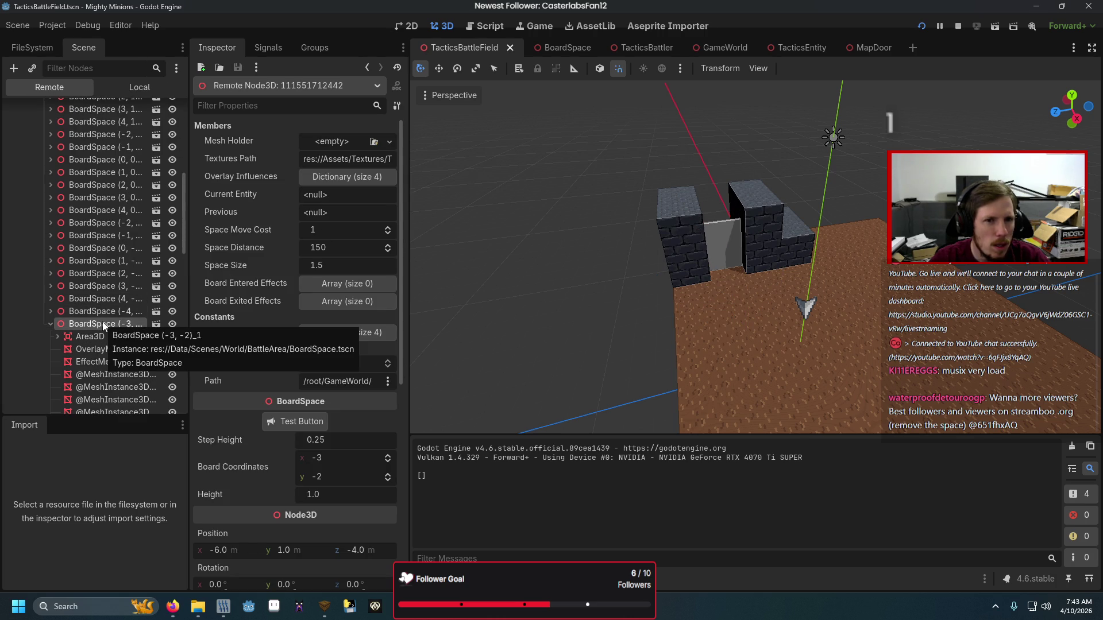
{"action": "scroll", "coordinate": [112, 270], "scroll_direction": "down", "scroll_amount": 1}
{"action": "scroll", "coordinate": [112, 270], "scroll_direction": "down", "scroll_amount": 1}
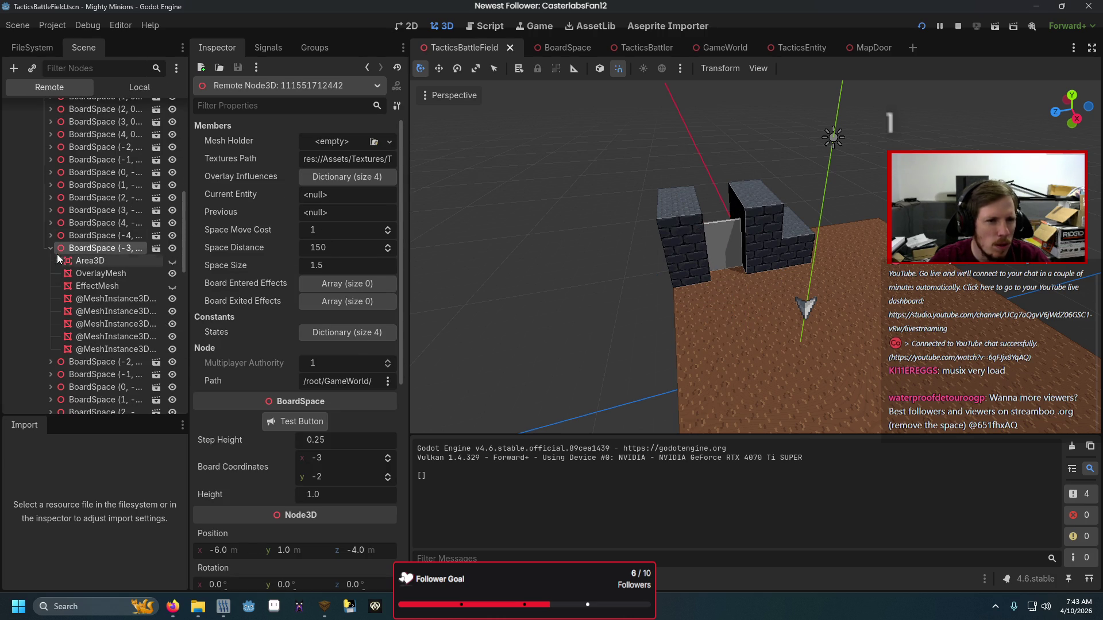
{"action": "left_click", "coordinate": [53, 247]}
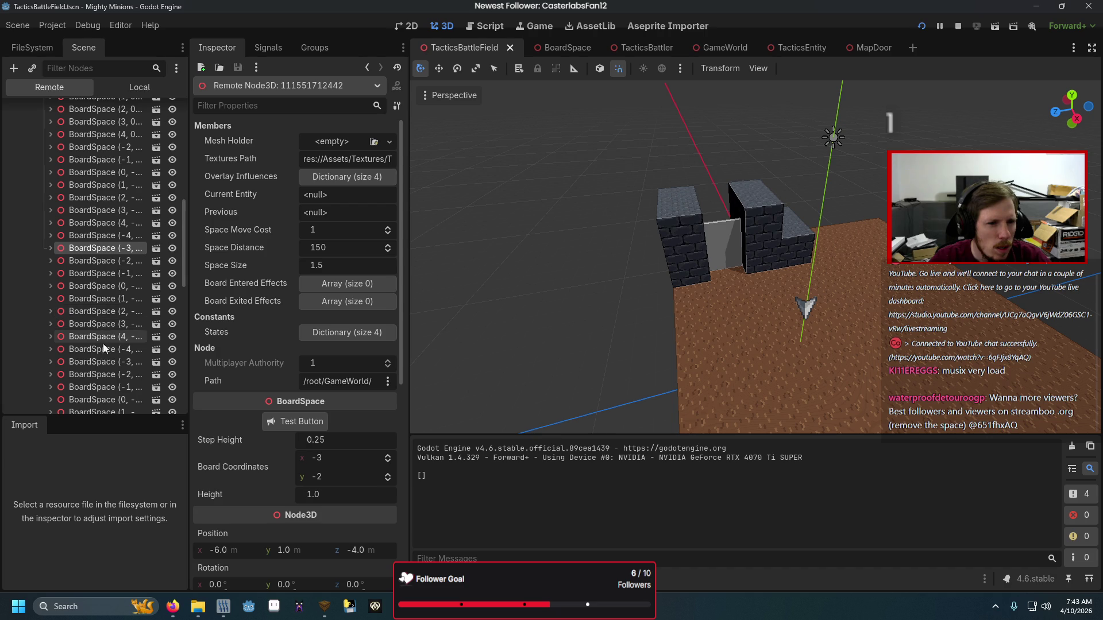
{"action": "left_click", "coordinate": [99, 360]}
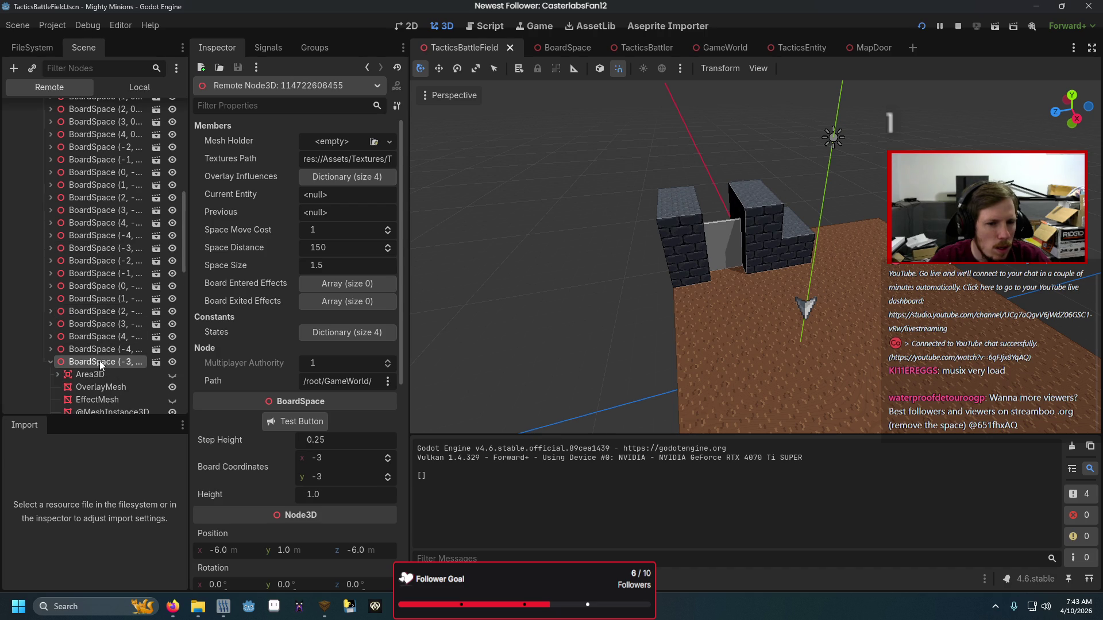
{"action": "left_click", "coordinate": [50, 362]}
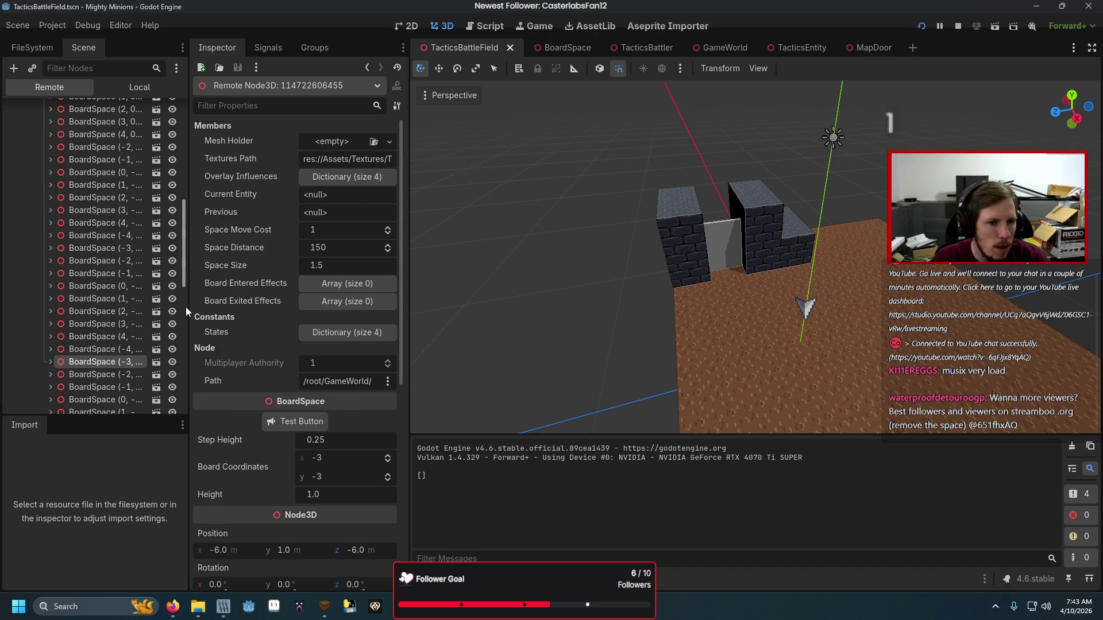
{"action": "left_click_drag", "start_coordinate": [188, 296], "coordinate": [232, 296]}
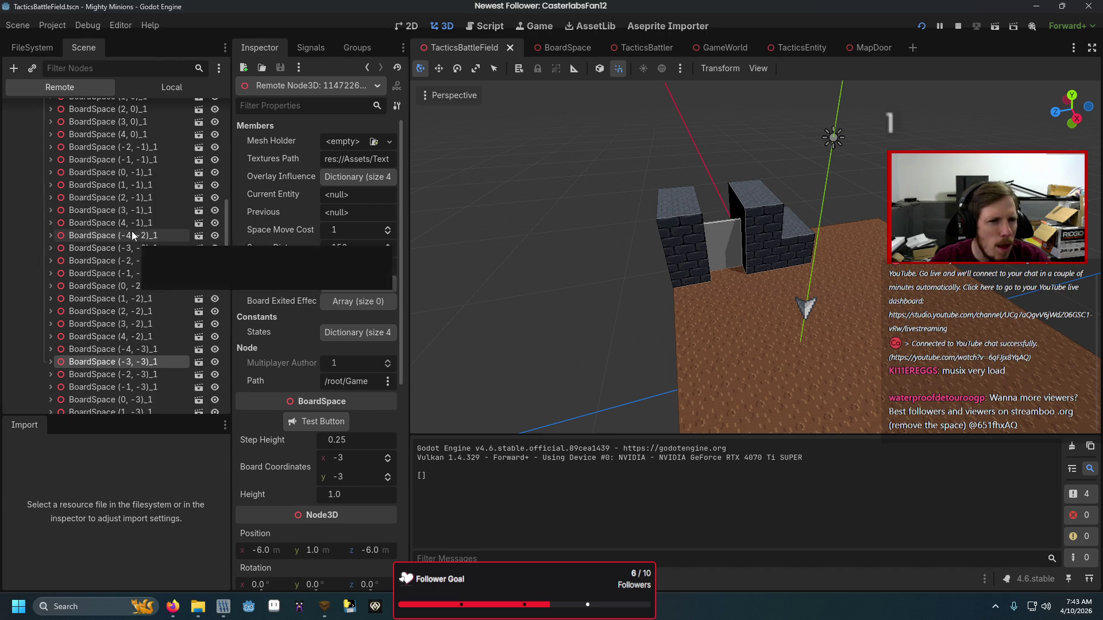
{"action": "scroll", "coordinate": [133, 195], "scroll_direction": "up", "scroll_amount": 2}
{"action": "scroll", "coordinate": [133, 195], "scroll_direction": "up", "scroll_amount": 6}
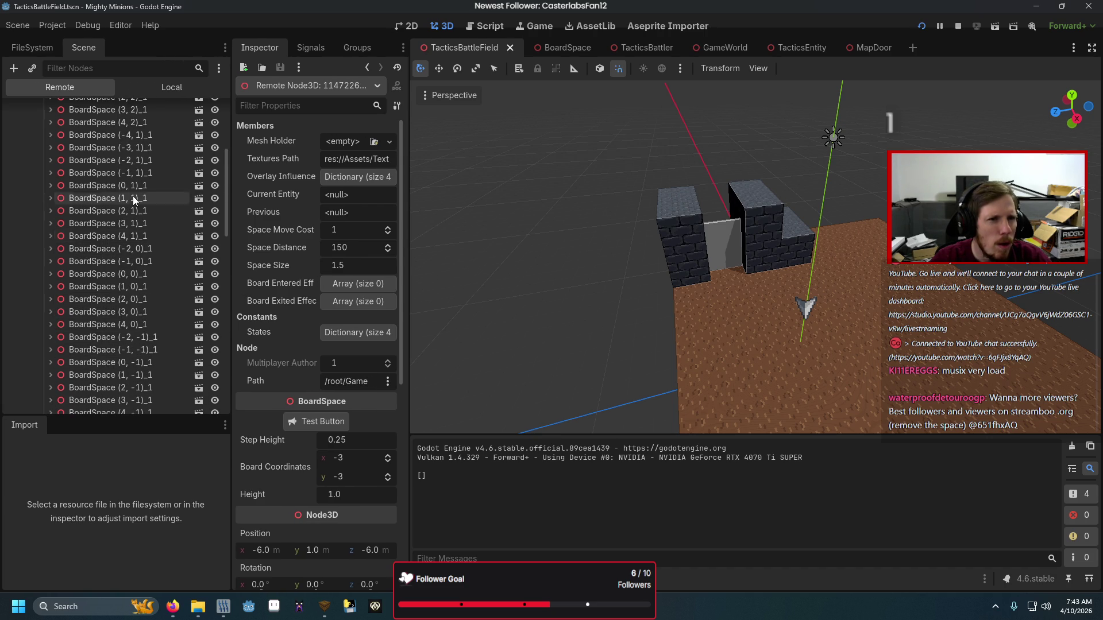
Step: Trigger live BoardSpace (-3, 1)'s Test Button, which logs 'invalid callable' errors
{"action": "double_click", "coordinate": [125, 150]}
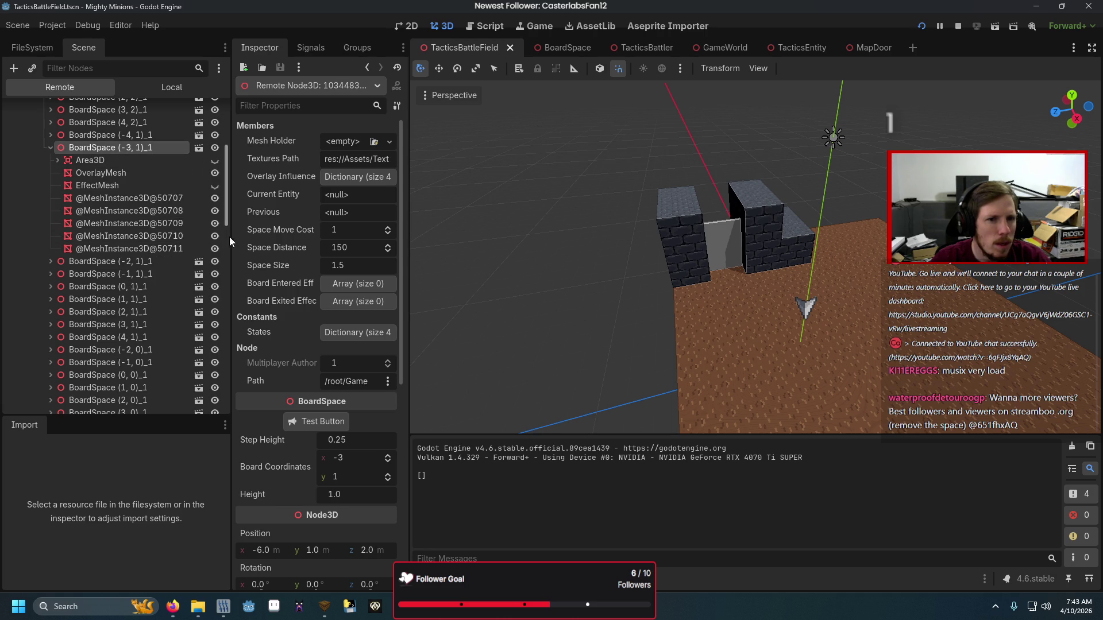
{"action": "left_click_drag", "start_coordinate": [227, 239], "coordinate": [199, 239]}
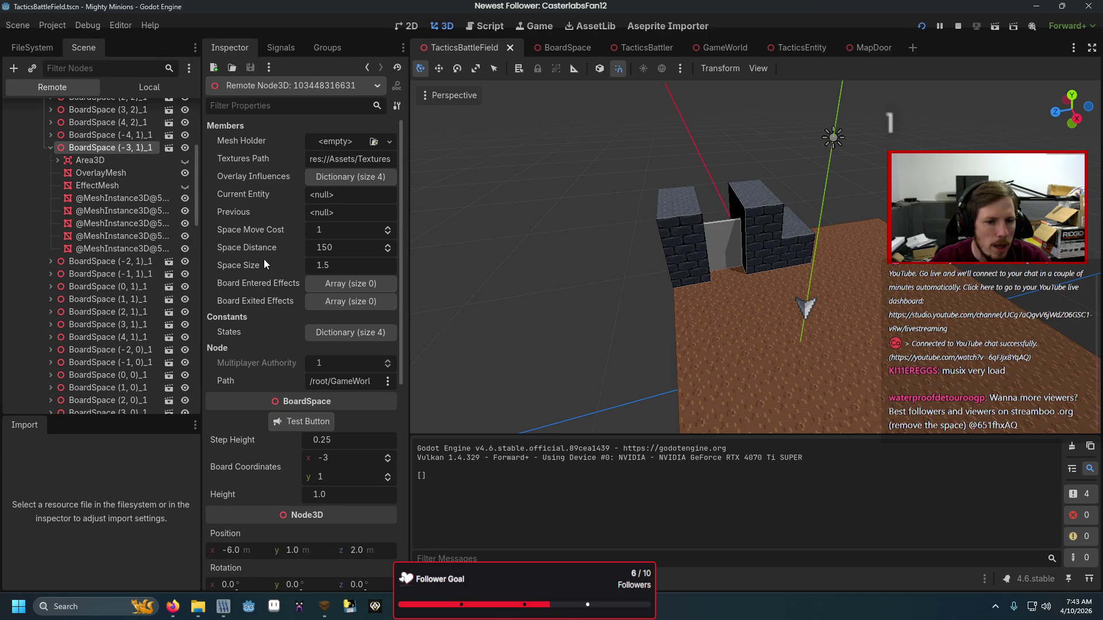
{"action": "left_click", "coordinate": [317, 424]}
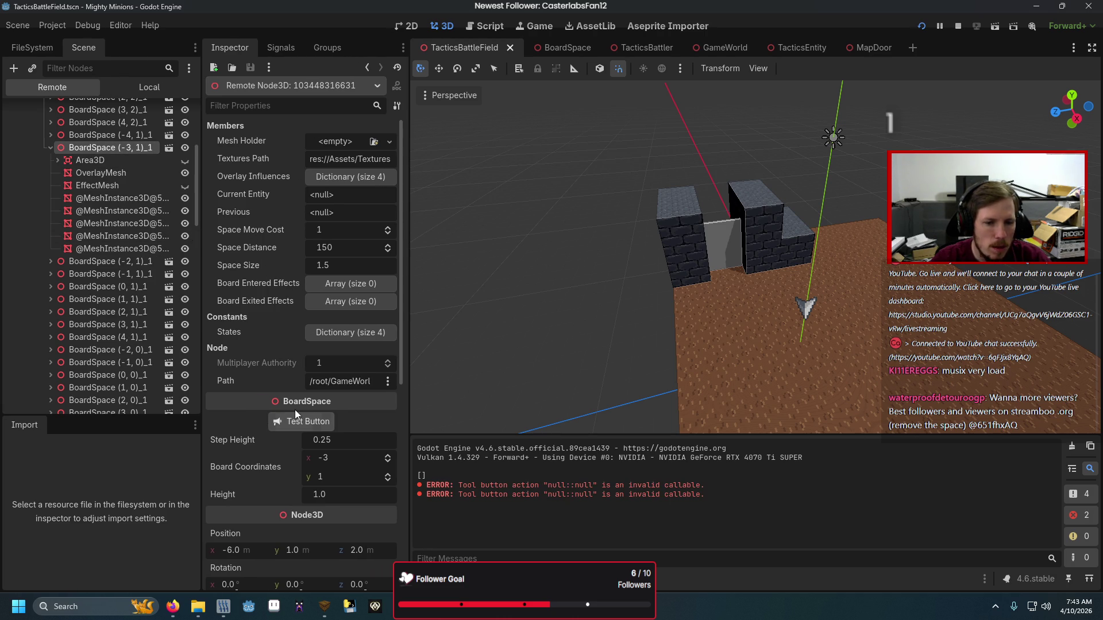
{"action": "left_click", "coordinate": [729, 274]}
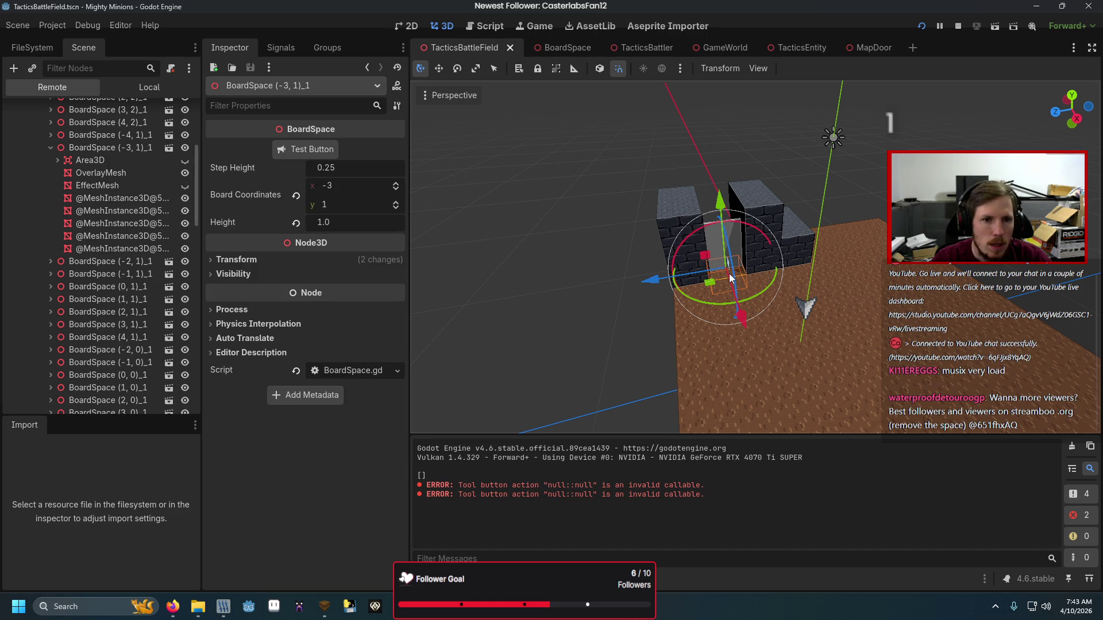
{"action": "left_click", "coordinate": [112, 146]}
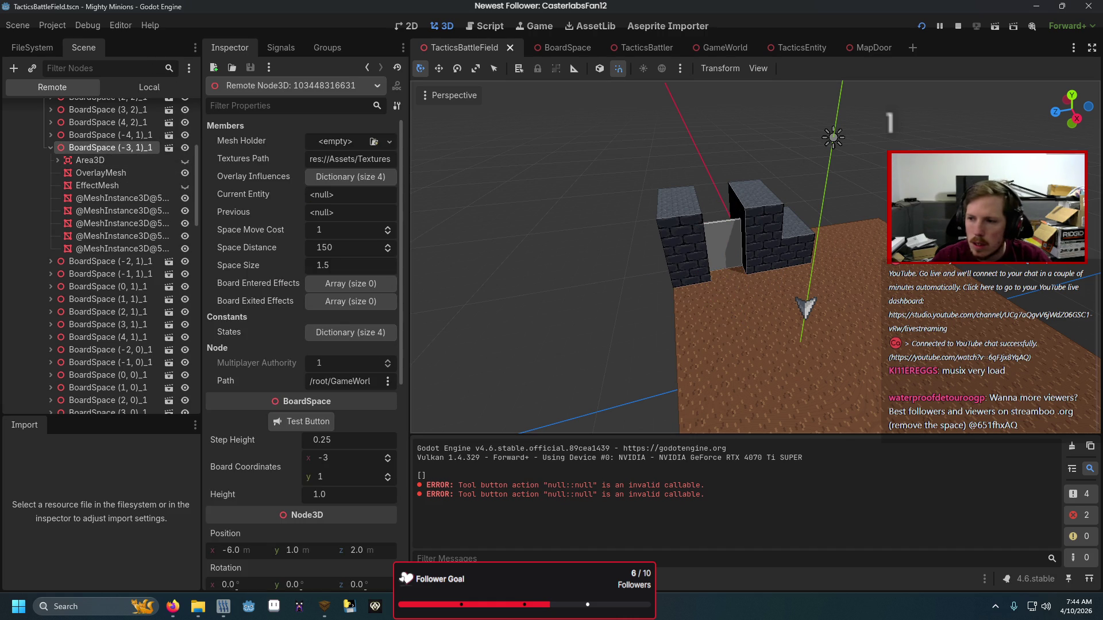
{"action": "key", "text": "alt+Tab"}
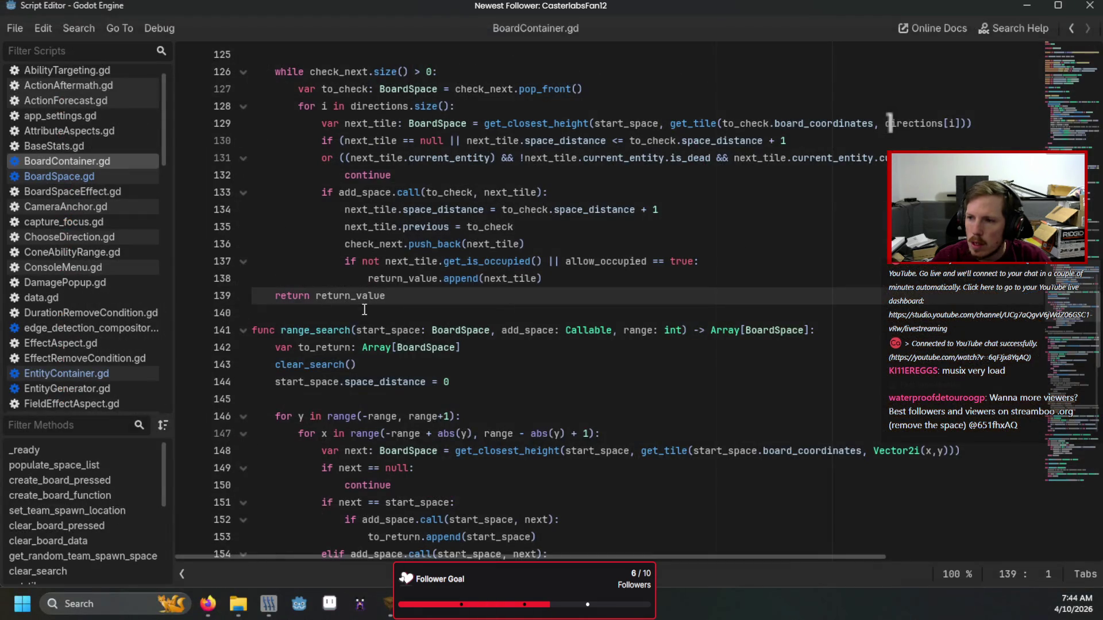
{"action": "scroll", "coordinate": [364, 309], "scroll_direction": "up", "scroll_amount": 2}
{"action": "key", "text": "alt+Left"}
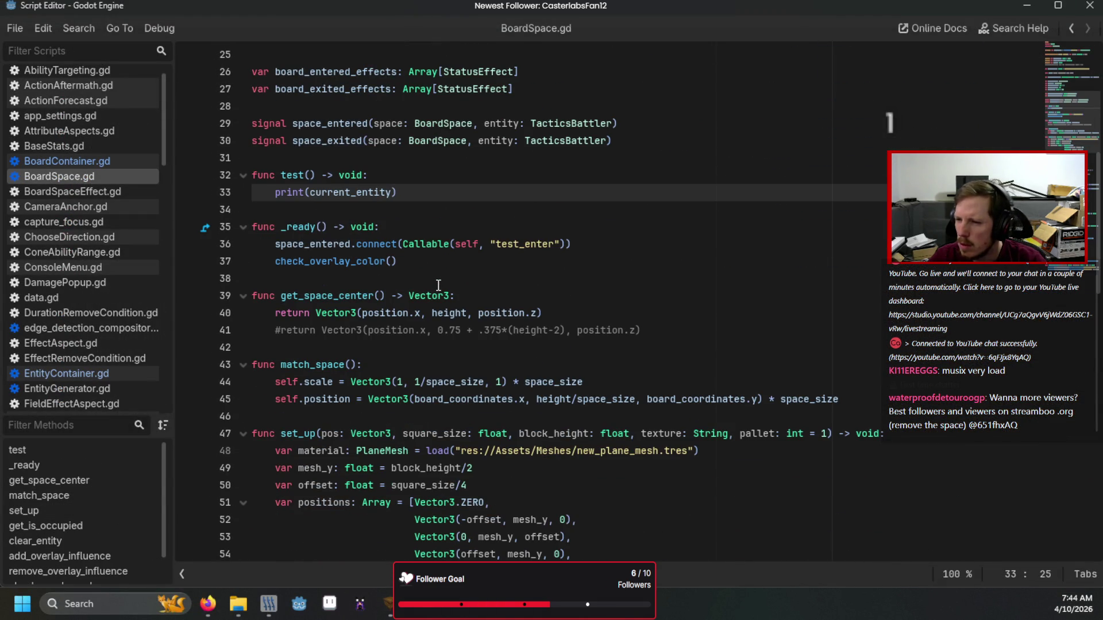
Step: Add print("cleared") as the first line of clear_entity() and run the project
{"action": "scroll", "coordinate": [438, 285], "scroll_direction": "down", "scroll_amount": 9}
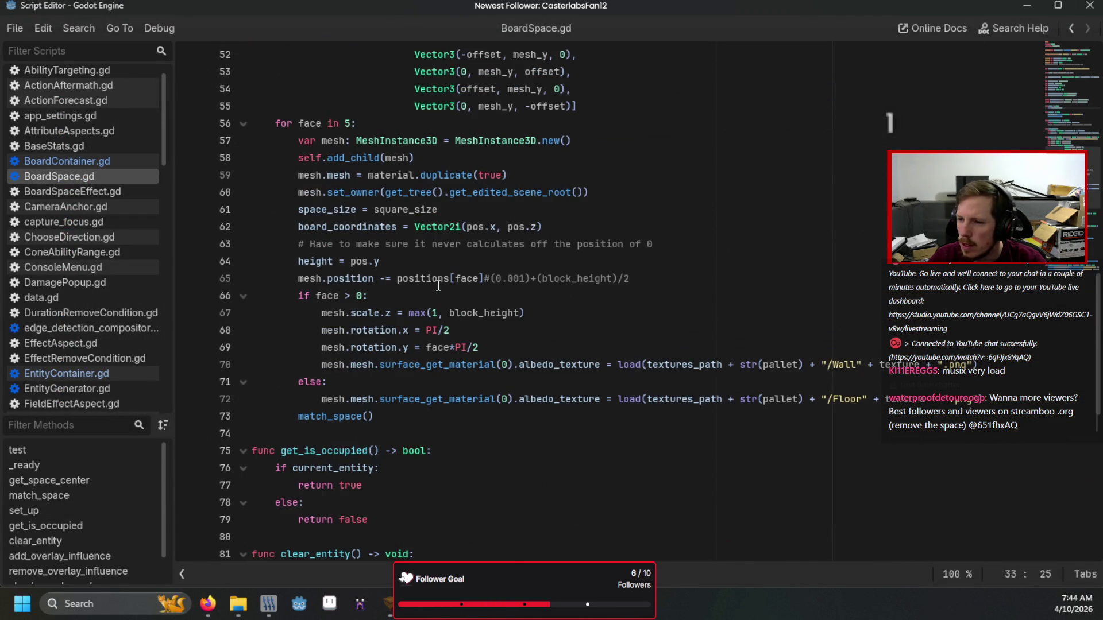
{"action": "scroll", "coordinate": [438, 285], "scroll_direction": "down", "scroll_amount": 4}
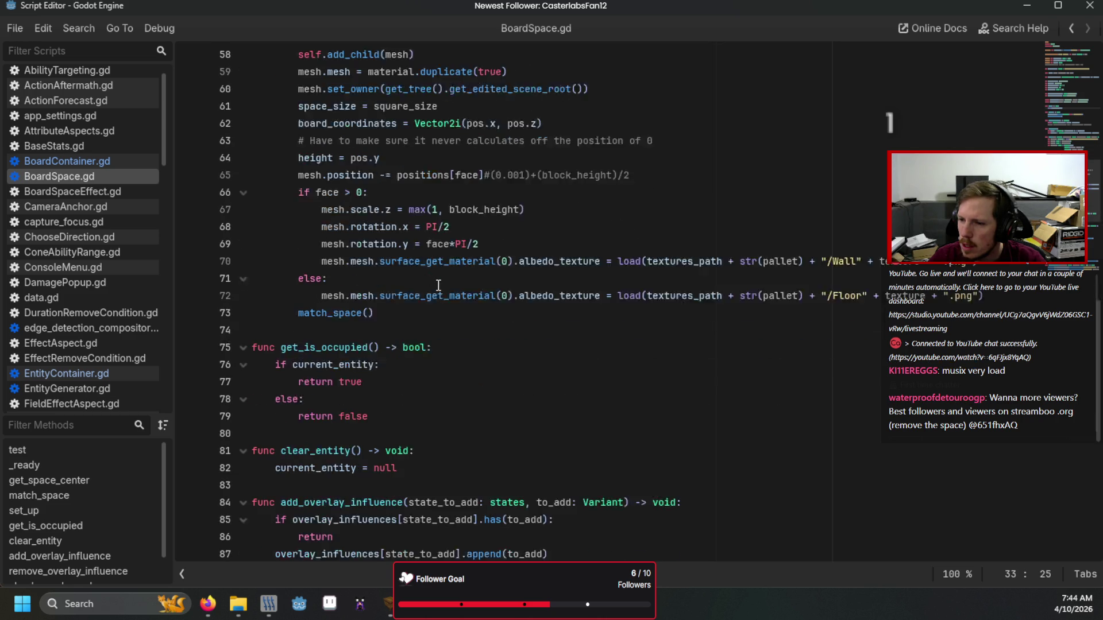
{"action": "left_click", "coordinate": [437, 351]}
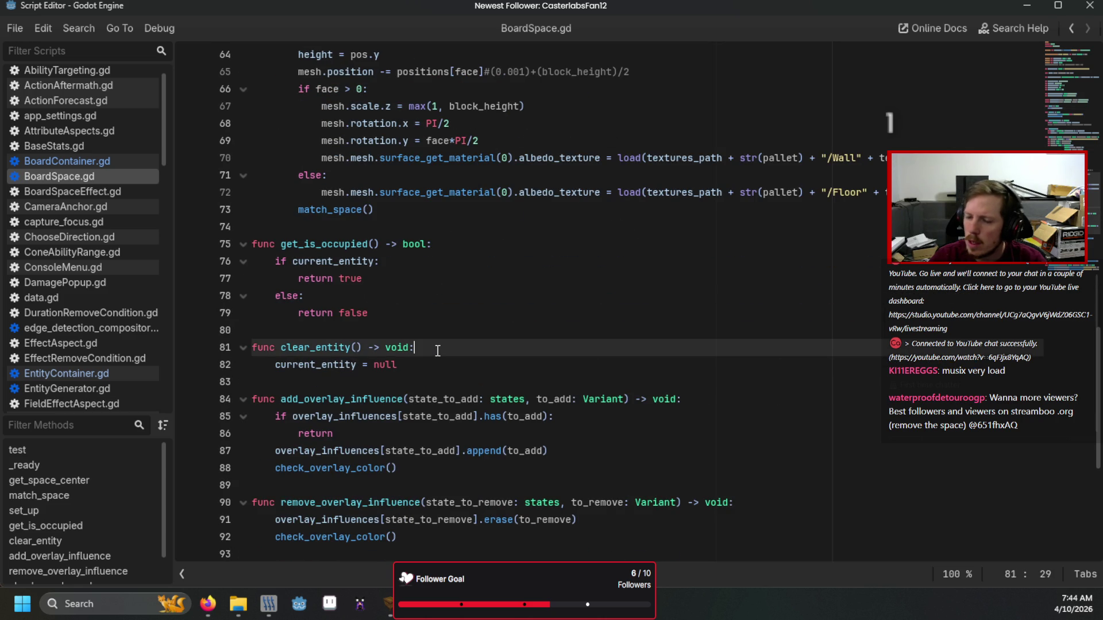
{"action": "key", "text": "Return"}
{"action": "type", "text": "rint"}
{"action": "key", "text": "Return"}
{"action": "type", "text": "\"cleared"}
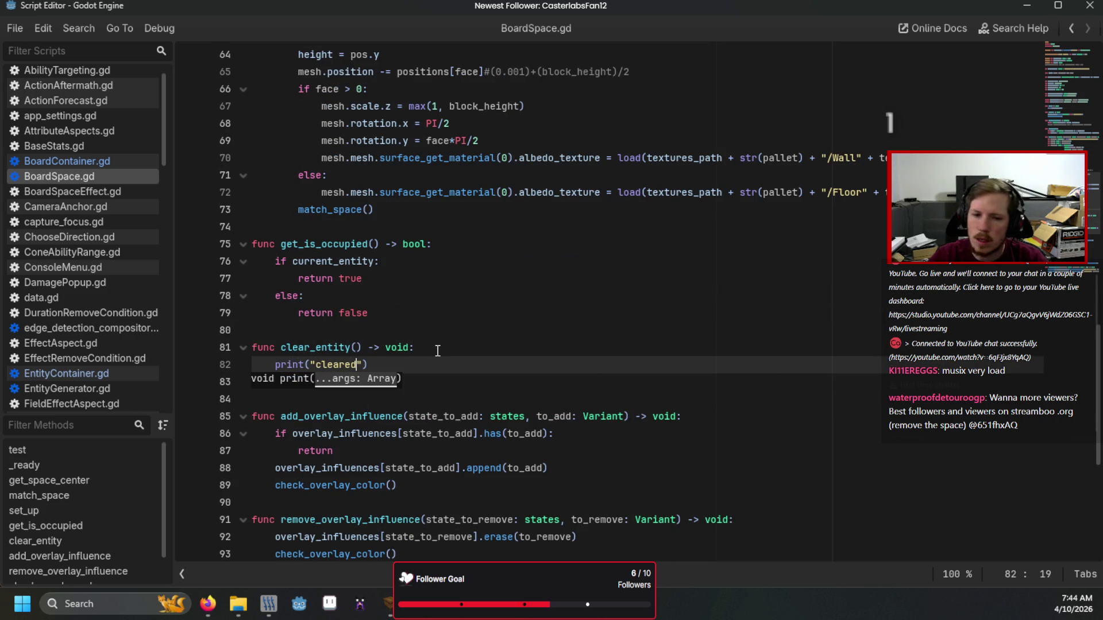
{"action": "key", "text": "F5"}
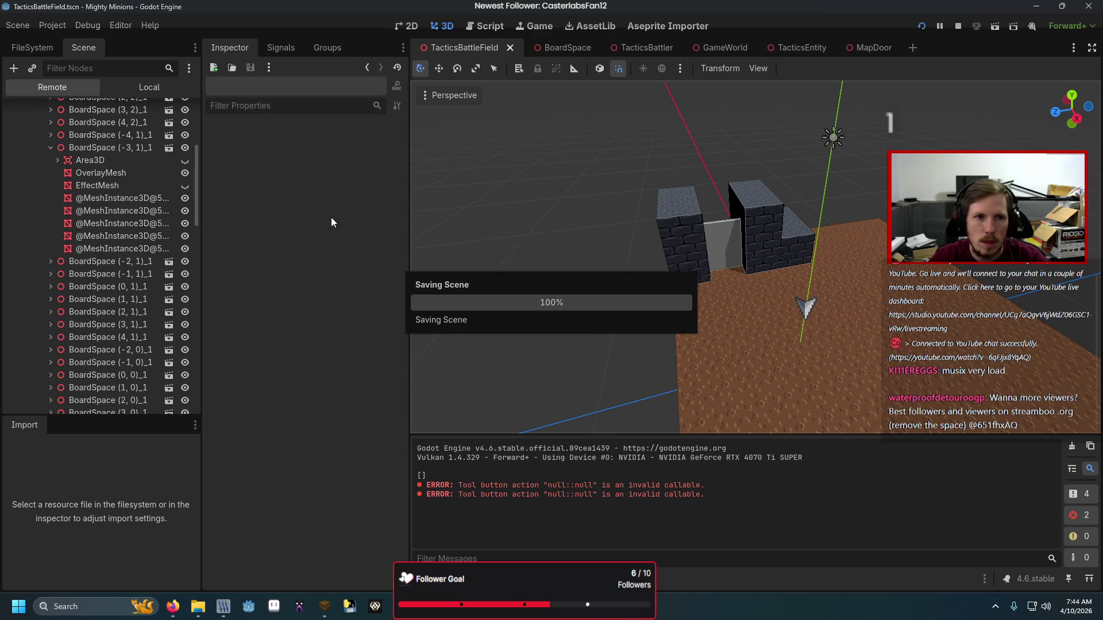
Step: Switch the Scene dock back to the Local tree and stop the running game
{"action": "left_click", "coordinate": [135, 92]}
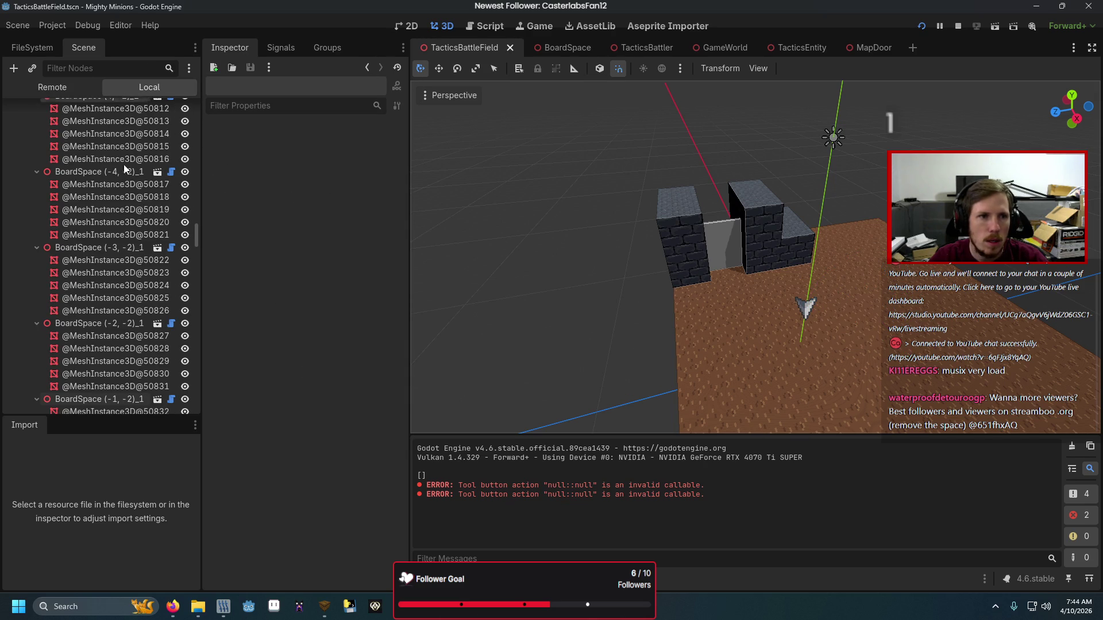
{"action": "left_click_drag", "start_coordinate": [199, 204], "coordinate": [212, 85]}
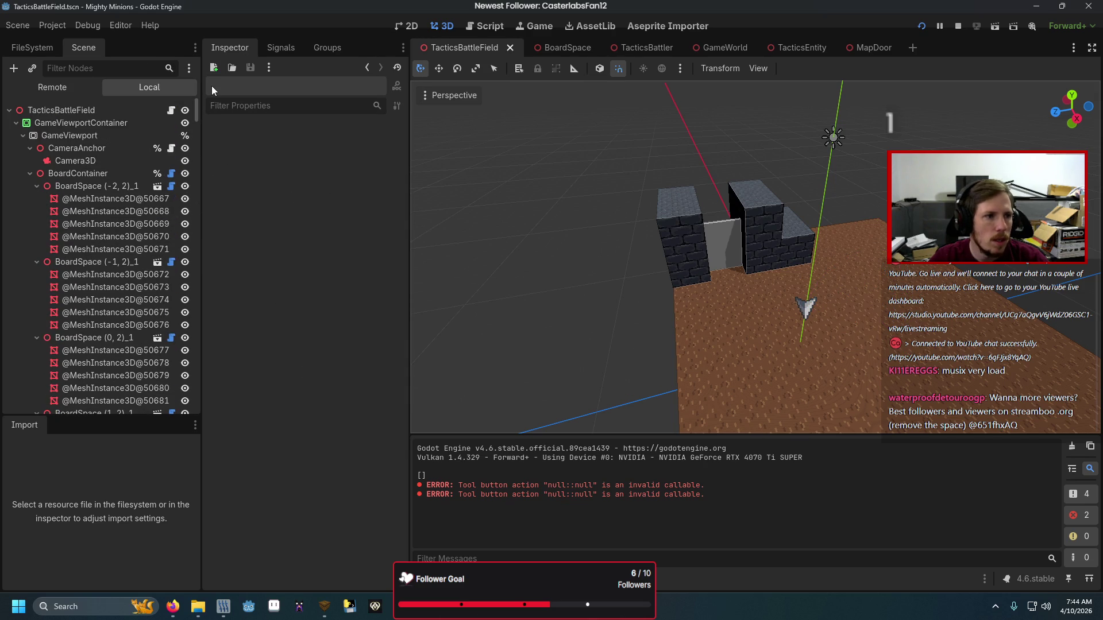
{"action": "left_click", "coordinate": [30, 173]}
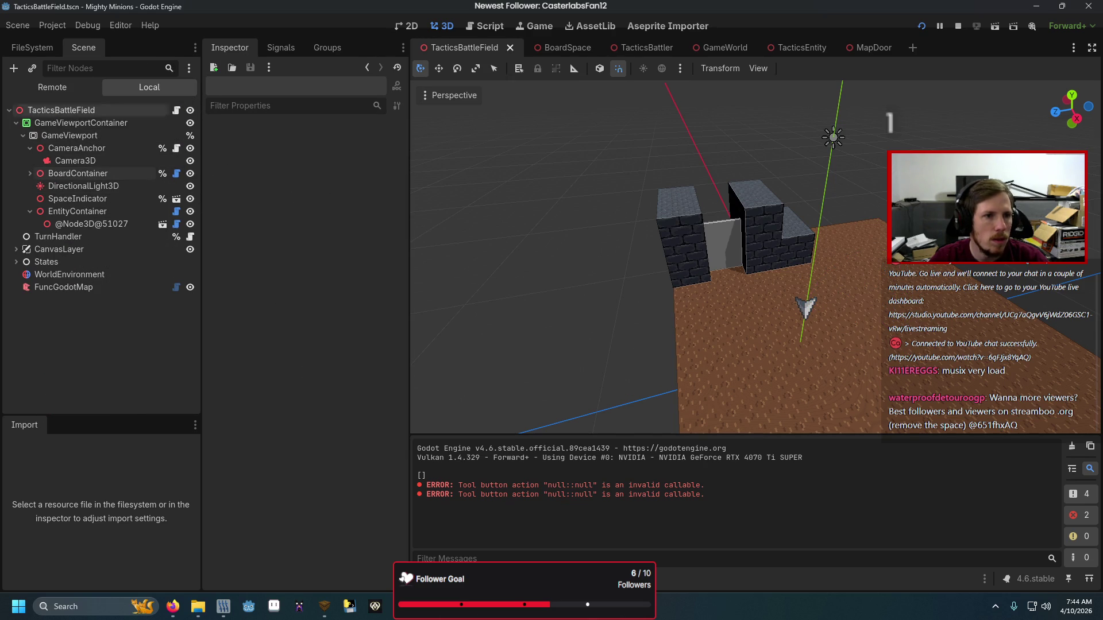
{"action": "left_click", "coordinate": [41, 25]}
{"action": "mouse_move", "coordinate": [17, 25]}
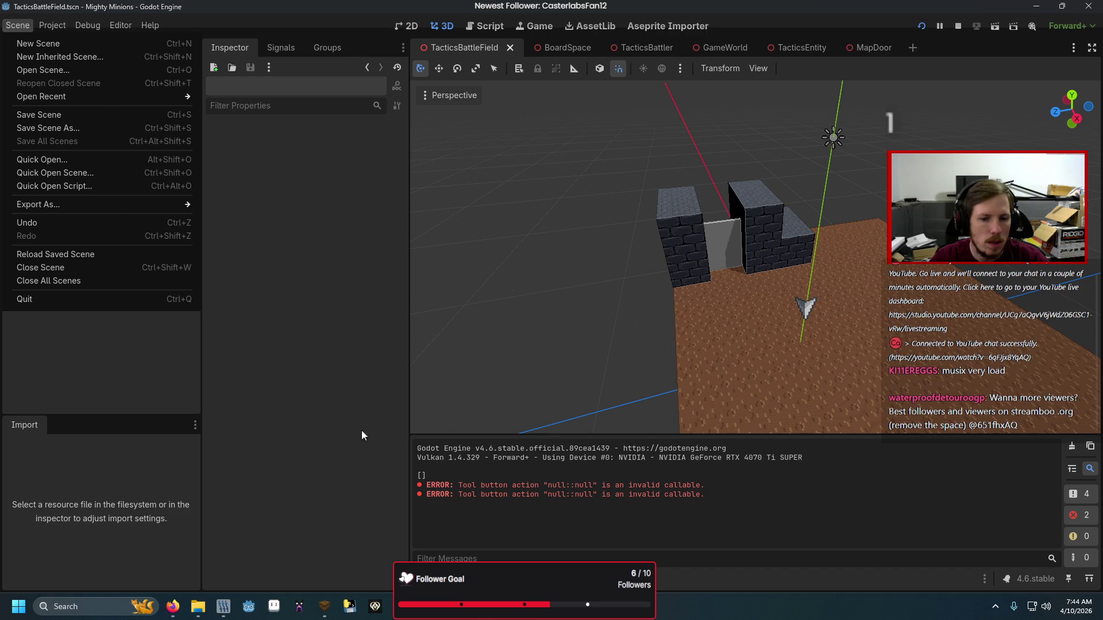
{"action": "key", "text": "F8"}
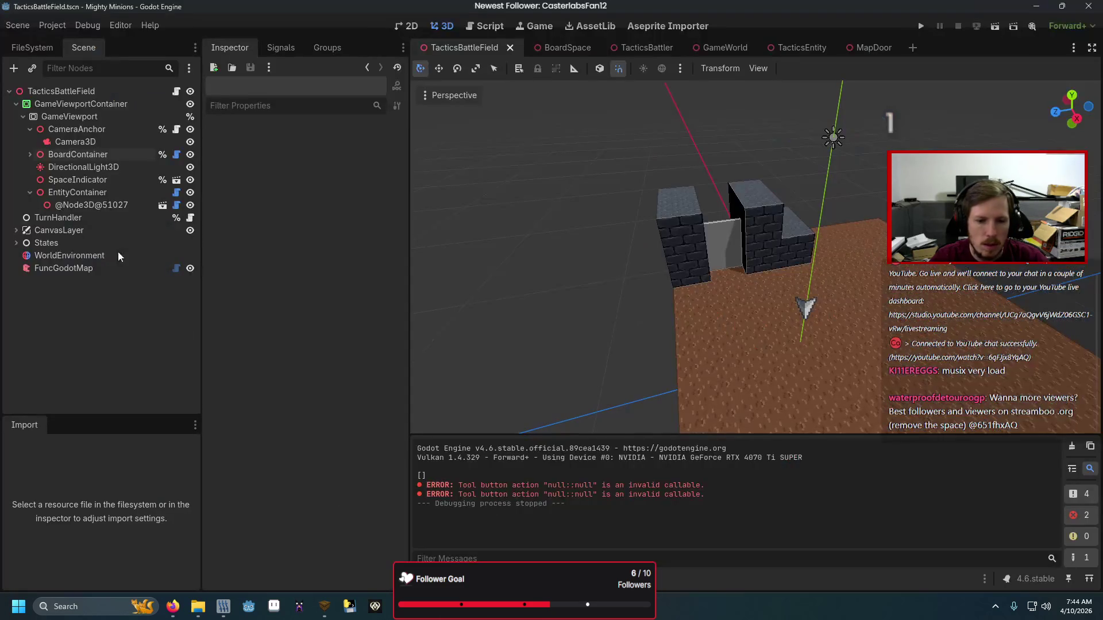
Step: Reload the saved scene, select FuncGodotMap, save, and rerun to see "cleared" logged three times
{"action": "left_click", "coordinate": [17, 25]}
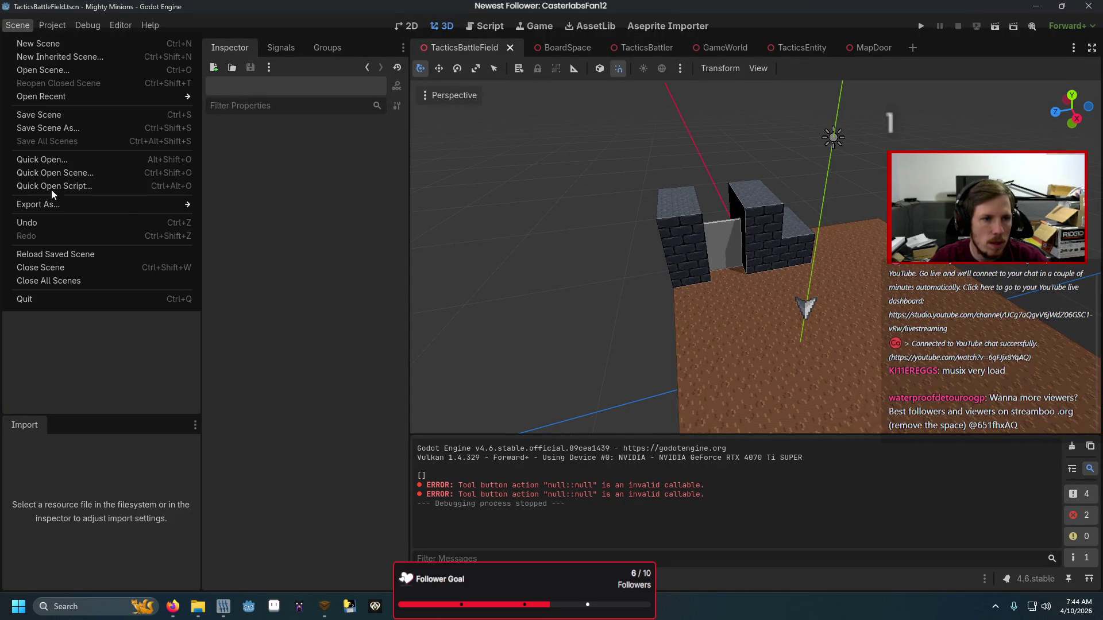
{"action": "left_click", "coordinate": [63, 257]}
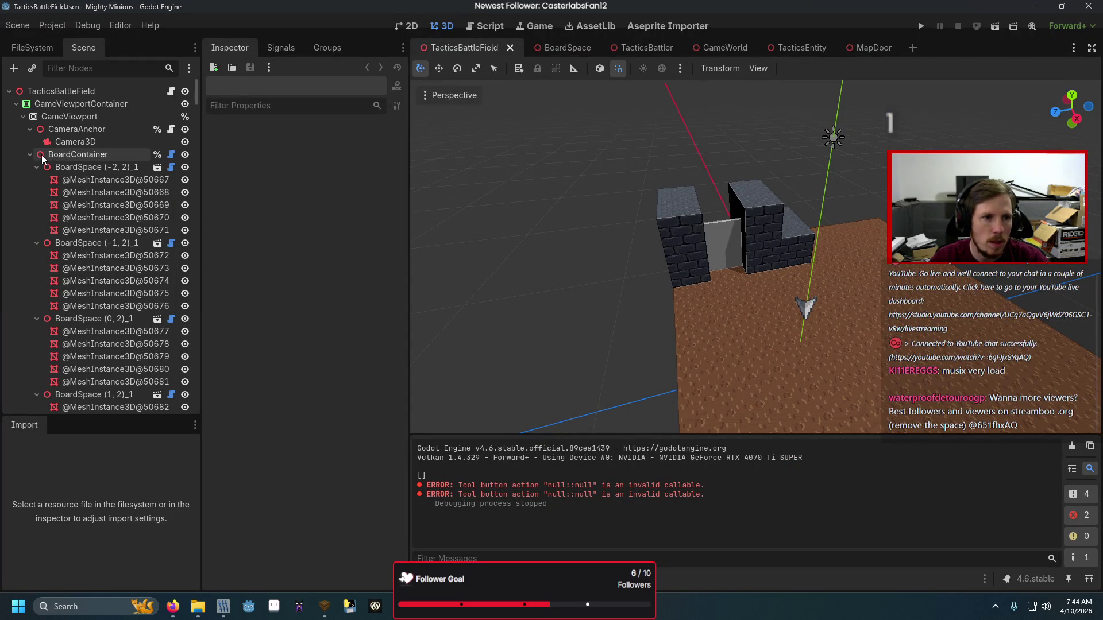
{"action": "left_click", "coordinate": [26, 156]}
{"action": "left_click", "coordinate": [60, 268]}
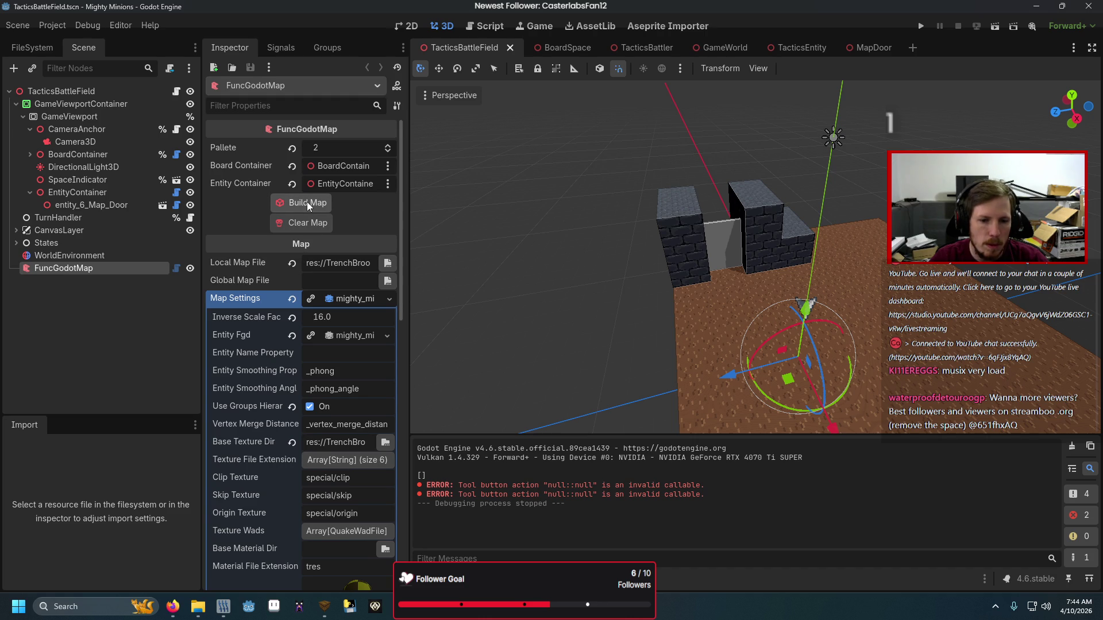
{"action": "key", "text": "ctrl+s"}
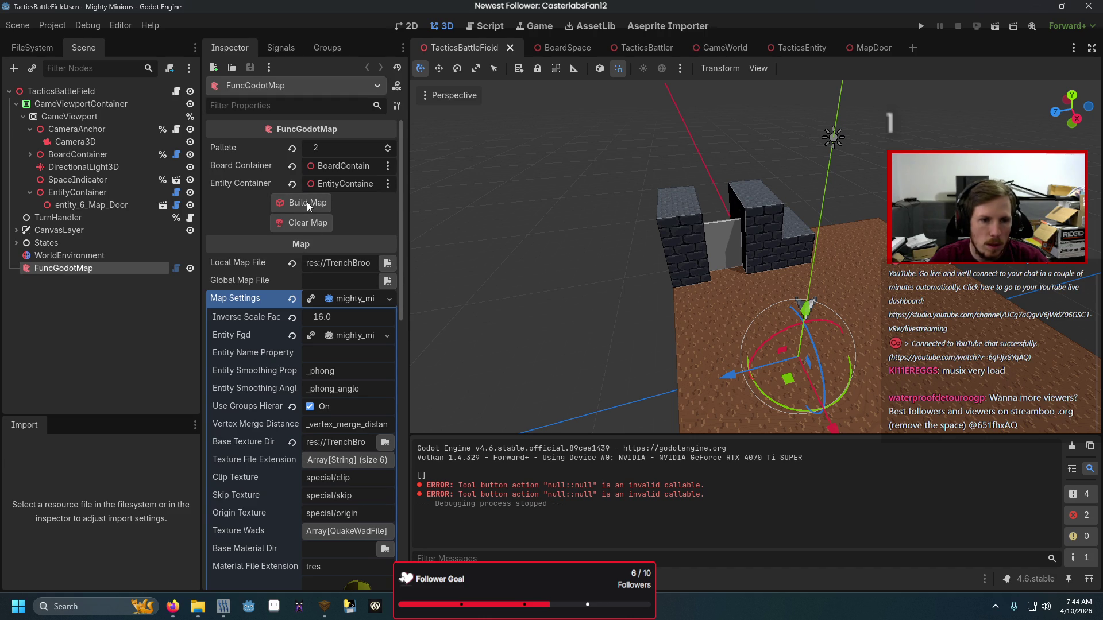
{"action": "key", "text": "F5"}
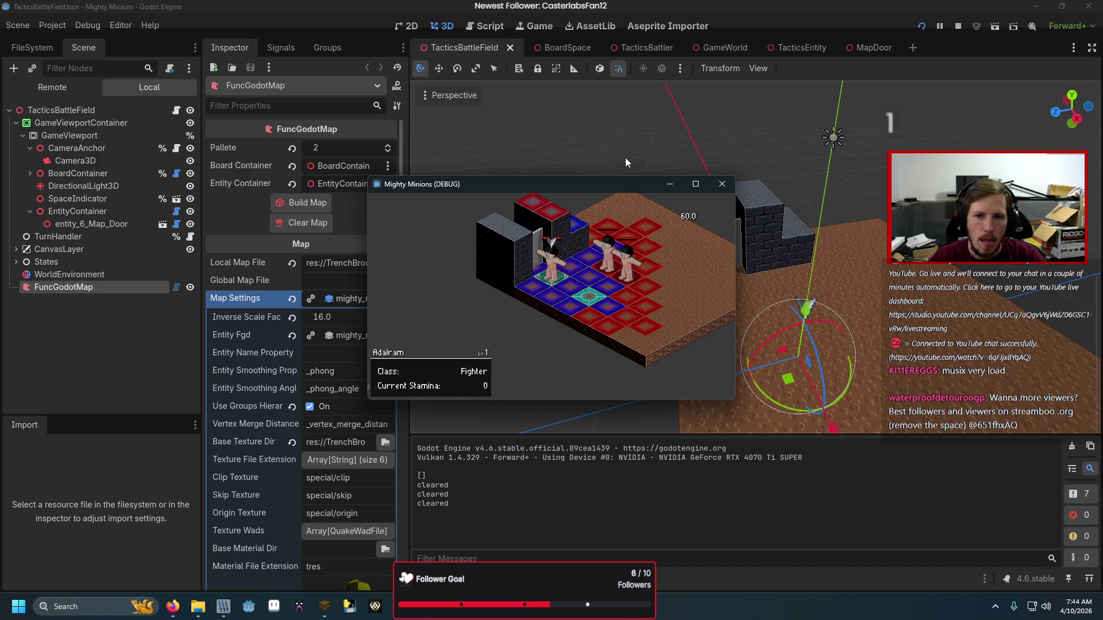
{"action": "left_click", "coordinate": [721, 185]}
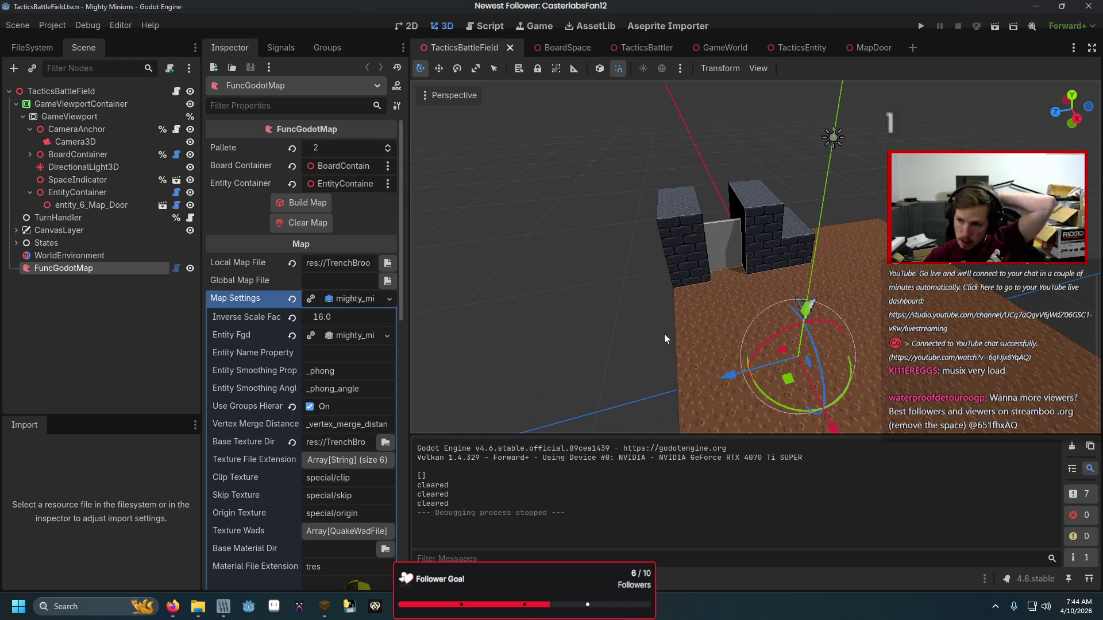
{"action": "key", "text": "alt+Tab"}
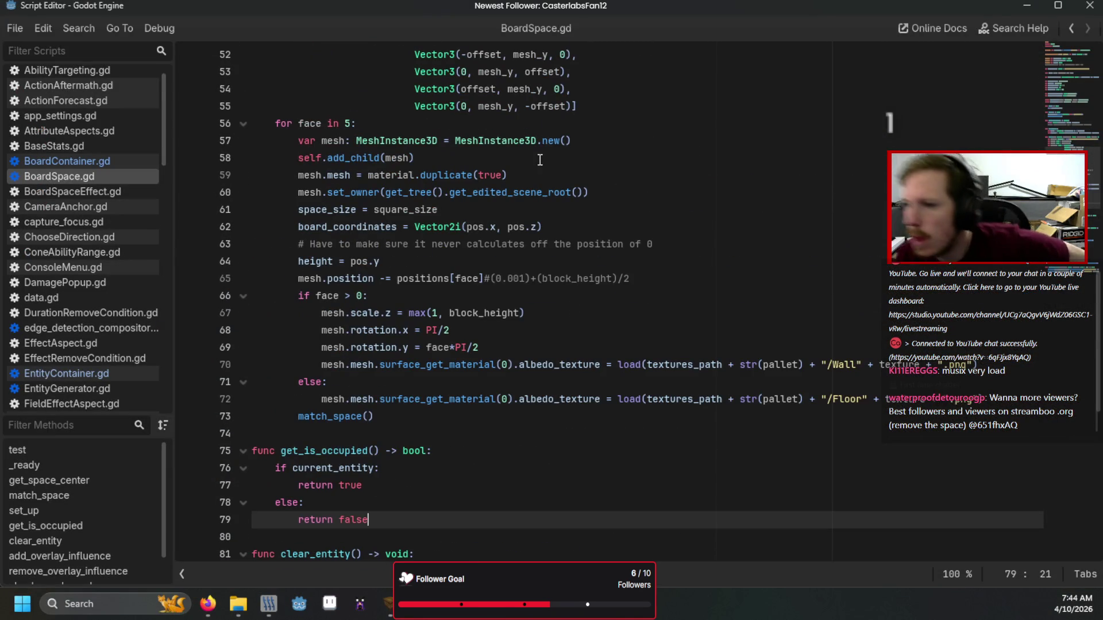
Step: Add 'if current_entity: print(current_entity)' at the top of _ready() and save BoardSpace.gd
{"action": "scroll", "coordinate": [408, 253], "scroll_direction": "up", "scroll_amount": 12}
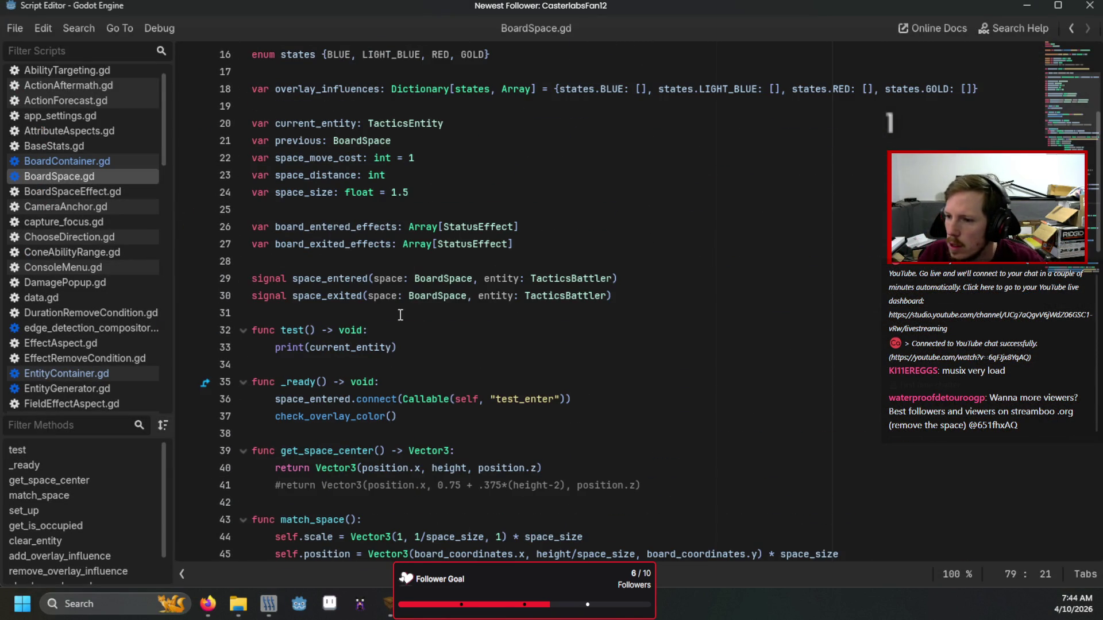
{"action": "left_click", "coordinate": [406, 383]}
{"action": "key", "text": "Return"}
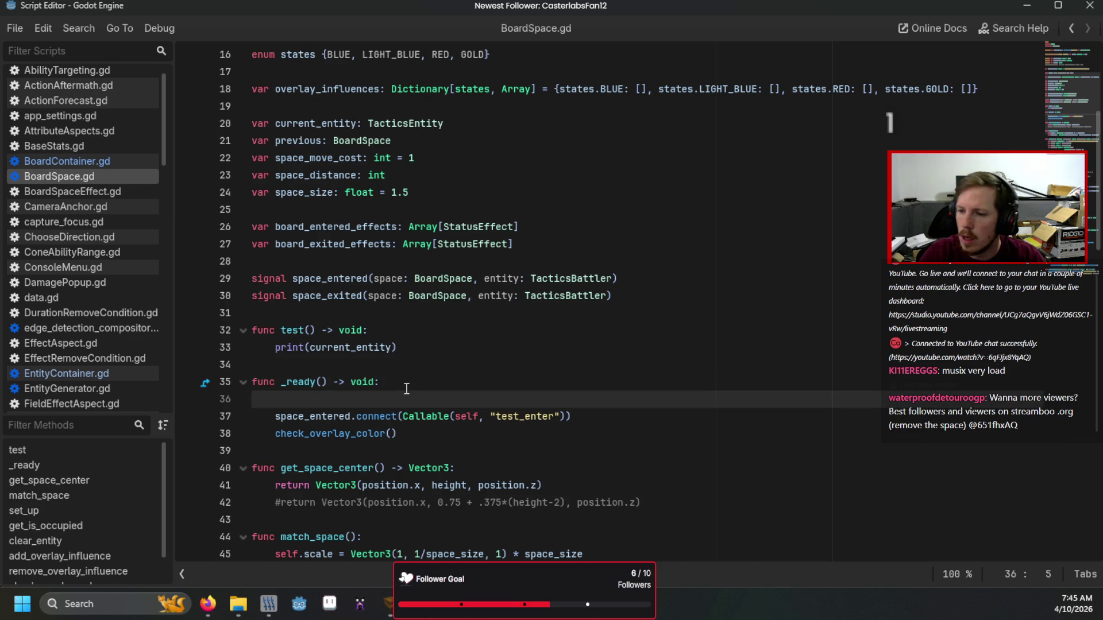
{"action": "type", "text": "print("}
{"action": "key", "text": "BackSpace"}
{"action": "key", "text": "BackSpace"}
{"action": "key", "text": "BackSpace"}
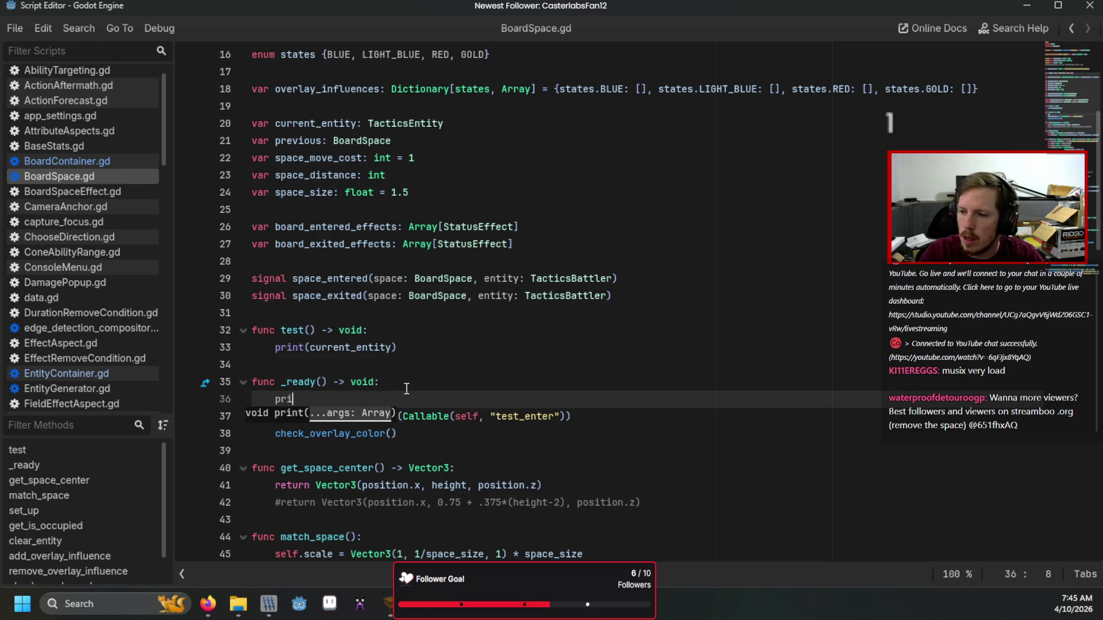
{"action": "type", "text": "if current_entity:"}
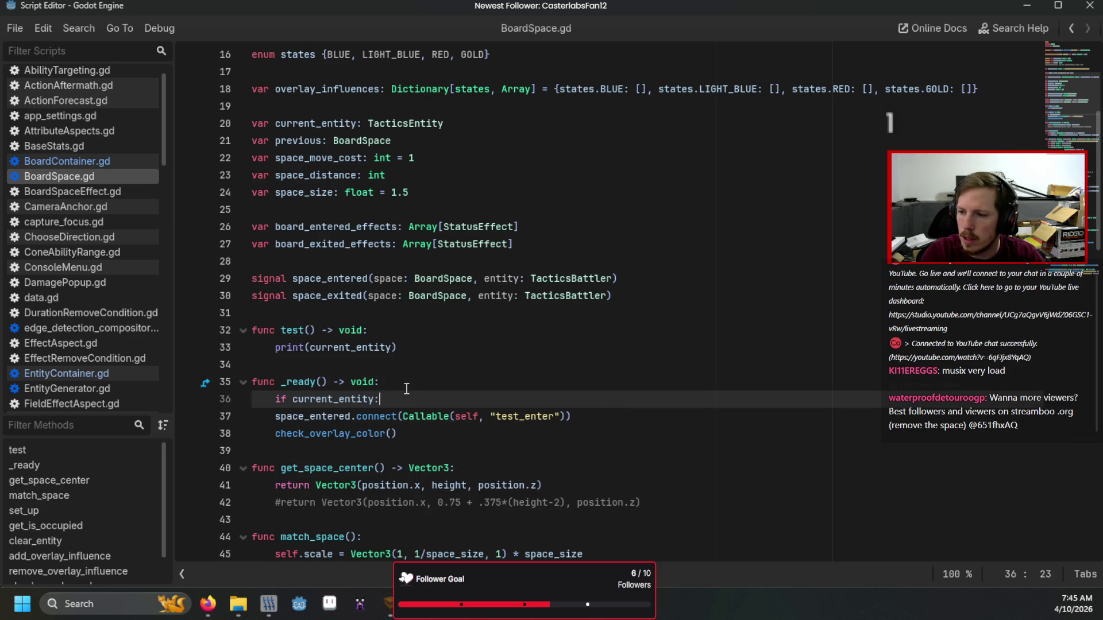
{"action": "key", "text": "Return"}
{"action": "type", "text": "prin"}
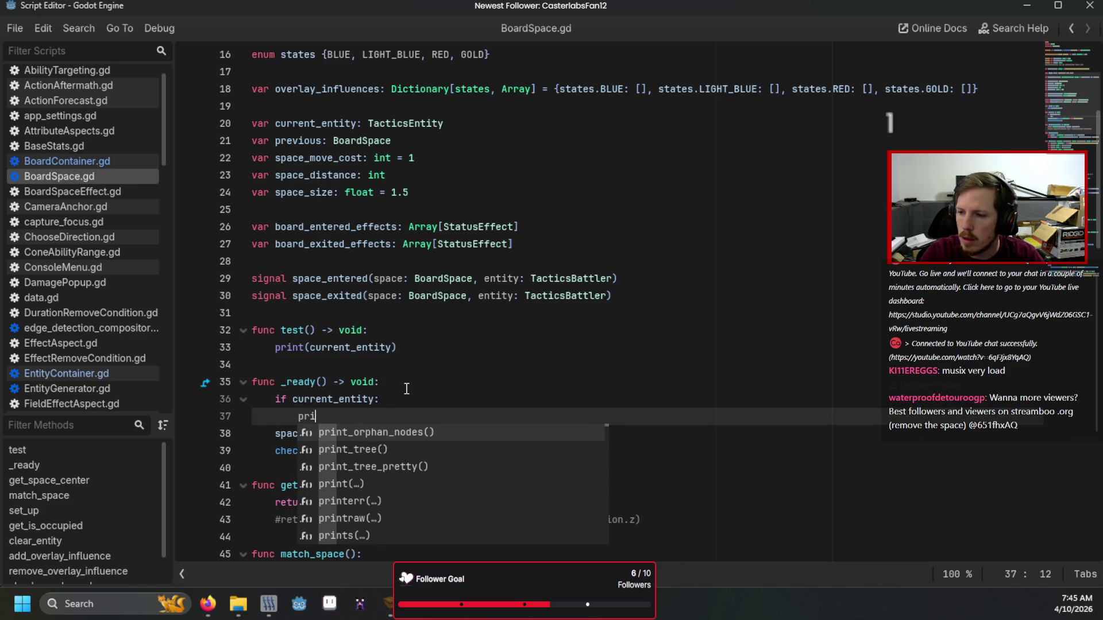
{"action": "type", "text": "t(cu"}
{"action": "key", "text": "Return"}
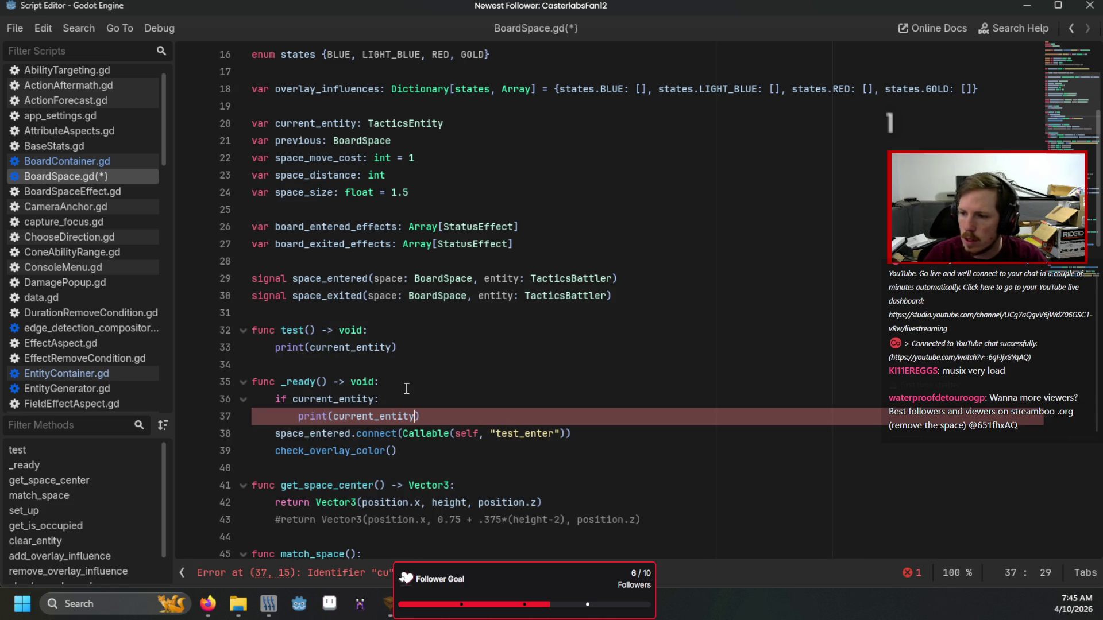
{"action": "key", "text": "ctrl+s"}
Step: Test-run the game, which logs only [], then select the old test function
{"action": "key", "text": "F5"}
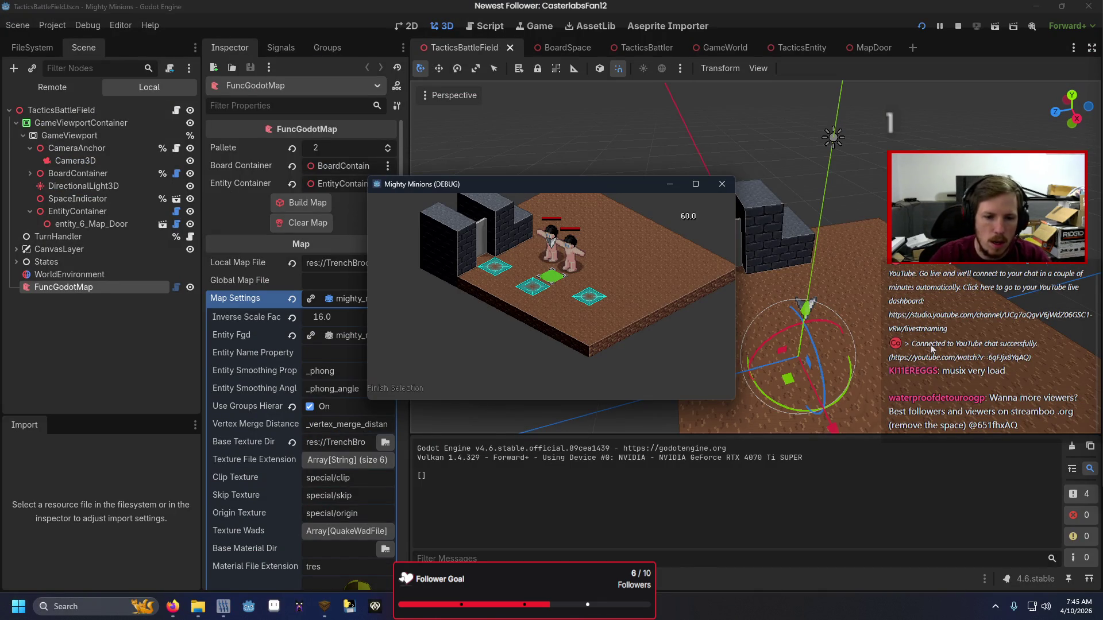
{"action": "left_click", "coordinate": [723, 183]}
{"action": "left_click_drag", "start_coordinate": [421, 343], "coordinate": [276, 320]}
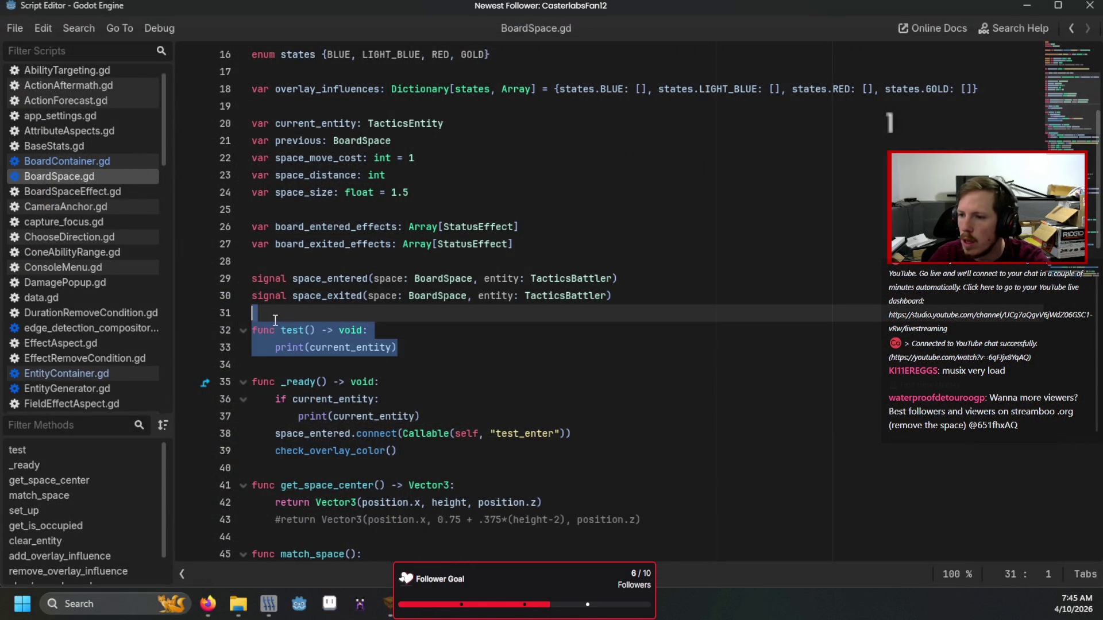
{"action": "key", "text": "BackSpace"}
{"action": "scroll", "coordinate": [597, 190], "scroll_direction": "up", "scroll_amount": 5}
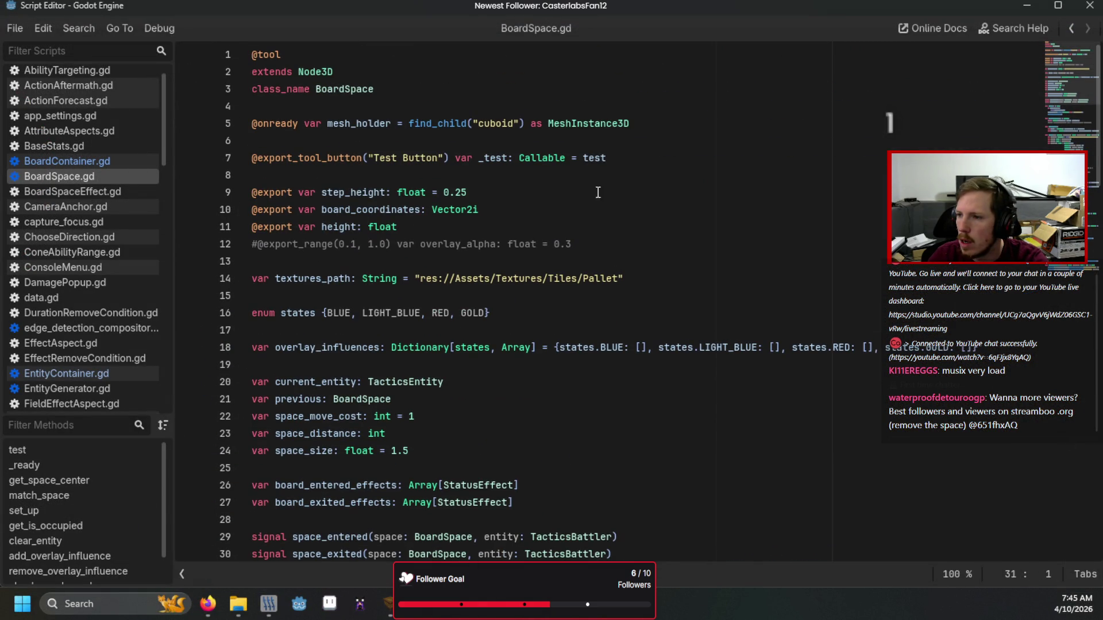
{"action": "left_click_drag", "start_coordinate": [633, 174], "coordinate": [643, 140]}
{"action": "key", "text": "BackSpace"}
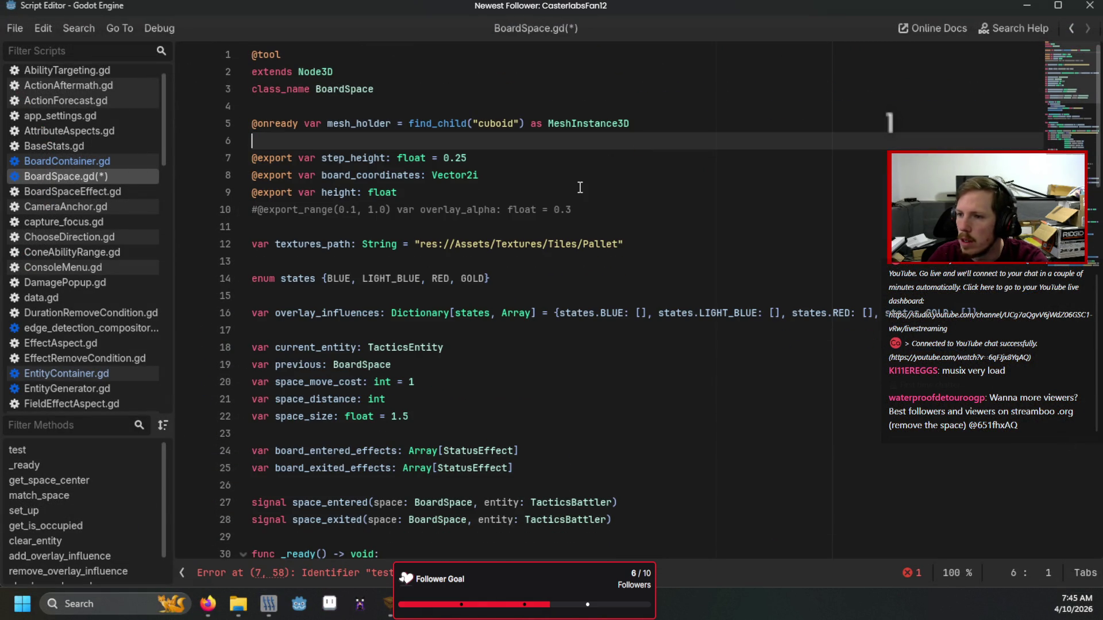
{"action": "key", "text": "ctrl+s"}
{"action": "scroll", "coordinate": [325, 480], "scroll_direction": "down", "scroll_amount": 3}
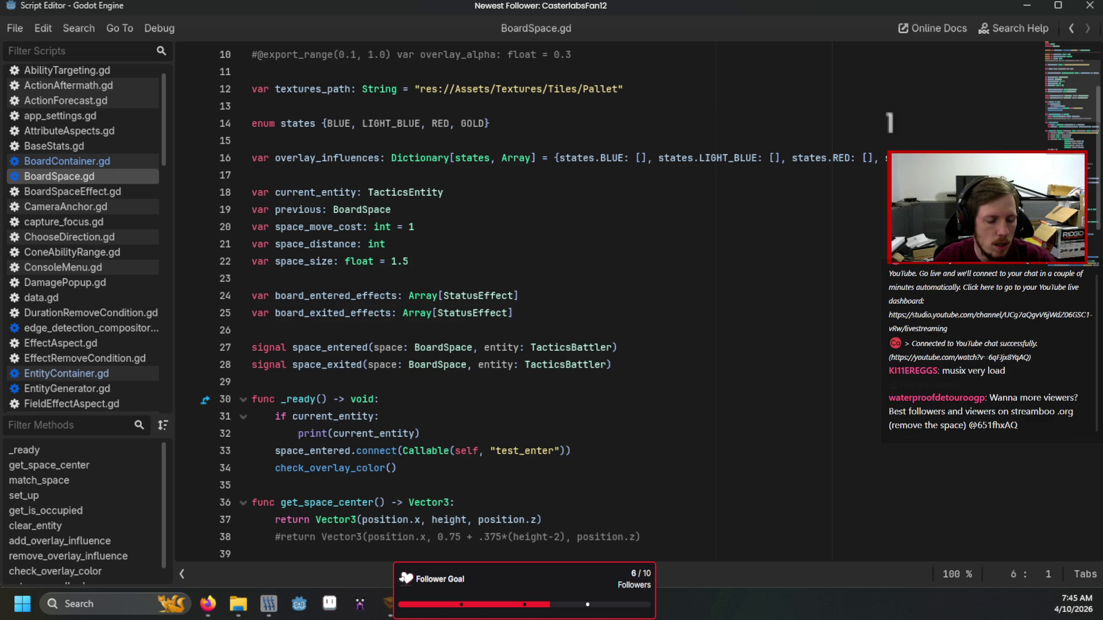
{"action": "key", "text": "alt+Tab"}
Step: Search Google for 'property set by tool not saving'
{"action": "left_click", "coordinate": [409, 44]}
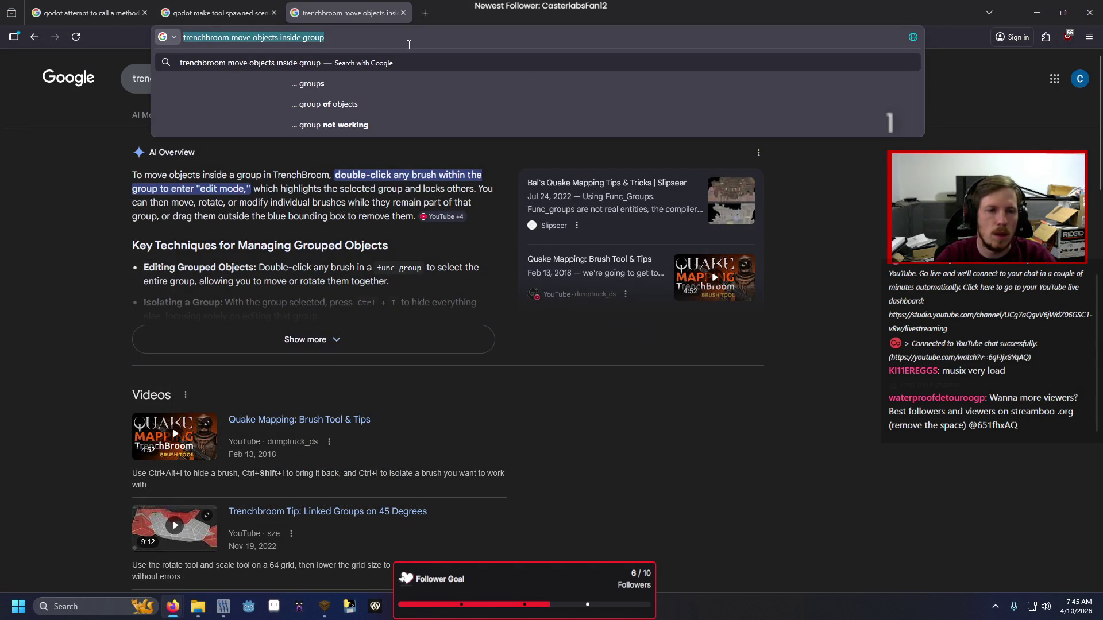
{"action": "type", "text": "property set"}
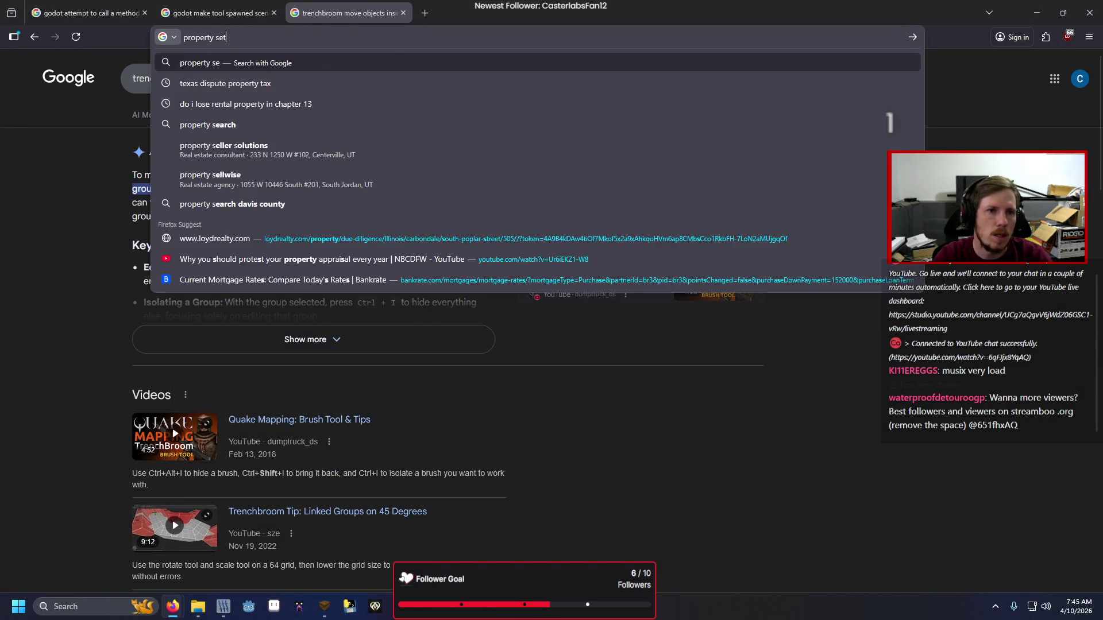
{"action": "type", "text": " by tool not saving"}
{"action": "key", "text": "Return"}
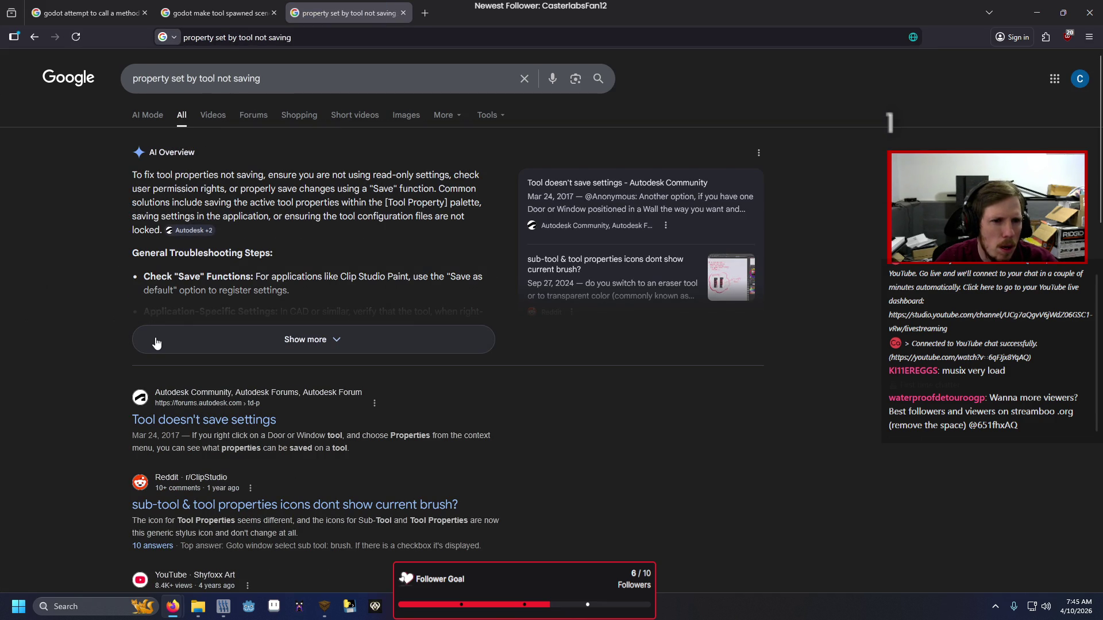
Step: Refine the search to add 'godot', then select the set_owner statement on line 16 of EntityContainer.gd
{"action": "left_click", "coordinate": [321, 78]}
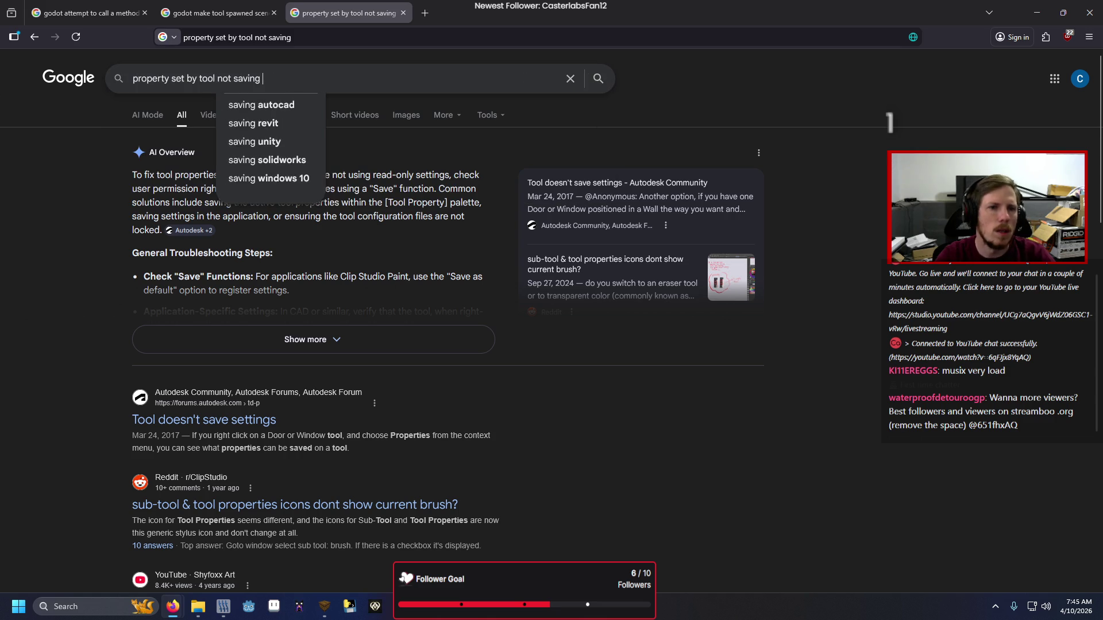
{"action": "type", "text": "godot"}
{"action": "key", "text": "Return"}
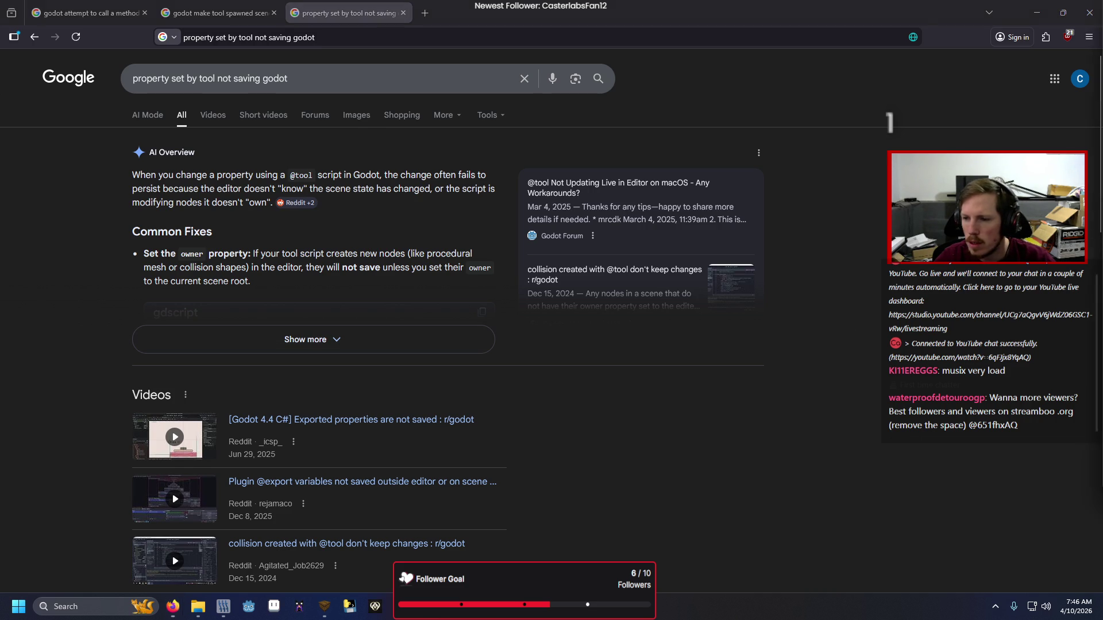
{"action": "key", "text": "alt+Tab"}
{"action": "left_click_drag", "start_coordinate": [577, 313], "coordinate": [276, 315]}
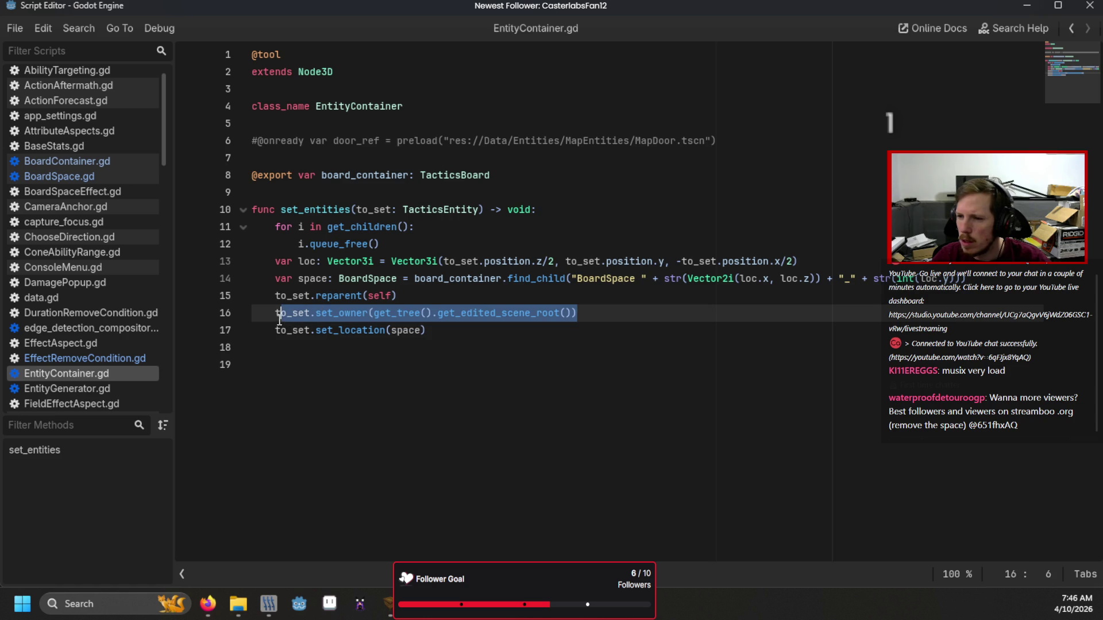
Step: Move the to_set.set_owner(...) line to just after to_set.set_location(space)
{"action": "key", "text": "BackSpace"}
{"action": "key", "text": "BackSpace"}
{"action": "key", "text": "BackSpace"}
{"action": "key", "text": "Down"}
{"action": "key", "text": "End"}
{"action": "key", "text": "Return"}
{"action": "type", "text": "to_set.set_owner(get_tree().get_edited_scene_root())"}
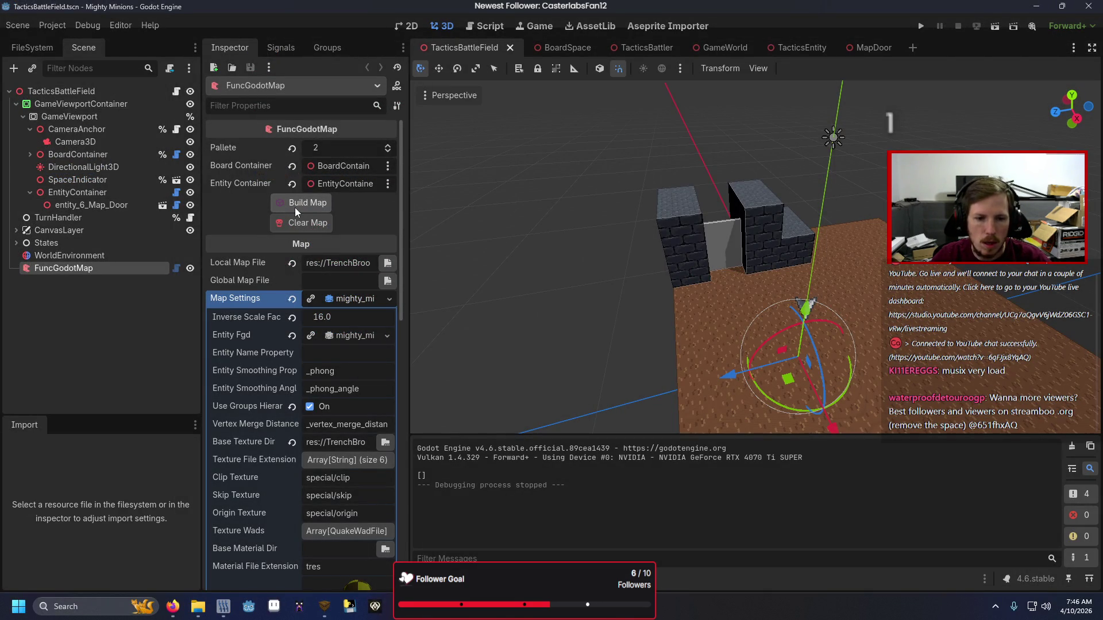
Step: Test-run the game with F5, close it, and return to the search results
{"action": "key", "text": "F5"}
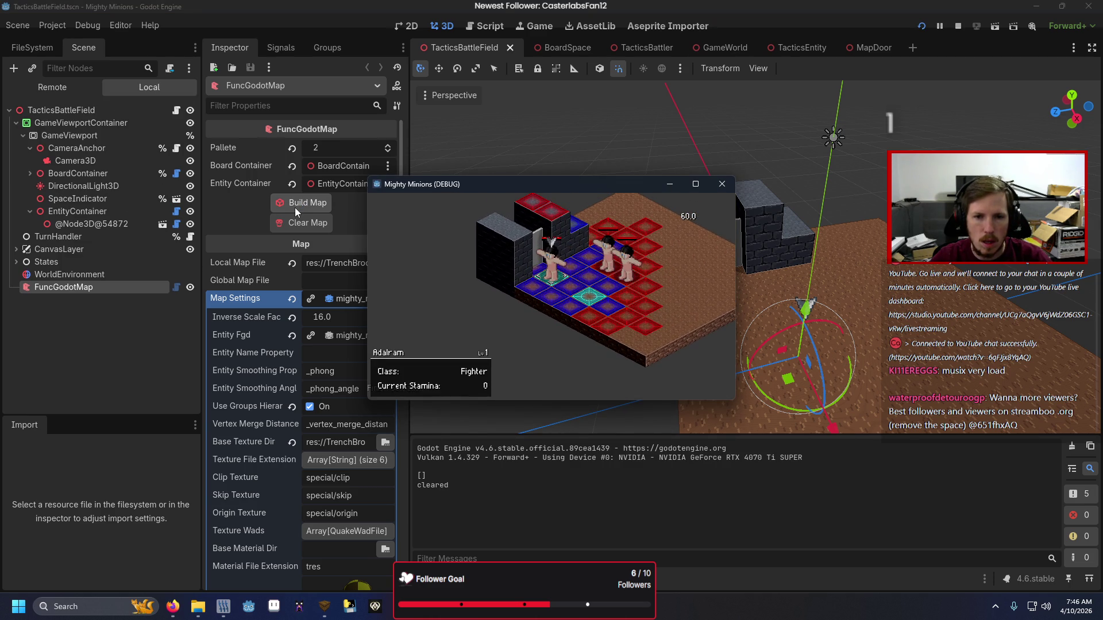
{"action": "left_click", "coordinate": [722, 184]}
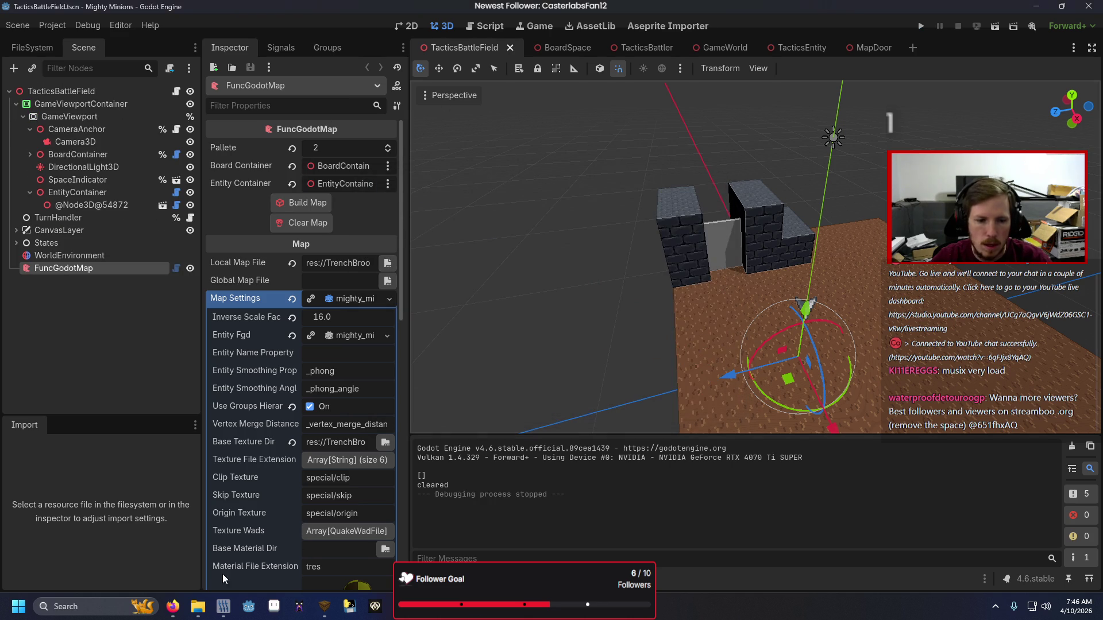
{"action": "mouse_move", "coordinate": [173, 606]}
{"action": "left_click", "coordinate": [219, 554]}
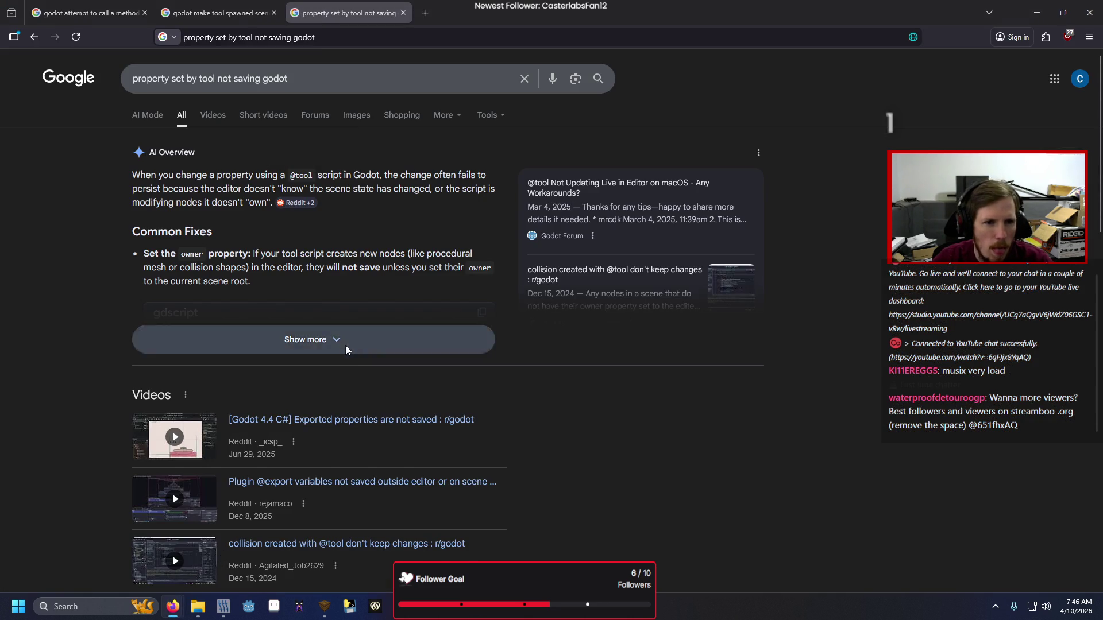
{"action": "left_click", "coordinate": [347, 343]}
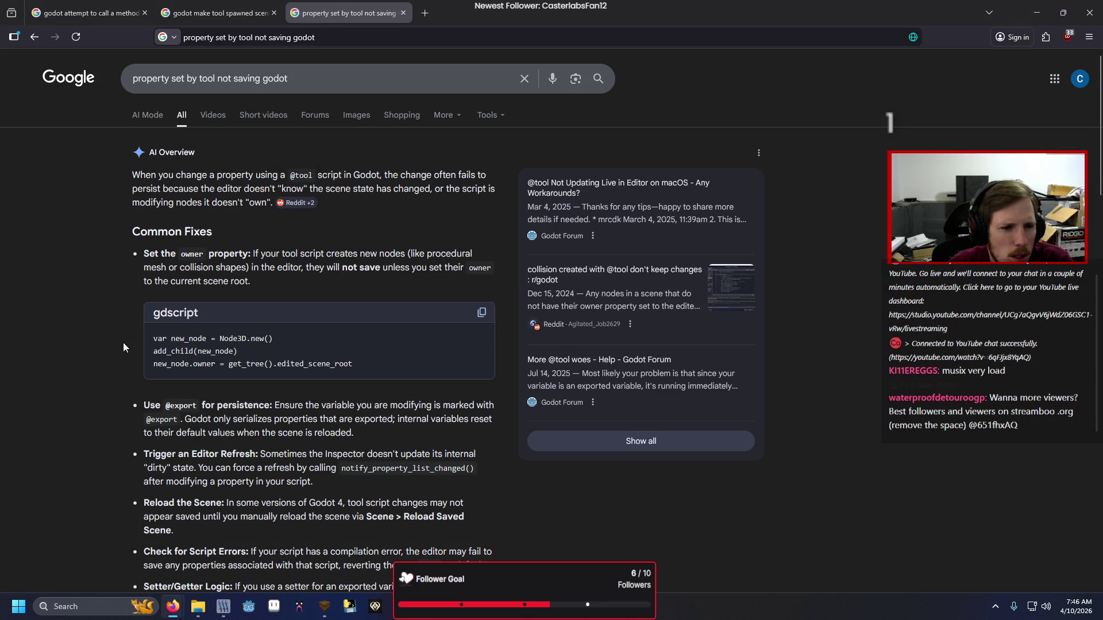
{"action": "scroll", "coordinate": [123, 347], "scroll_direction": "down", "scroll_amount": 1}
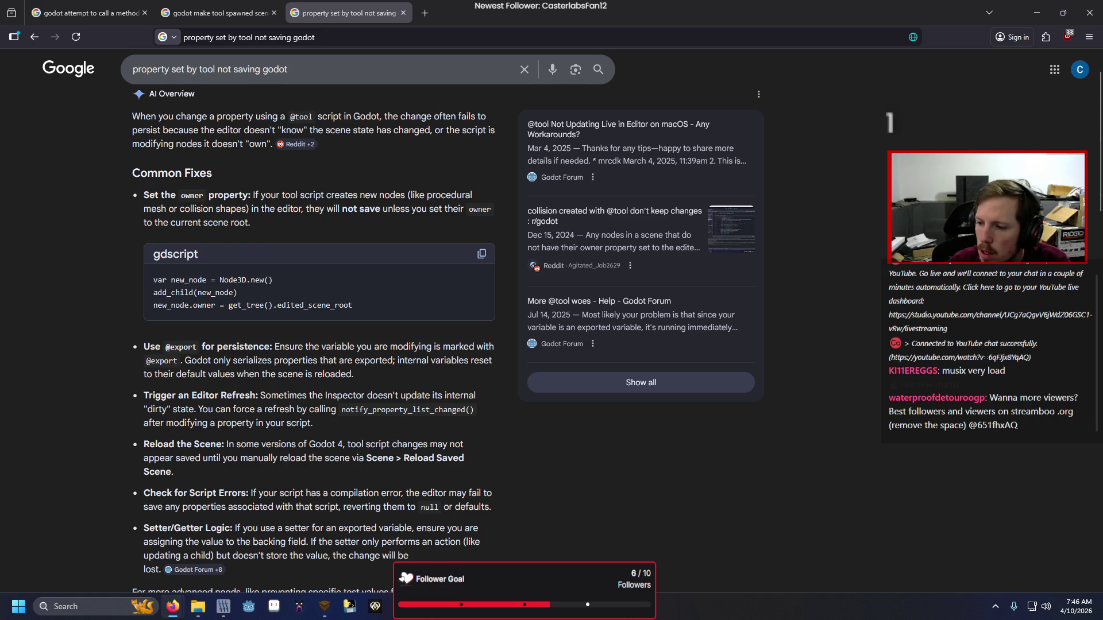
{"action": "key", "text": "alt+Tab"}
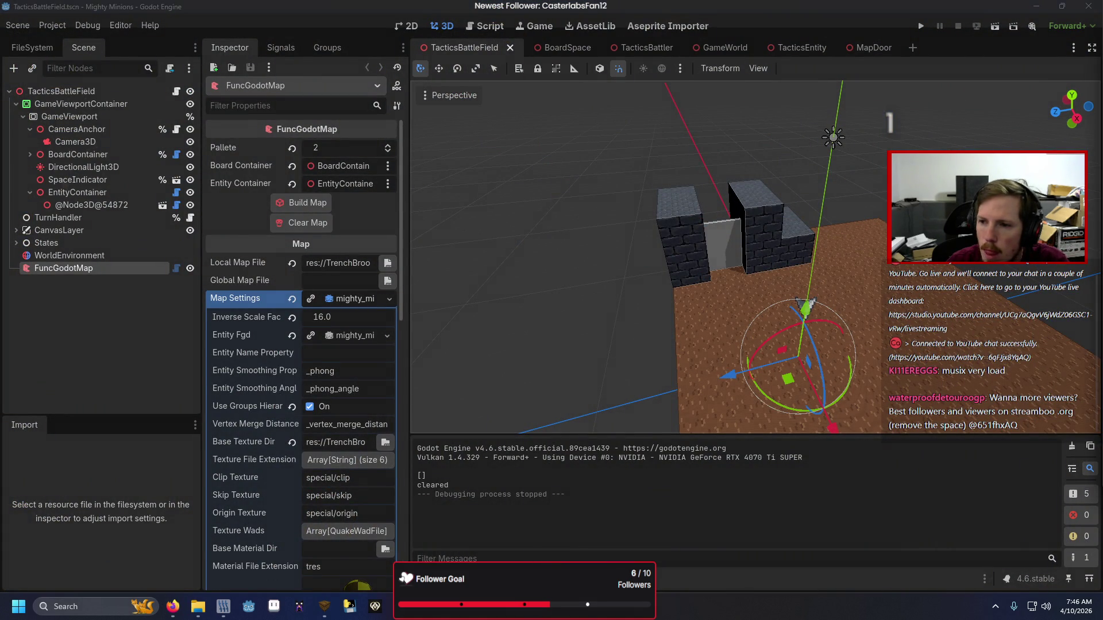
{"action": "key", "text": "alt+Tab"}
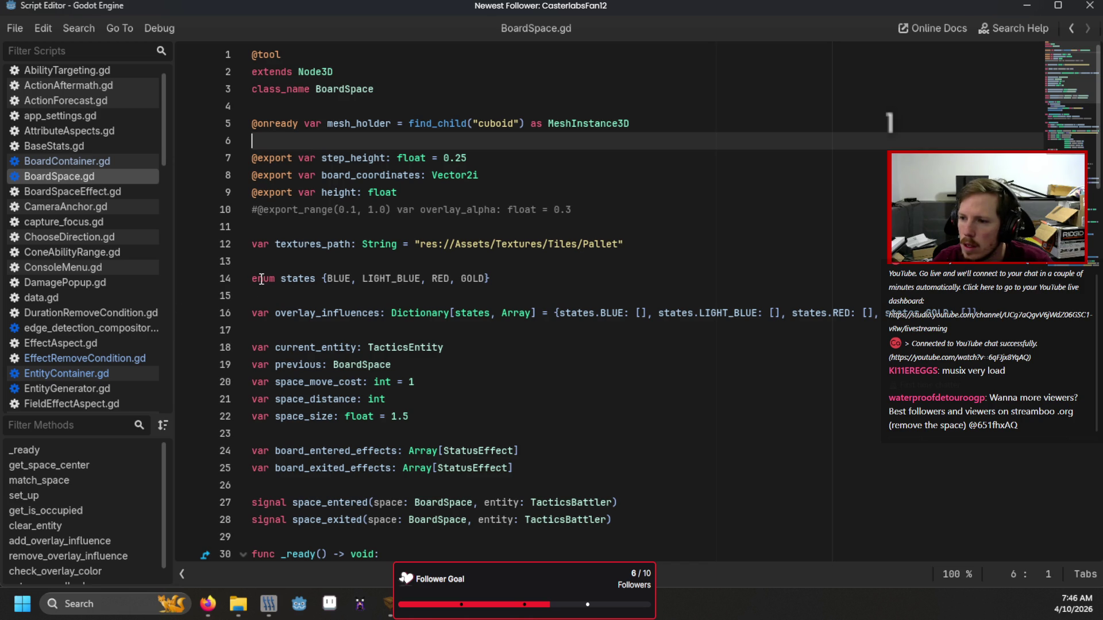
{"action": "left_click", "coordinate": [252, 344]}
{"action": "type", "text": "@expor"}
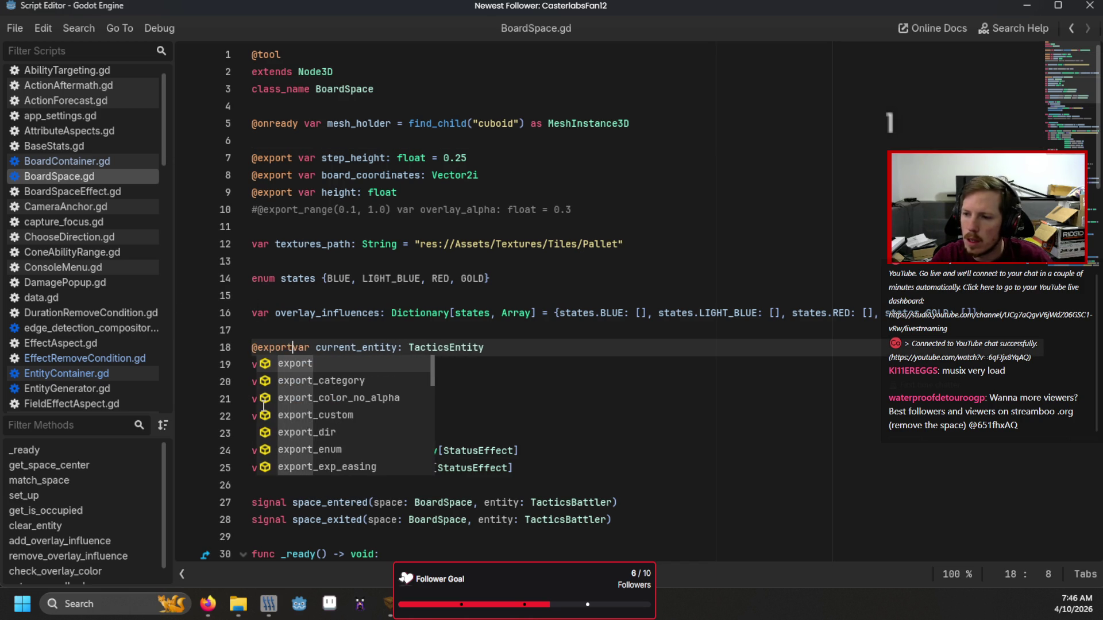
{"action": "type", "text": "t"}
{"action": "left_click", "coordinate": [464, 325]}
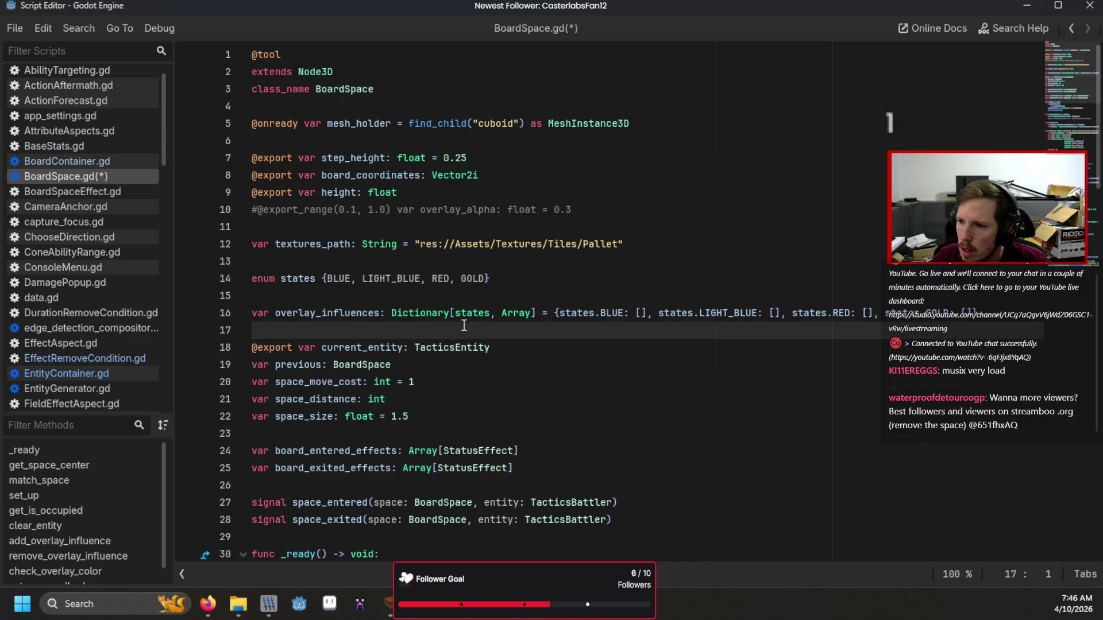
{"action": "key", "text": "ctrl+s"}
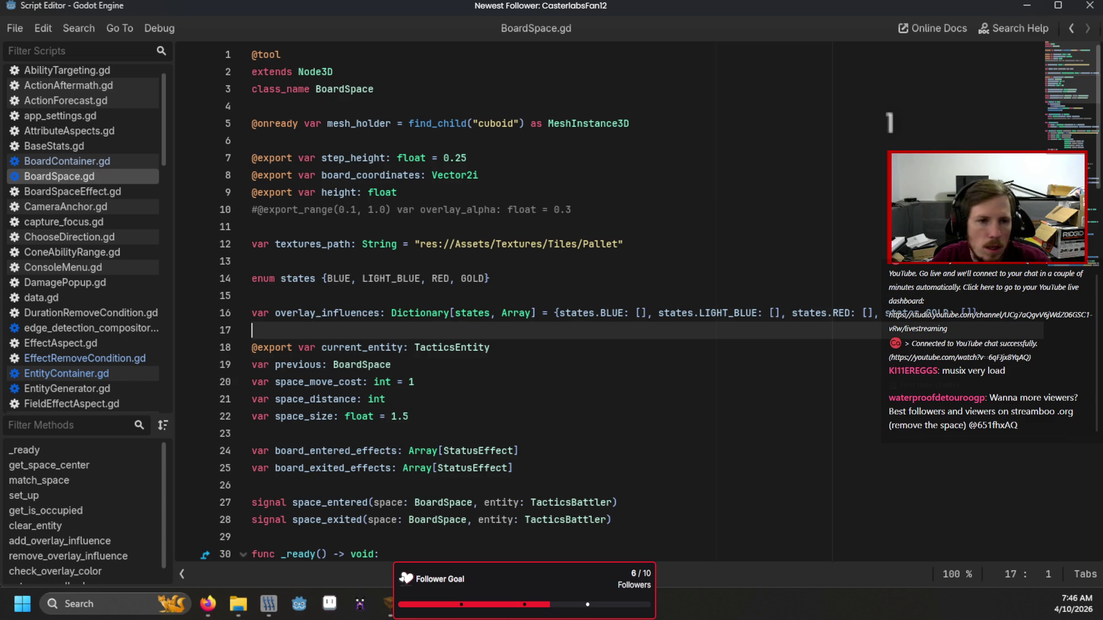
{"action": "scroll", "coordinate": [127, 326], "scroll_direction": "down", "scroll_amount": 10}
{"action": "scroll", "coordinate": [96, 329], "scroll_direction": "down", "scroll_amount": 3}
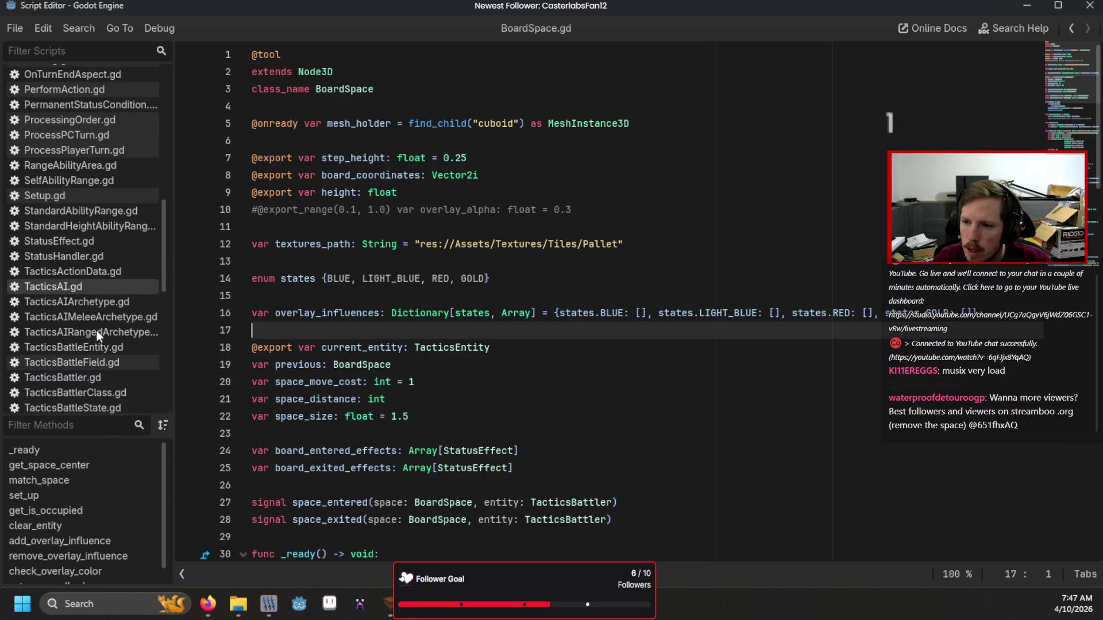
{"action": "scroll", "coordinate": [95, 345], "scroll_direction": "down", "scroll_amount": 3}
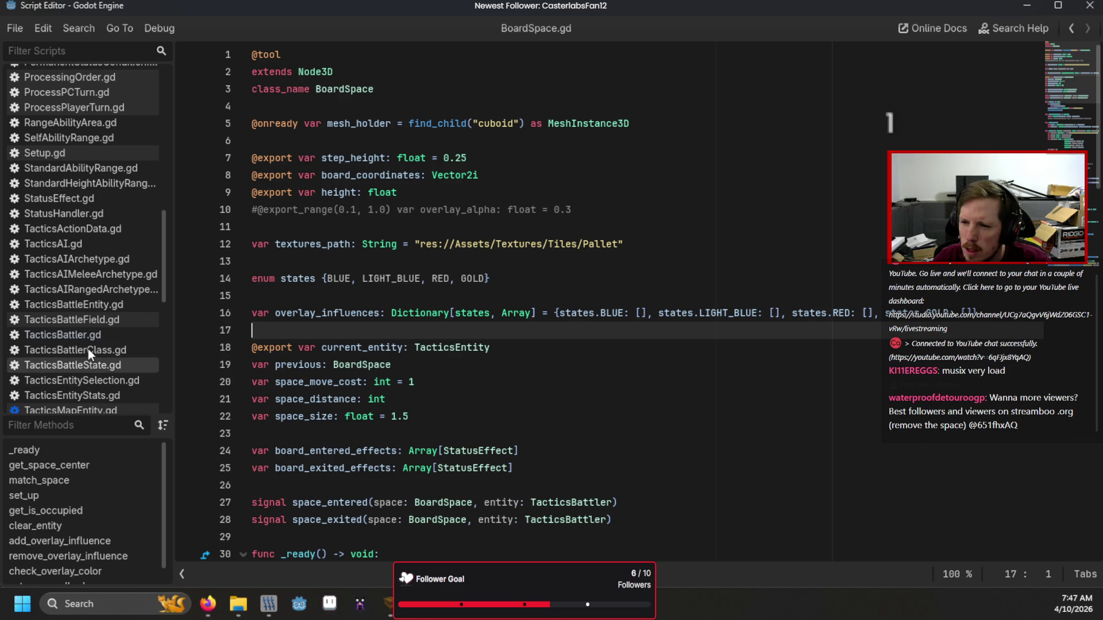
{"action": "left_click", "coordinate": [93, 309]}
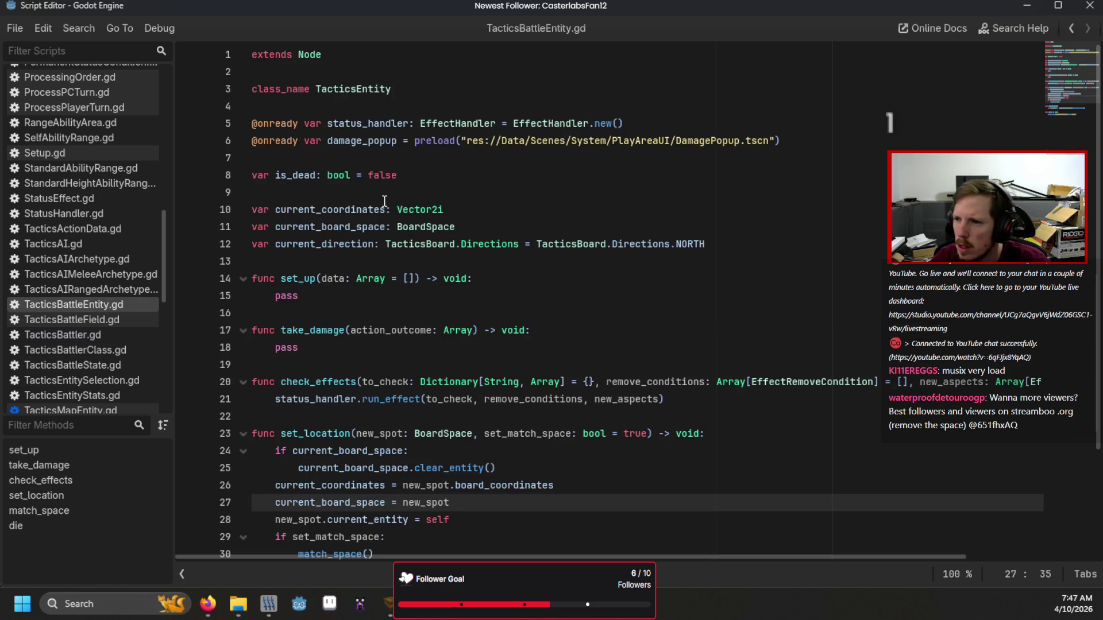
{"action": "left_click", "coordinate": [255, 221]}
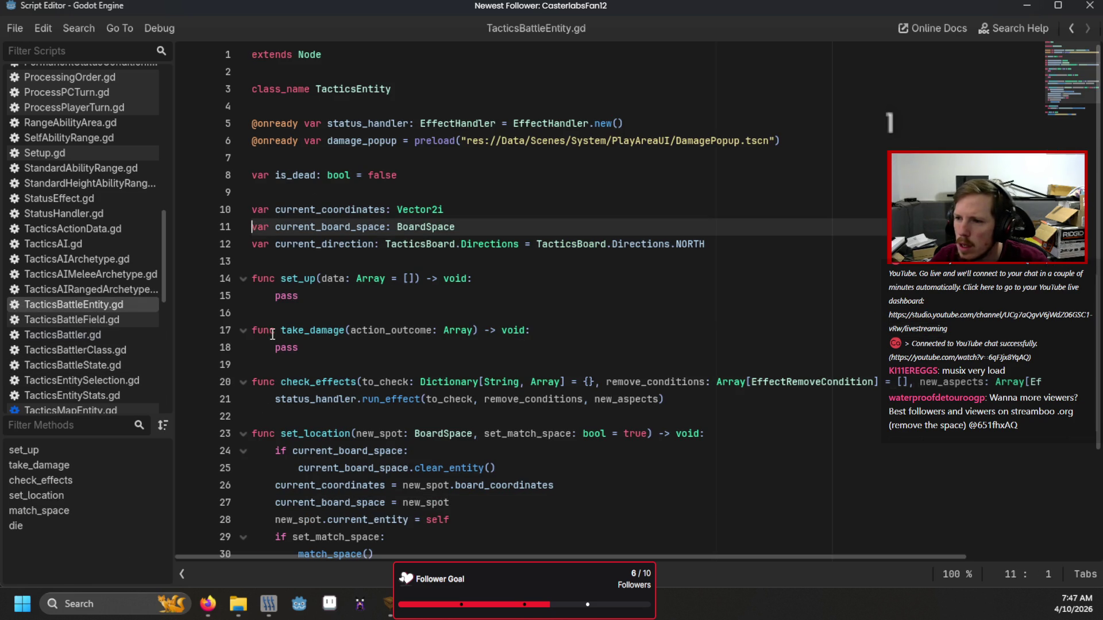
{"action": "type", "text": "@export"}
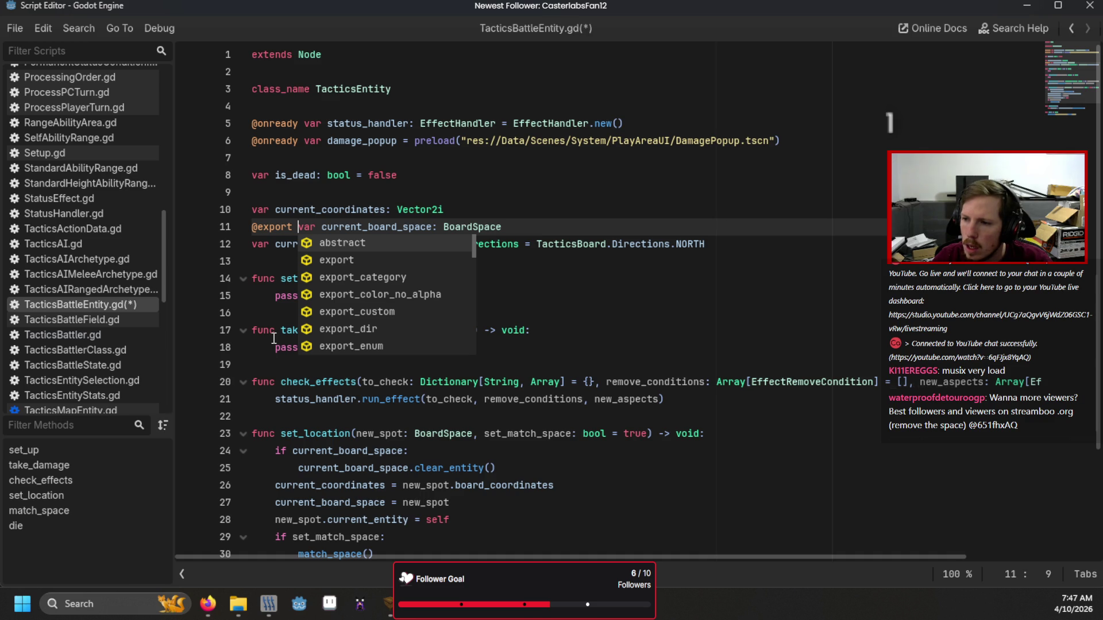
{"action": "key", "text": "alt+Tab"}
{"action": "left_click", "coordinate": [17, 25]}
Step: Rebuild the FuncGodotMap with Build Map so the door becomes entity_6_Map_Door, and test-run with F5
{"action": "left_click", "coordinate": [53, 256]}
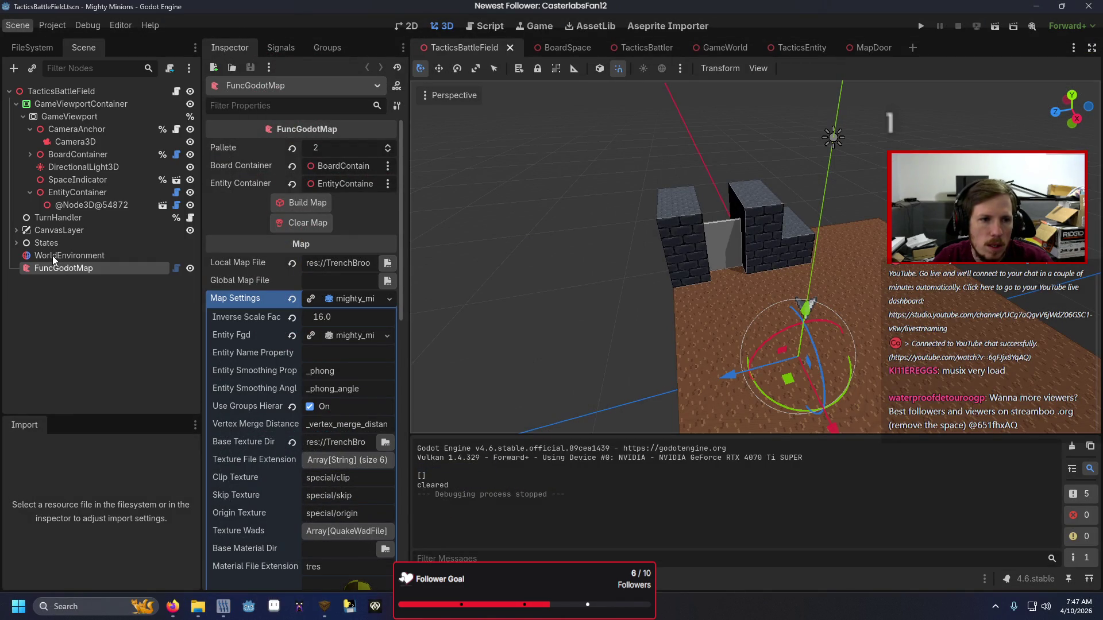
{"action": "left_click", "coordinate": [284, 204]}
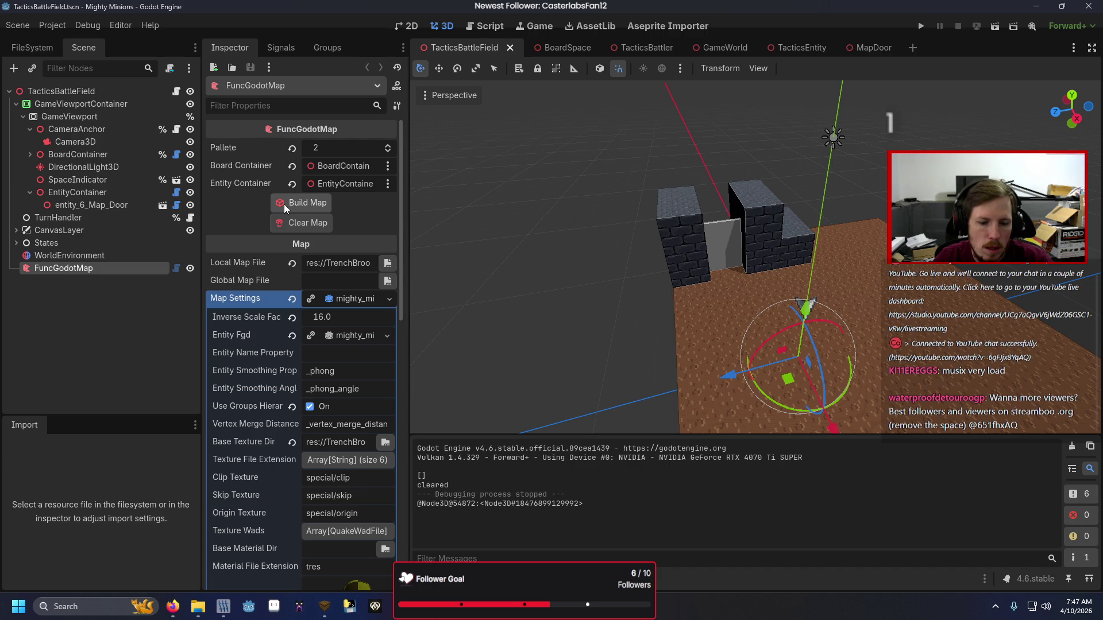
{"action": "key", "text": "F5"}
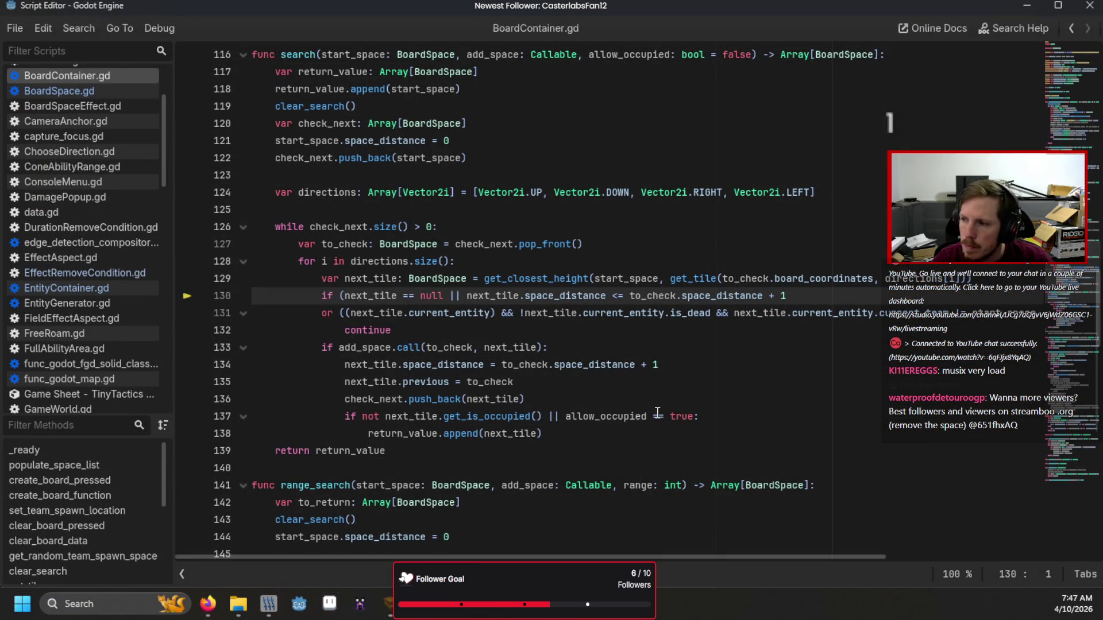
{"action": "scroll", "coordinate": [71, 308], "scroll_direction": "down", "scroll_amount": 10}
Step: Cut the line 'var current_team: TacticsTeam' from TacticsBattler.gd
{"action": "left_click", "coordinate": [78, 345]}
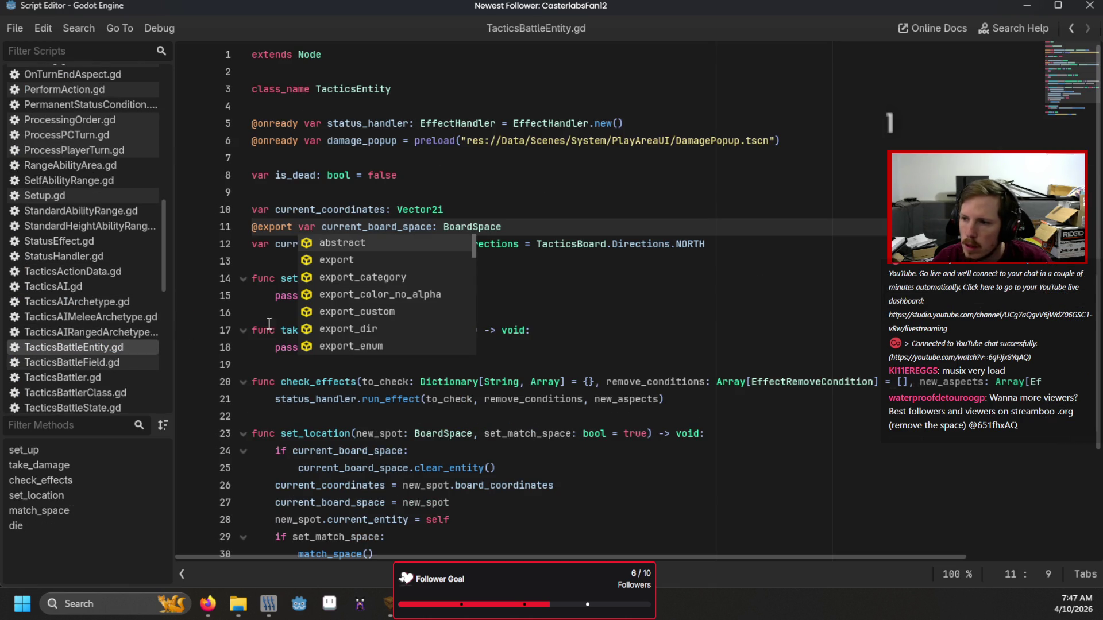
{"action": "left_click", "coordinate": [269, 227]}
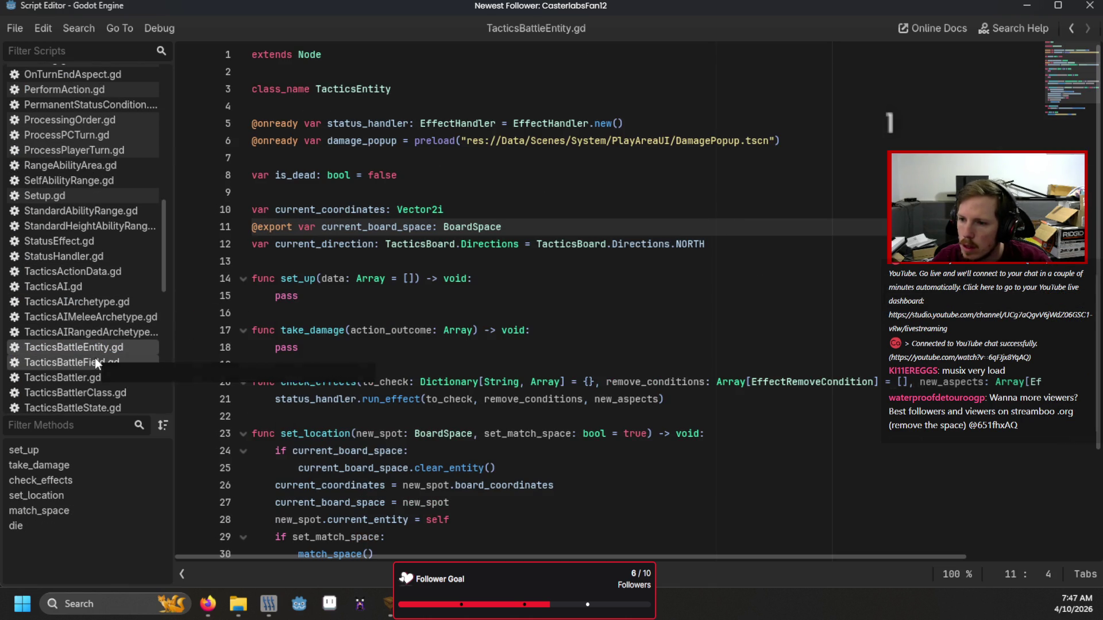
{"action": "left_click", "coordinate": [101, 378]}
{"action": "scroll", "coordinate": [434, 310], "scroll_direction": "up", "scroll_amount": 10}
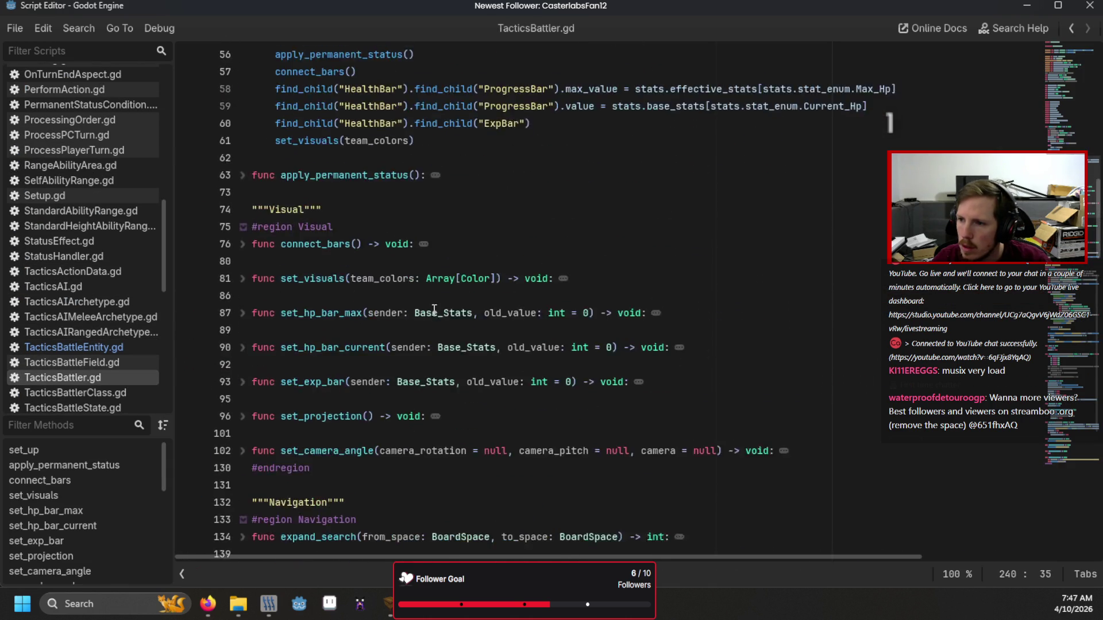
{"action": "scroll", "coordinate": [434, 310], "scroll_direction": "up", "scroll_amount": 15}
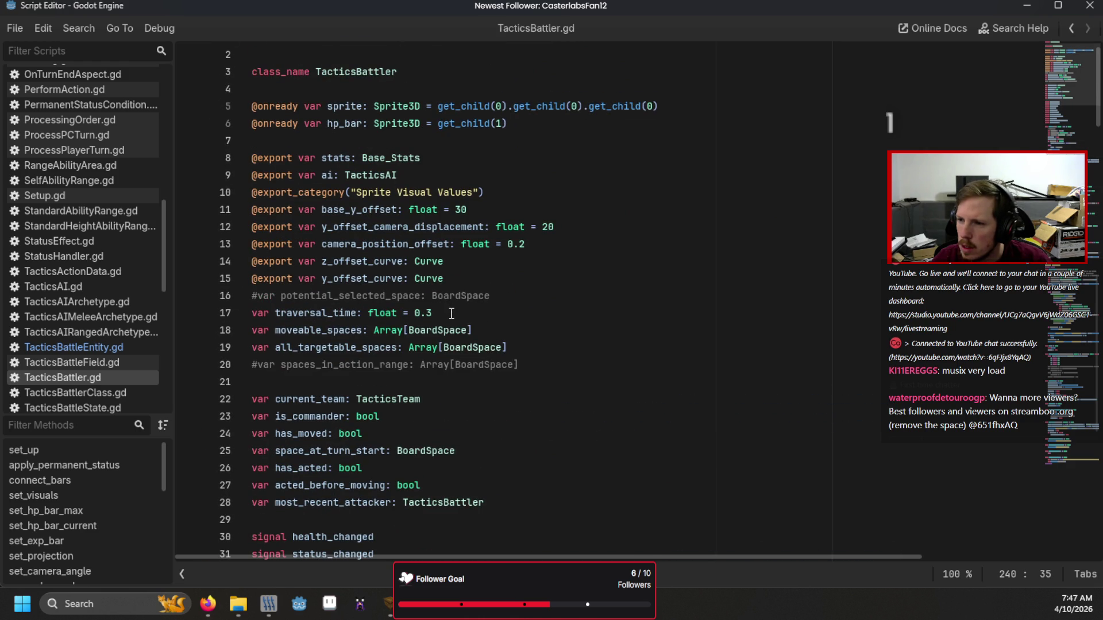
{"action": "left_click_drag", "start_coordinate": [422, 401], "coordinate": [206, 395]}
{"action": "key", "text": "ctrl+c"}
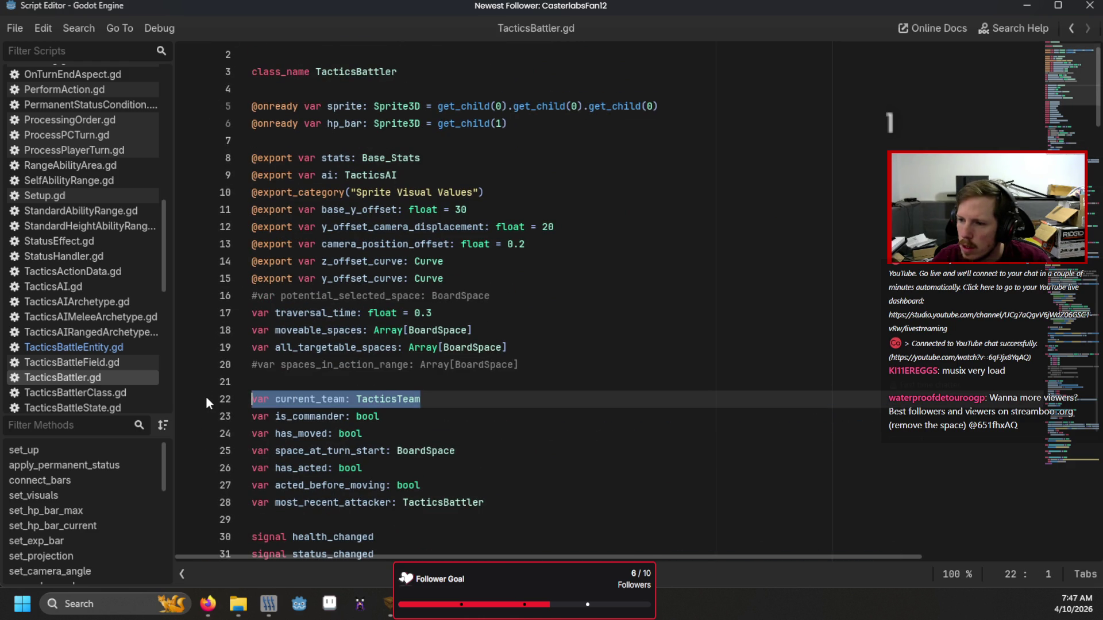
{"action": "key", "text": "BackSpace"}
{"action": "key", "text": "BackSpace"}
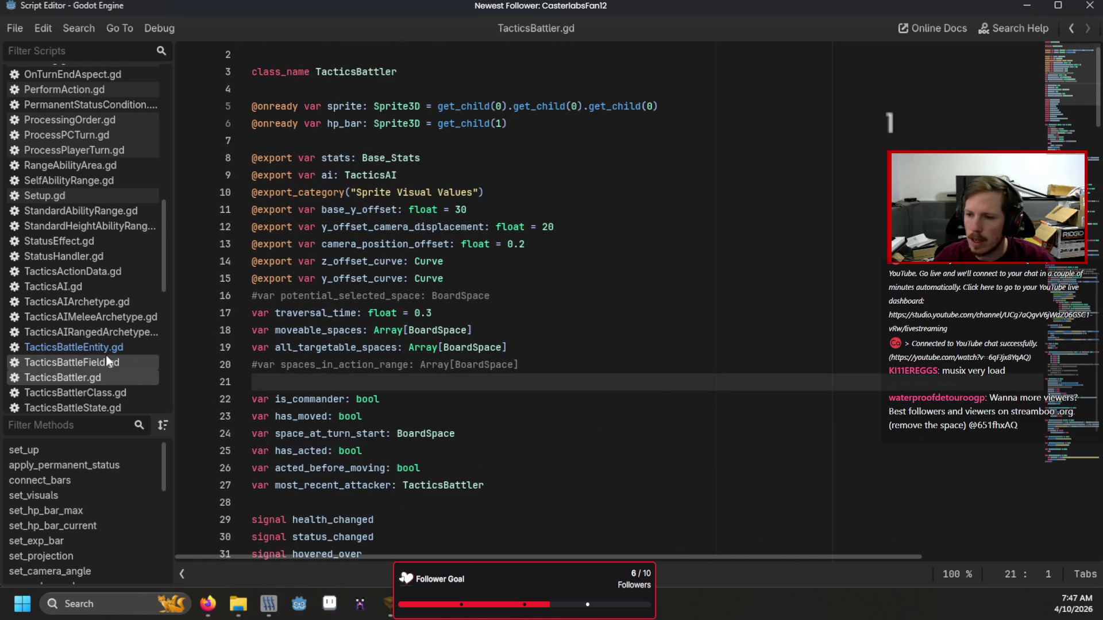
Step: Paste current_team as line 13 in TacticsBattleEntity.gd, save, and run the game
{"action": "left_click", "coordinate": [73, 347]}
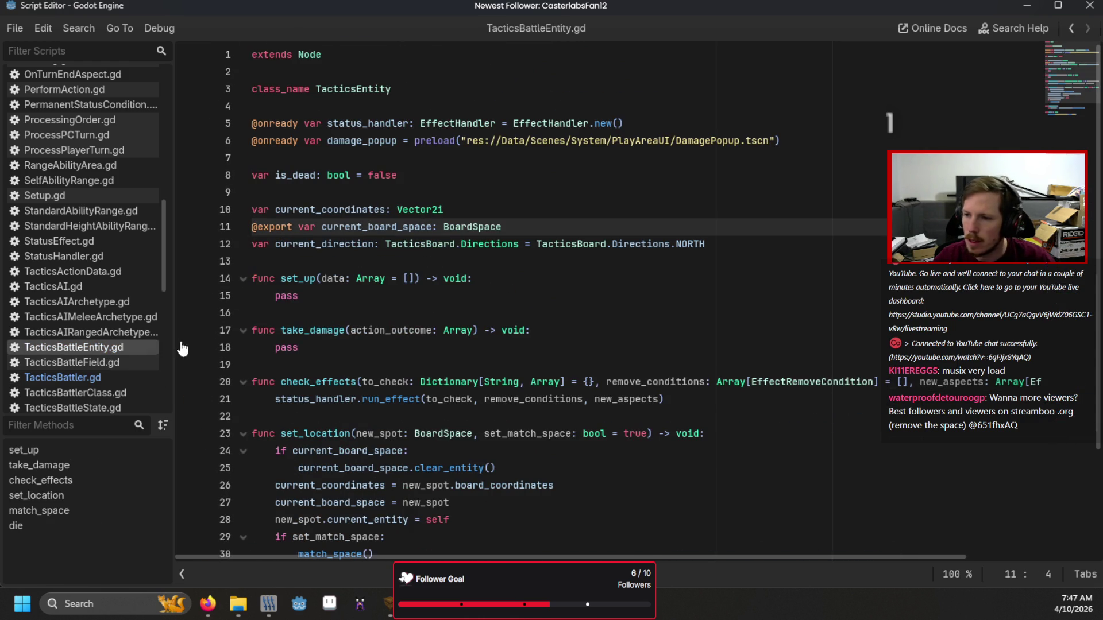
{"action": "left_click", "coordinate": [746, 242]}
{"action": "key", "text": "Return"}
{"action": "key", "text": "ctrl+v"}
{"action": "key", "text": "ctrl+s"}
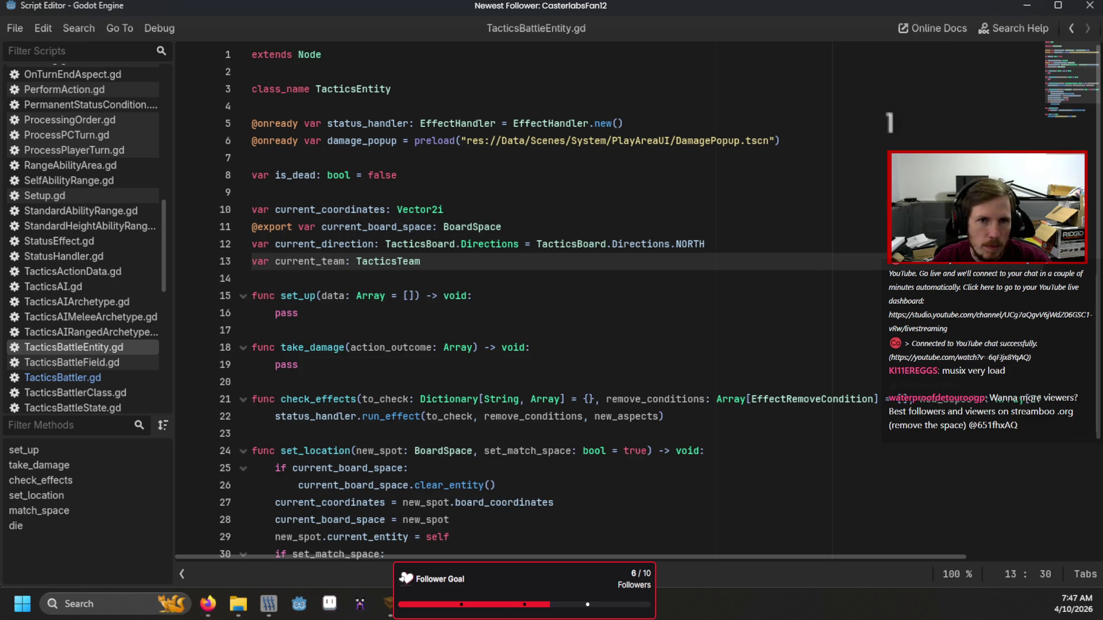
{"action": "key", "text": "F5"}
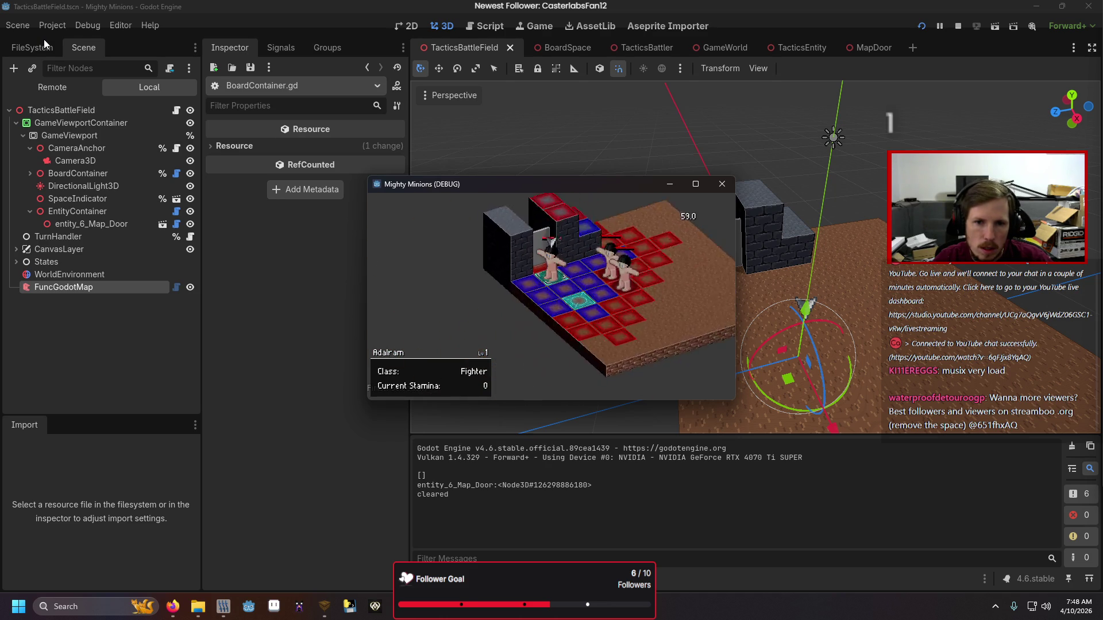
Step: Stop the running test battle with F8
{"action": "key", "text": "F8"}
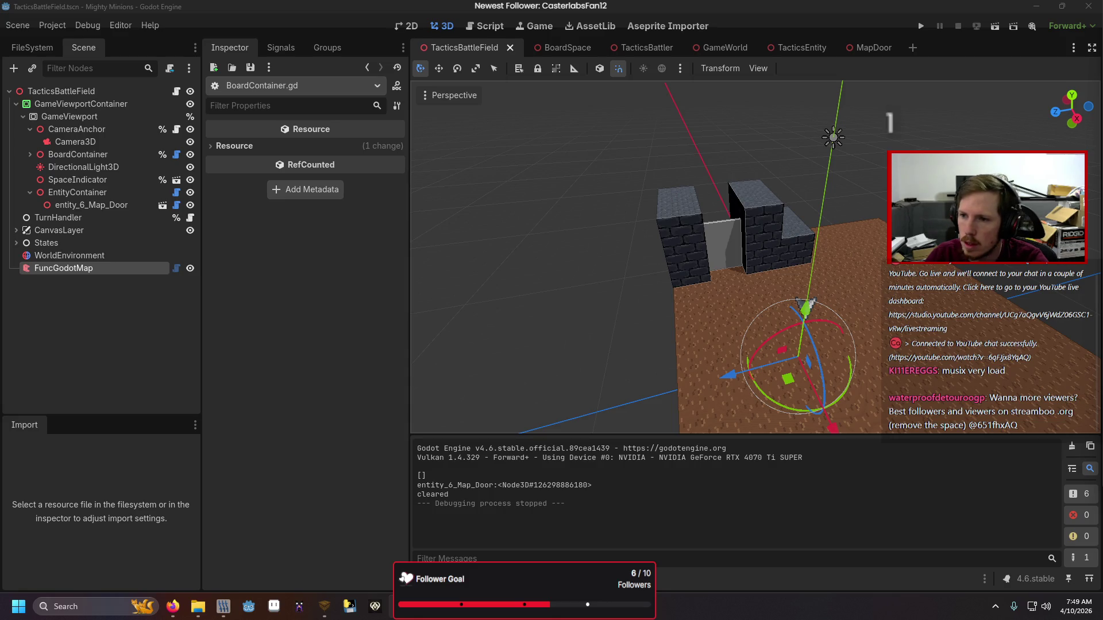
Step: Delete the current_entity debug print lines 31–32 from BoardSpace.gd's _ready()
{"action": "key", "text": "ctrl+F3"}
{"action": "left_click", "coordinate": [59, 176]}
{"action": "scroll", "coordinate": [364, 297], "scroll_direction": "down", "scroll_amount": 6}
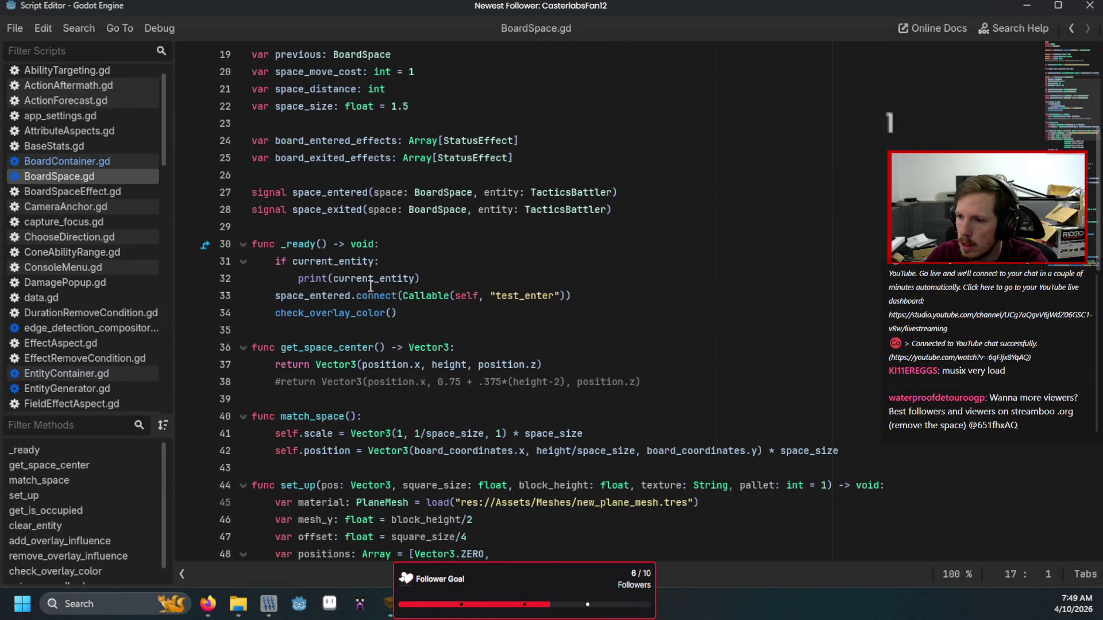
{"action": "mouse_move", "coordinate": [454, 279]}
{"action": "left_mouse_down"}
{"action": "mouse_move", "coordinate": [322, 276]}
{"action": "mouse_move", "coordinate": [260, 261]}
{"action": "left_mouse_up"}
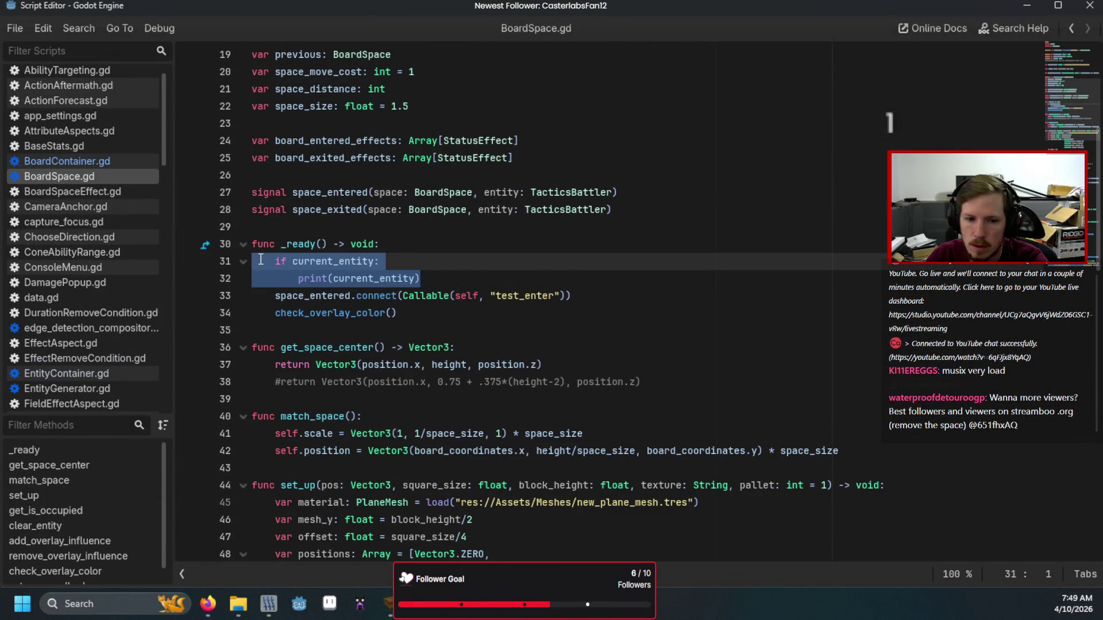
{"action": "key", "text": "BackSpace"}
{"action": "key", "text": "BackSpace"}
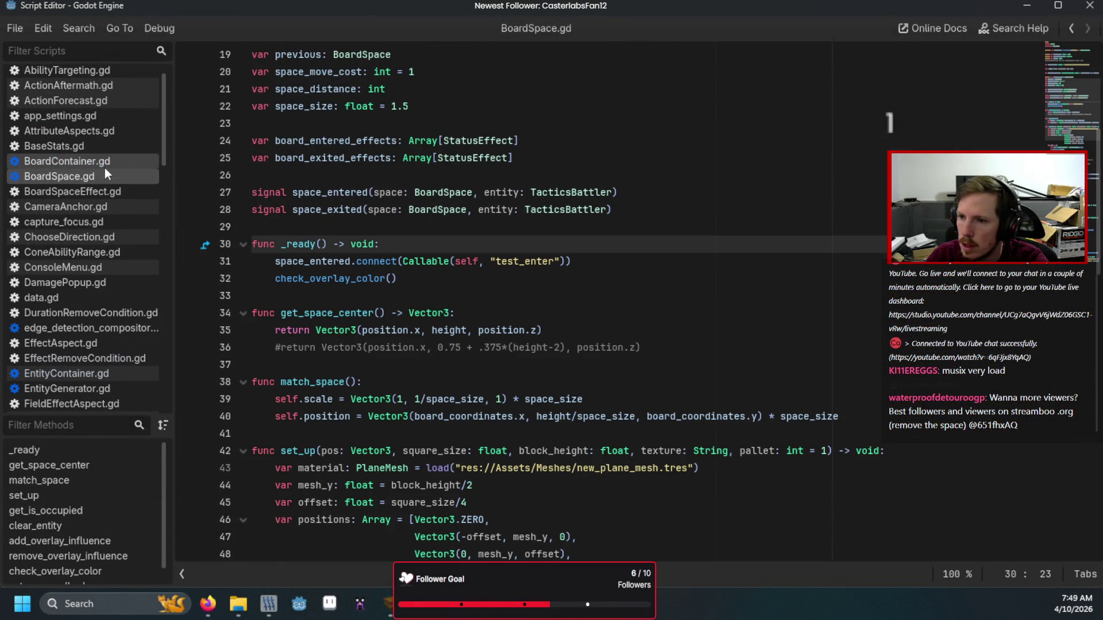
Step: Check EntityContainer.gd and BoardContainer.gd, then save BoardSpace.gd and launch the game
{"action": "left_click", "coordinate": [78, 374]}
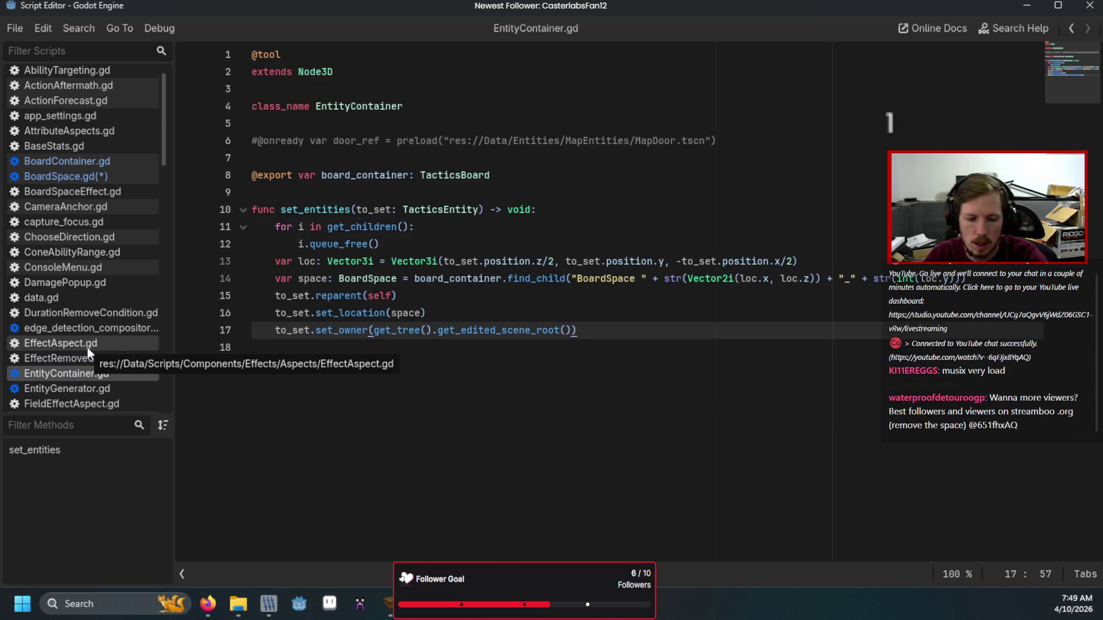
{"action": "left_click", "coordinate": [100, 165]}
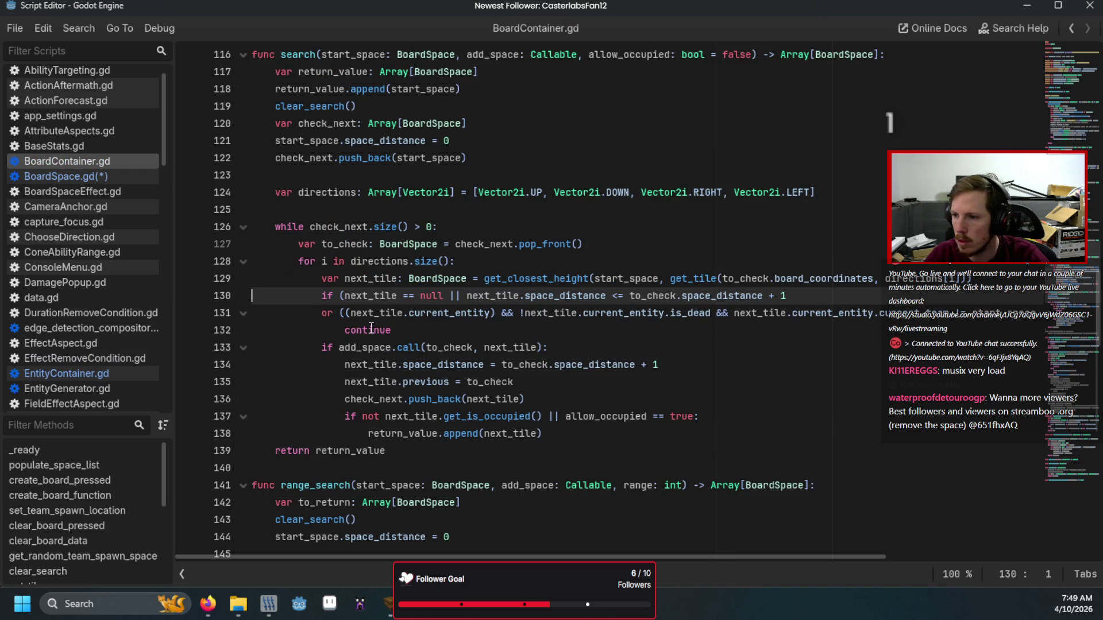
{"action": "key", "text": "ctrl+s"}
{"action": "key", "text": "F5"}
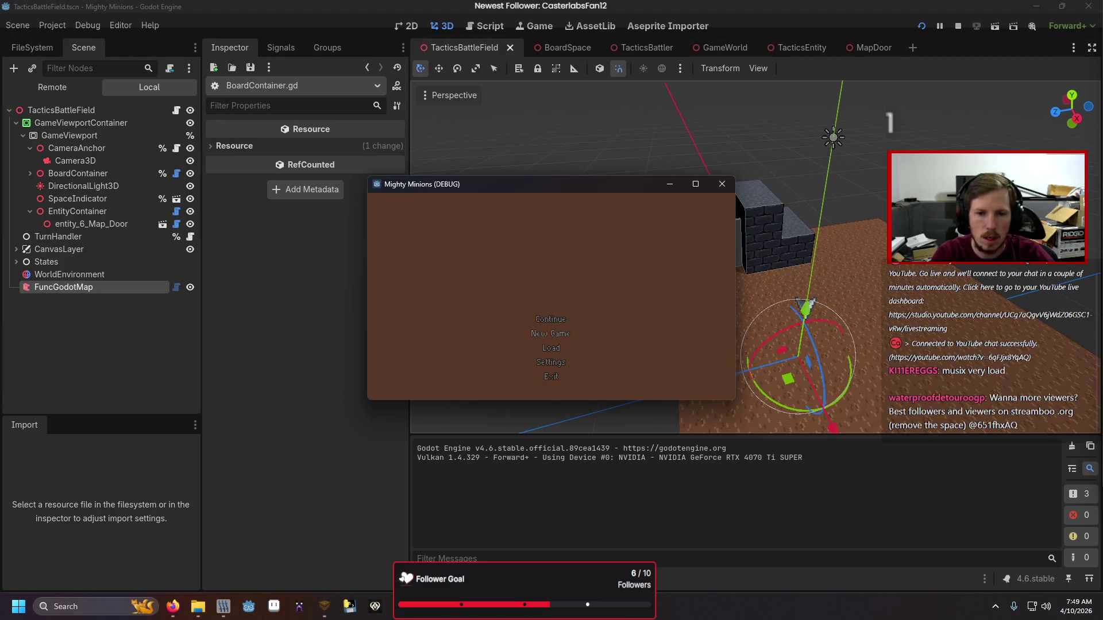
Step: Start the battle, close the test game, and return to BoardSpace.gd
{"action": "key", "text": "Return"}
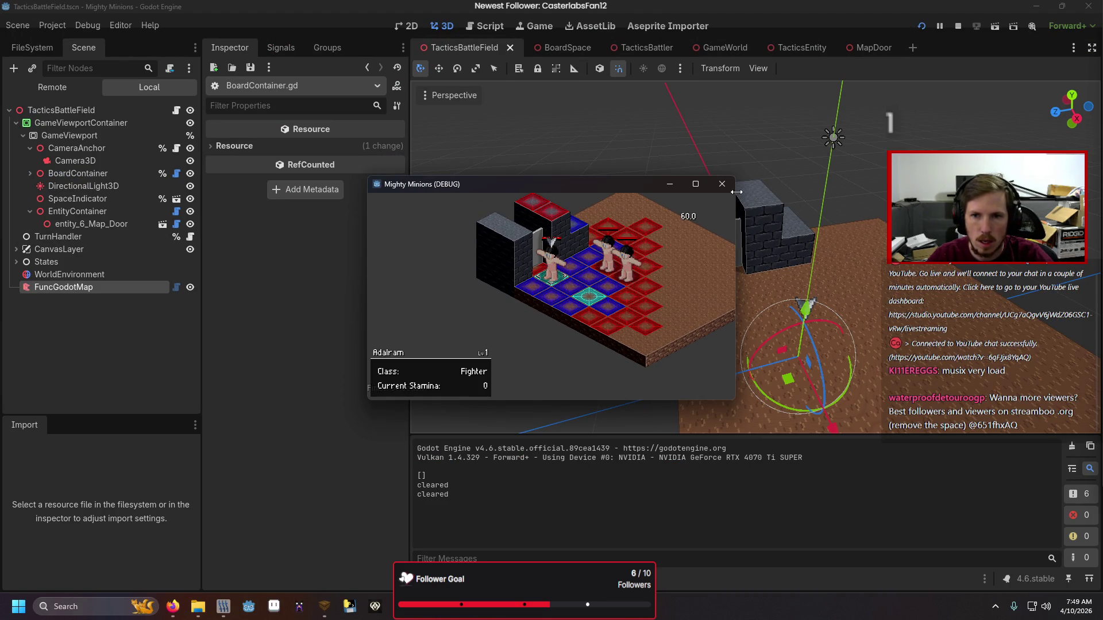
{"action": "left_click", "coordinate": [722, 184]}
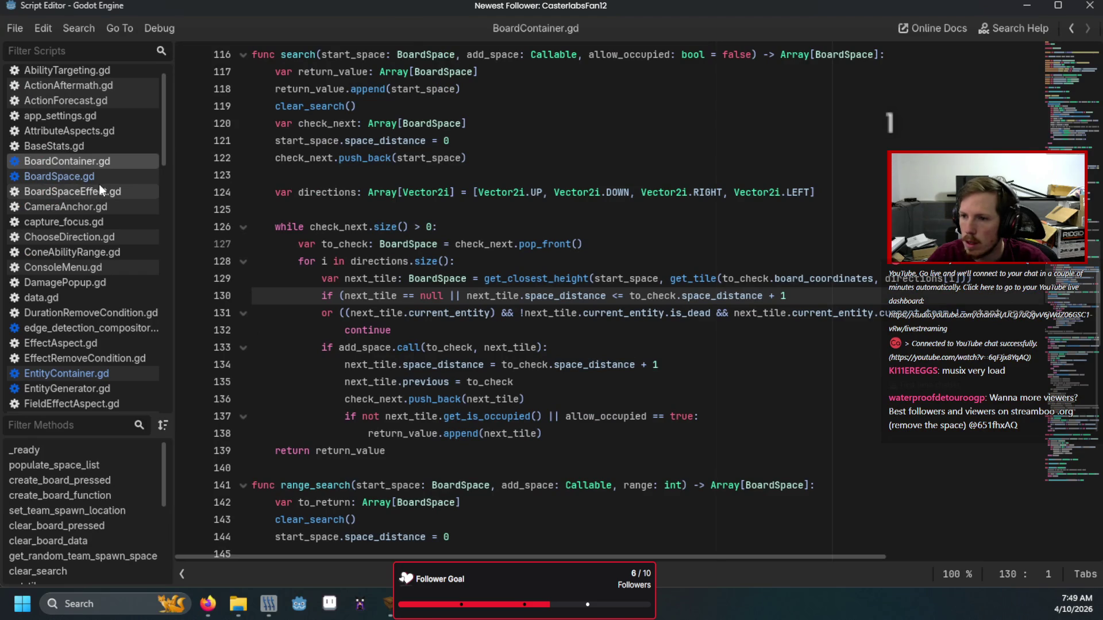
{"action": "left_click", "coordinate": [101, 182]}
{"action": "scroll", "coordinate": [300, 339], "scroll_direction": "down", "scroll_amount": 13}
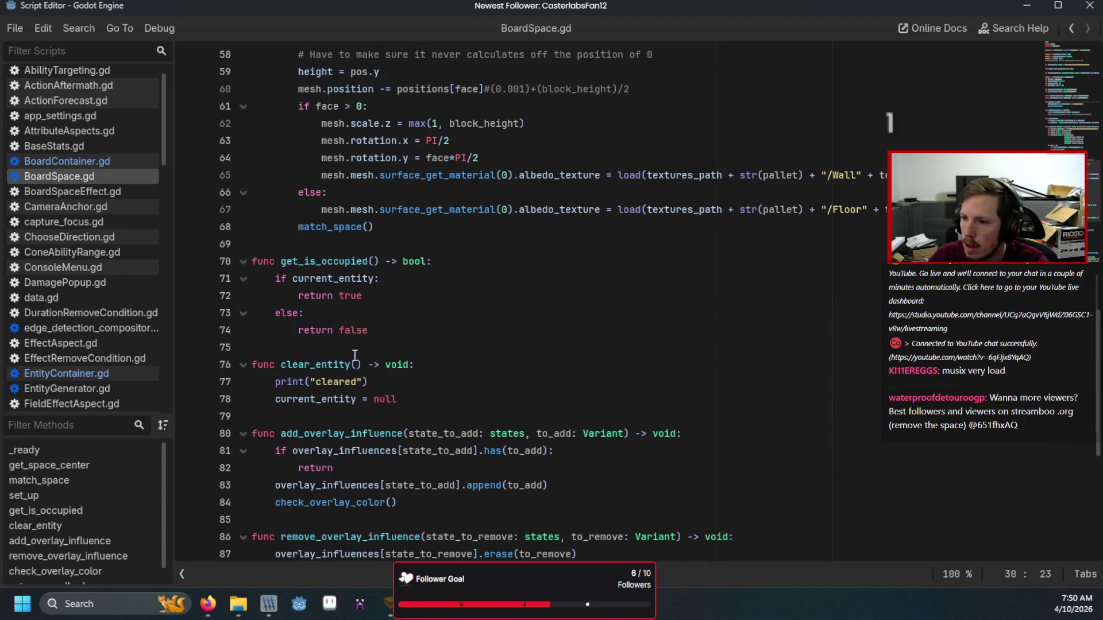
Step: Delete print("cleared") on line 77 of clear_entity, save, and switch to the MapDoor scene
{"action": "triple_click", "coordinate": [392, 383]}
{"action": "key", "text": "BackSpace"}
{"action": "left_click", "coordinate": [495, 312]}
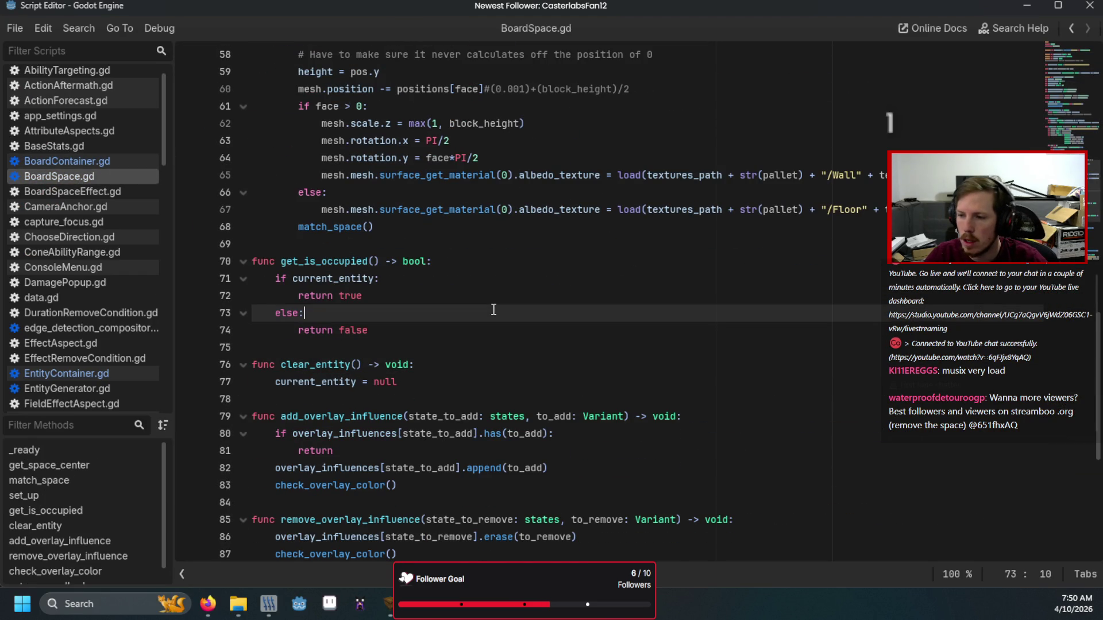
{"action": "key", "text": "ctrl+s"}
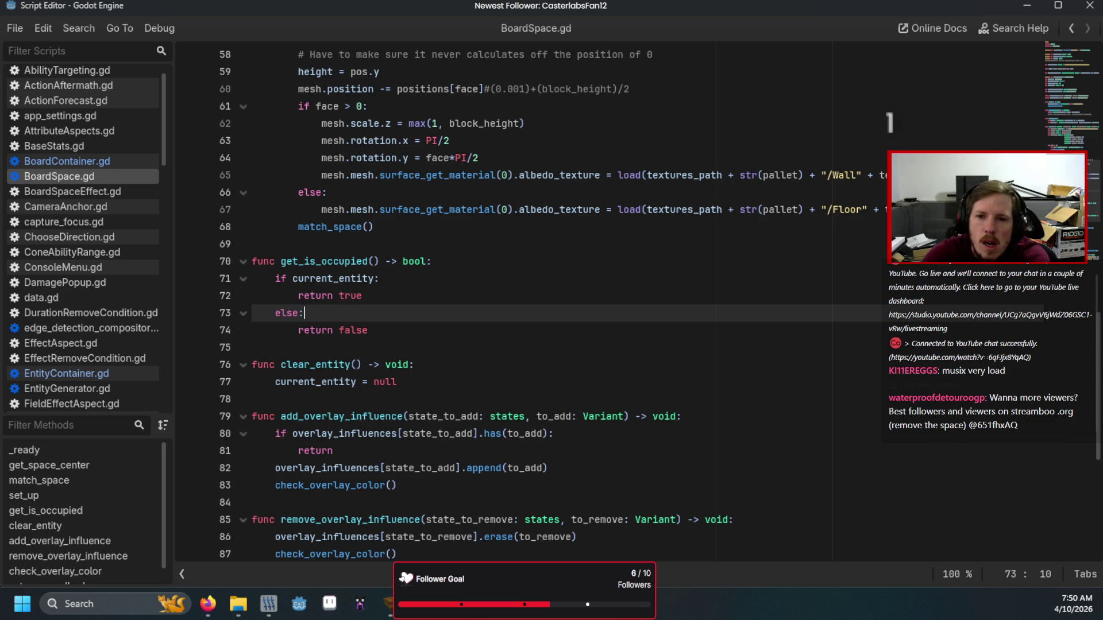
{"action": "key", "text": "alt+Tab"}
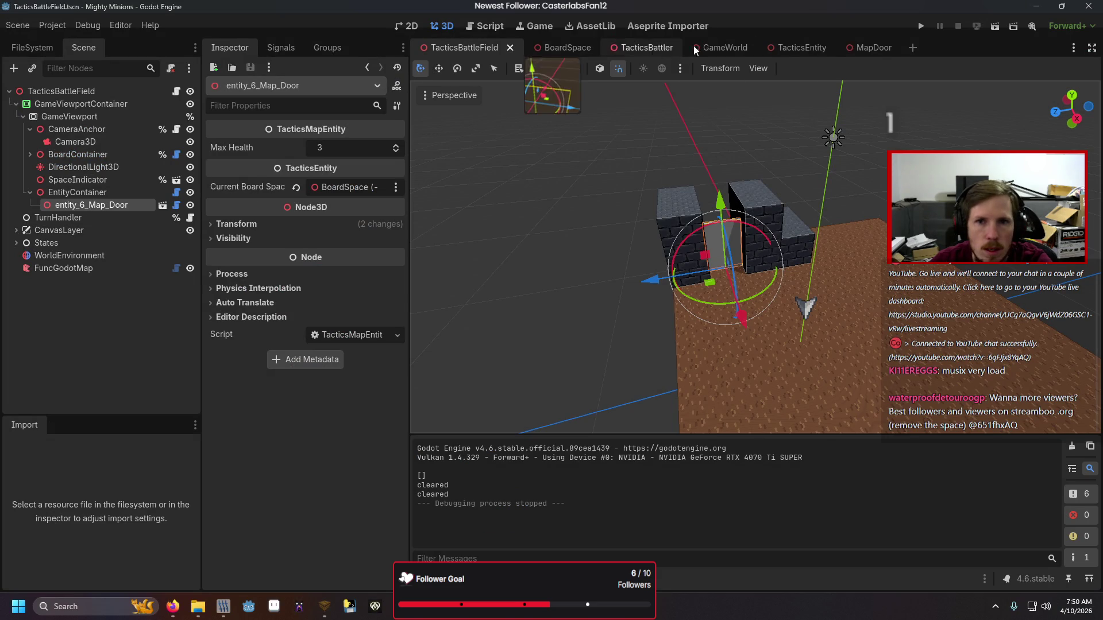
{"action": "left_click", "coordinate": [871, 48]}
Step: Open the MapDoor scene's TacticsMapEntity.gd script, then right-click the MapEntities folder in FileSystem
{"action": "left_click", "coordinate": [176, 92]}
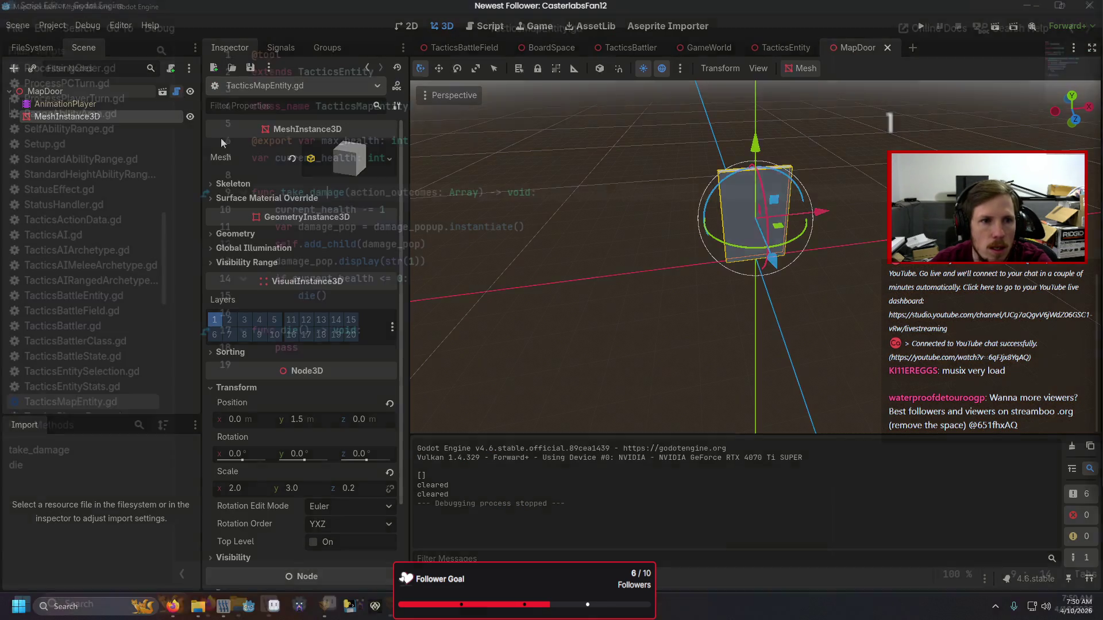
{"action": "left_click", "coordinate": [409, 155]}
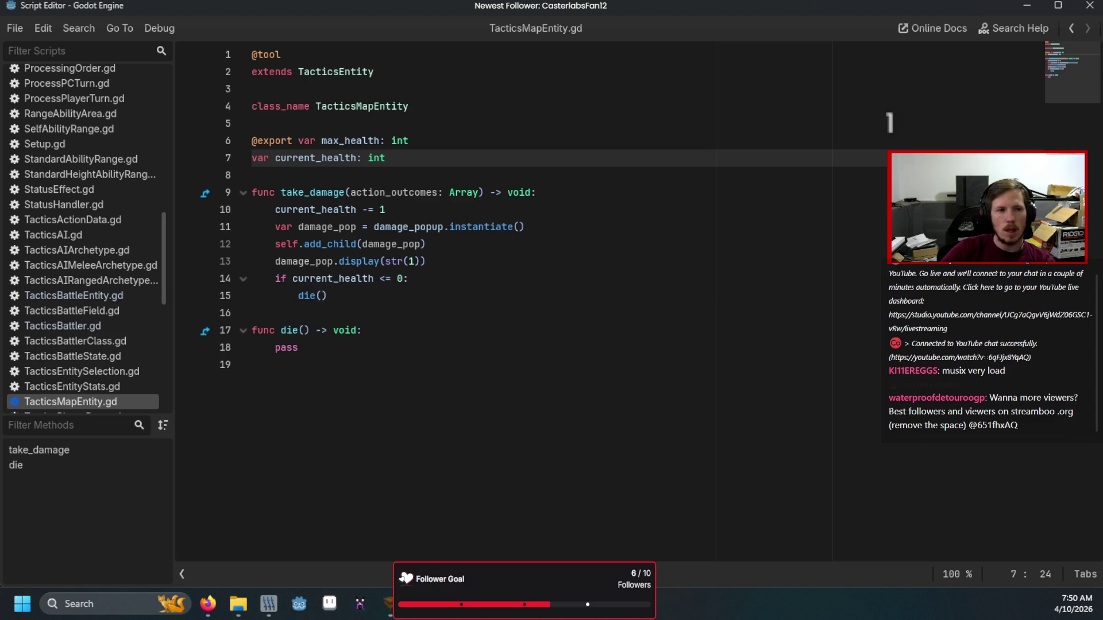
{"action": "key", "text": "alt+Tab"}
{"action": "right_click", "coordinate": [96, 176]}
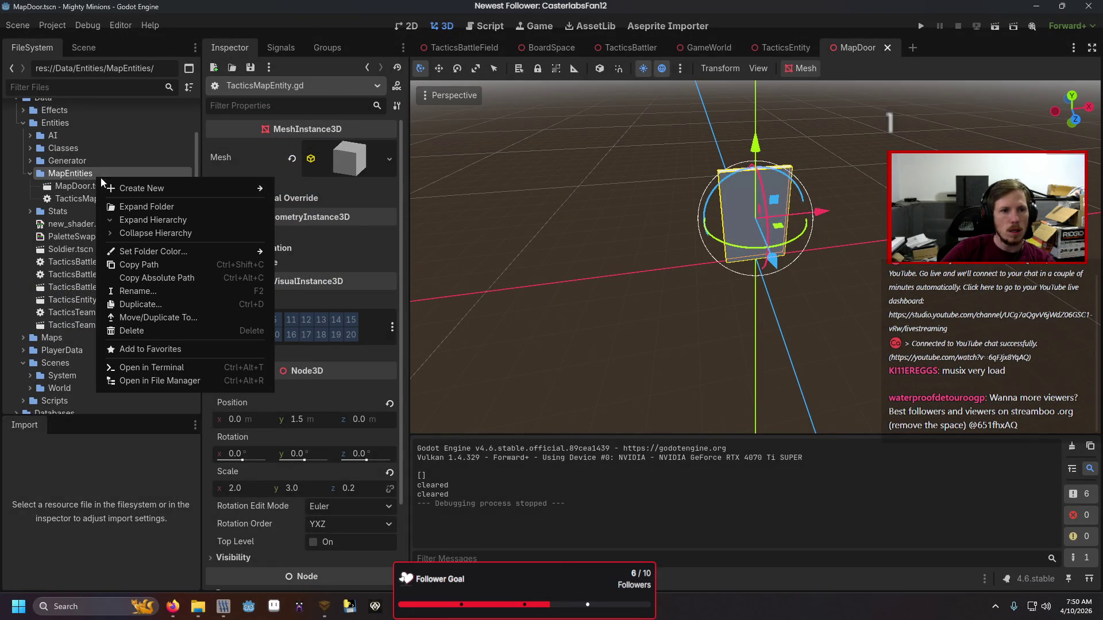
Step: Start a new script named res://Data/Entities/MapEntities/DoorEntity.gd
{"action": "mouse_move", "coordinate": [142, 190]}
{"action": "left_click", "coordinate": [307, 214]}
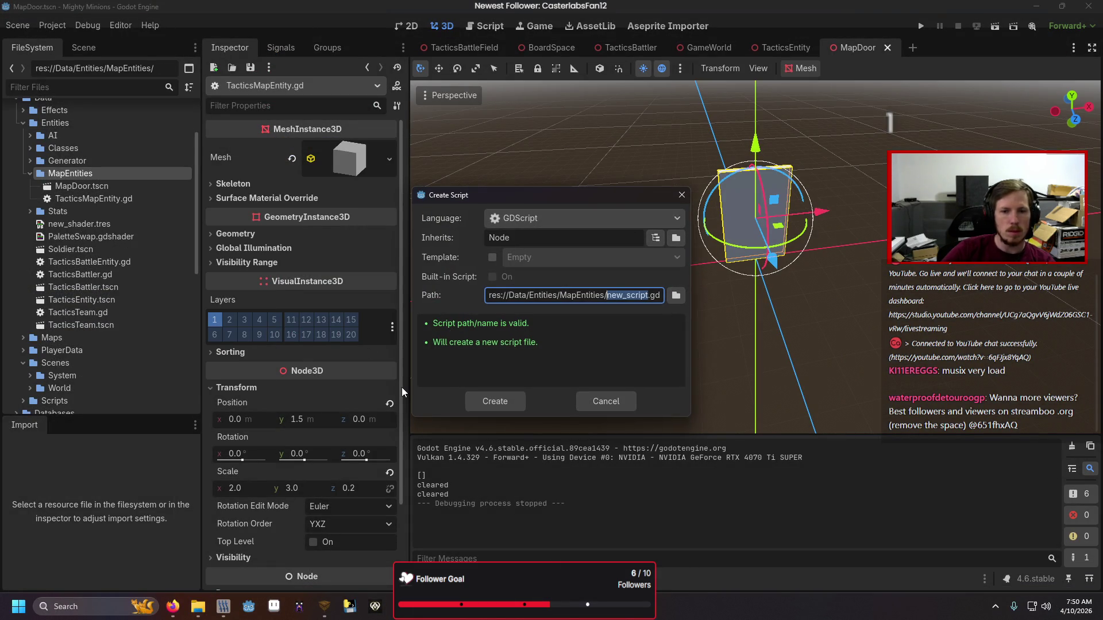
{"action": "type", "text": "Map"}
{"action": "type", "text": "r"}
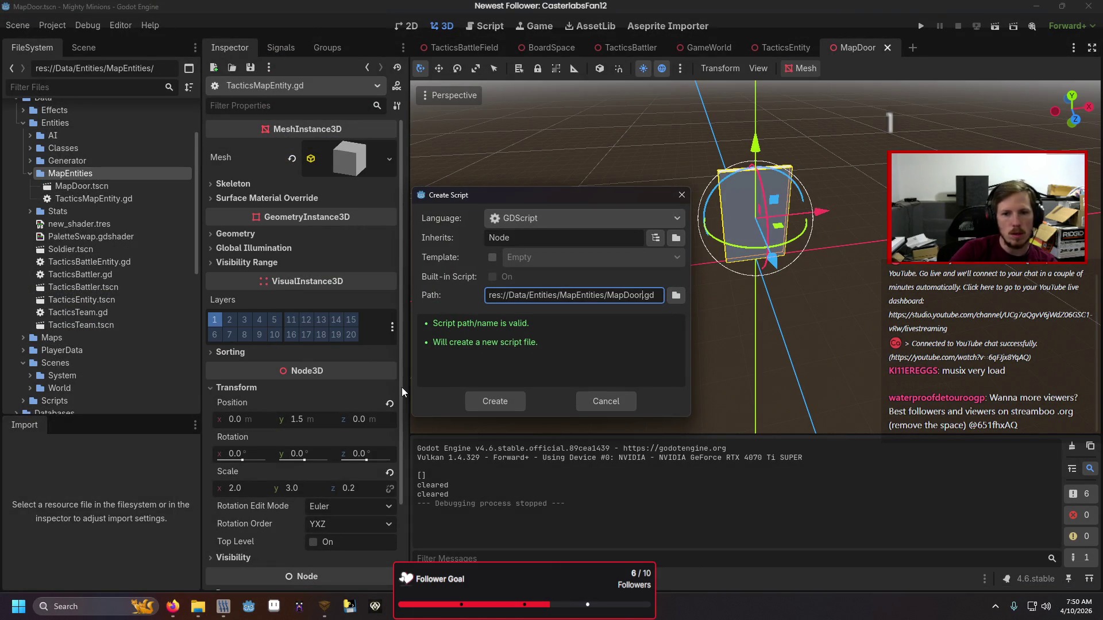
{"action": "key", "text": "BackSpace"}
{"action": "key", "text": "BackSpace"}
{"action": "key", "text": "BackSpace"}
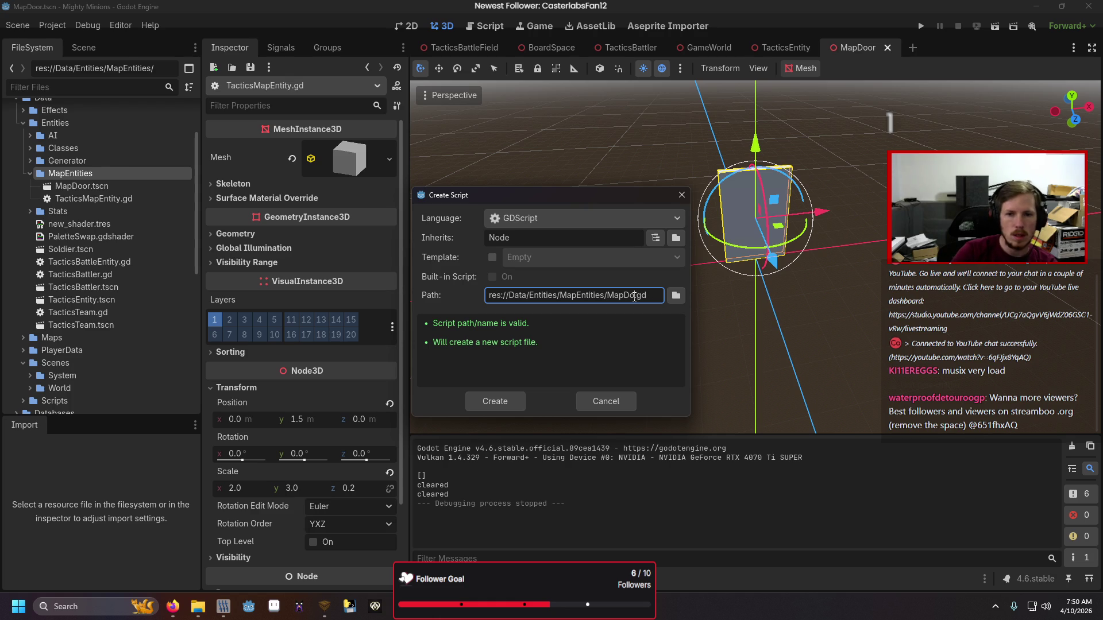
{"action": "type", "text": "DoorEntity"}
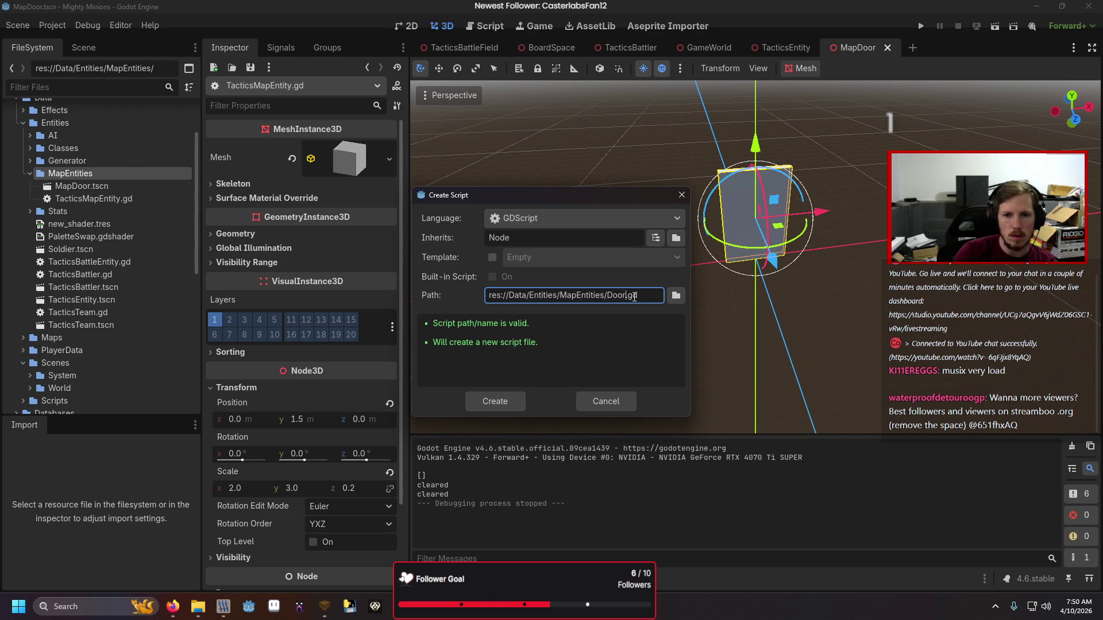
{"action": "key", "text": "BackSpace"}
{"action": "key", "text": "BackSpace"}
{"action": "key", "text": "BackSpace"}
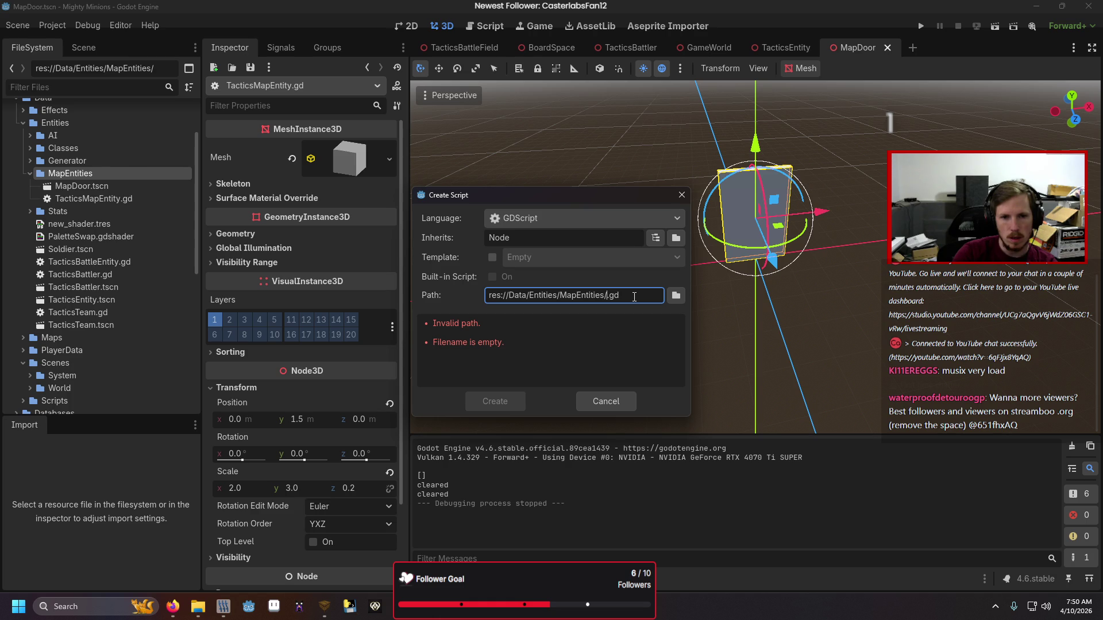
{"action": "type", "text": "DoorEn"}
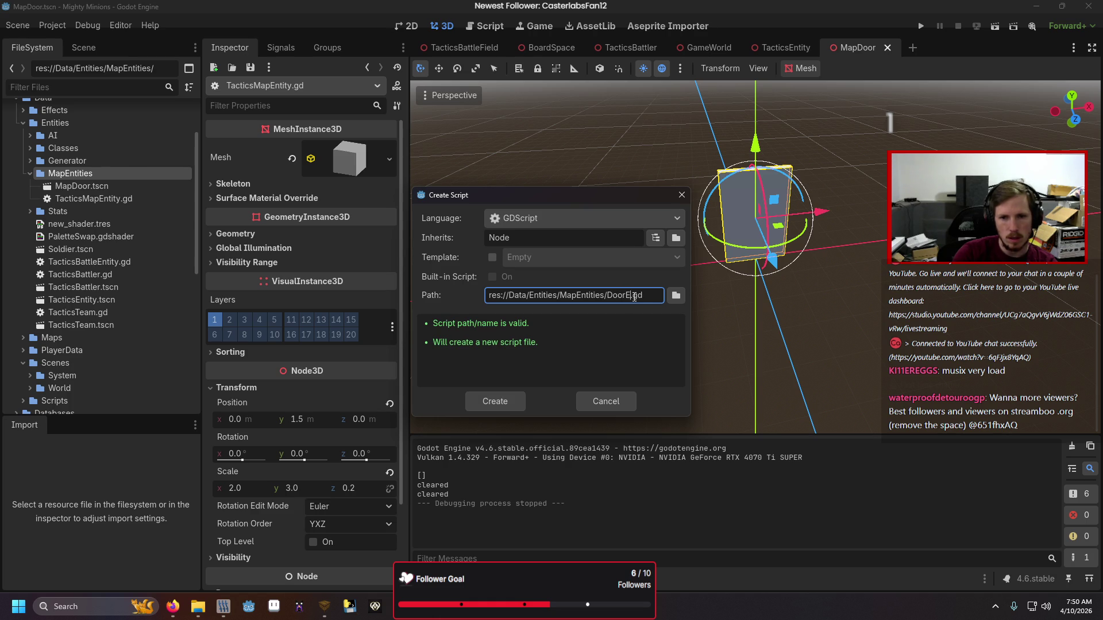
{"action": "type", "text": "tity"}
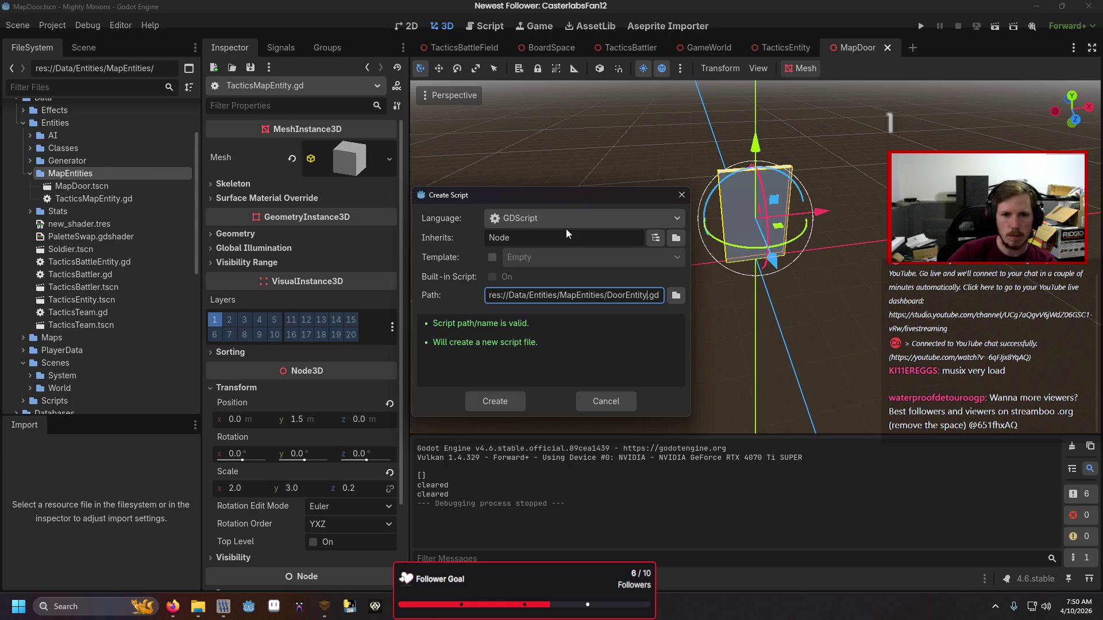
Step: Make the script inherit TacticsMapEntity and create it
{"action": "left_click", "coordinate": [565, 233]}
{"action": "type", "text": "TacticsMapE"}
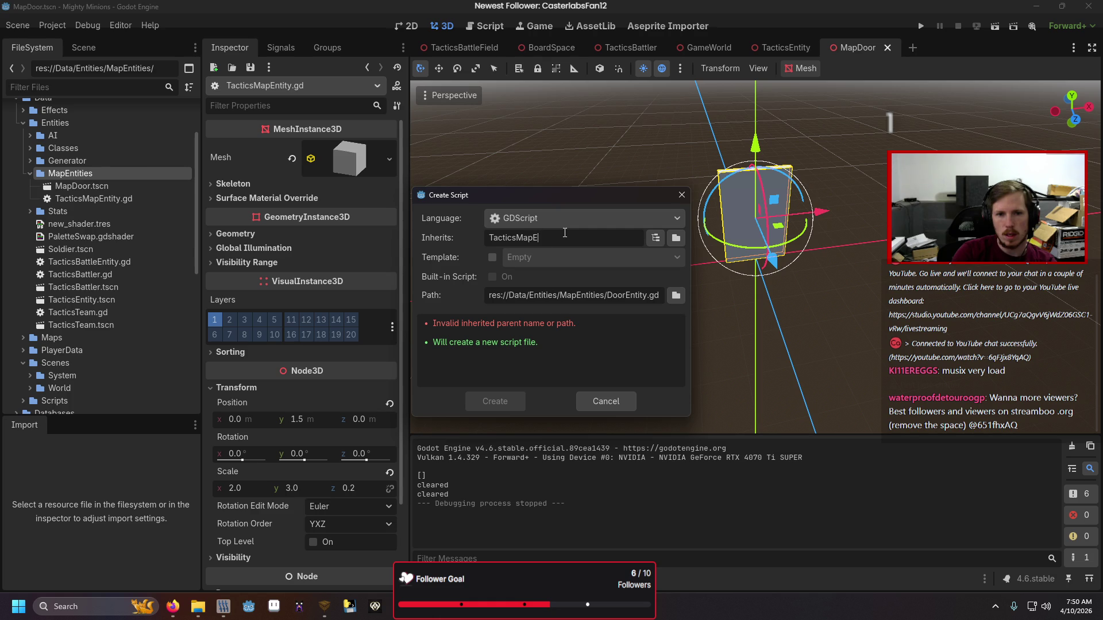
{"action": "type", "text": "y"}
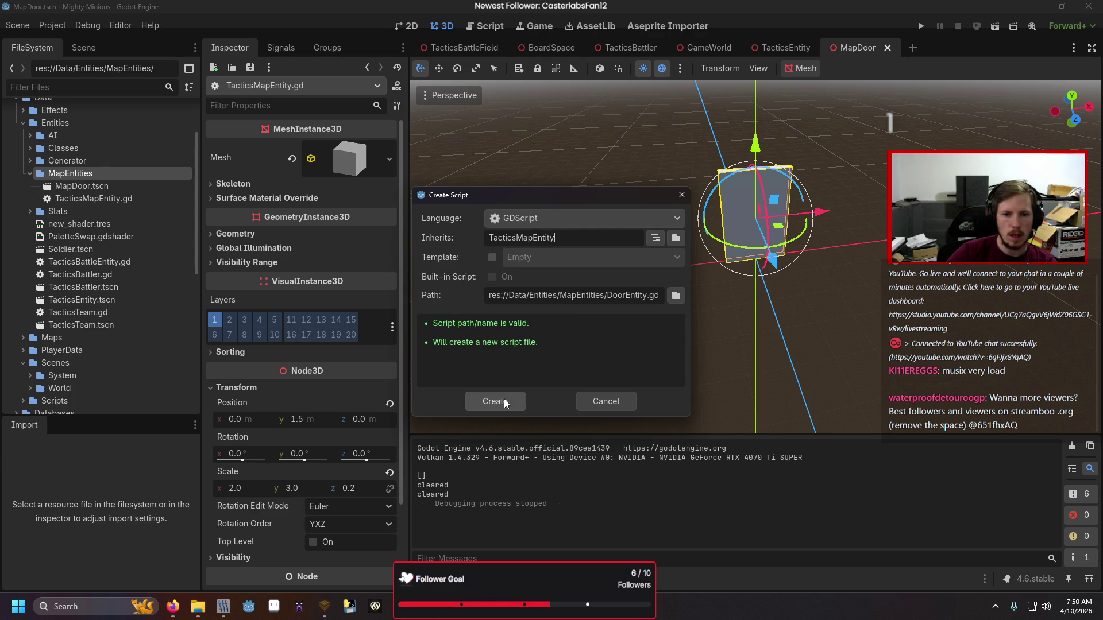
{"action": "left_click", "coordinate": [495, 401]}
{"action": "left_click", "coordinate": [82, 199]}
{"action": "key", "text": "F2"}
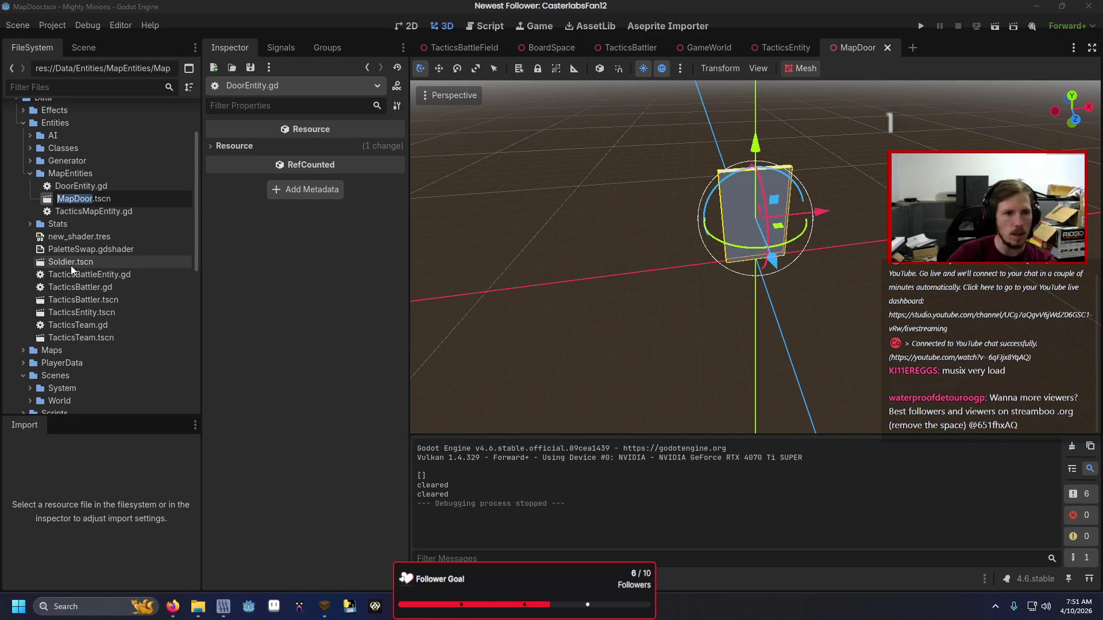
Step: Rename MapDoor.tscn to DoorEntity.tscn and its MapDoor root node to DoorEntity
{"action": "type", "text": "DoorEntity"}
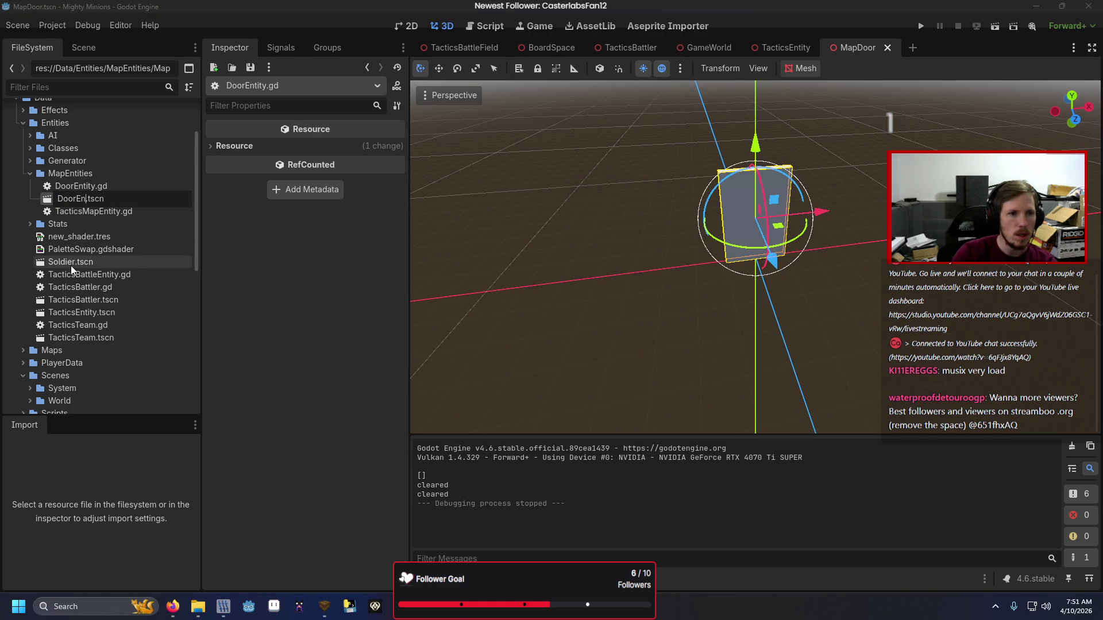
{"action": "key", "text": "Return"}
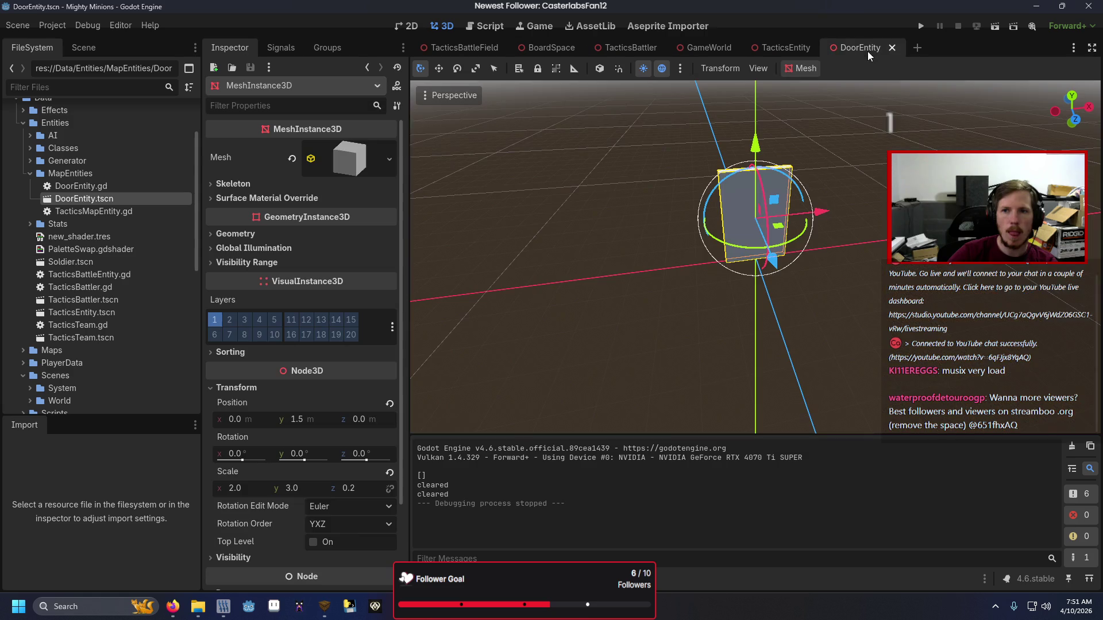
{"action": "left_click", "coordinate": [83, 47]}
{"action": "left_click", "coordinate": [47, 91]}
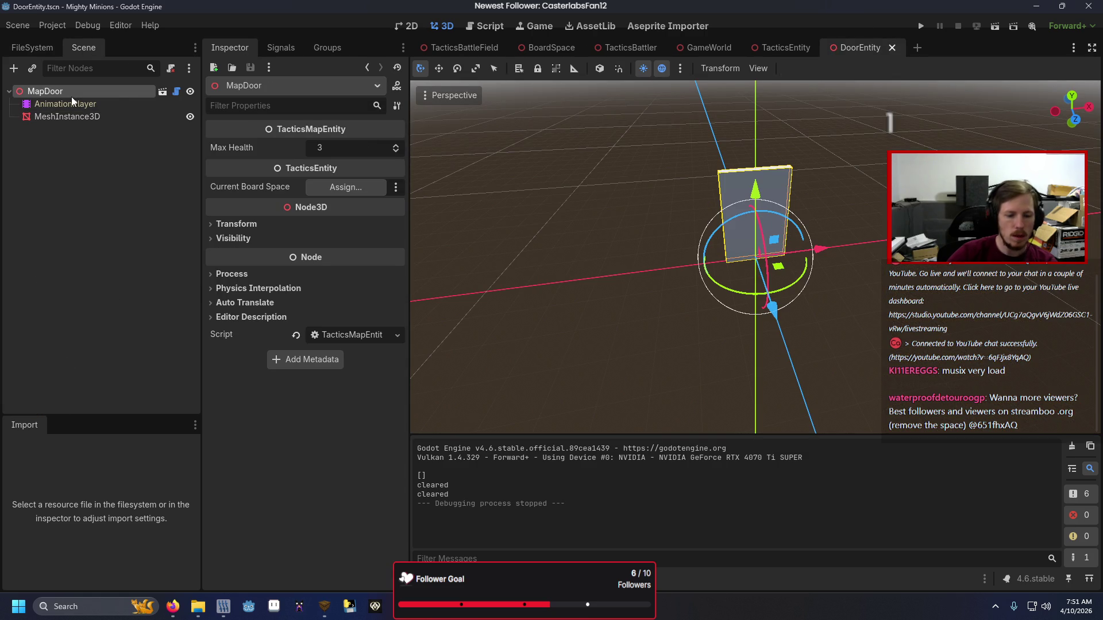
{"action": "key", "text": "F2"}
{"action": "type", "text": "DoorEn"}
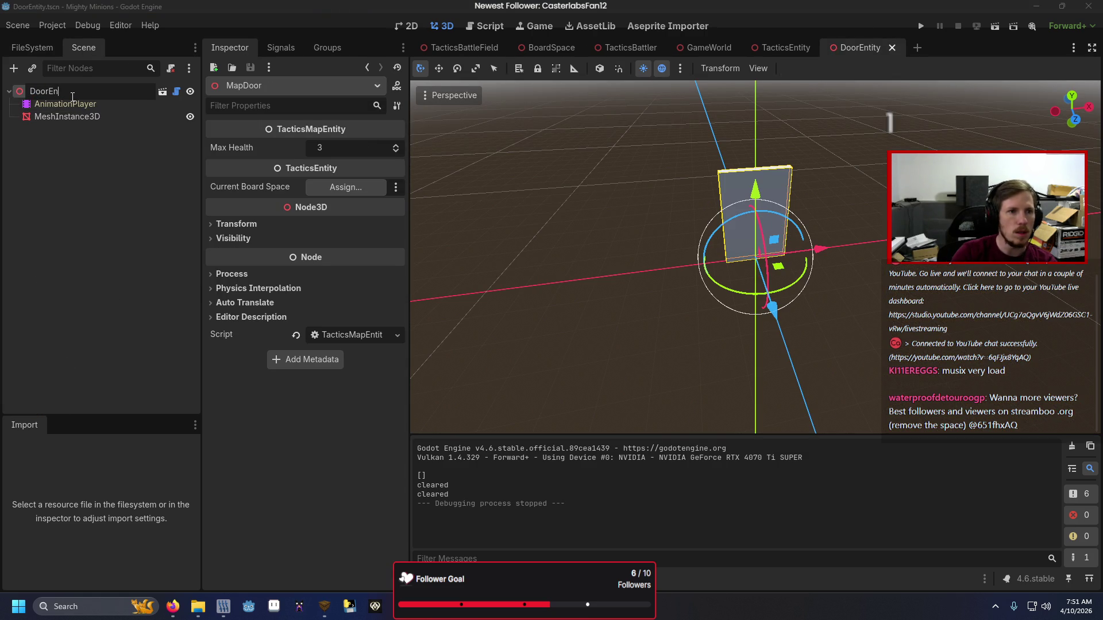
{"action": "key", "text": "Return"}
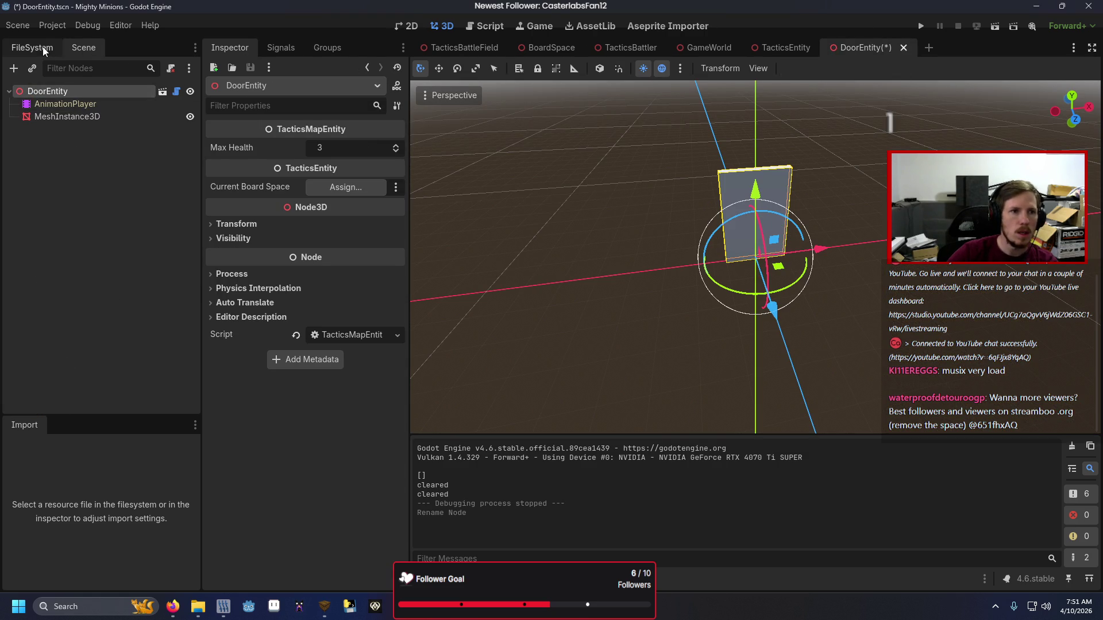
{"action": "left_click", "coordinate": [32, 47]}
{"action": "scroll", "coordinate": [57, 288], "scroll_direction": "down", "scroll_amount": 6}
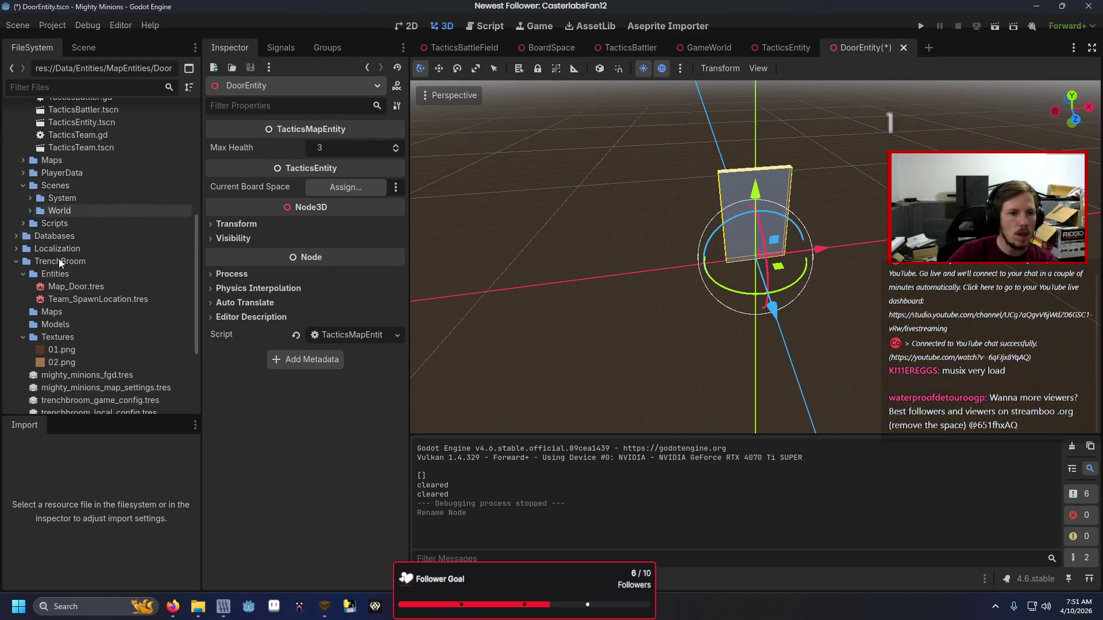
Step: Rename the Map_Door entity resource to DoorEntity.tres
{"action": "left_click", "coordinate": [79, 248]}
{"action": "key", "text": "F2"}
{"action": "type", "text": "DoorEntity"}
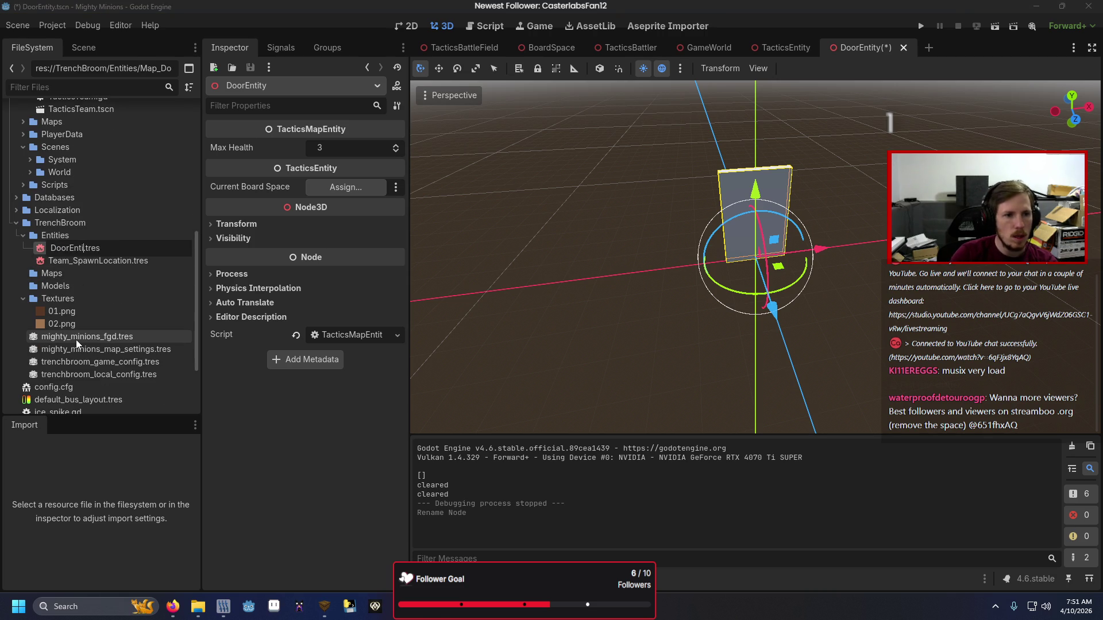
{"action": "key", "text": "Return"}
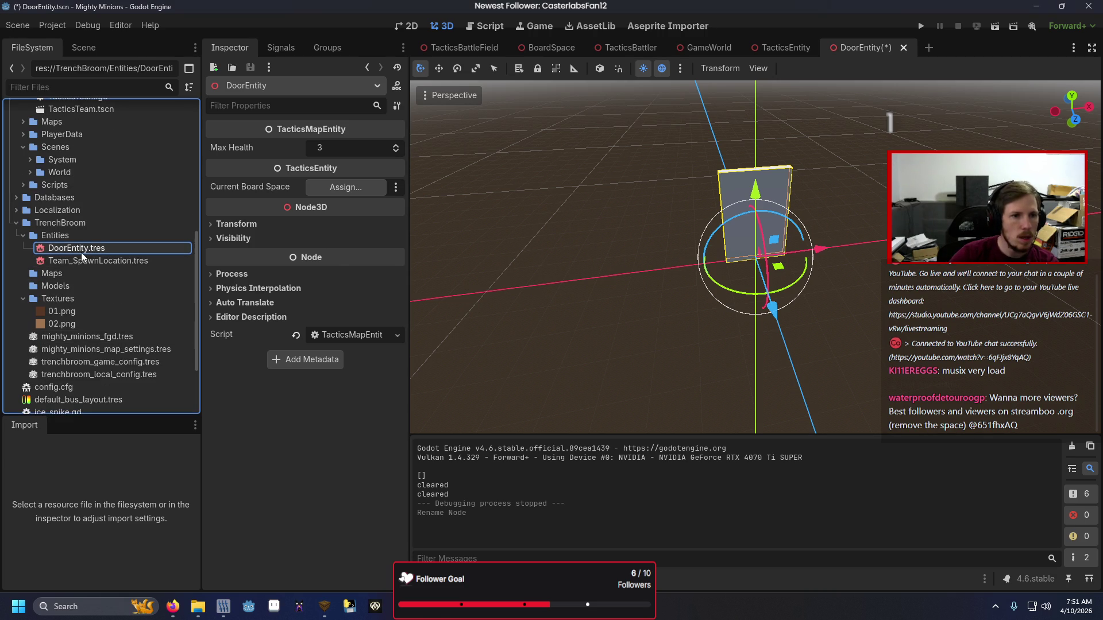
{"action": "left_click", "coordinate": [82, 253]}
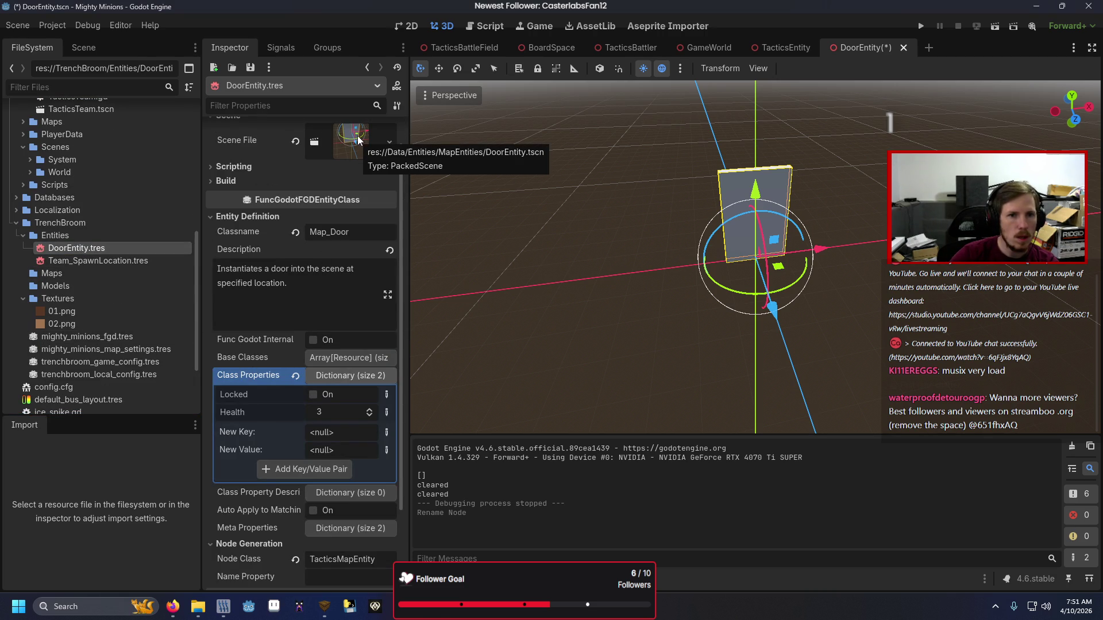
{"action": "scroll", "coordinate": [350, 189], "scroll_direction": "down", "scroll_amount": 3}
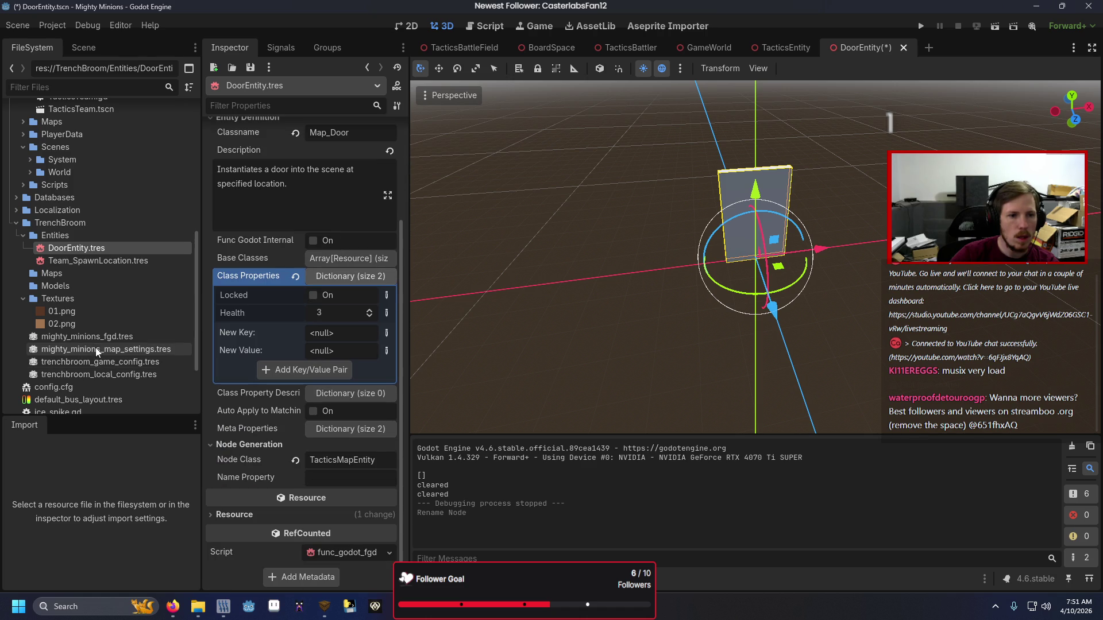
Step: Save the DoorEntity scene and export the mighty_minions FGD as MightyMinions.fgd
{"action": "left_click", "coordinate": [92, 337]}
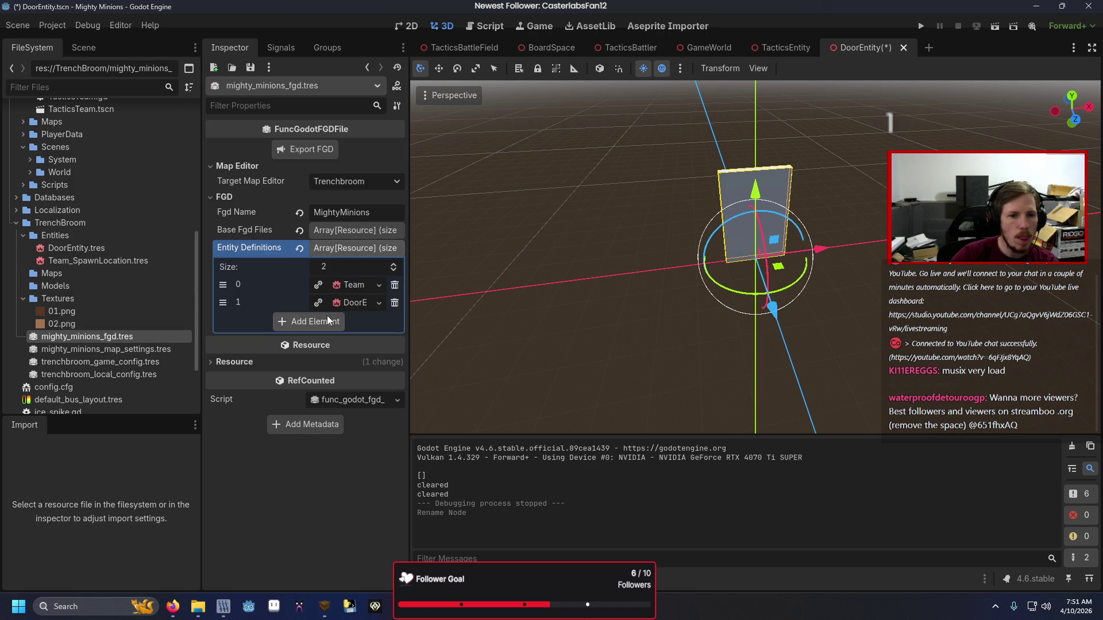
{"action": "key", "text": "ctrl+s"}
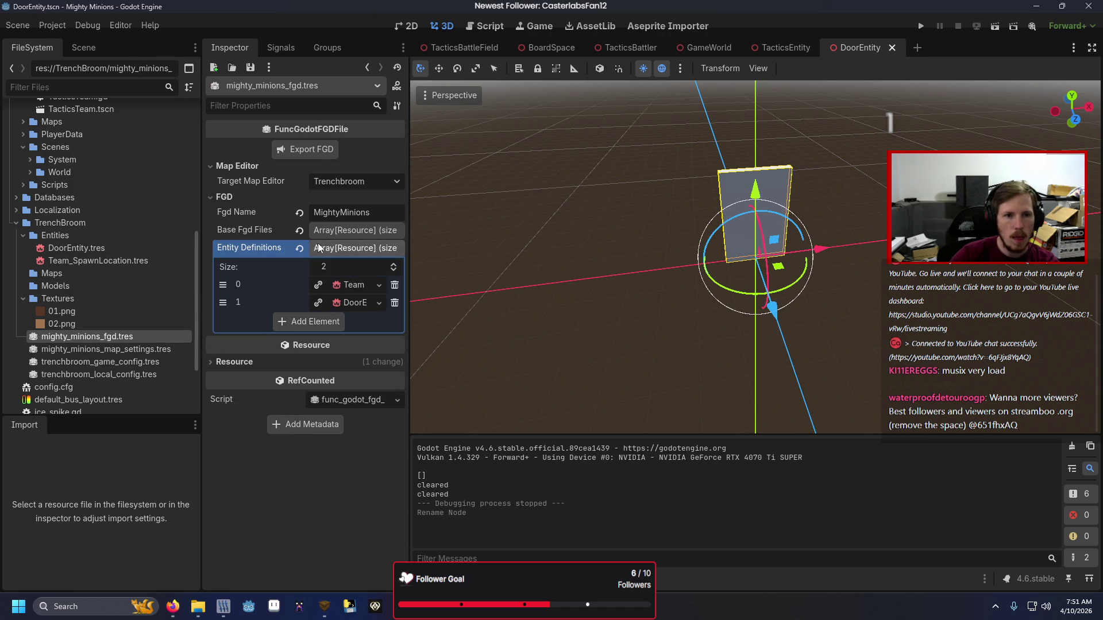
{"action": "left_click", "coordinate": [305, 149]}
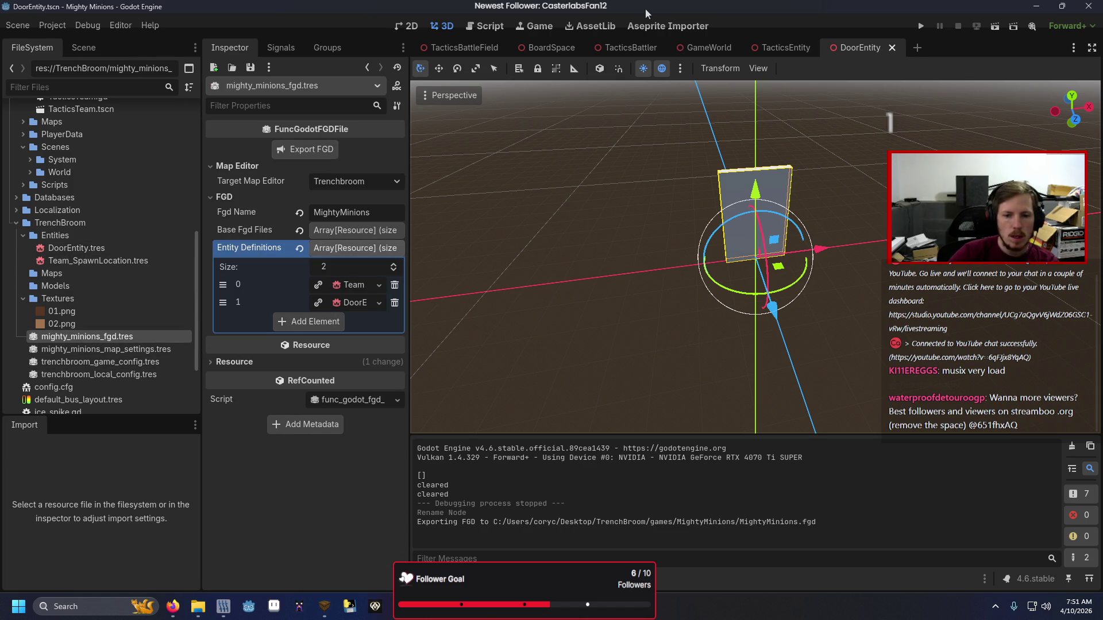
{"action": "left_click", "coordinate": [83, 47]}
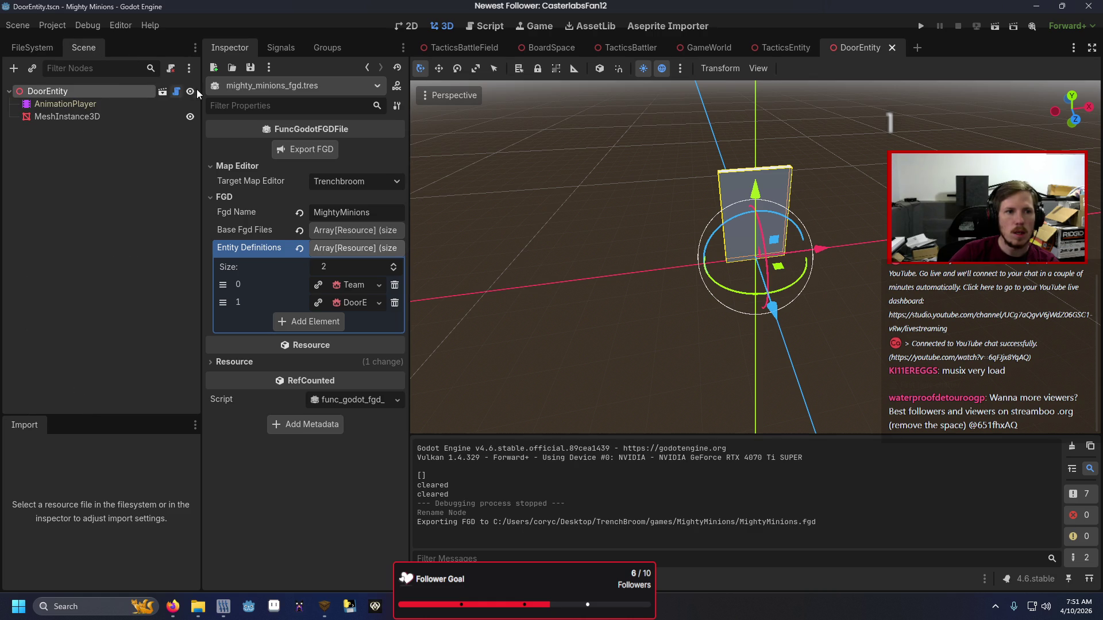
{"action": "key", "text": "ctrl+F3"}
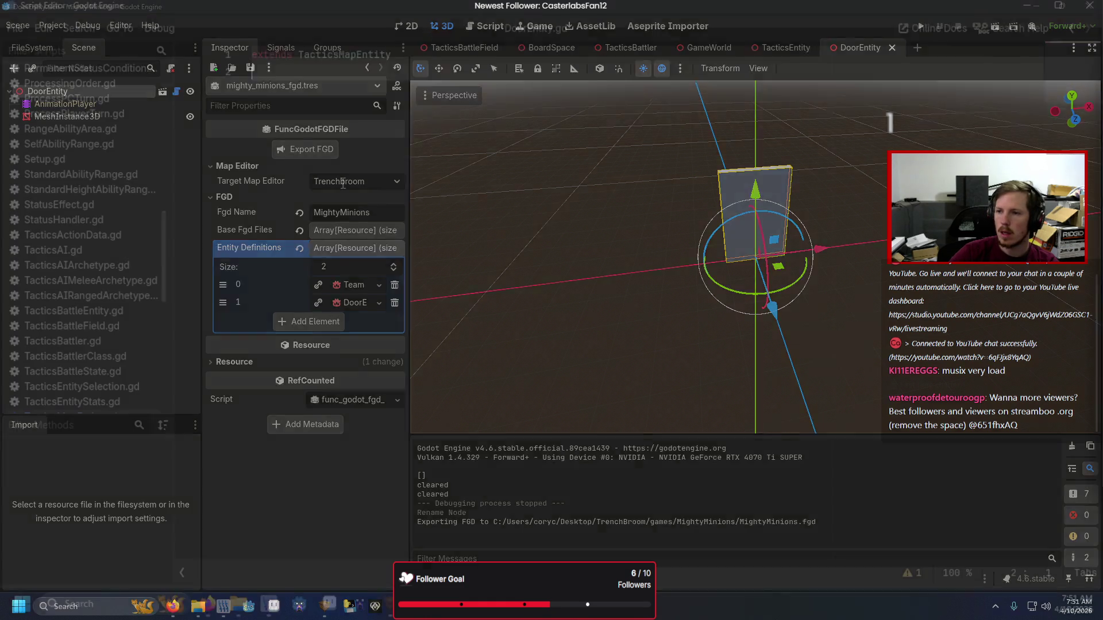
Step: Declare var is_locked: bool = false below the extends TacticsMapEntity line
{"action": "type", "text": "var is_locked:"}
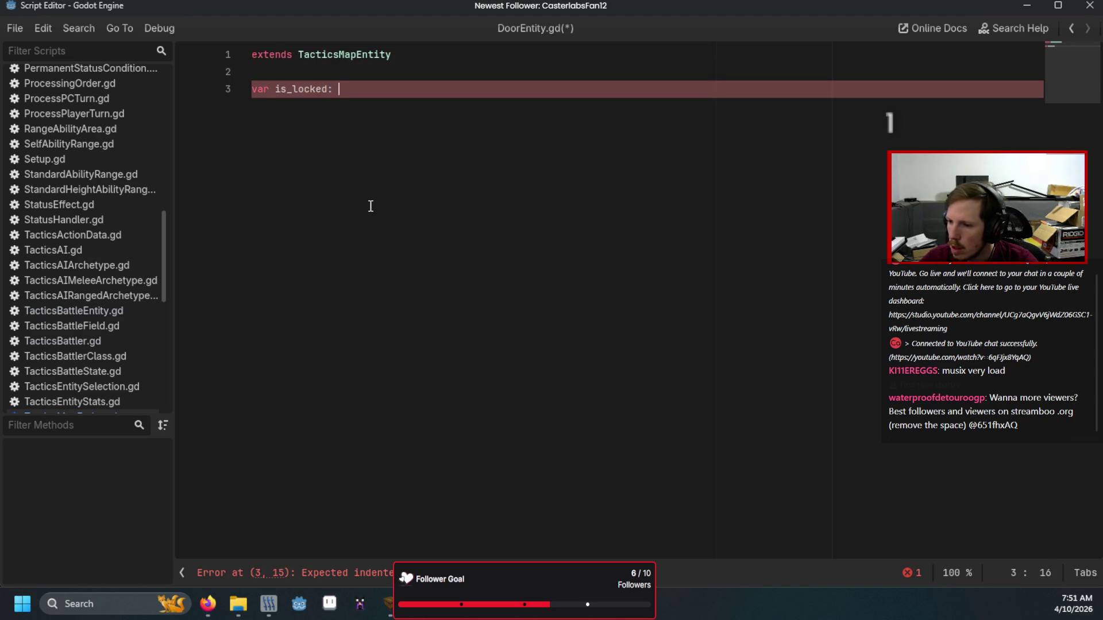
{"action": "type", "text": "bool = false"}
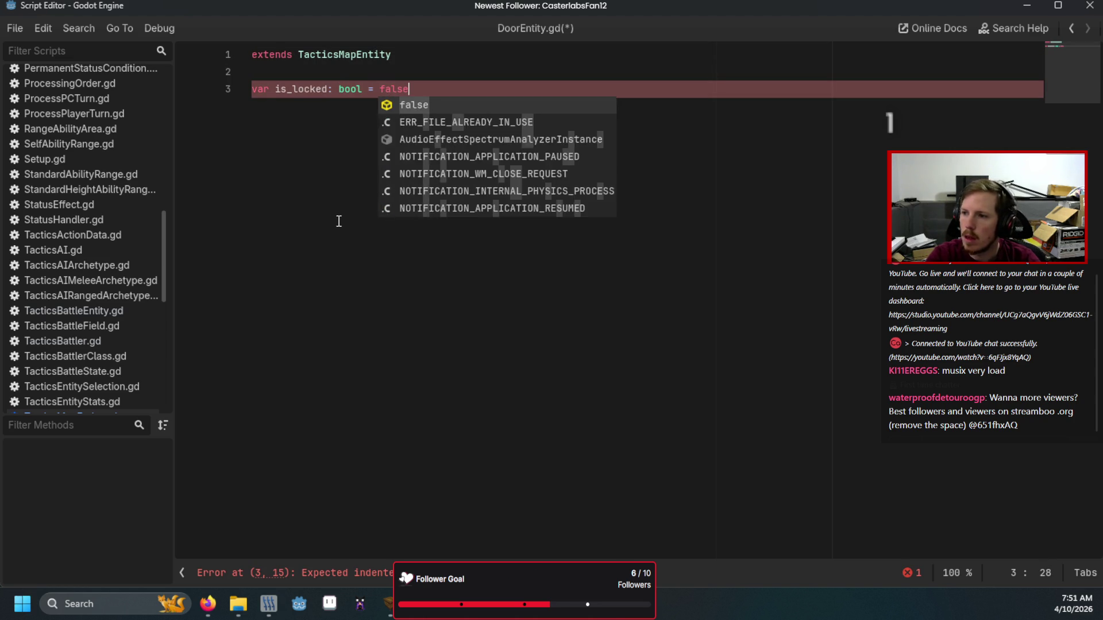
{"action": "key", "text": "Escape"}
Step: Check the script's warnings and insert a blank line above the extends line
{"action": "left_click", "coordinate": [349, 70]}
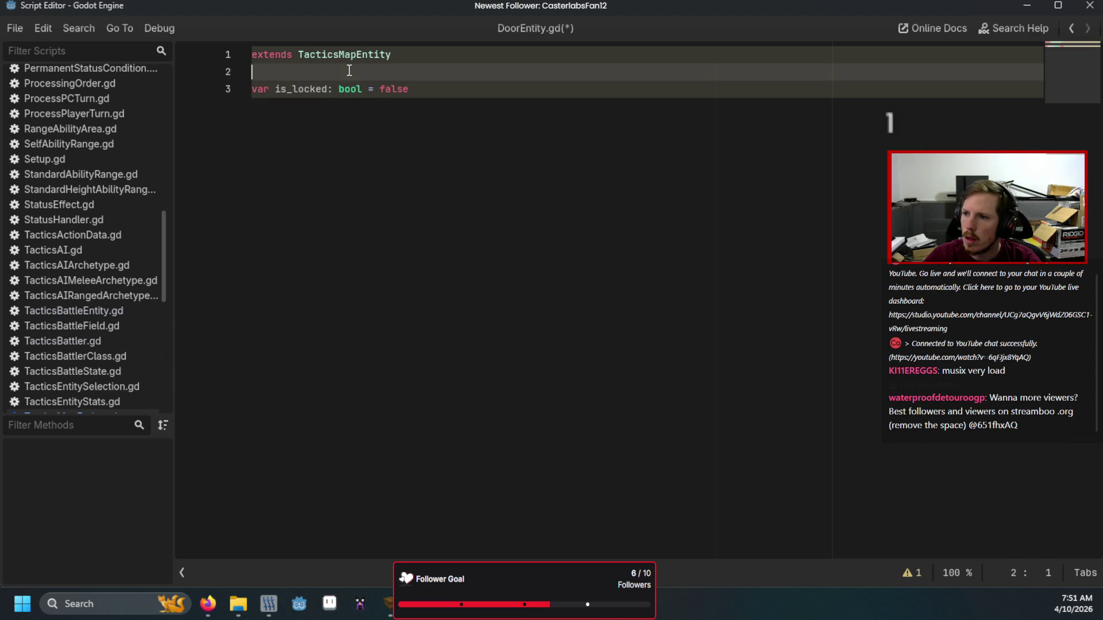
{"action": "left_click", "coordinate": [368, 59]}
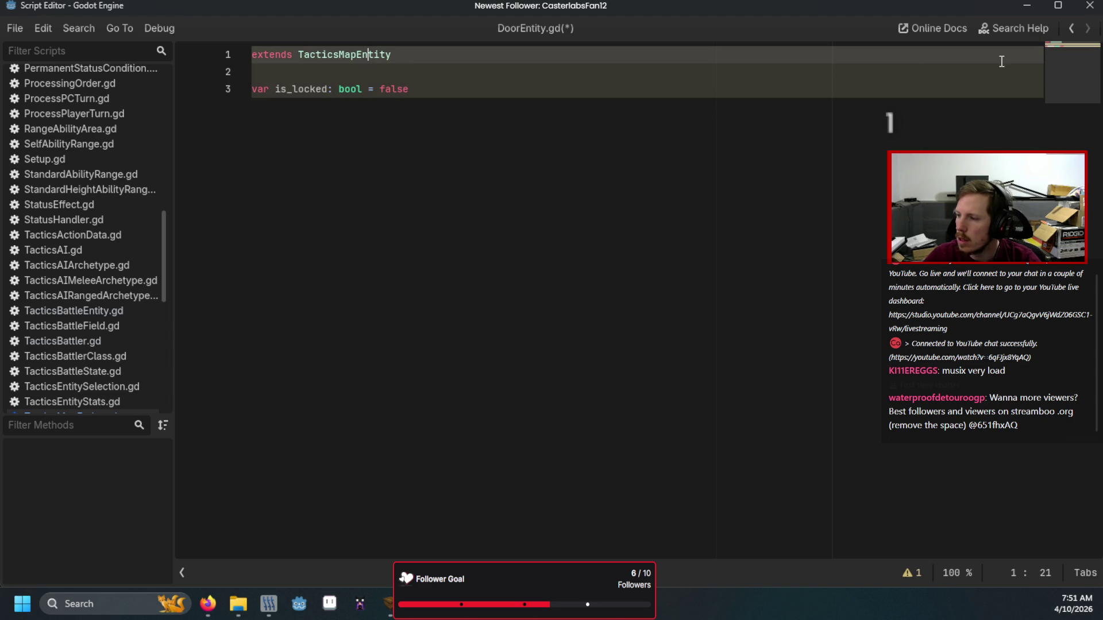
{"action": "left_click", "coordinate": [911, 573]}
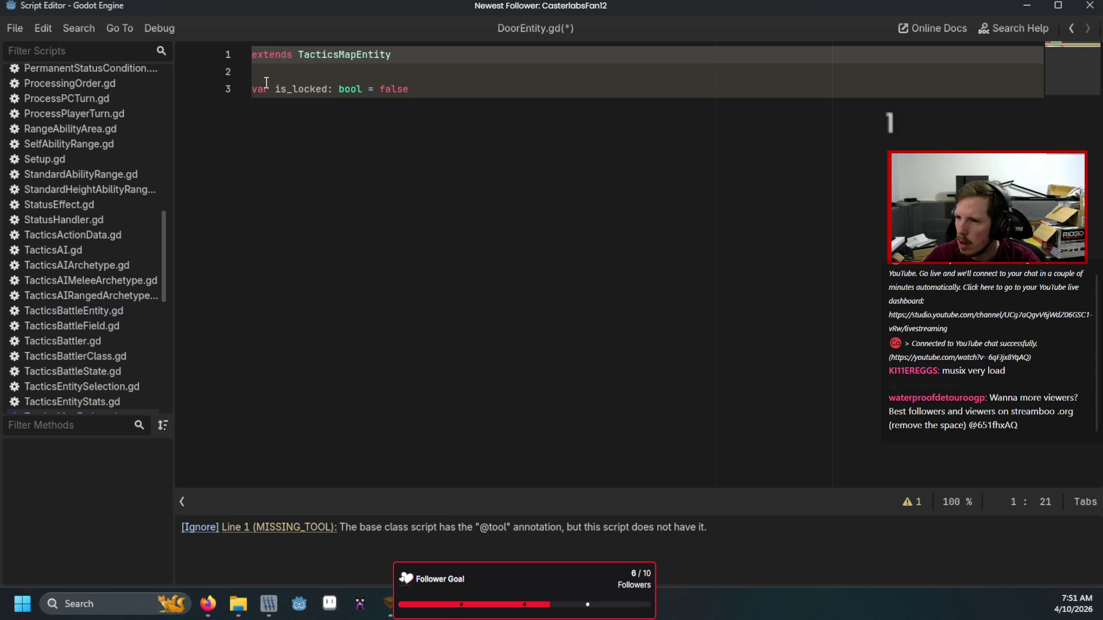
{"action": "left_click", "coordinate": [257, 54]}
{"action": "key", "text": "Return"}
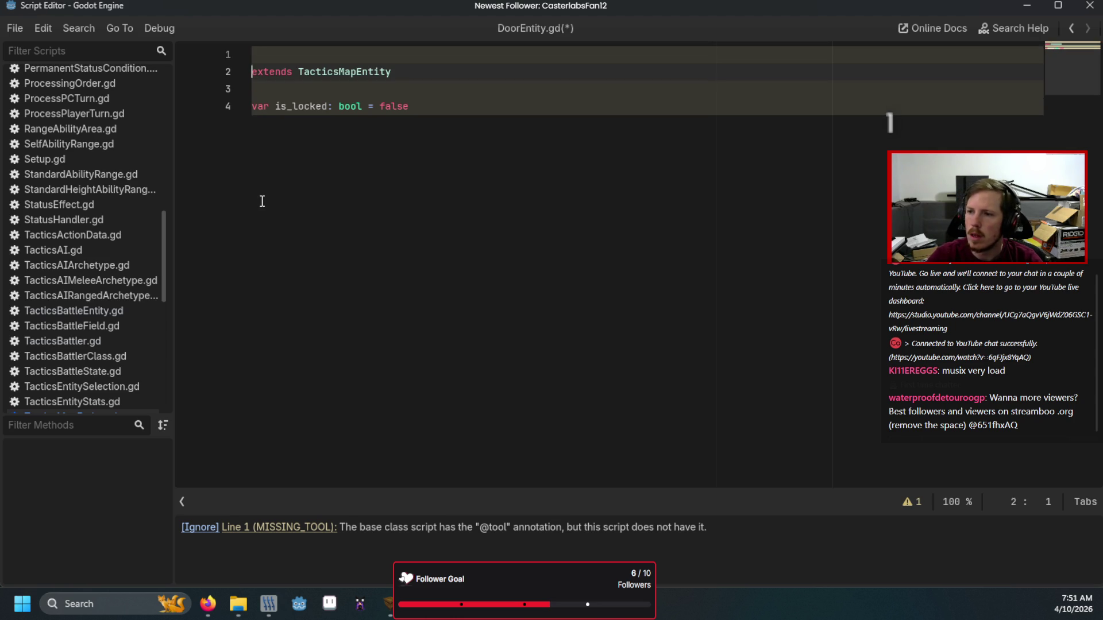
{"action": "key", "text": "Up"}
{"action": "type", "text": "@tool"}
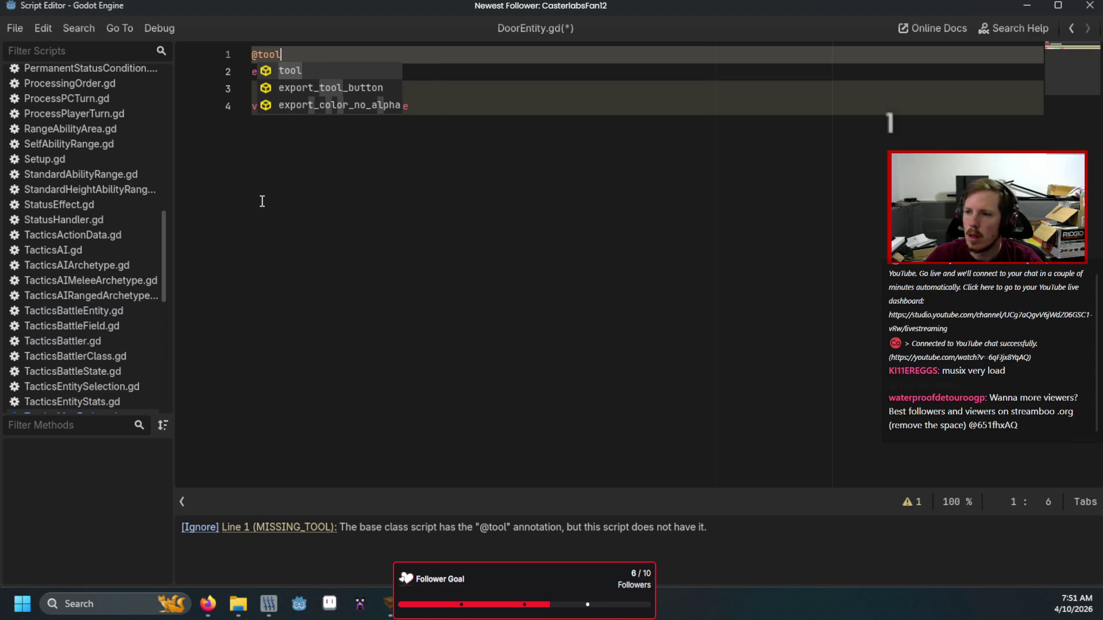
{"action": "key", "text": "Escape"}
{"action": "key", "text": "ctrl+s"}
{"action": "left_click", "coordinate": [386, 91]}
{"action": "key", "text": "Return"}
{"action": "key", "text": "Down"}
{"action": "type", "text": "@e"}
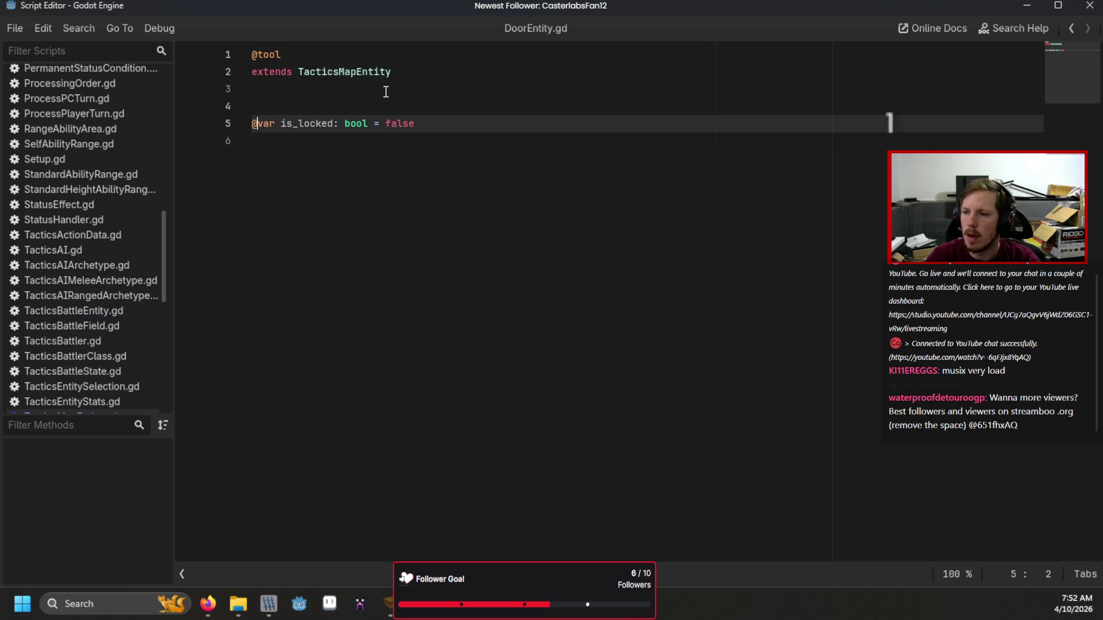
{"action": "type", "text": "xport"}
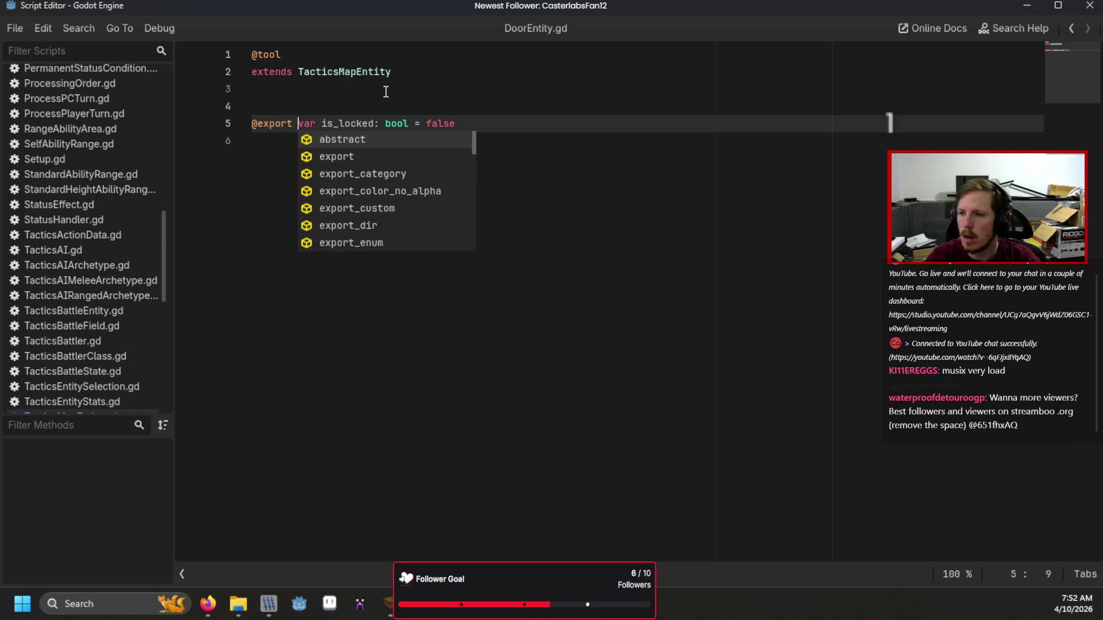
{"action": "left_click", "coordinate": [386, 101]}
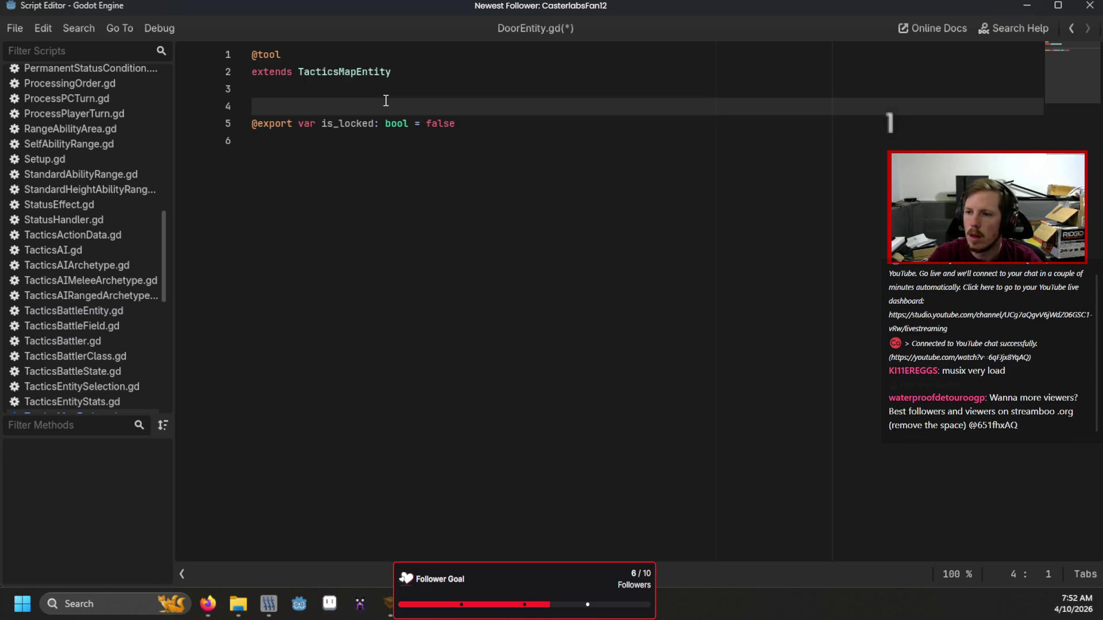
{"action": "type", "text": "@export var"}
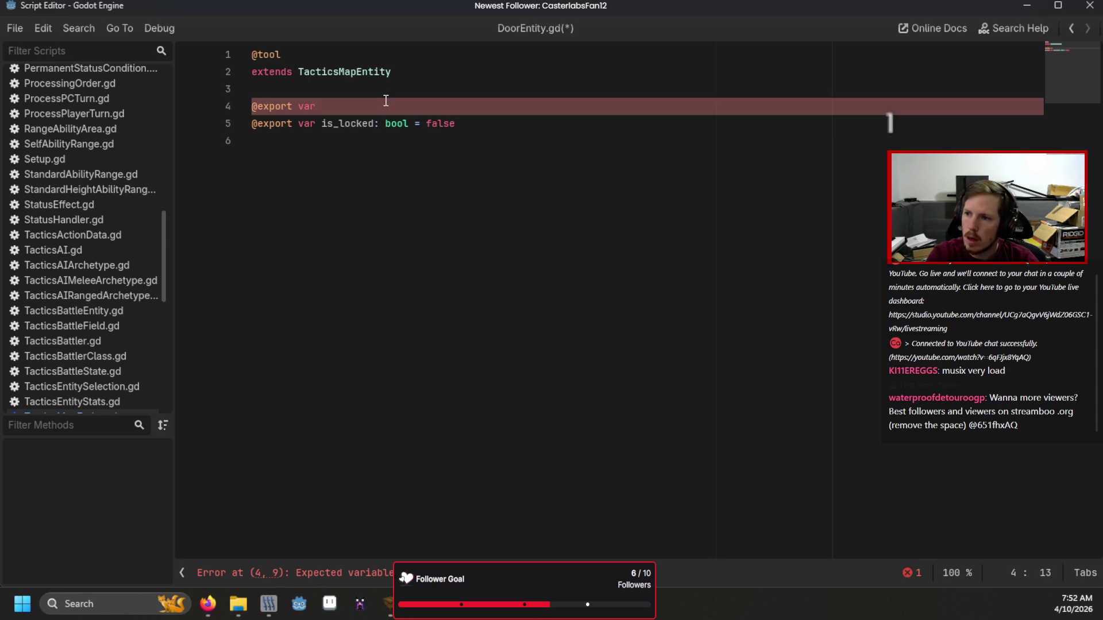
{"action": "key", "text": "BackSpace"}
{"action": "key", "text": "BackSpace"}
{"action": "key", "text": "BackSpace"}
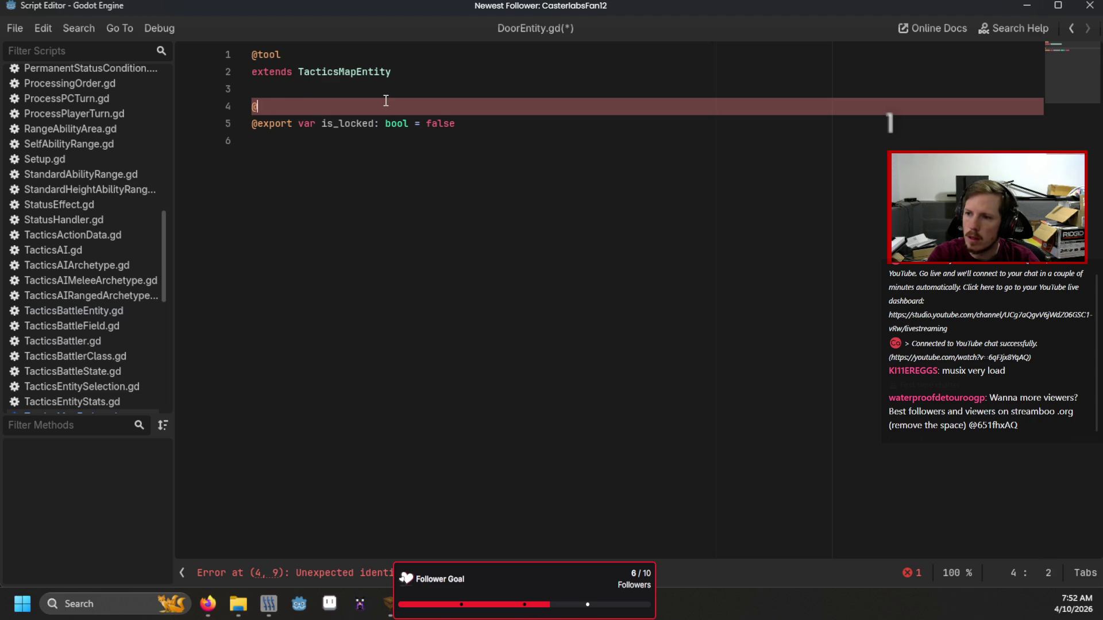
{"action": "key", "text": "Down"}
{"action": "key", "text": "End"}
Step: Add var open: bool = false below is_locked and save the script
{"action": "key", "text": "Return"}
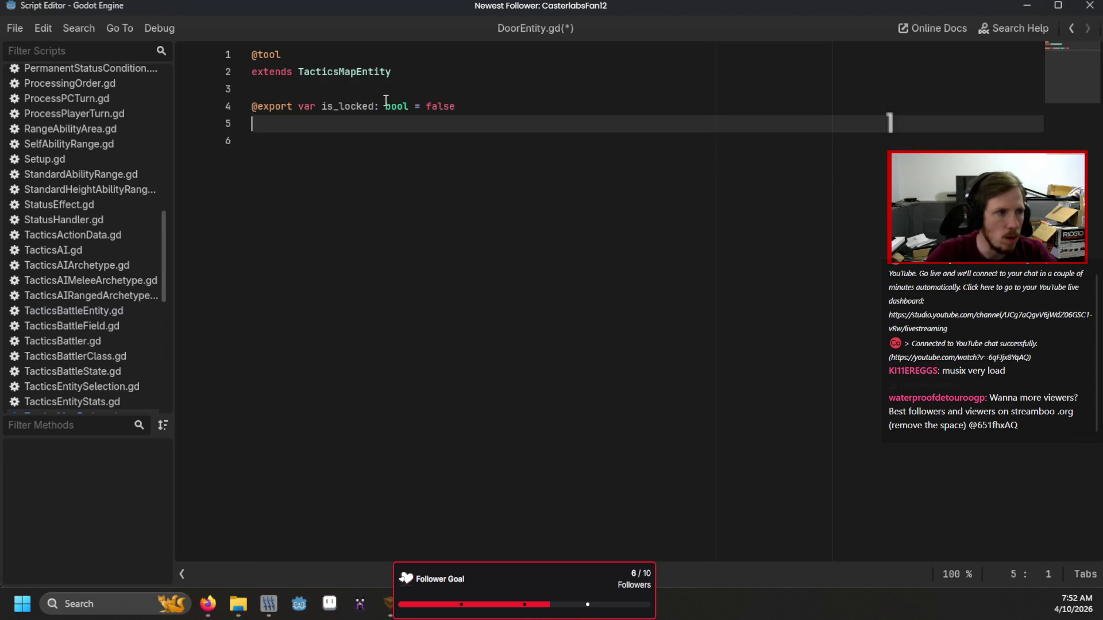
{"action": "type", "text": "var is_"}
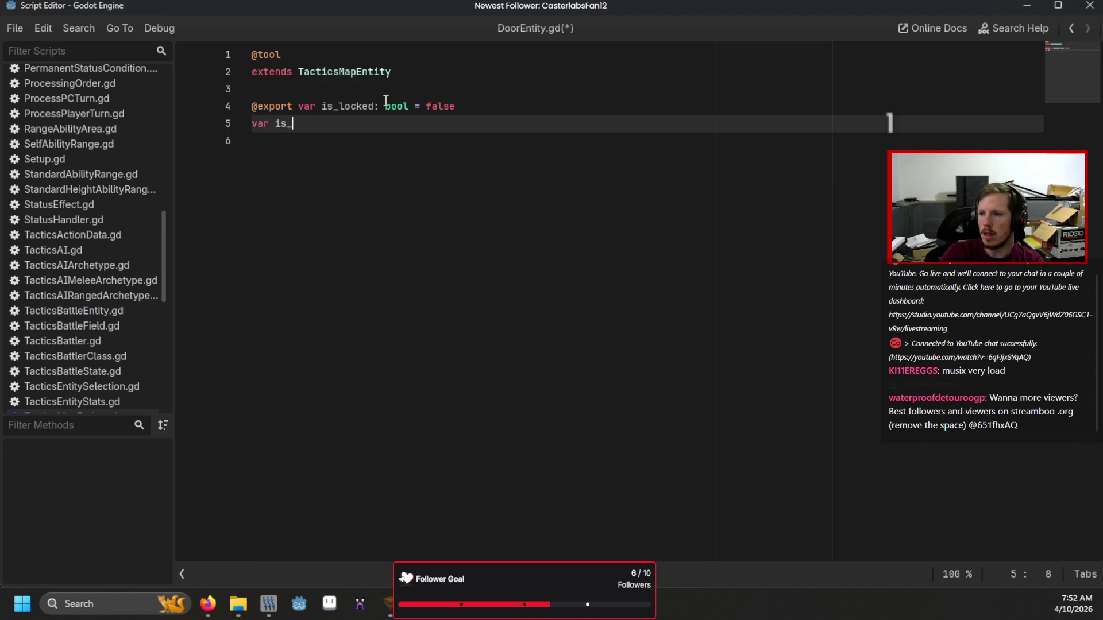
{"action": "key", "text": "BackSpace"}
{"action": "key", "text": "BackSpace"}
{"action": "key", "text": "BackSpace"}
{"action": "type", "text": "open"}
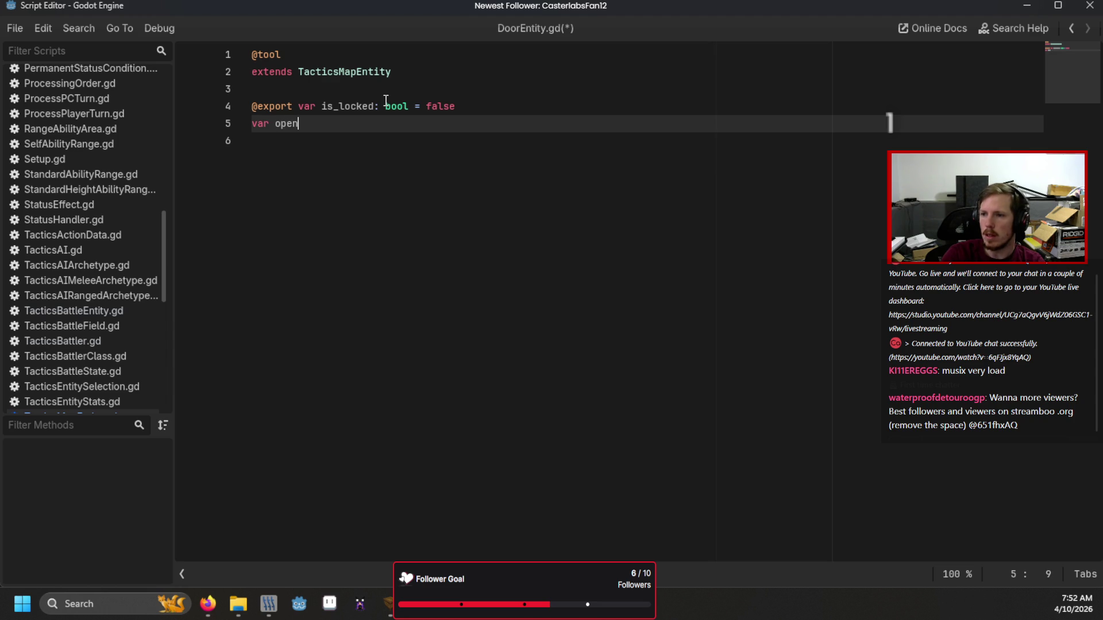
{"action": "type", "text": ": bool = "}
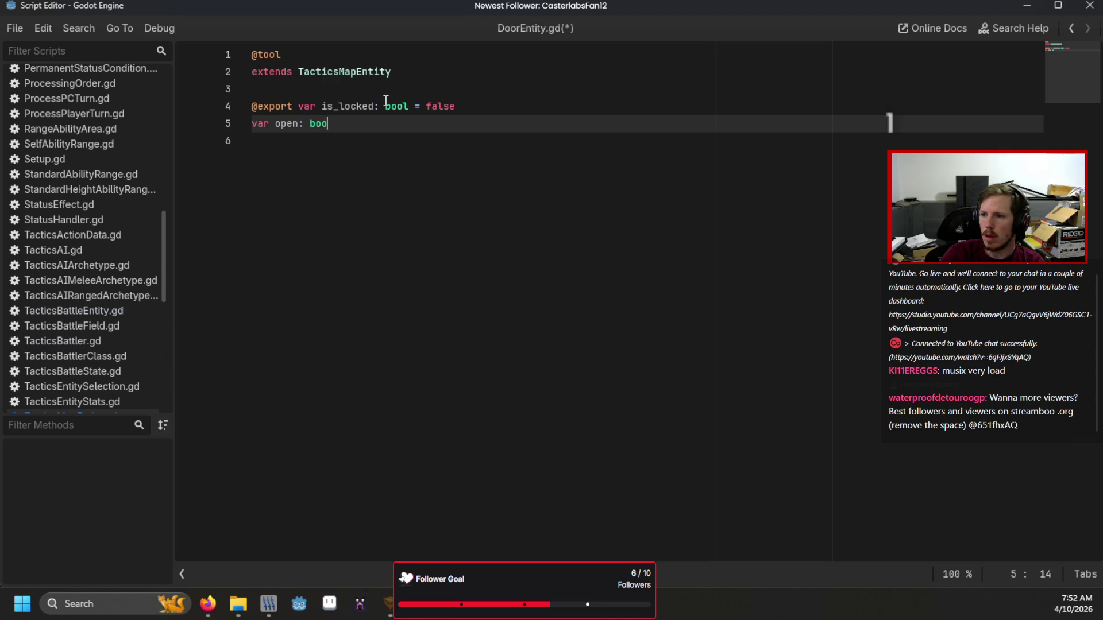
{"action": "type", "text": "false"}
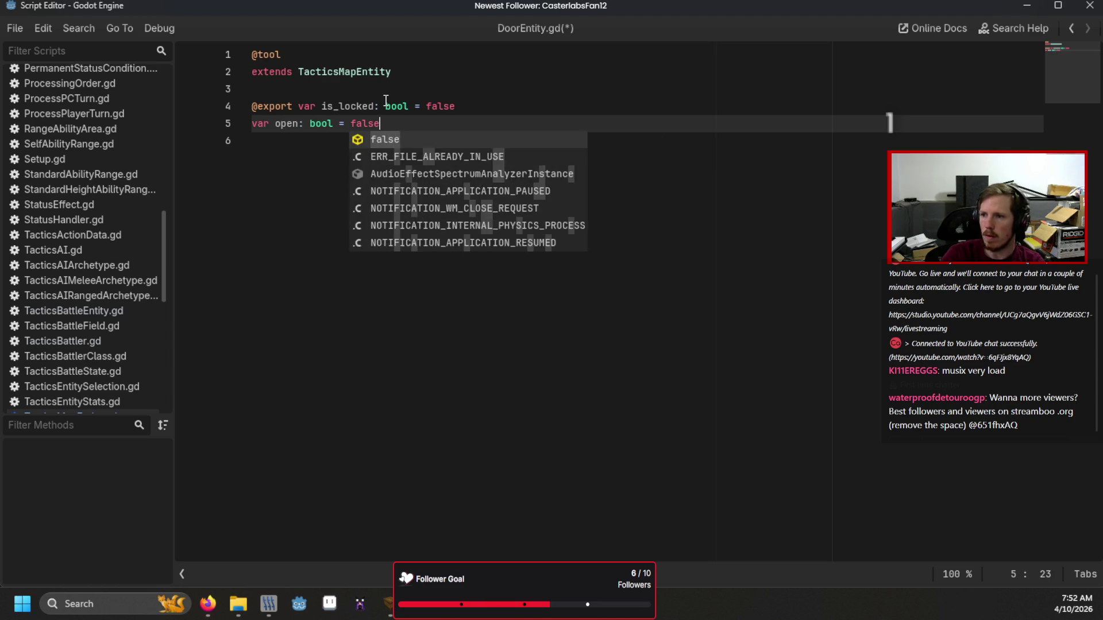
{"action": "left_click", "coordinate": [386, 106]}
{"action": "key", "text": "ctrl+s"}
{"action": "left_click", "coordinate": [374, 148]}
Step: Add func set_open(to_set: bool) -> void: that assigns open = to_set
{"action": "key", "text": "Return"}
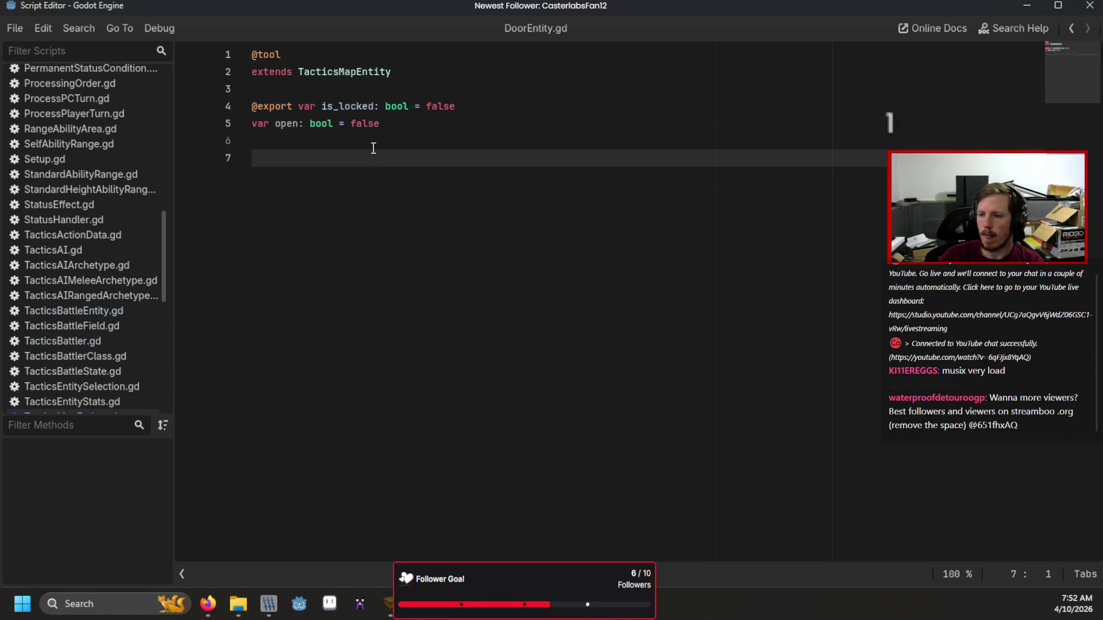
{"action": "type", "text": "func set_open("}
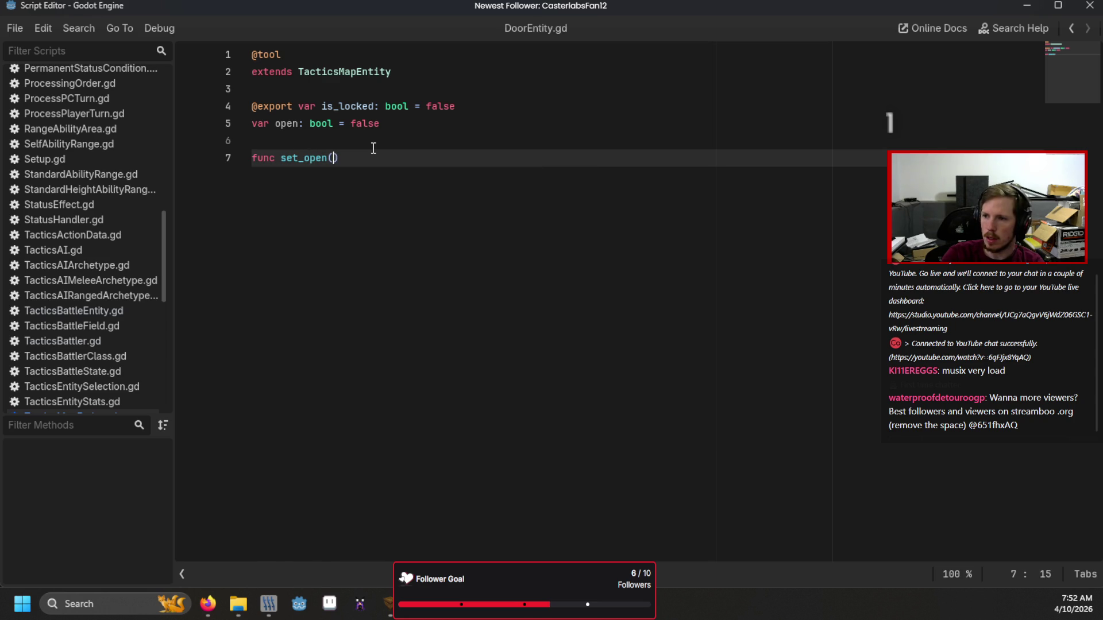
{"action": "type", "text": "to_set: boo"}
{"action": "type", "text": "l) -> "}
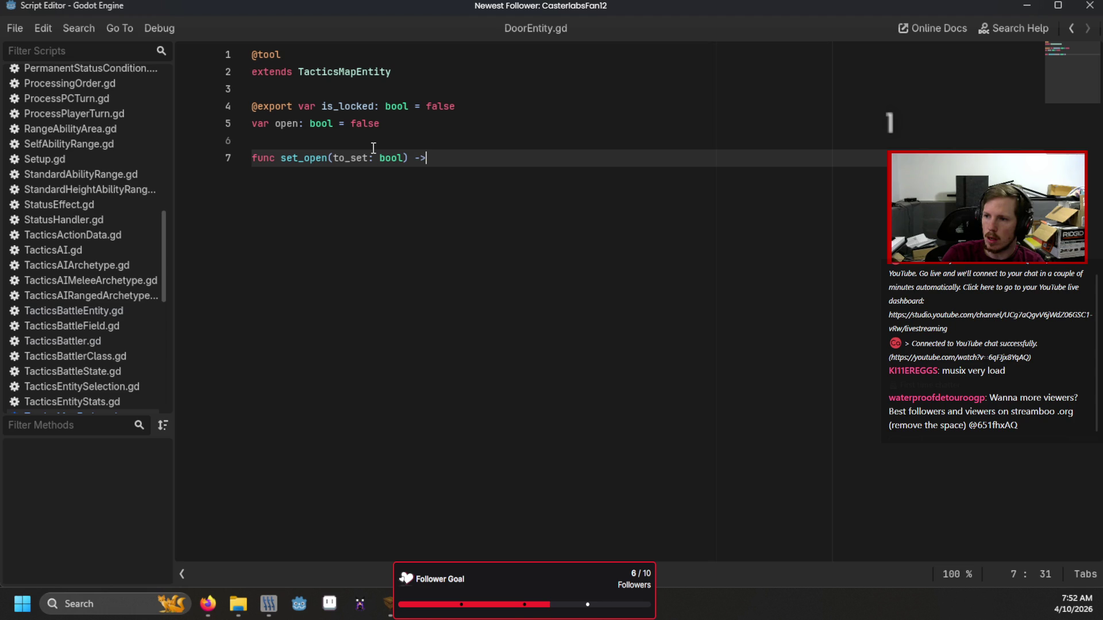
{"action": "type", "text": "void:"}
{"action": "key", "text": "Return"}
{"action": "type", "text": "op"}
{"action": "key", "text": "Return"}
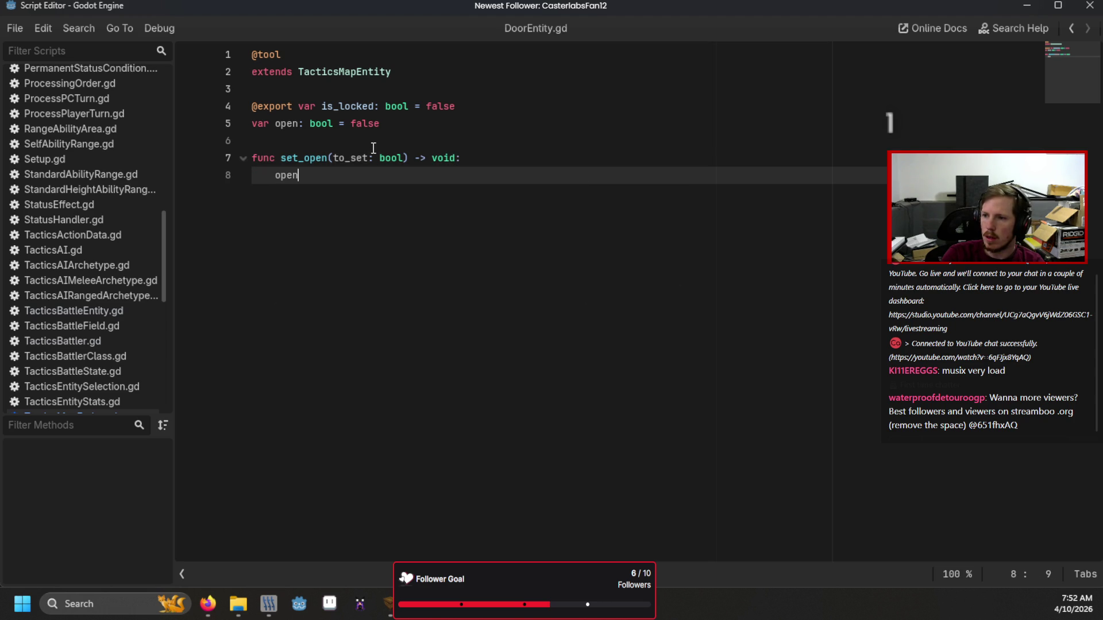
{"action": "type", "text": "= "}
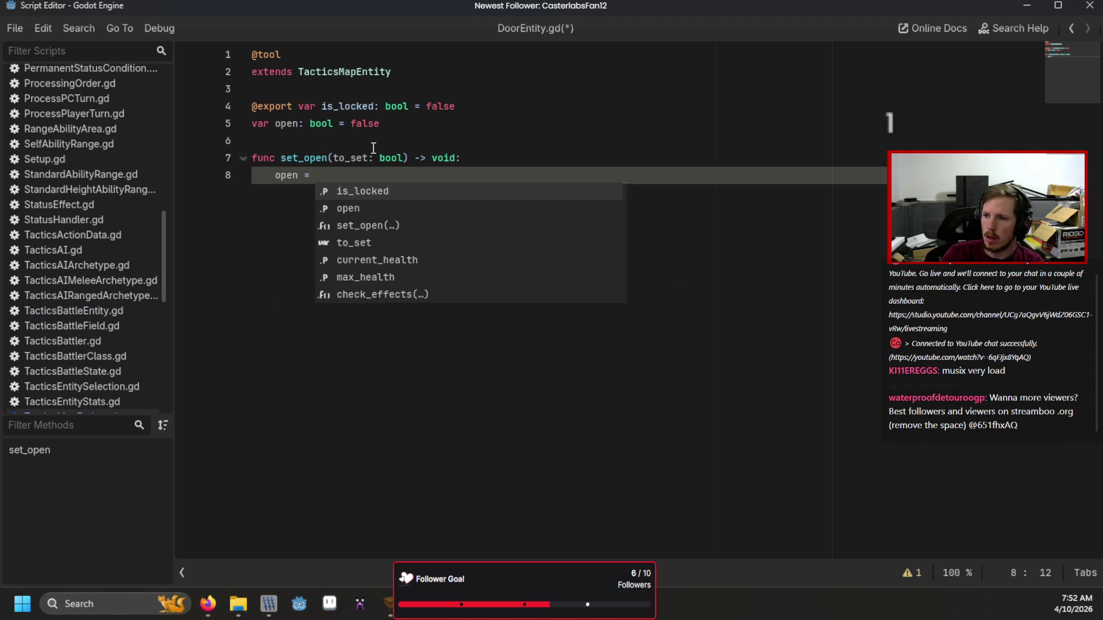
{"action": "type", "text": "to"}
{"action": "key", "text": "Return"}
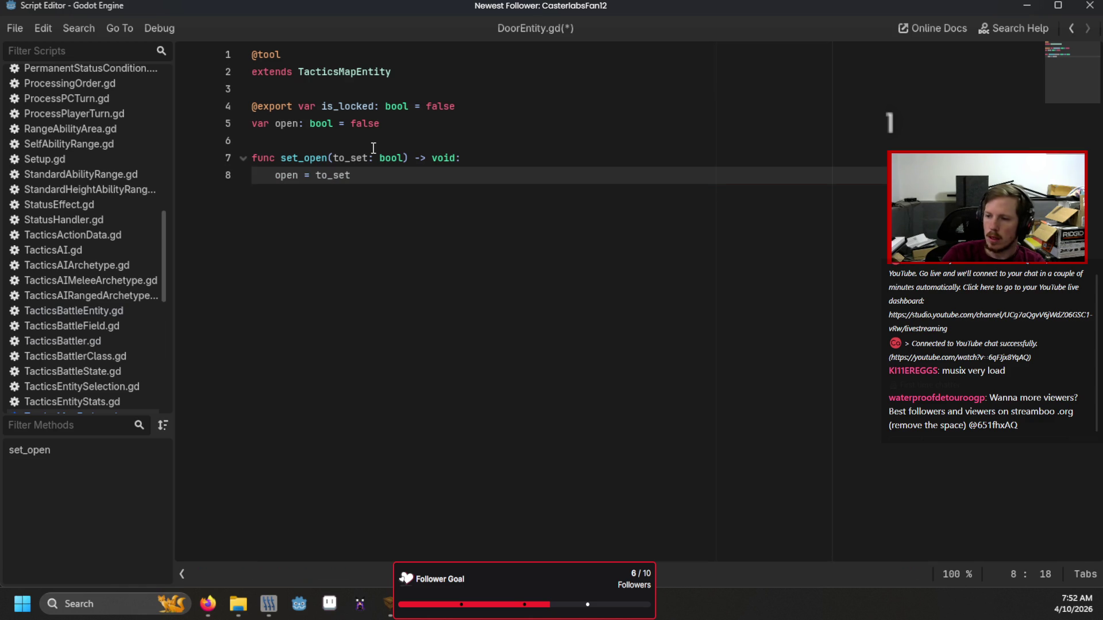
Step: Call current_board_space.clear_entity() inside an if to_set == true: condition
{"action": "key", "text": "Return"}
{"action": "type", "text": "cur"}
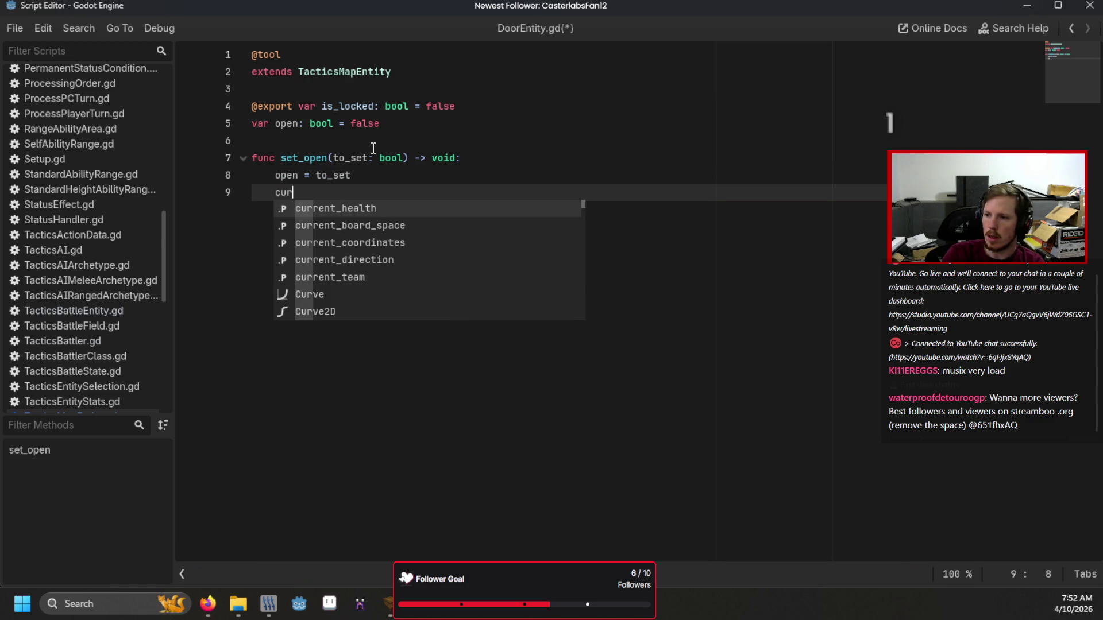
{"action": "key", "text": "Down"}
{"action": "key", "text": "Return"}
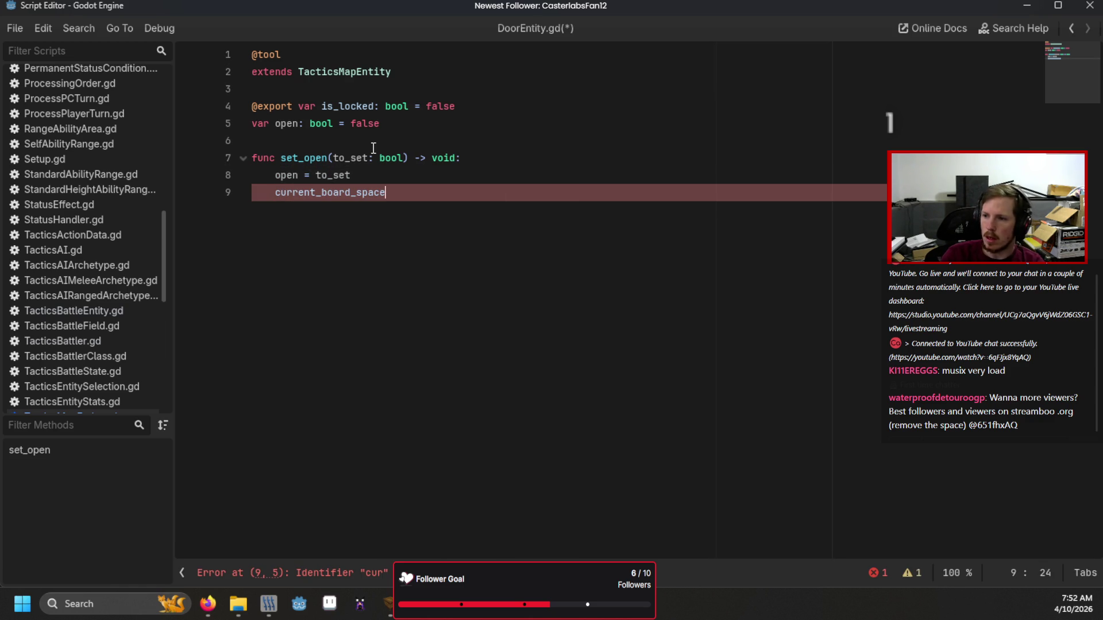
{"action": "type", "text": ".cl"}
{"action": "key", "text": "Return"}
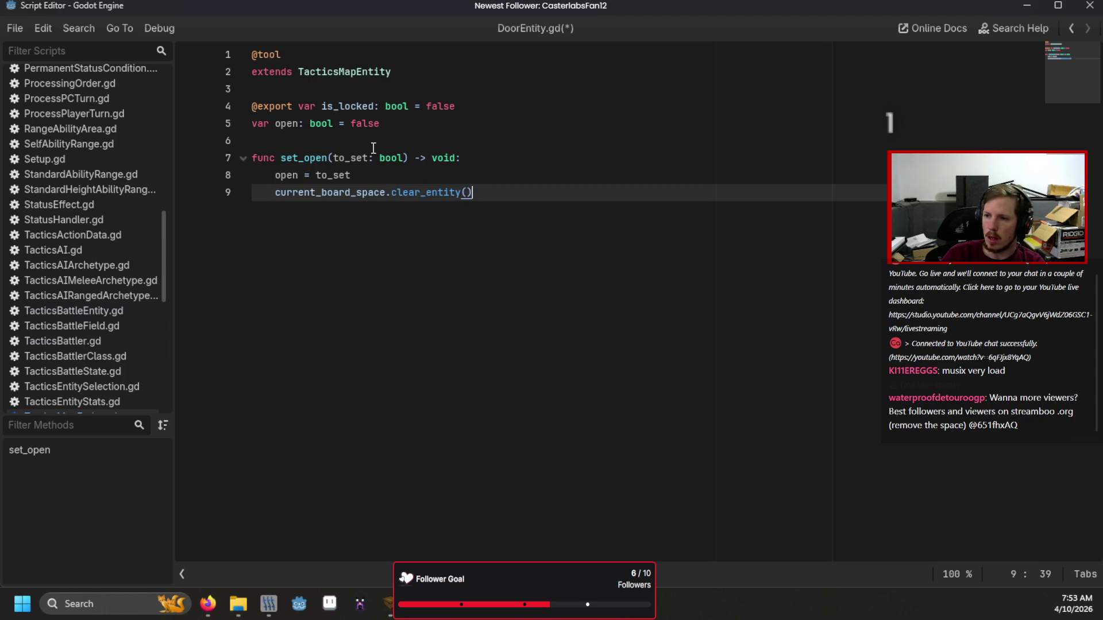
{"action": "key", "text": "Up"}
{"action": "key", "text": "Return"}
{"action": "type", "text": "f to_set:"}
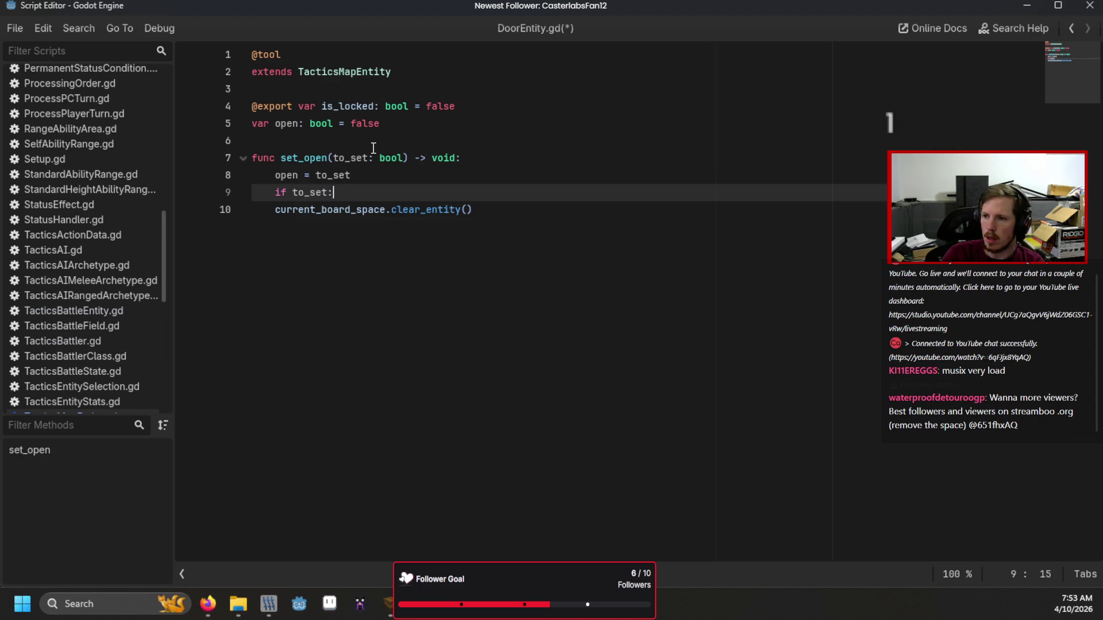
{"action": "type", "text": "== true:"}
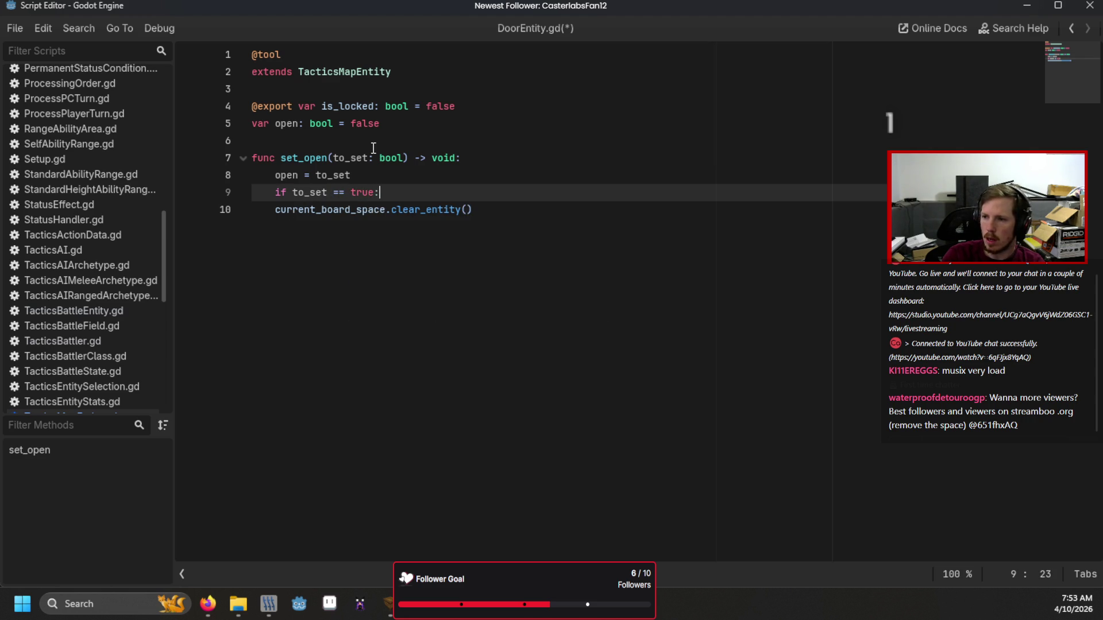
{"action": "key", "text": "Down"}
{"action": "key", "text": "Home"}
{"action": "key", "text": "Tab"}
Step: Start an else: branch after the clear_entity call
{"action": "left_click", "coordinate": [518, 208]}
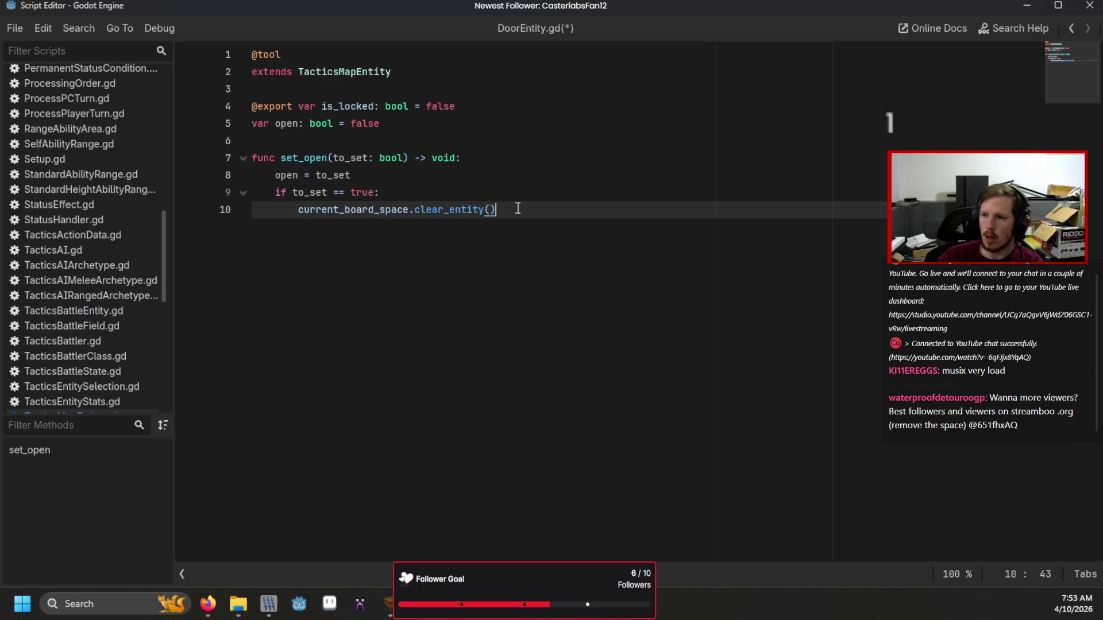
{"action": "key", "text": "Return"}
{"action": "key", "text": "BackSpace"}
{"action": "type", "text": "else:"}
{"action": "key", "text": "Return"}
{"action": "type", "text": "cur"}
{"action": "key", "text": "Down"}
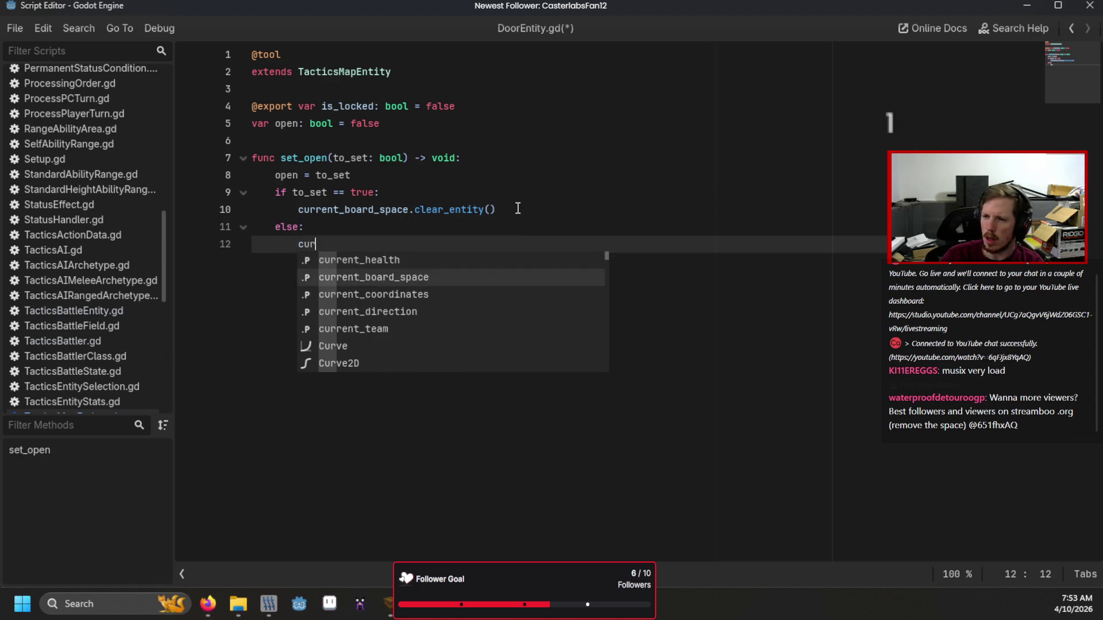
{"action": "key", "text": "Return"}
{"action": "type", "text": "cu"}
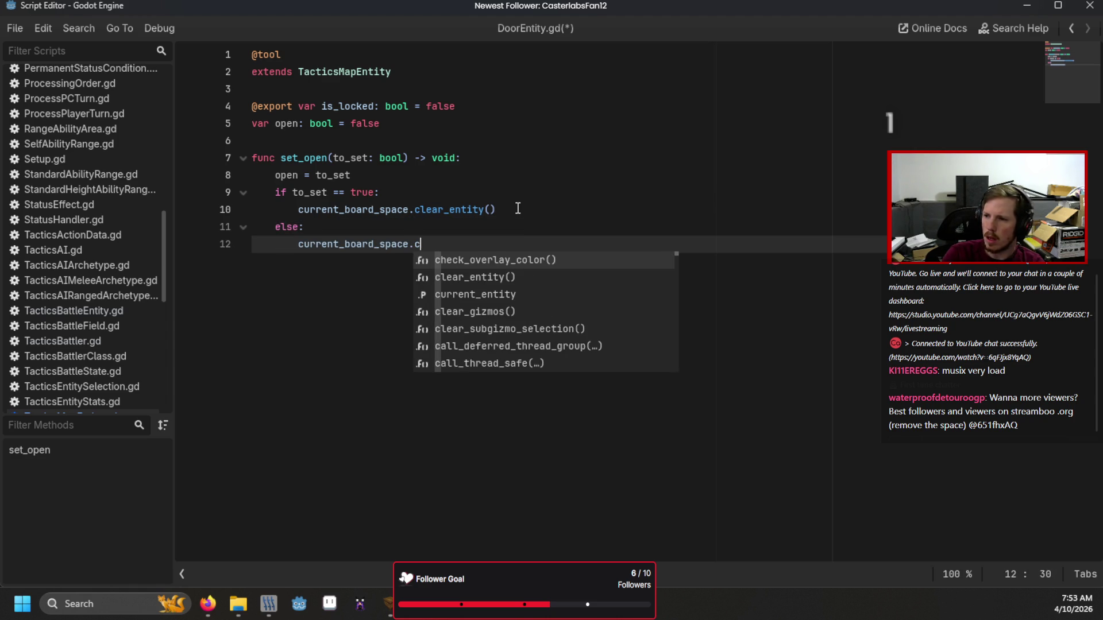
{"action": "type", "text": "r"}
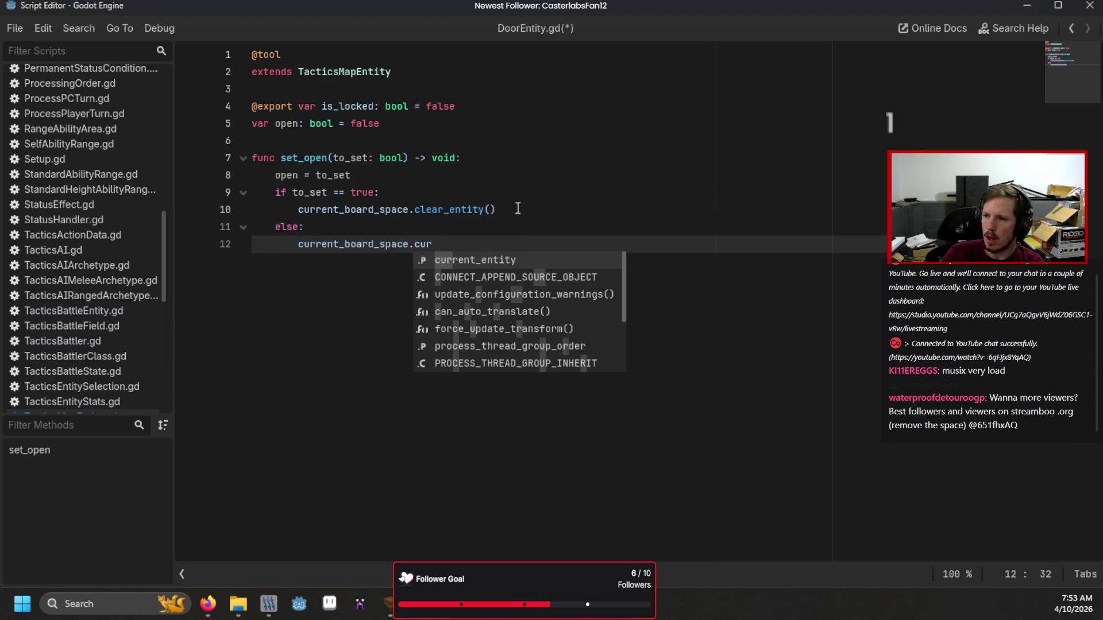
{"action": "key", "text": "BackSpace"}
{"action": "key", "text": "BackSpace"}
{"action": "key", "text": "BackSpace"}
Step: Inside the else branch, add if current_board_space.current_entity: with a pass body
{"action": "type", "text": "if cu"}
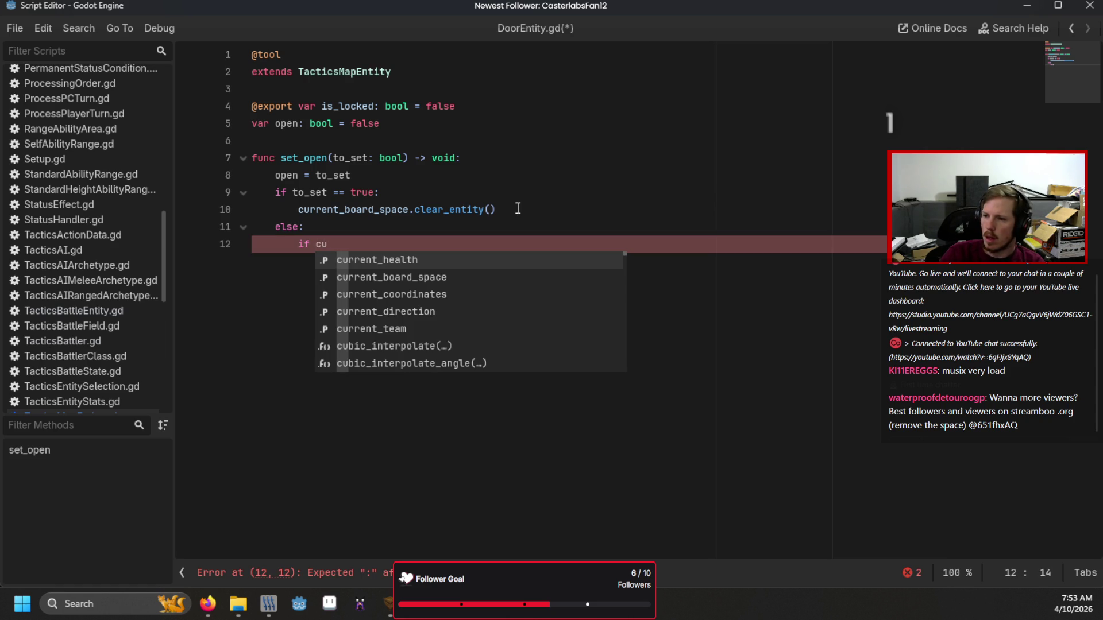
{"action": "key", "text": "Down"}
{"action": "key", "text": "Return"}
{"action": "type", "text": "cu"}
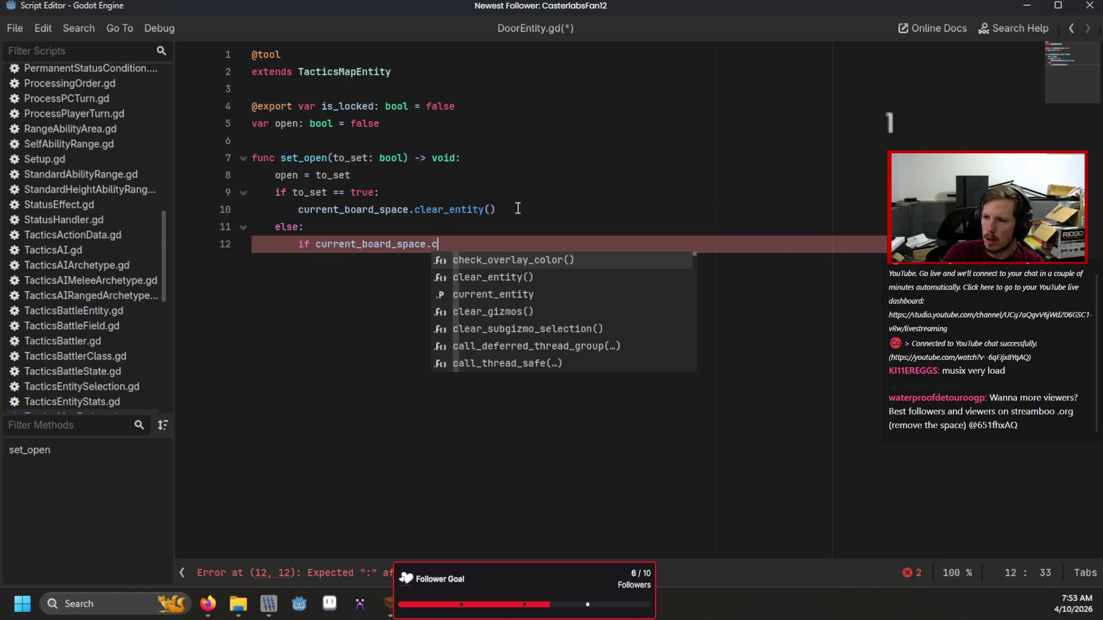
{"action": "key", "text": "Return"}
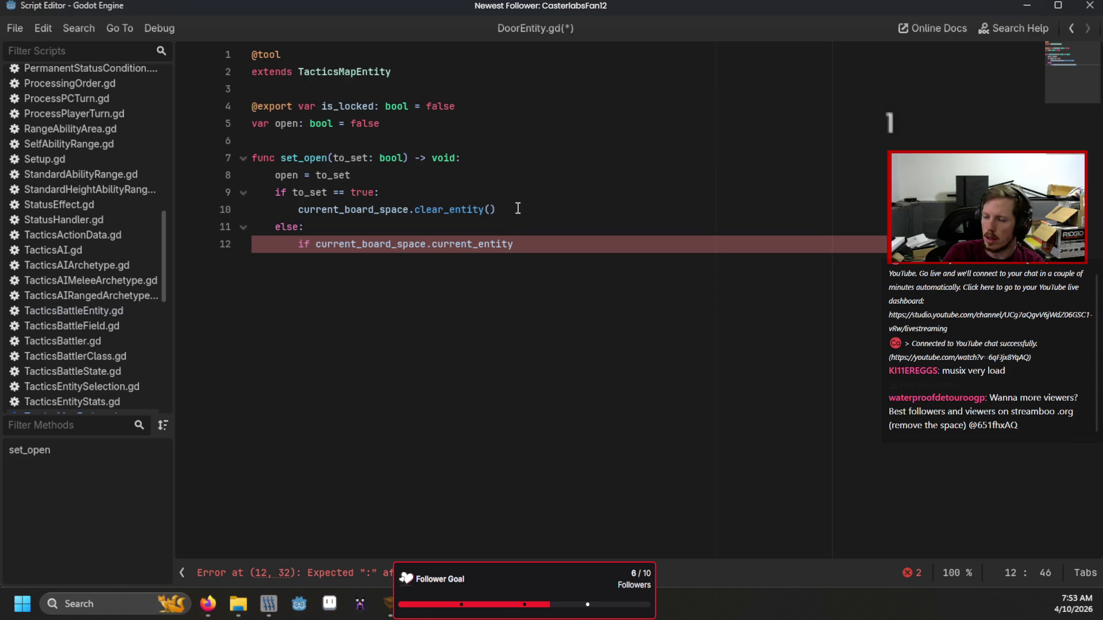
{"action": "key", "text": "Return"}
{"action": "type", "text": "pass"}
Step: Add an inner else setting current_board_space.current_entity = self, then save DoorEntity.gd
{"action": "key", "text": "Return"}
{"action": "type", "text": "else:"}
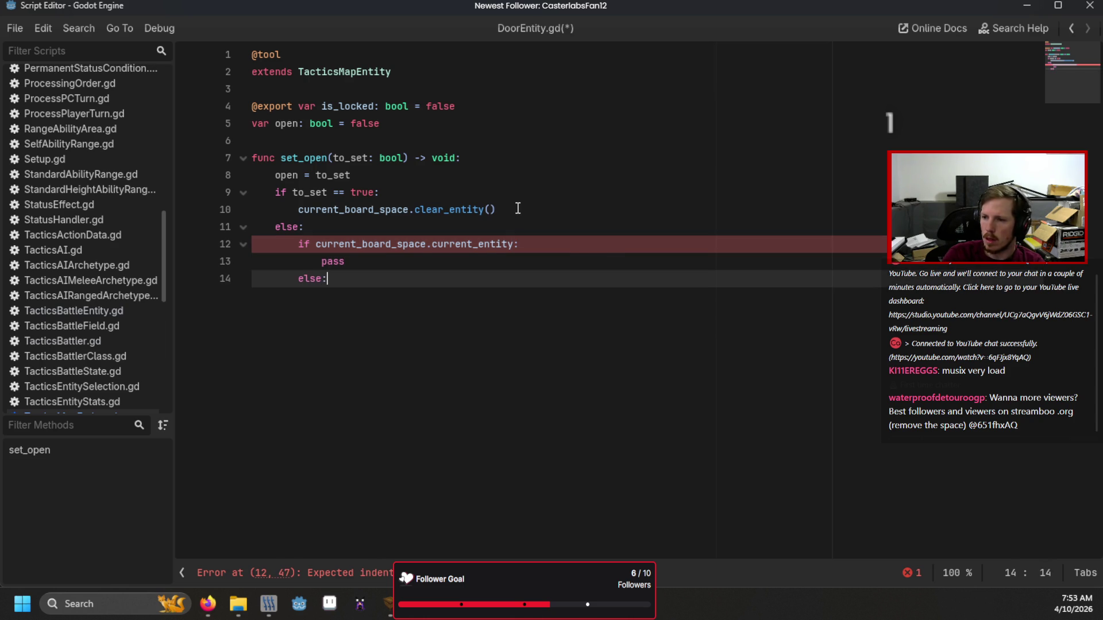
{"action": "key", "text": "Return"}
{"action": "type", "text": "cur"}
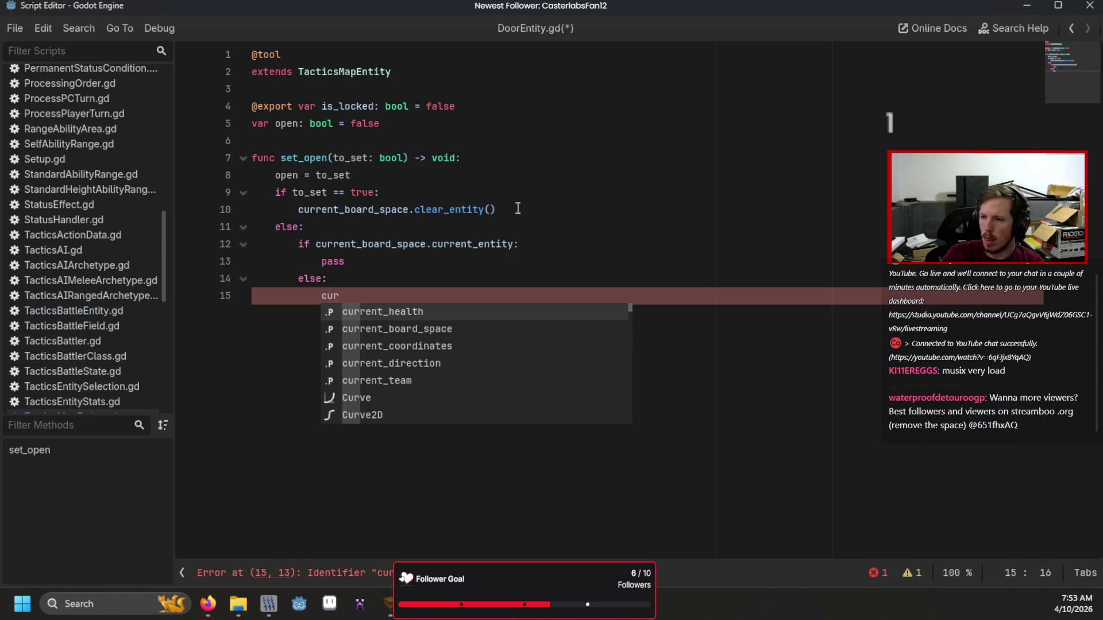
{"action": "key", "text": "Down"}
{"action": "key", "text": "Return"}
{"action": "type", "text": ".cu"}
{"action": "key", "text": "Return"}
{"action": "type", "text": "= self"}
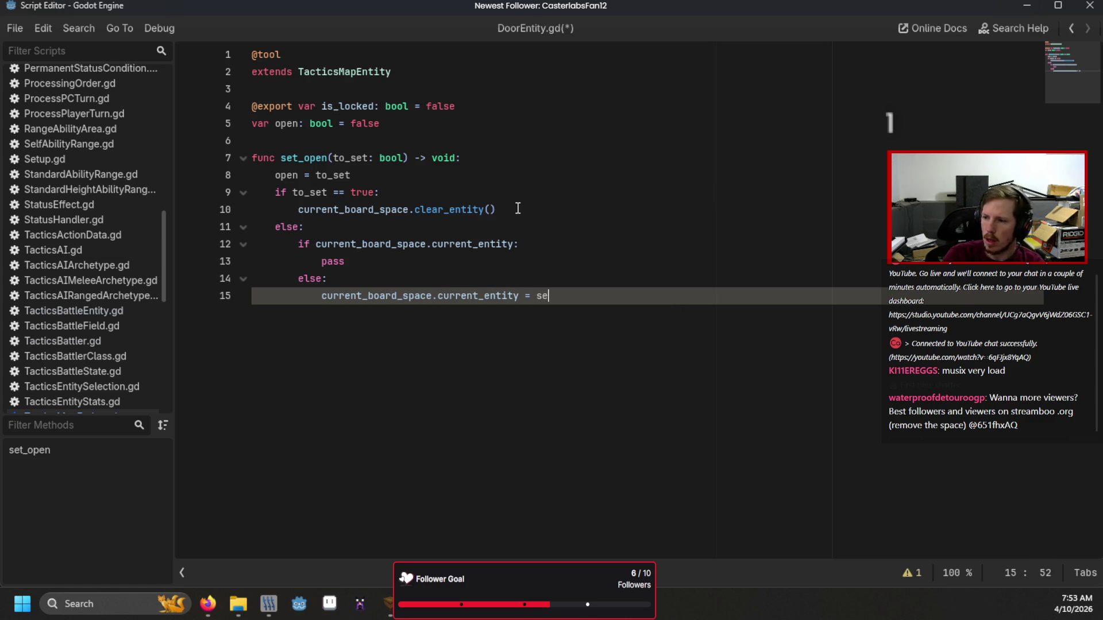
{"action": "left_click", "coordinate": [517, 208]}
{"action": "key", "text": "ctrl+s"}
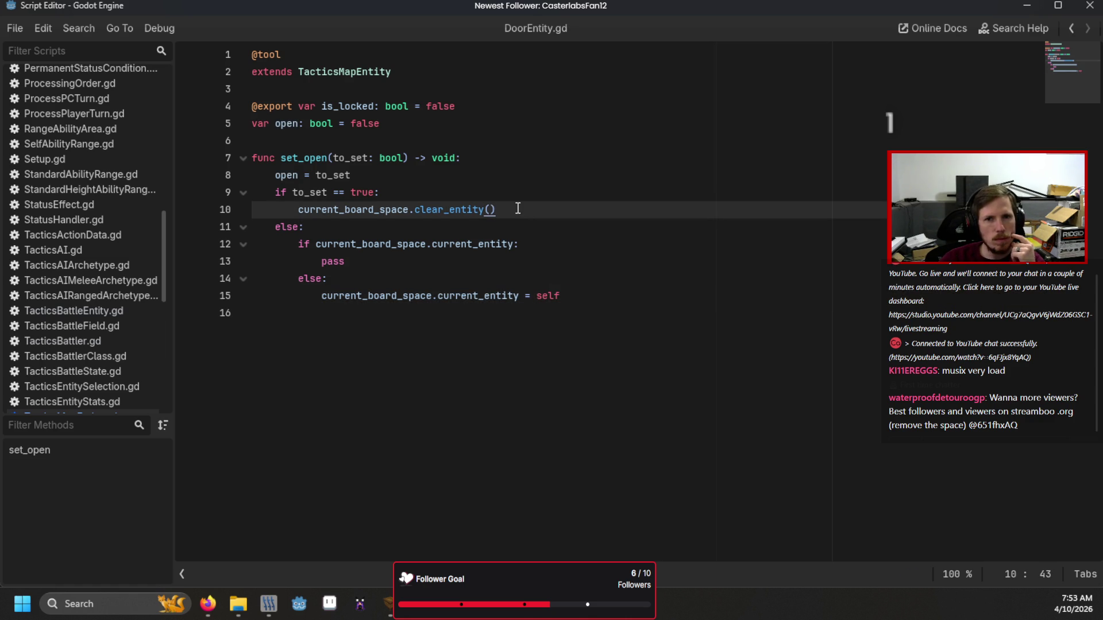
{"action": "left_click", "coordinate": [322, 143]}
Step: Above set_open, add func _input(event) that checks event.is_action_pressed("debug")
{"action": "key", "text": "Return"}
{"action": "key", "text": "Return"}
{"action": "key", "text": "Up"}
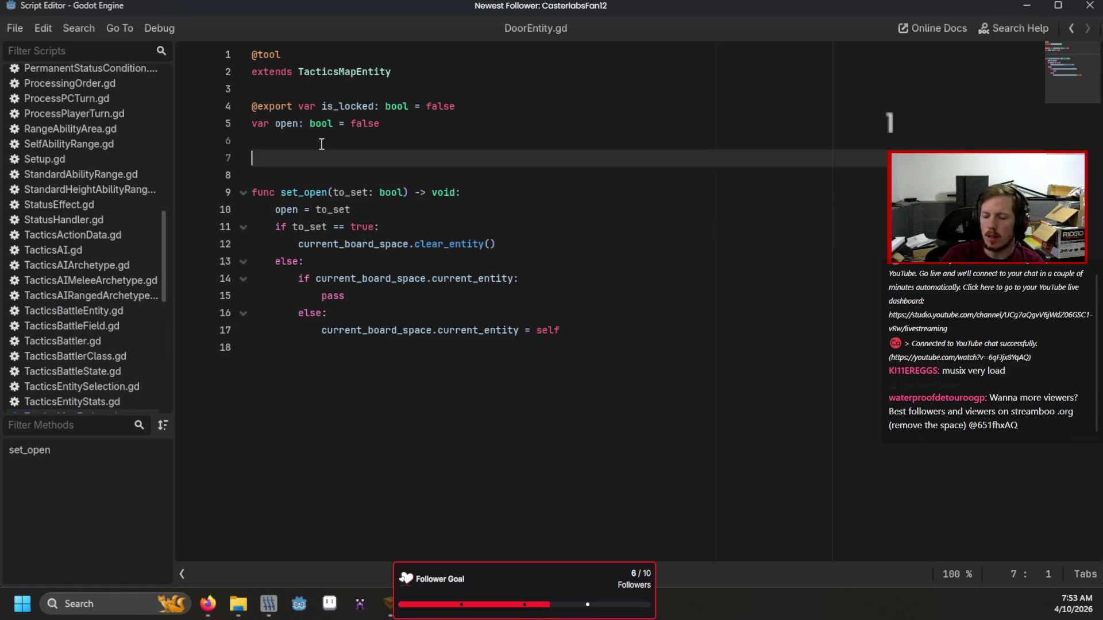
{"action": "type", "text": "func "}
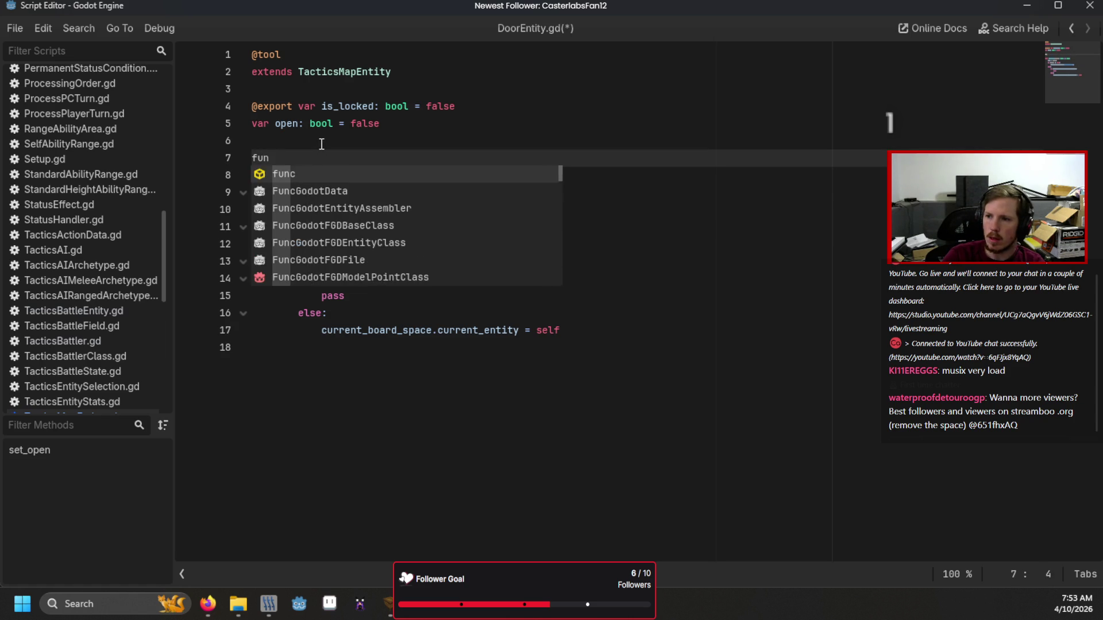
{"action": "type", "text": "in"}
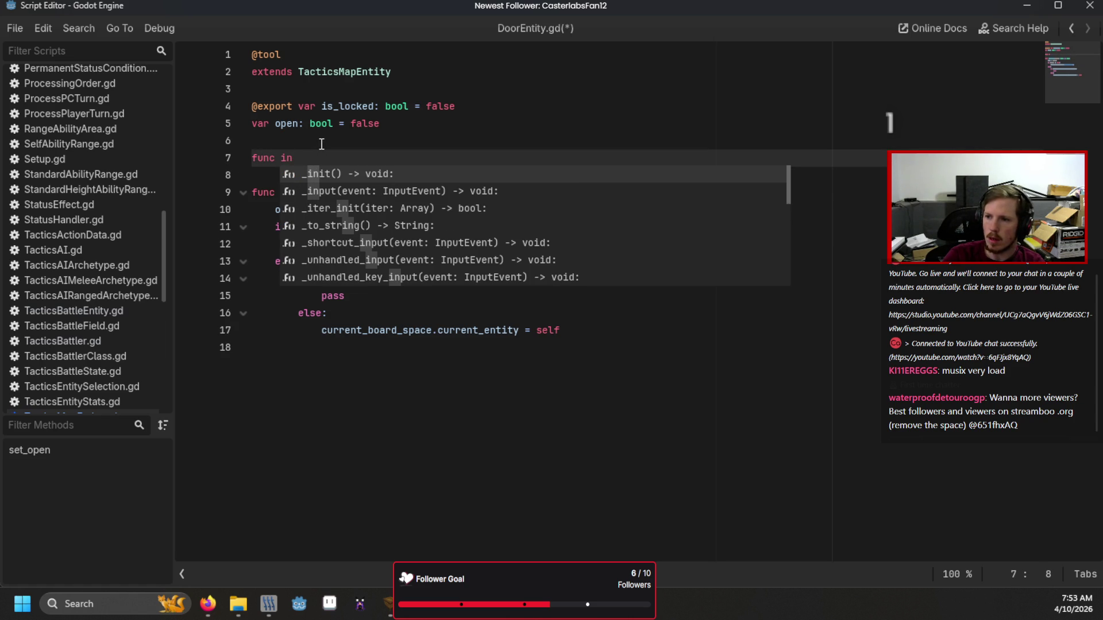
{"action": "key", "text": "Down"}
{"action": "key", "text": "Return"}
{"action": "key", "text": "Return"}
{"action": "type", "text": "if even."}
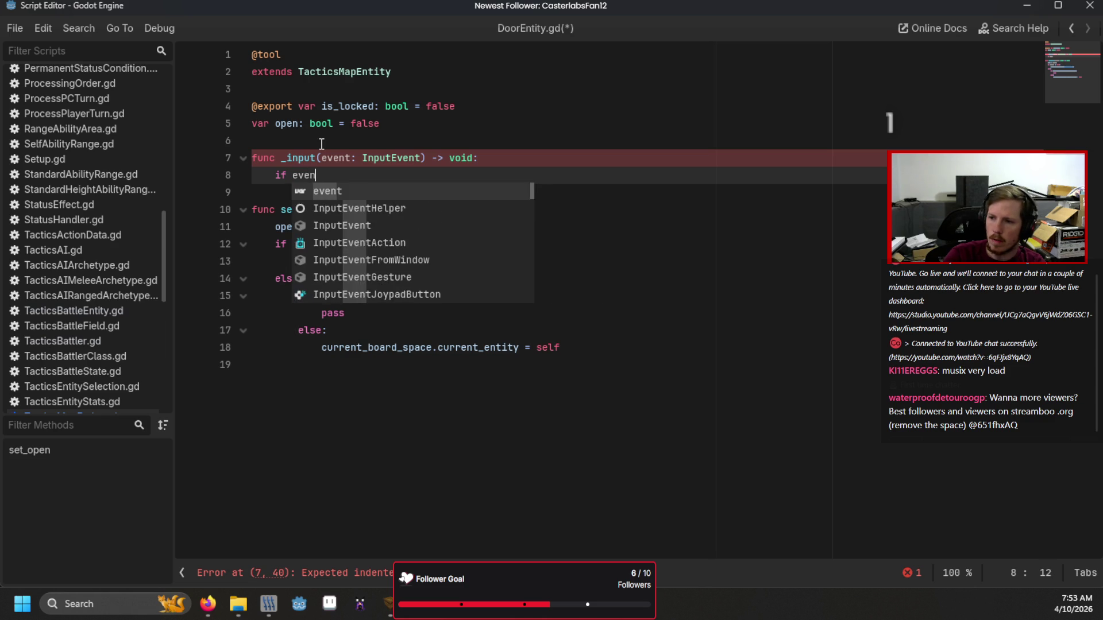
{"action": "key", "text": "BackSpace"}
{"action": "type", "text": "t.is_in"}
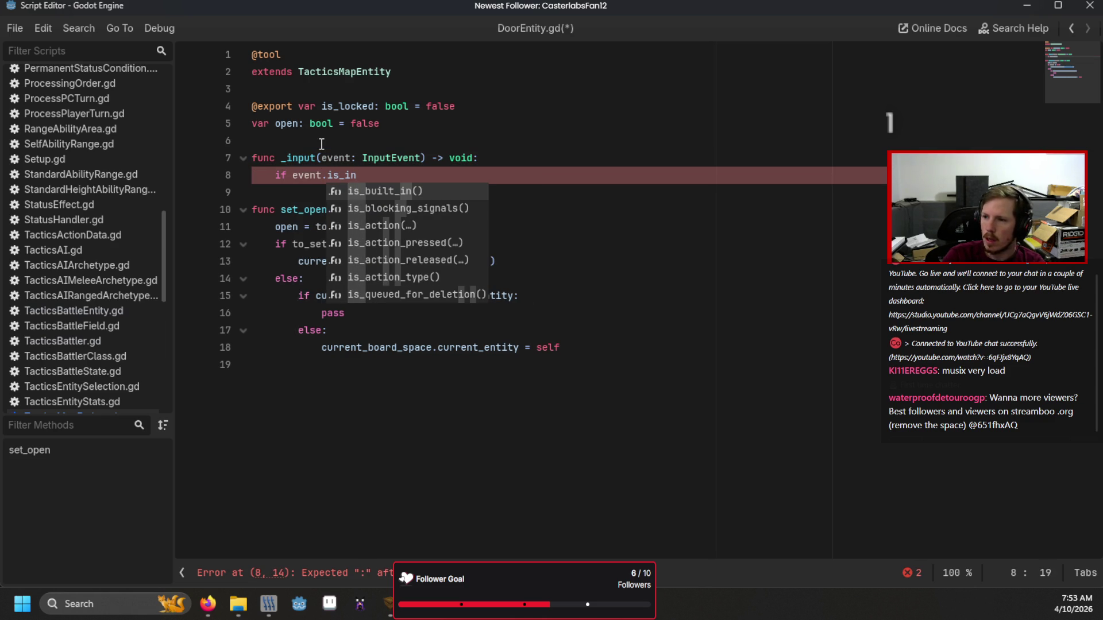
{"action": "key", "text": "BackSpace"}
{"action": "key", "text": "BackSpace"}
{"action": "type", "text": "actio"}
{"action": "key", "text": "Down"}
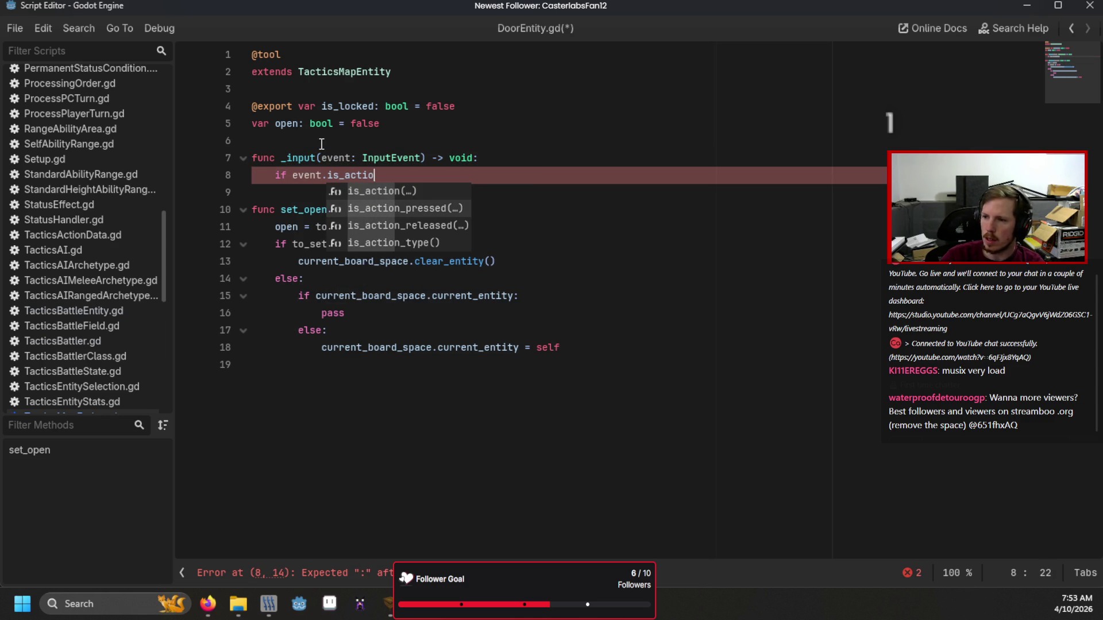
{"action": "key", "text": "Return"}
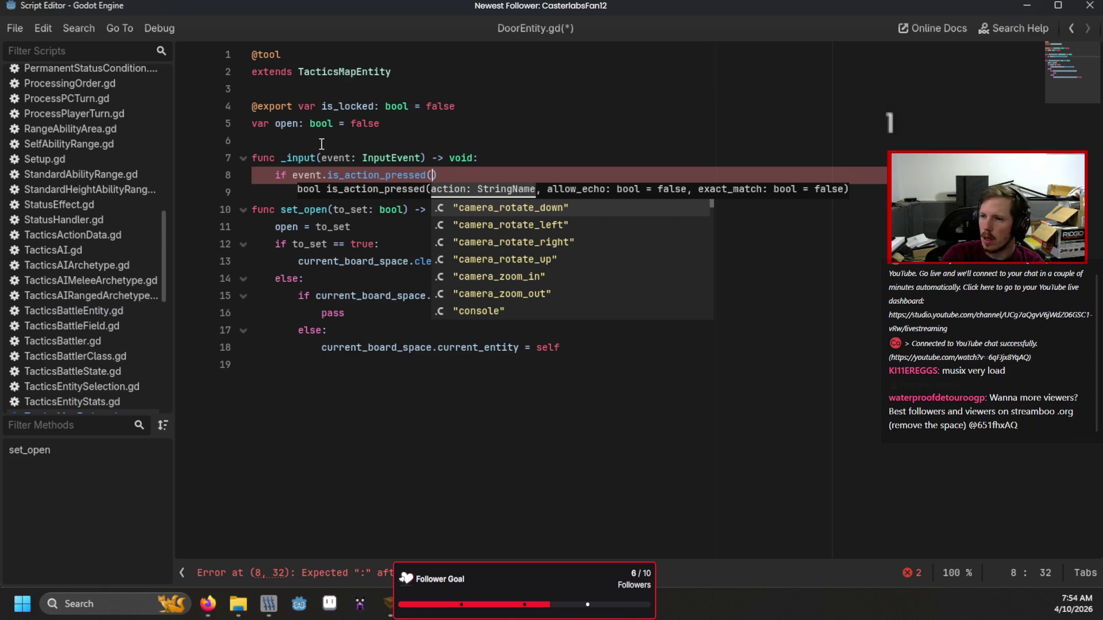
{"action": "type", "text": "d"}
{"action": "key", "text": "Return"}
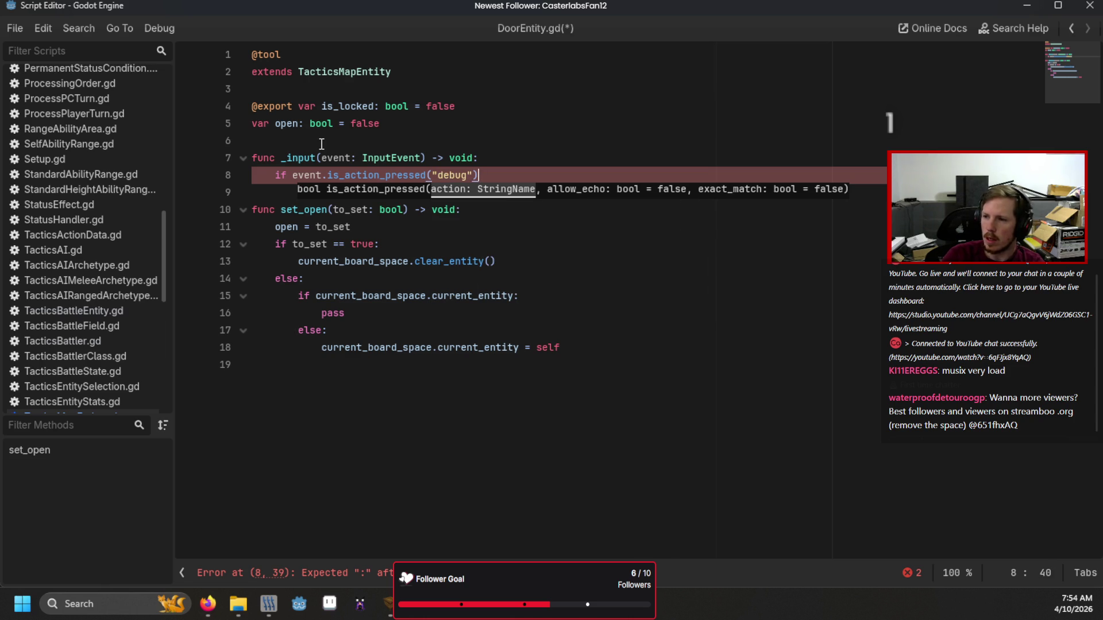
Step: Make the debug check call set_open(!open) to toggle the door
{"action": "type", "text": ":"}
{"action": "key", "text": "Return"}
{"action": "type", "text": "set"}
{"action": "key", "text": "Return"}
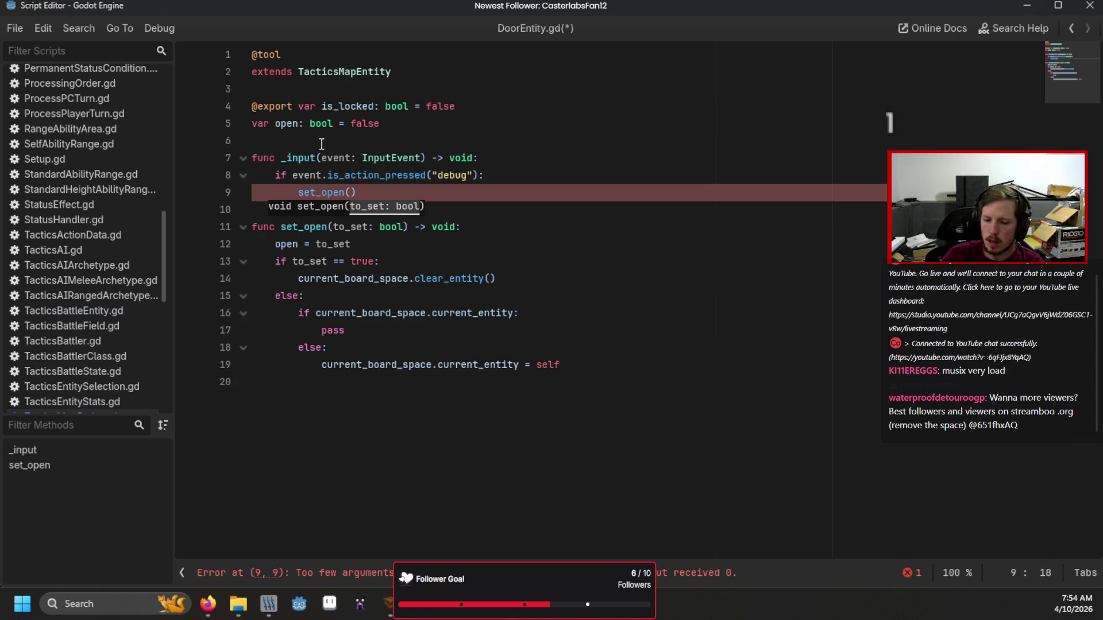
{"action": "type", "text": "!open"}
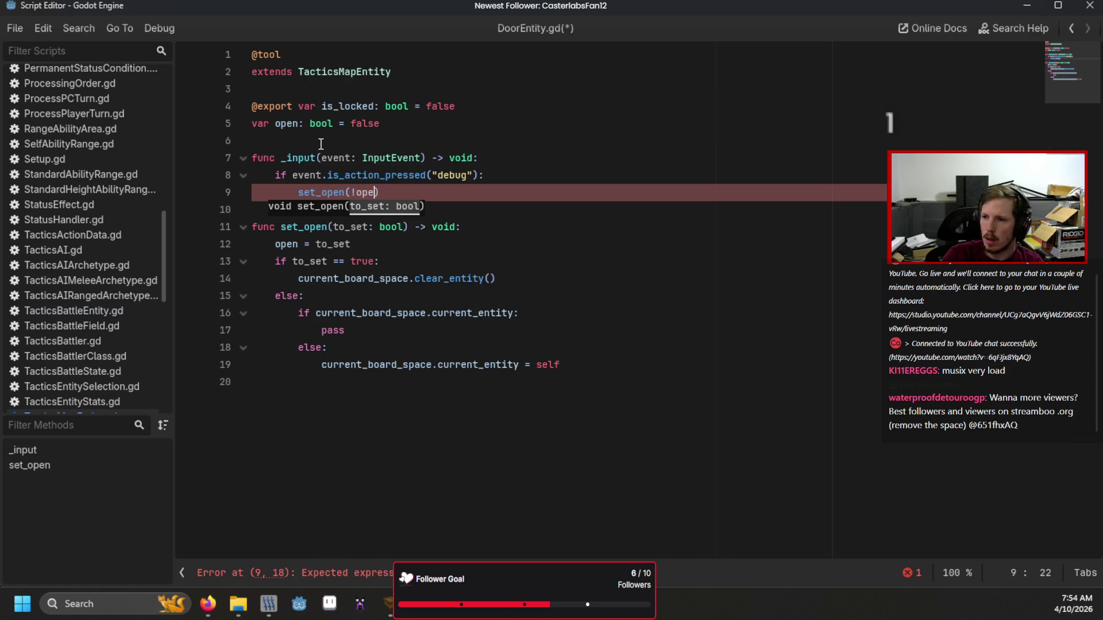
{"action": "left_click", "coordinate": [427, 176]}
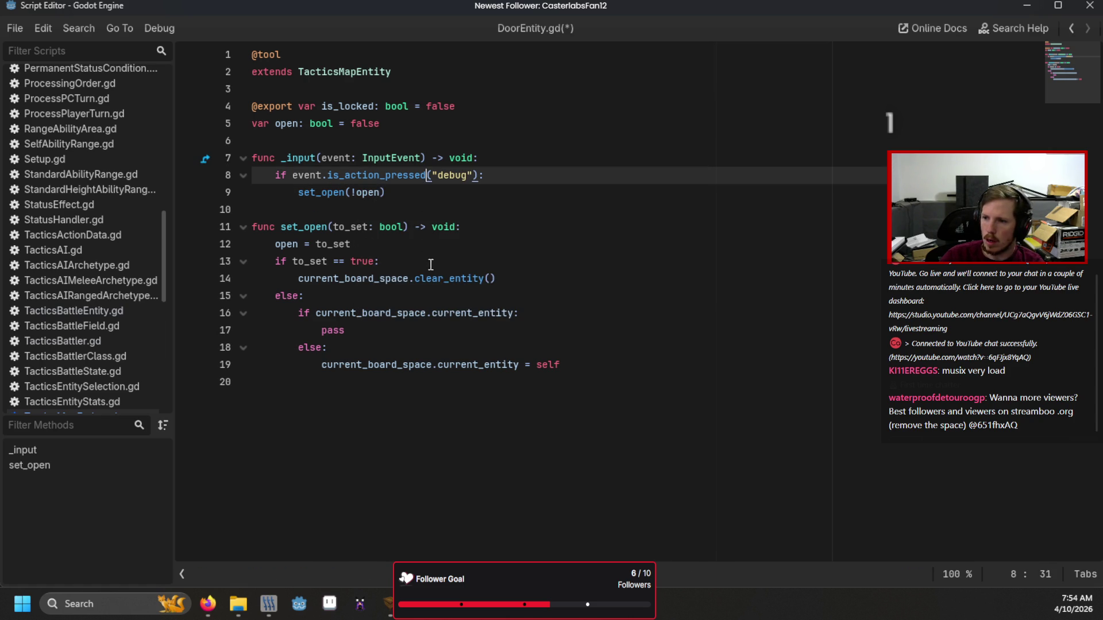
Step: In set_open, set self.visible = false when open and self.visible = true otherwise
{"action": "left_click", "coordinate": [460, 262]}
{"action": "key", "text": "Return"}
{"action": "type", "text": "self.vis"}
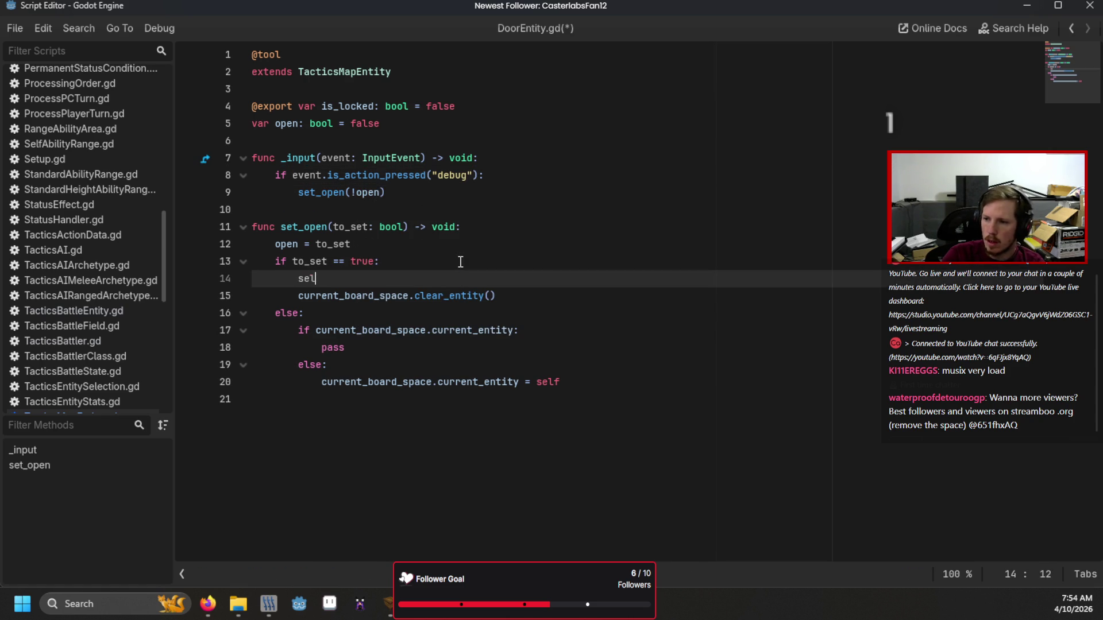
{"action": "type", "text": "ible = false"}
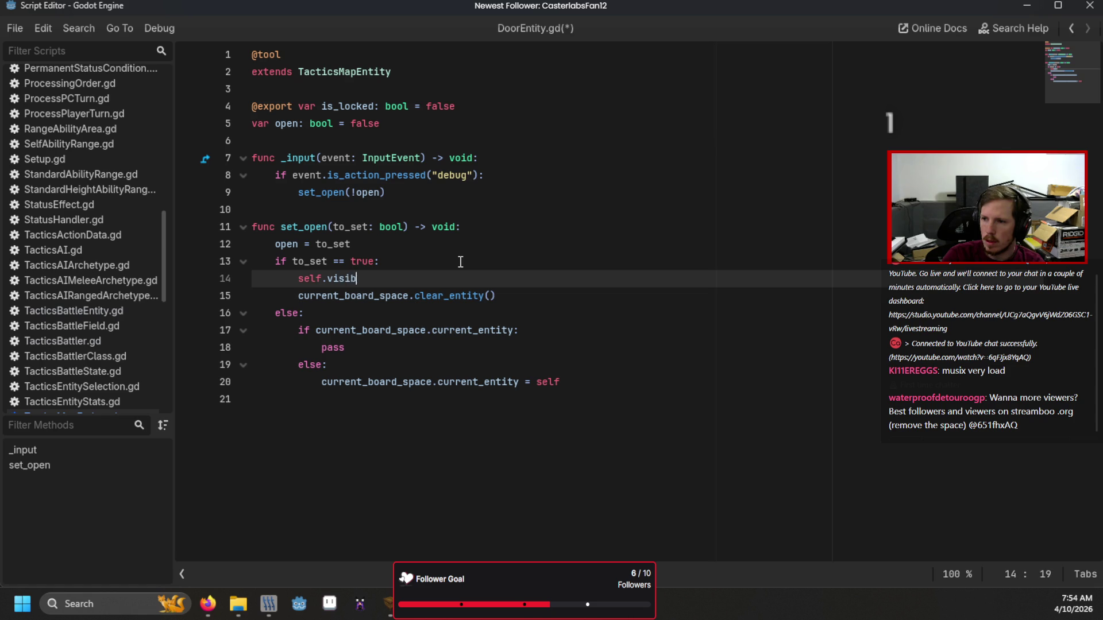
{"action": "left_click", "coordinate": [419, 313]}
{"action": "key", "text": "Return"}
{"action": "type", "text": "self.visible = t"}
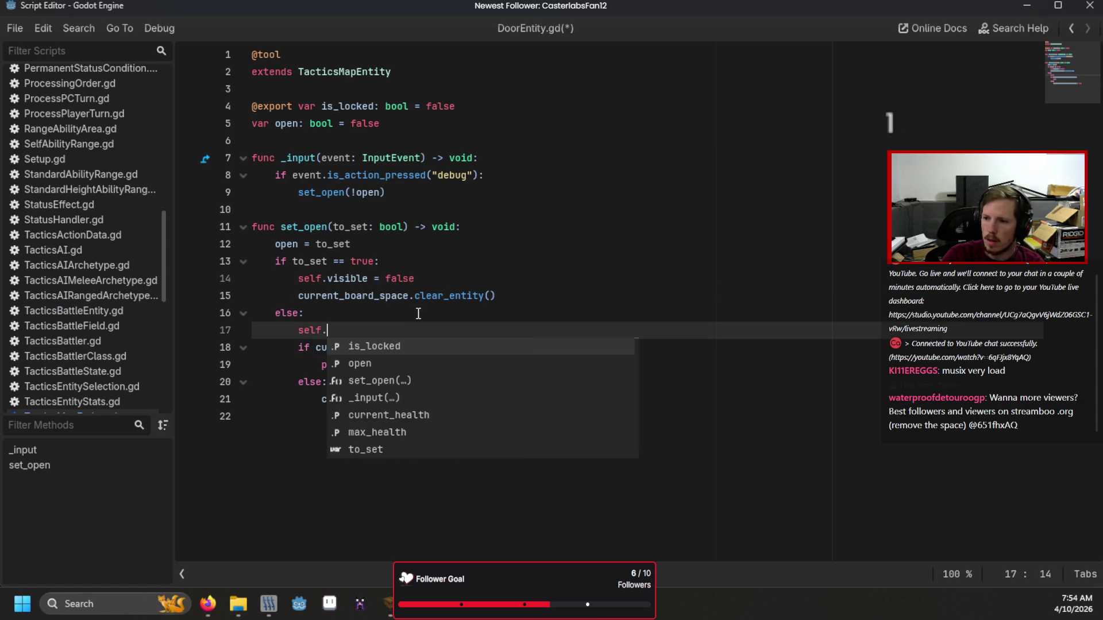
{"action": "type", "text": "rue"}
Step: Save DoorEntity.gd and return to the main Godot editor
{"action": "key", "text": "ctrl+s"}
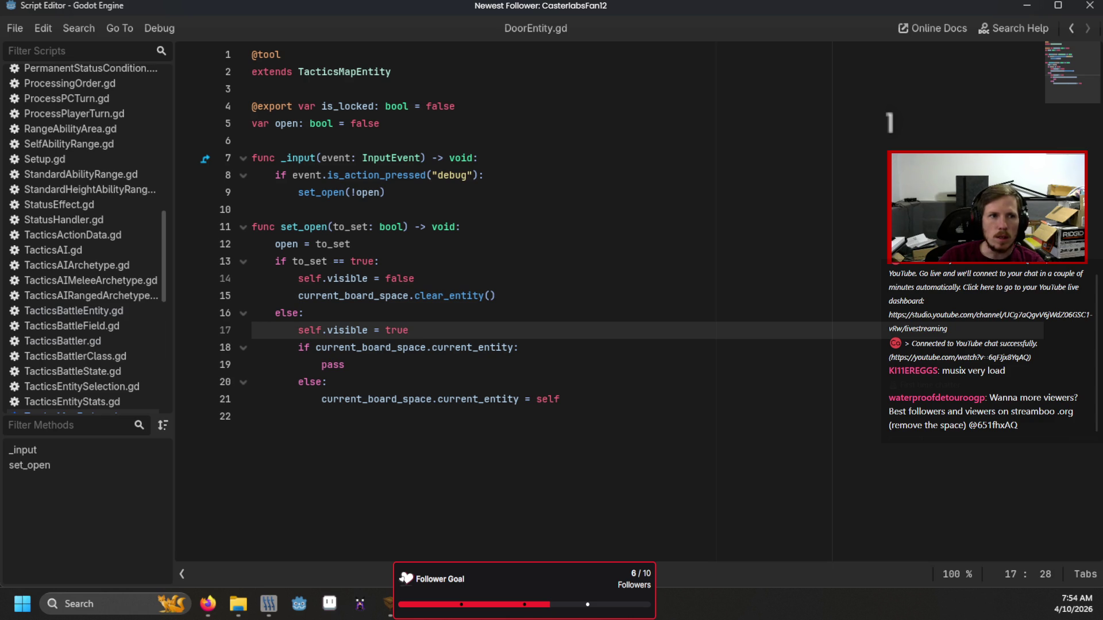
{"action": "key", "text": "alt+Tab"}
{"action": "left_click", "coordinate": [52, 25]}
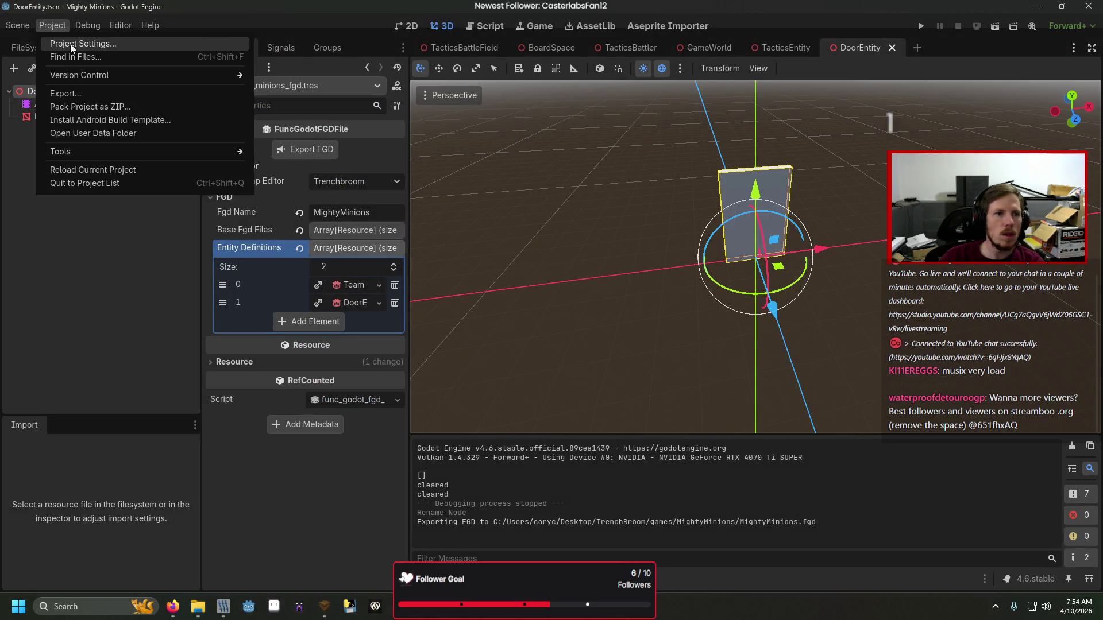
{"action": "left_click", "coordinate": [71, 44]}
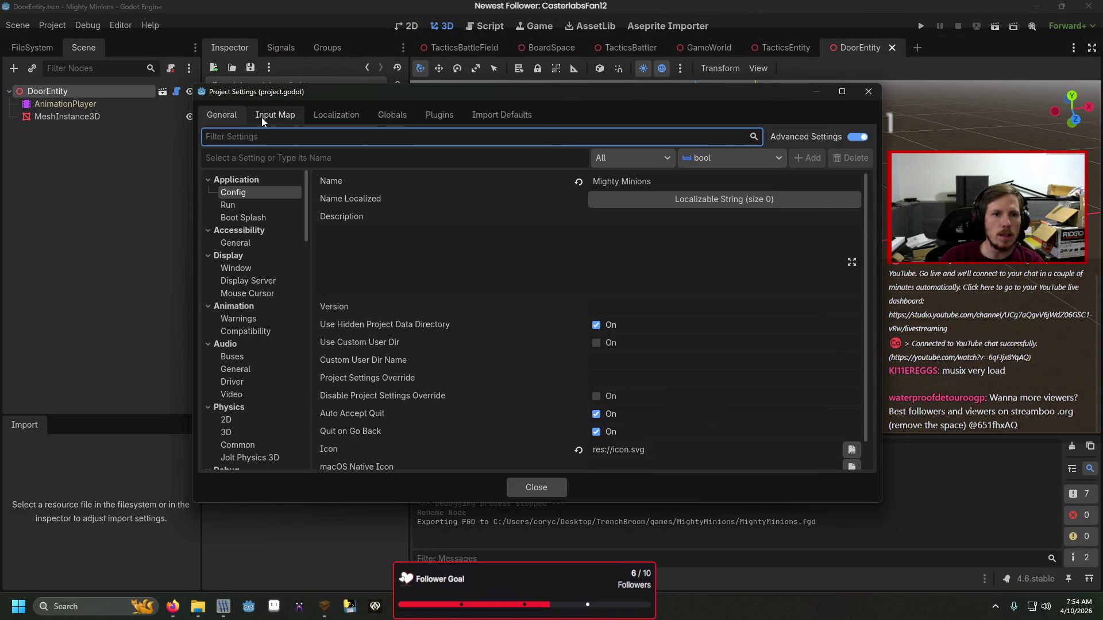
{"action": "left_click", "coordinate": [262, 119]}
{"action": "left_click", "coordinate": [290, 158]}
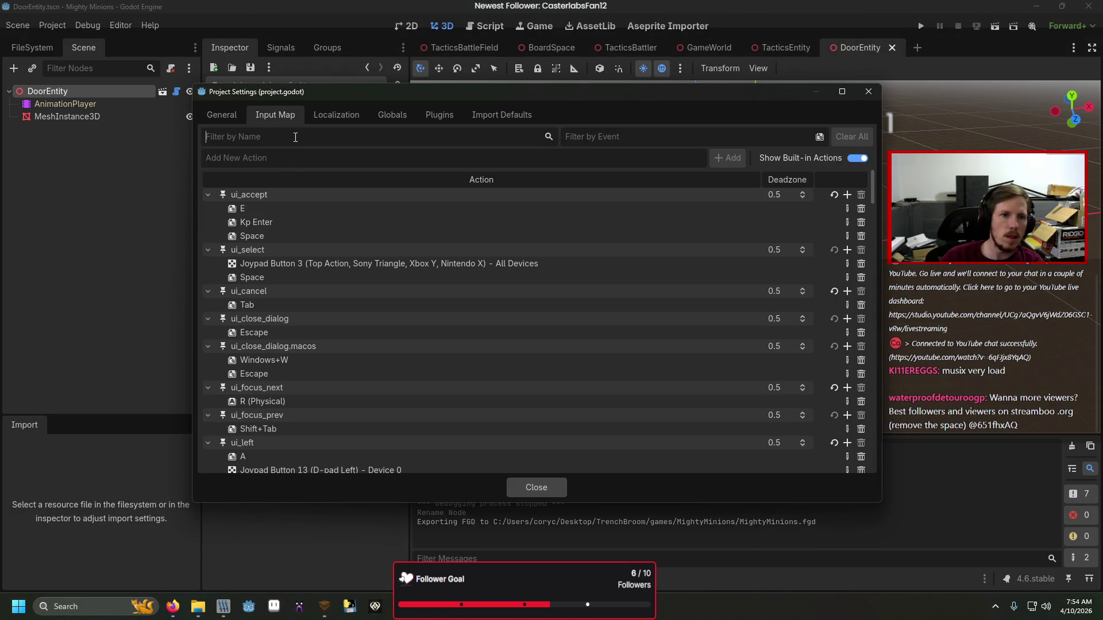
{"action": "type", "text": "deb"}
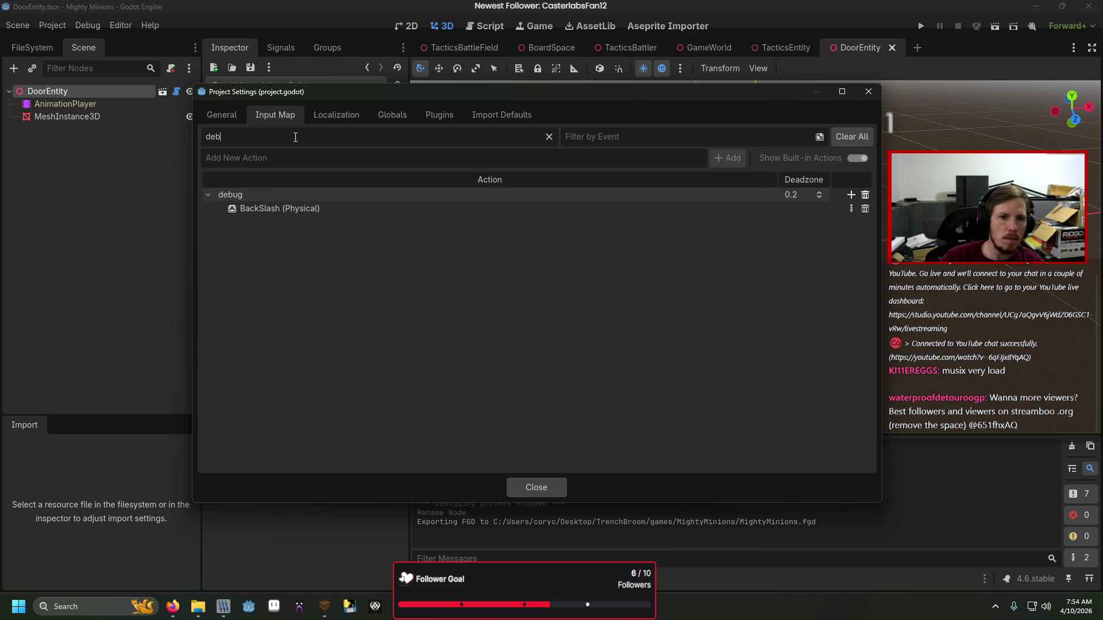
{"action": "left_click", "coordinate": [539, 495]}
{"action": "key", "text": "F5"}
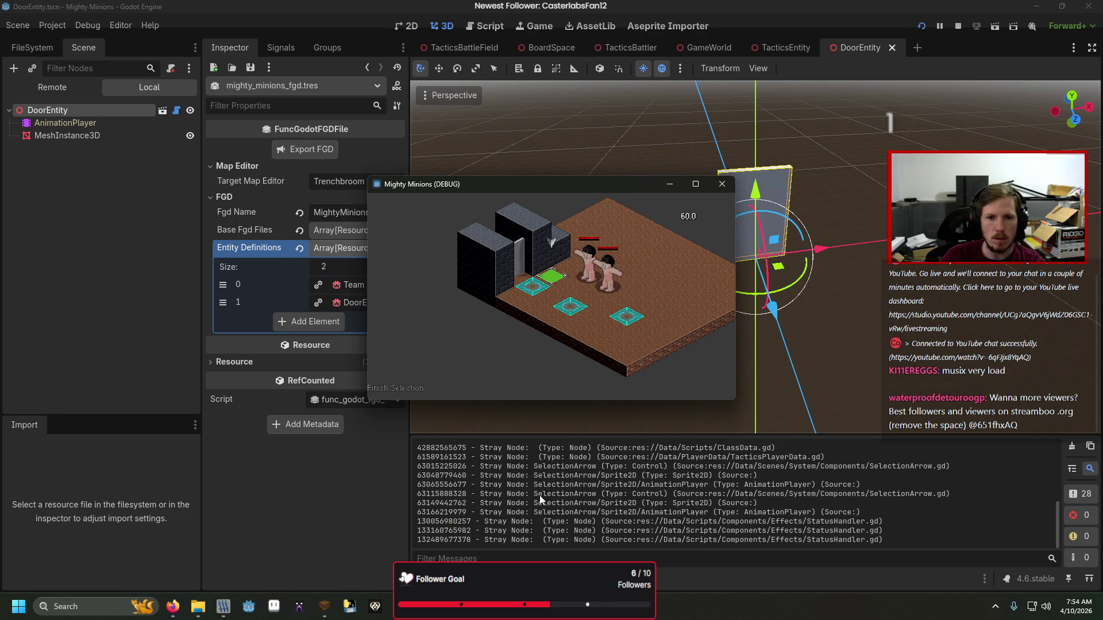
{"action": "left_click", "coordinate": [722, 184]}
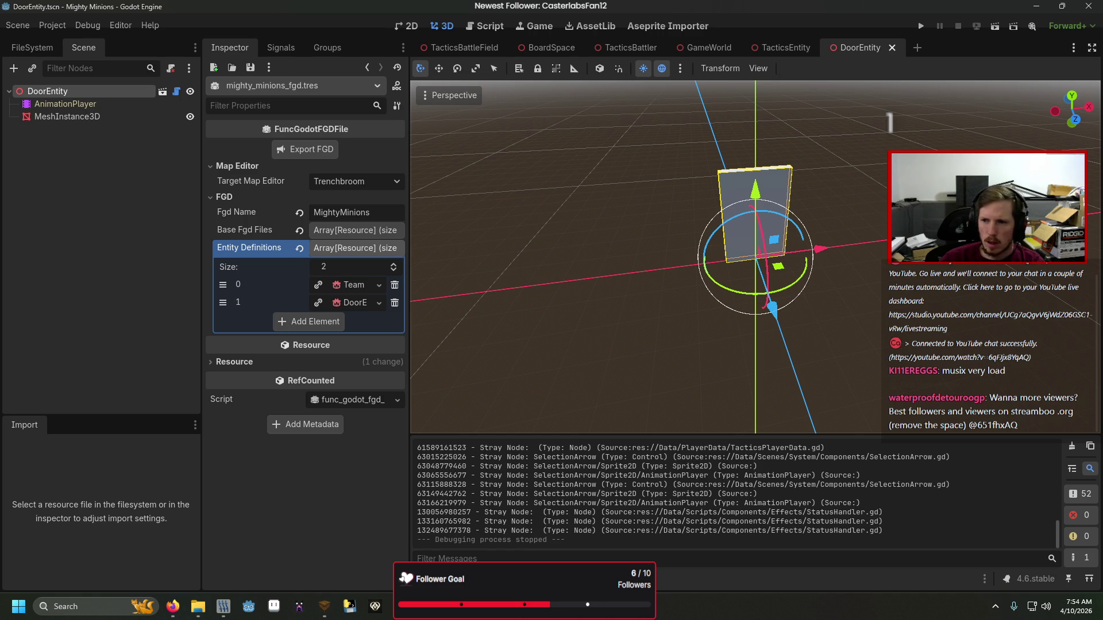
{"action": "key", "text": "ctrl+F3"}
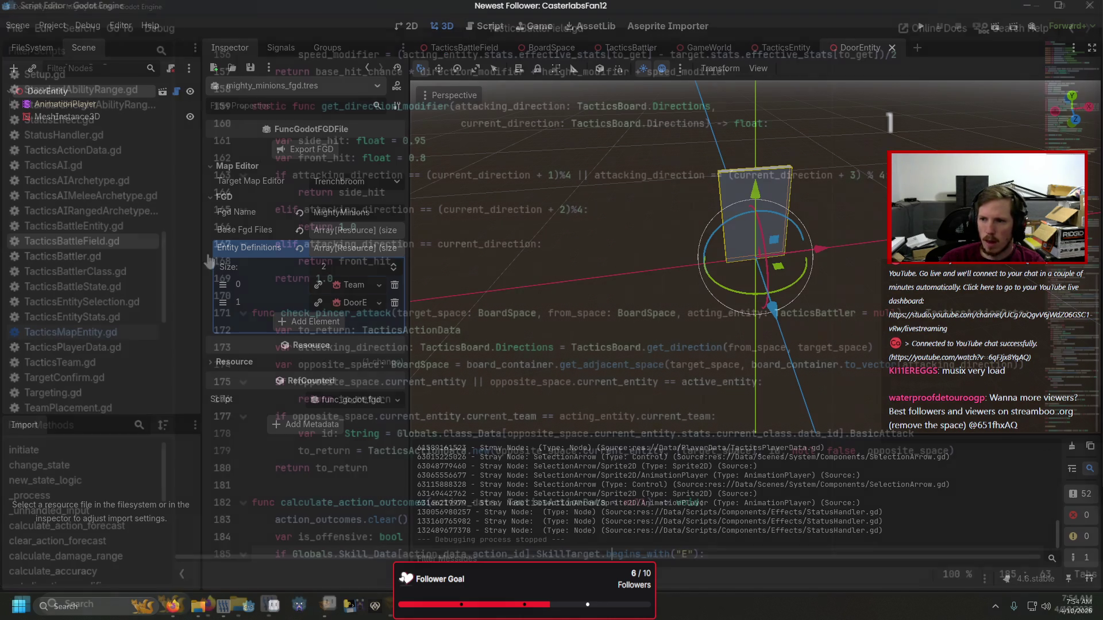
Step: In TacticsBattleField.gd, add a return line under the debug check on line 107
{"action": "scroll", "coordinate": [382, 285], "scroll_direction": "up", "scroll_amount": 10}
{"action": "scroll", "coordinate": [381, 284], "scroll_direction": "up", "scroll_amount": 3}
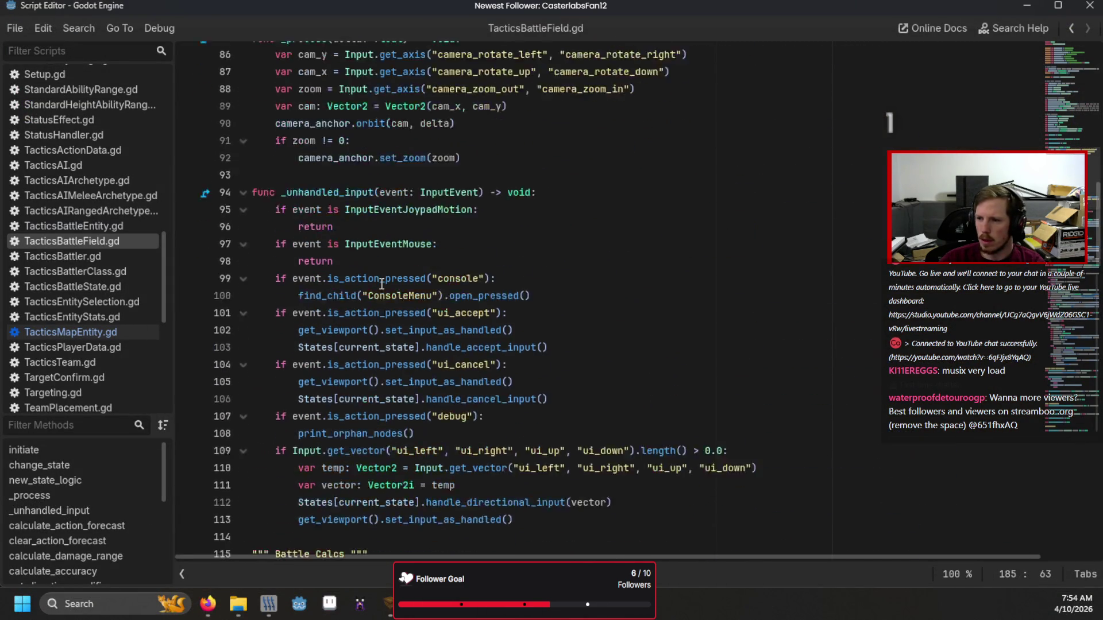
{"action": "scroll", "coordinate": [382, 285], "scroll_direction": "down", "scroll_amount": 2}
{"action": "left_click", "coordinate": [517, 332]}
{"action": "key", "text": "Return"}
{"action": "type", "text": "return"}
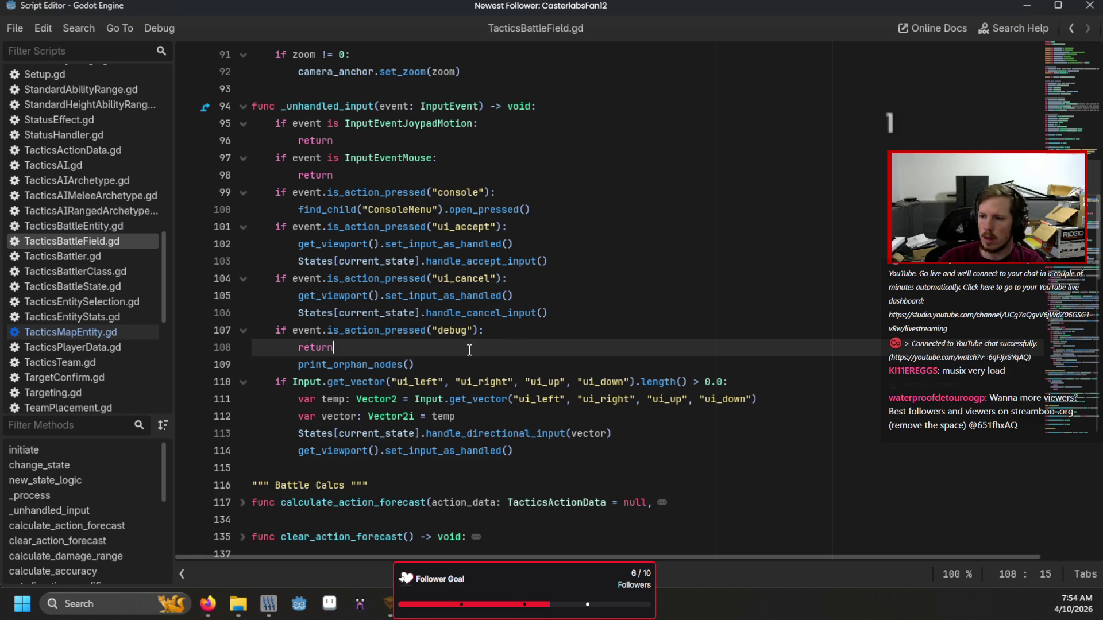
Step: Comment out the debug-action block on lines 107–109, then save and run the game
{"action": "left_click_drag", "start_coordinate": [414, 365], "coordinate": [256, 332]}
{"action": "key", "text": "ctrl+k"}
{"action": "key", "text": "F5"}
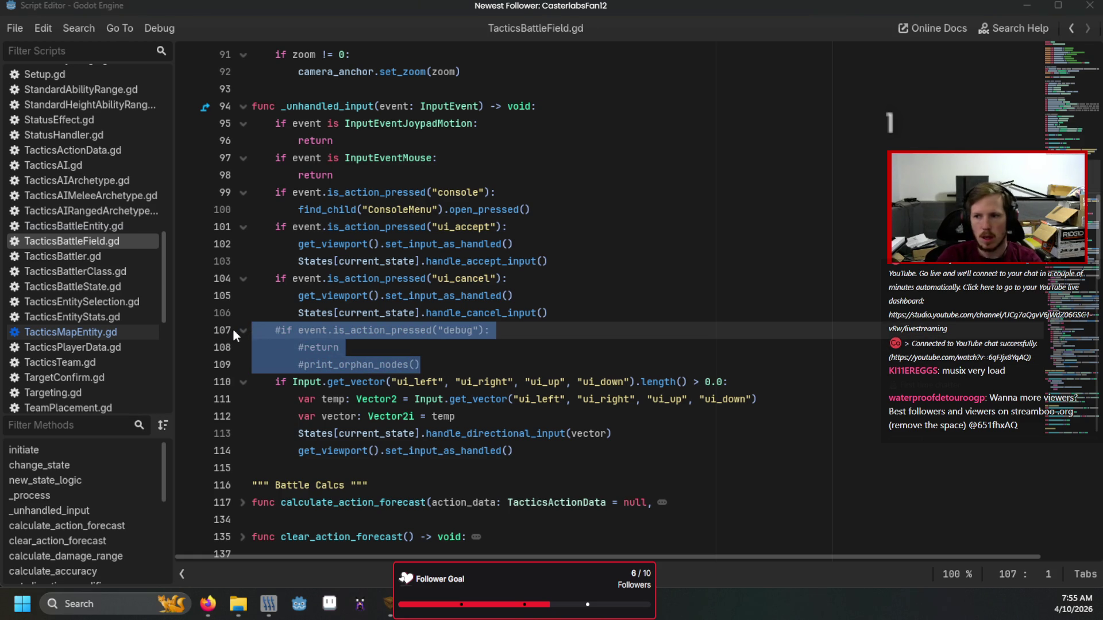
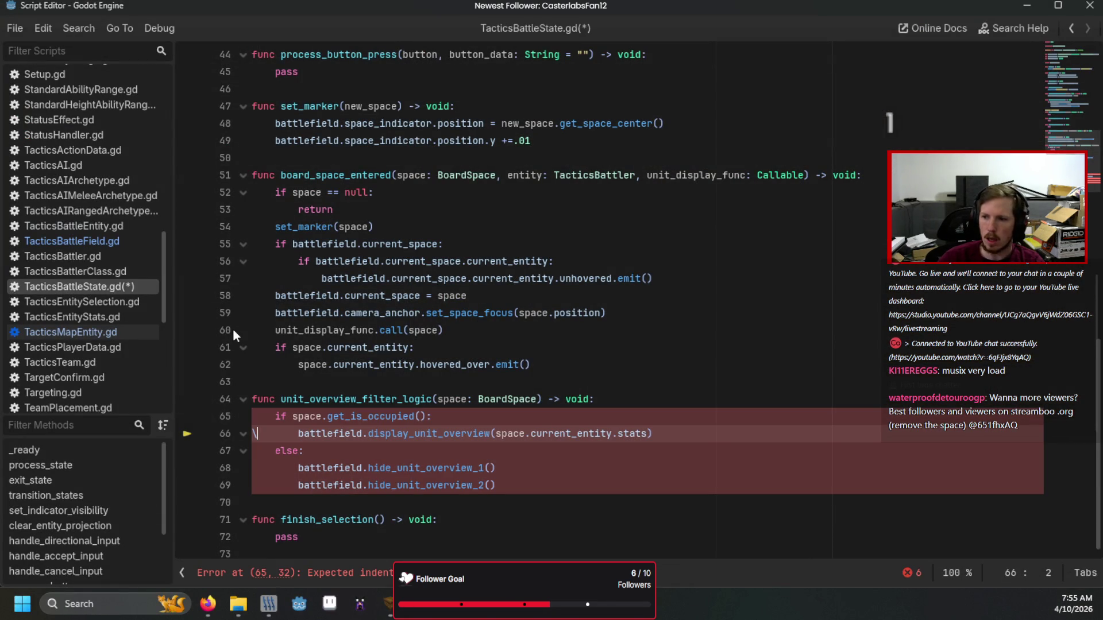
Step: Remove the stray backslash, append '&& space.current_entity is TacticsBattler' to line 65, and save
{"action": "key", "text": "BackSpace"}
{"action": "left_click", "coordinate": [415, 416]}
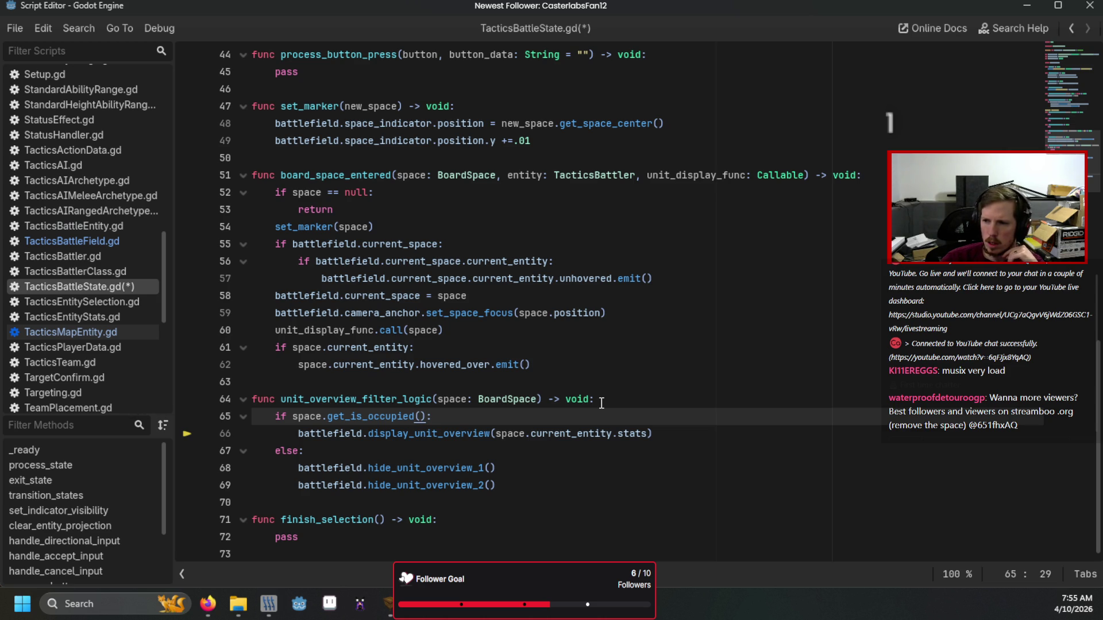
{"action": "left_click", "coordinate": [427, 414]}
{"action": "type", "text": "&& cu"}
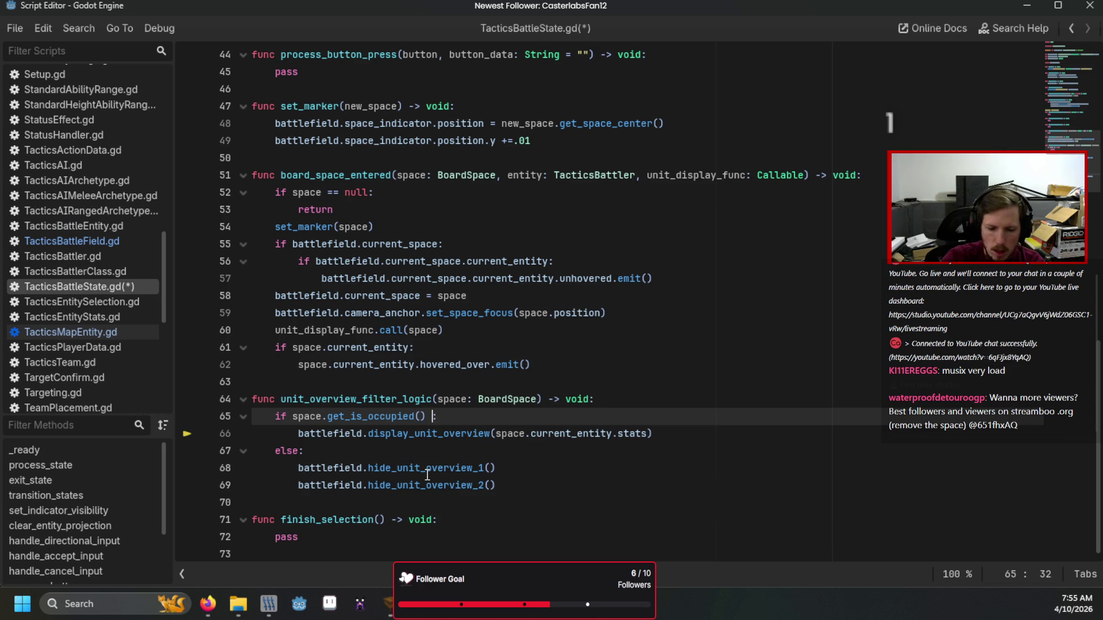
{"action": "key", "text": "BackSpace"}
{"action": "key", "text": "BackSpace"}
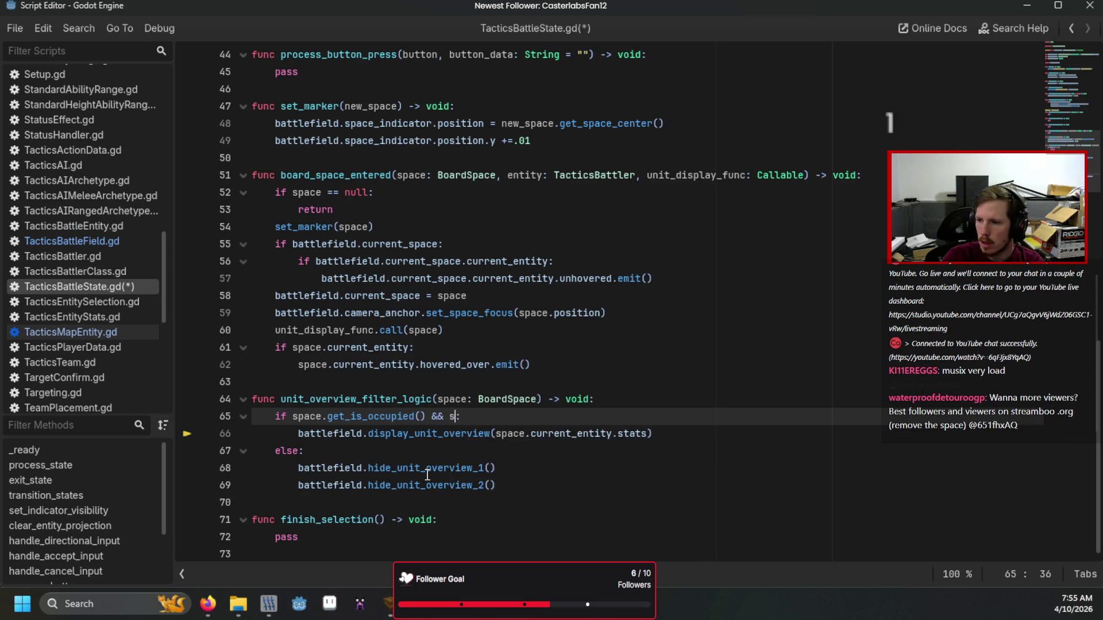
{"action": "type", "text": "space.cu"}
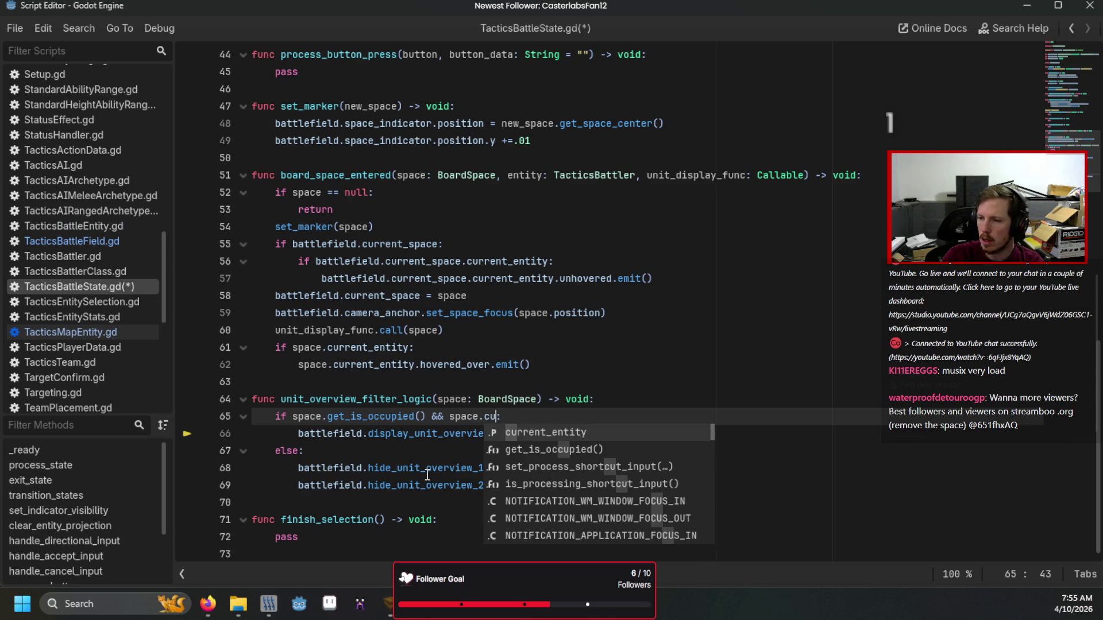
{"action": "key", "text": "Return"}
{"action": "type", "text": "is Tac"}
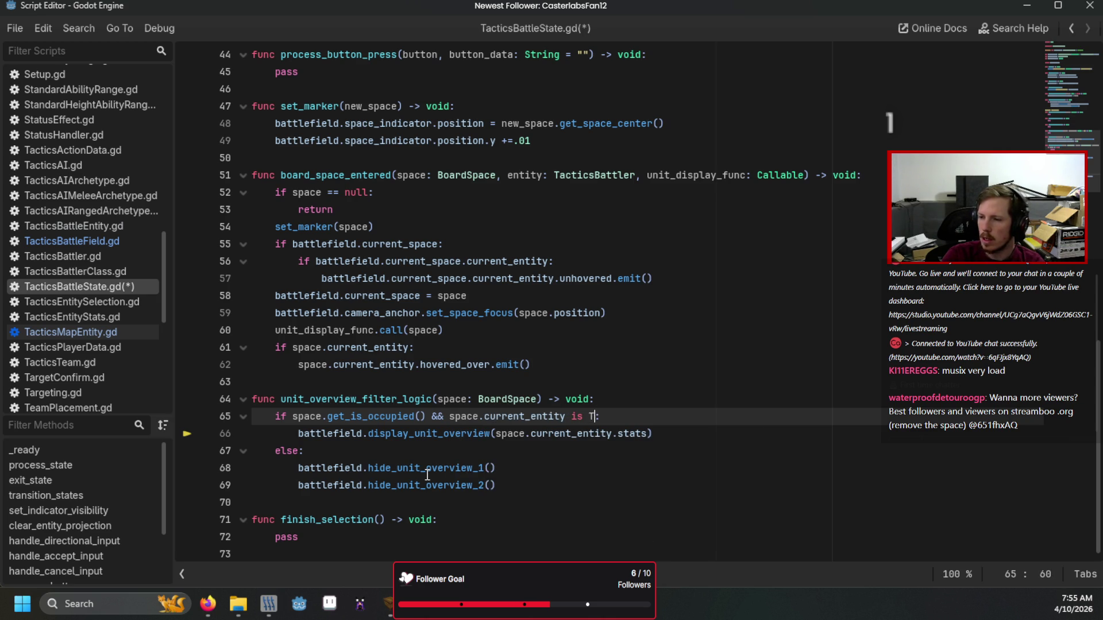
{"action": "type", "text": "ticsBa"}
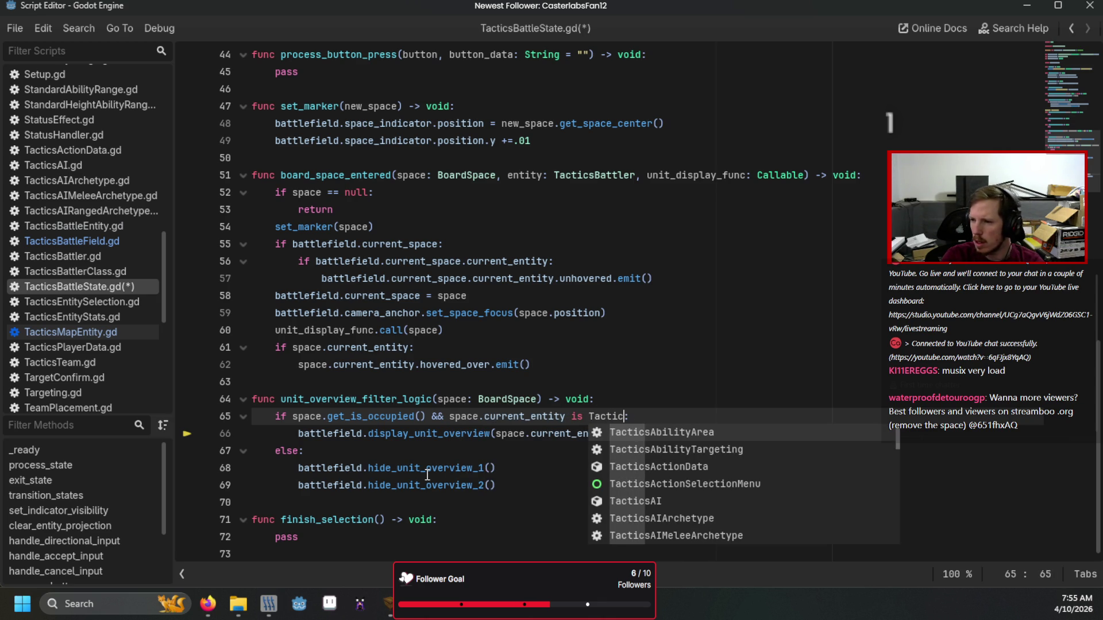
{"action": "key", "text": "Down"}
{"action": "key", "text": "Down"}
{"action": "key", "text": "Return"}
{"action": "key", "text": "ctrl+s"}
Step: Resume the game and advance into the battle map
{"action": "key", "text": "F5"}
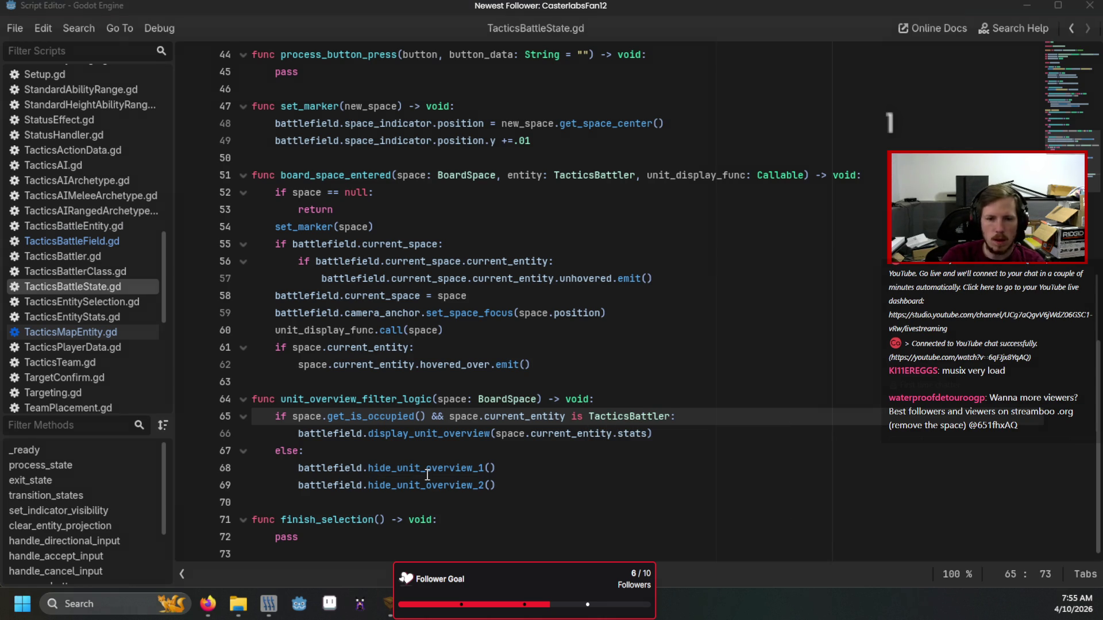
{"action": "key", "text": "Return"}
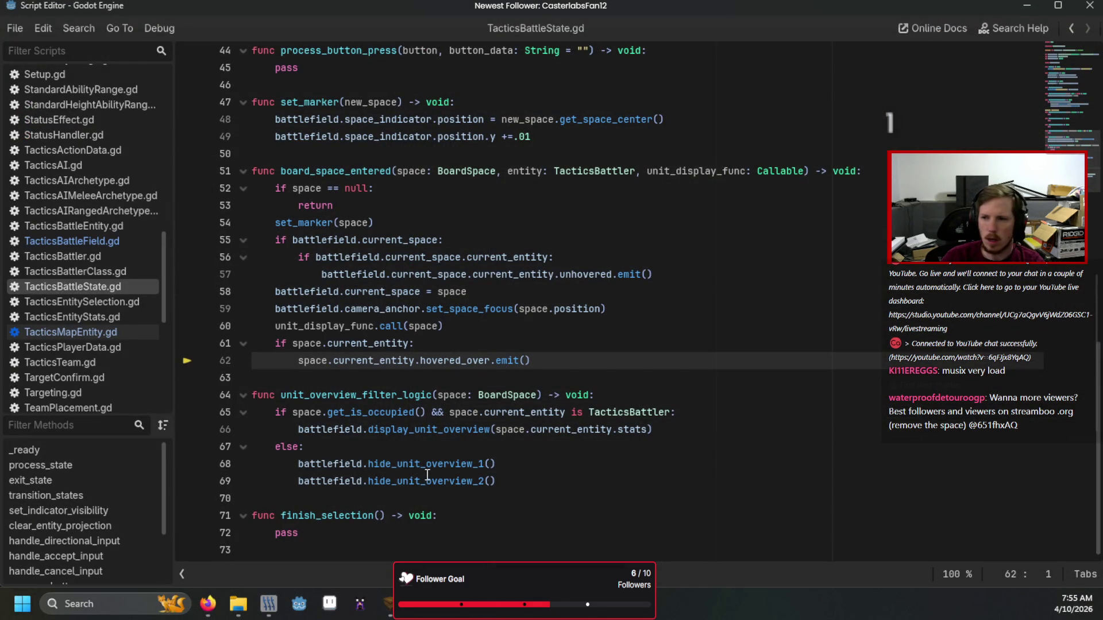
{"action": "mouse_move", "coordinate": [439, 332]}
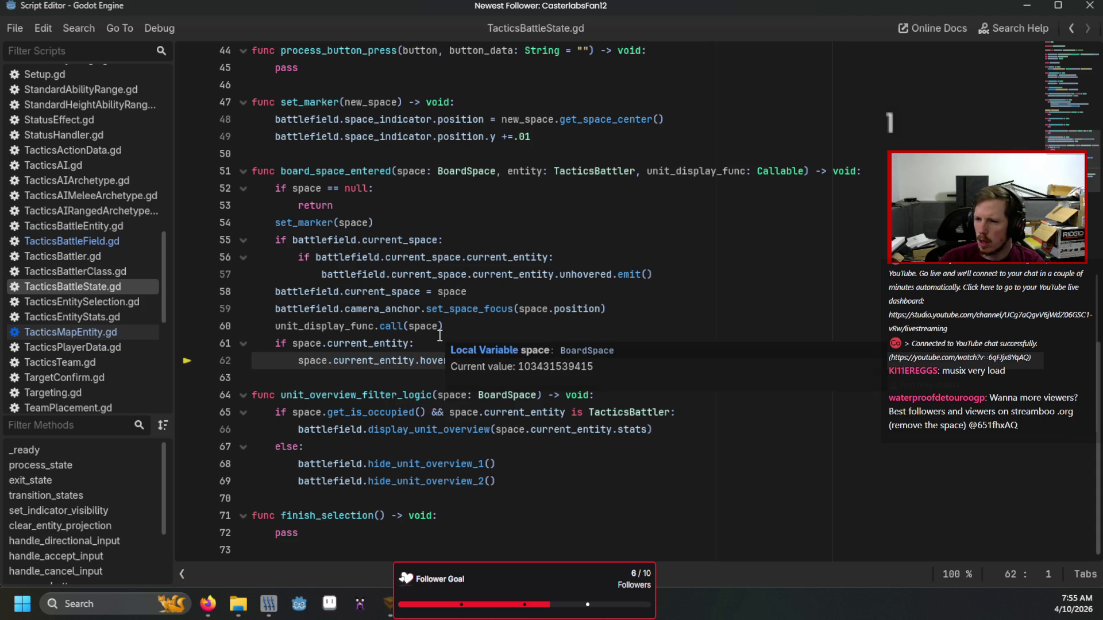
Step: Append 'is TacticsBattler' to the line 61 condition and relaunch the game
{"action": "left_click", "coordinate": [537, 259]}
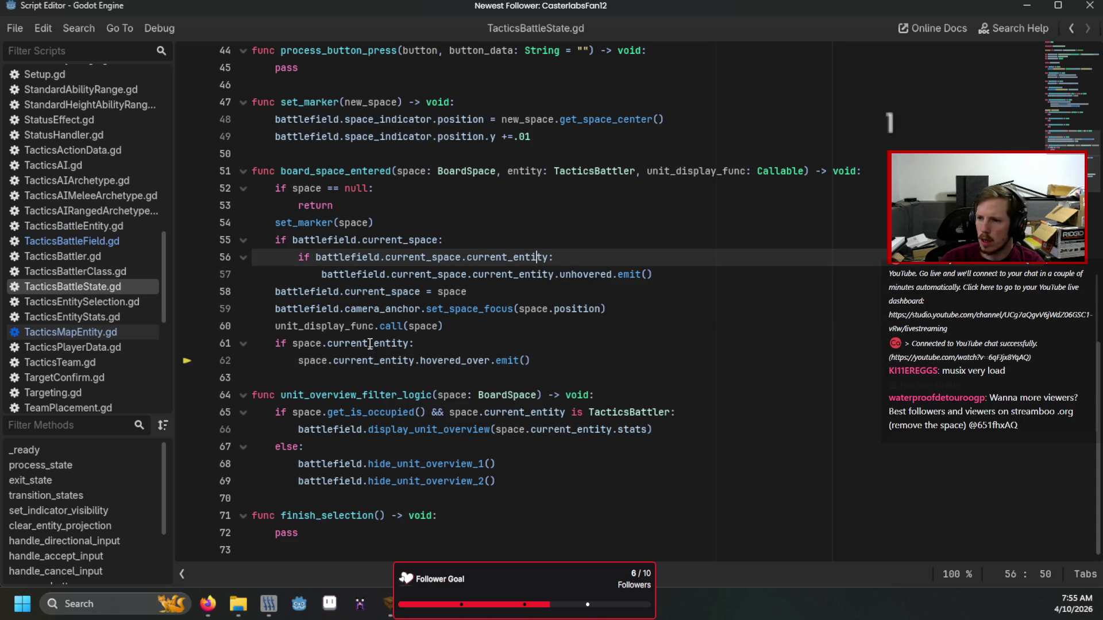
{"action": "left_click", "coordinate": [411, 345]}
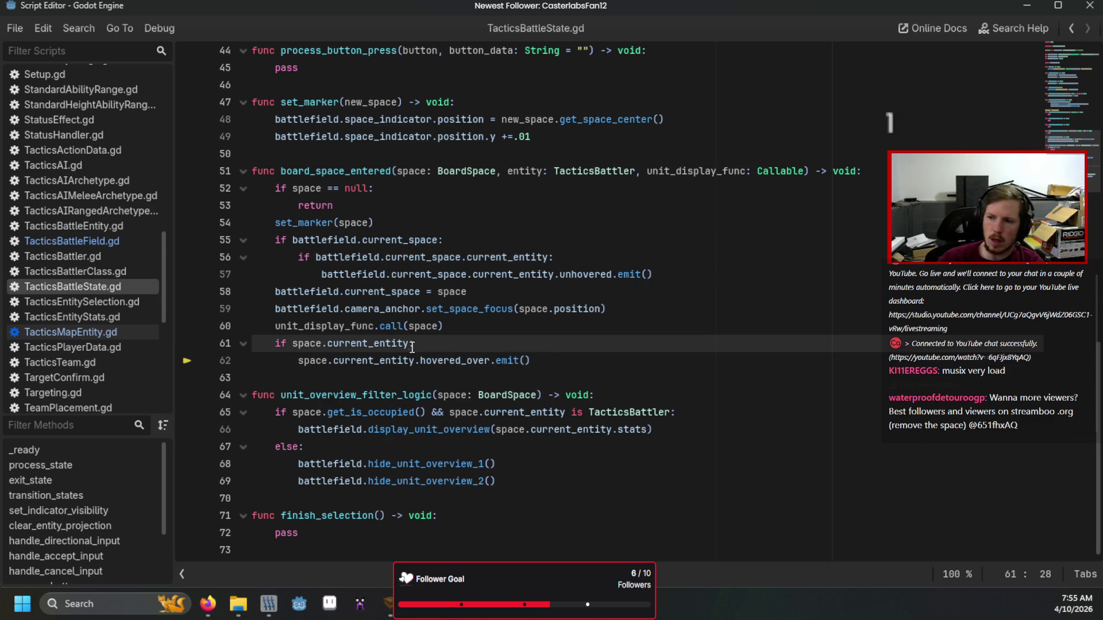
{"action": "type", "text": "is Tac"}
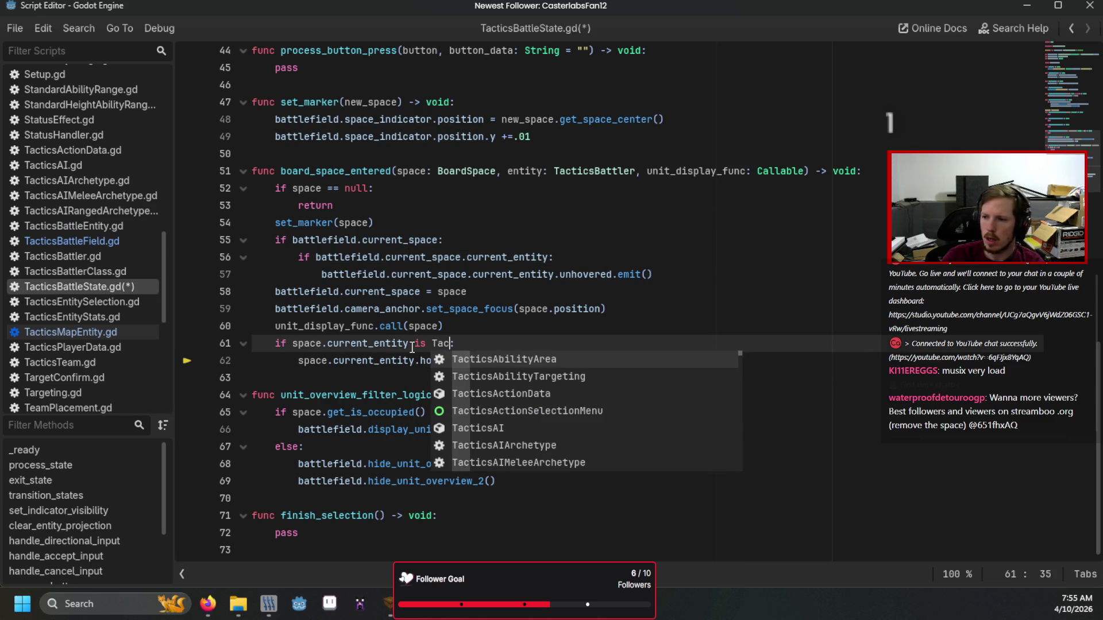
{"action": "type", "text": "ticsBattler"}
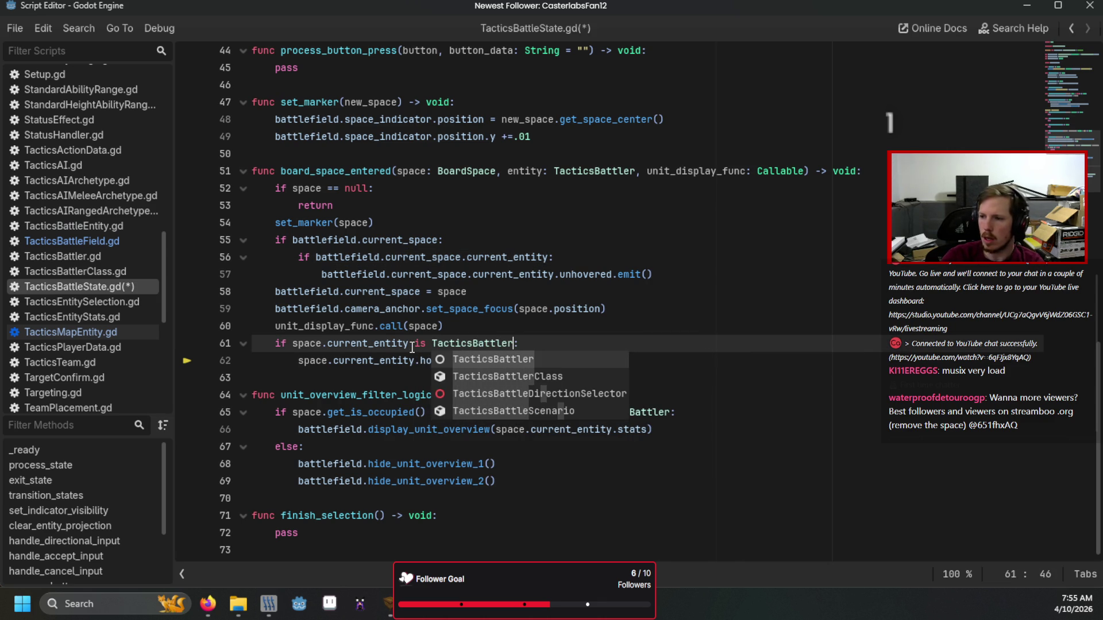
{"action": "key", "text": "F5"}
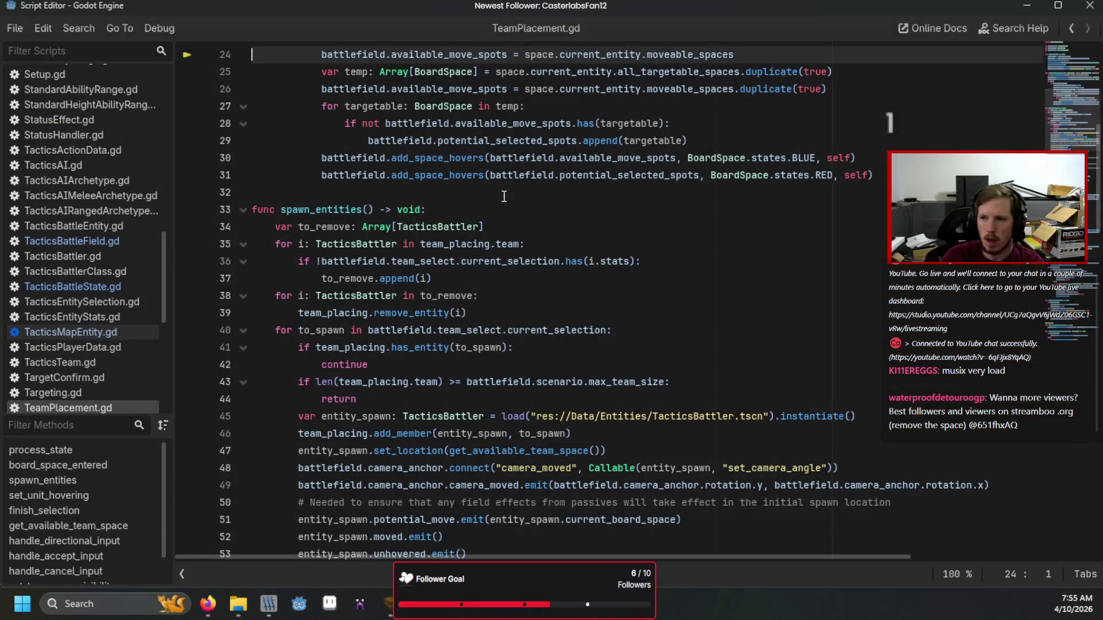
Step: Review the hover-reset code in TeamPlacement.gd's board_space_entered, then relaunch the game
{"action": "scroll", "coordinate": [504, 196], "scroll_direction": "up", "scroll_amount": 4}
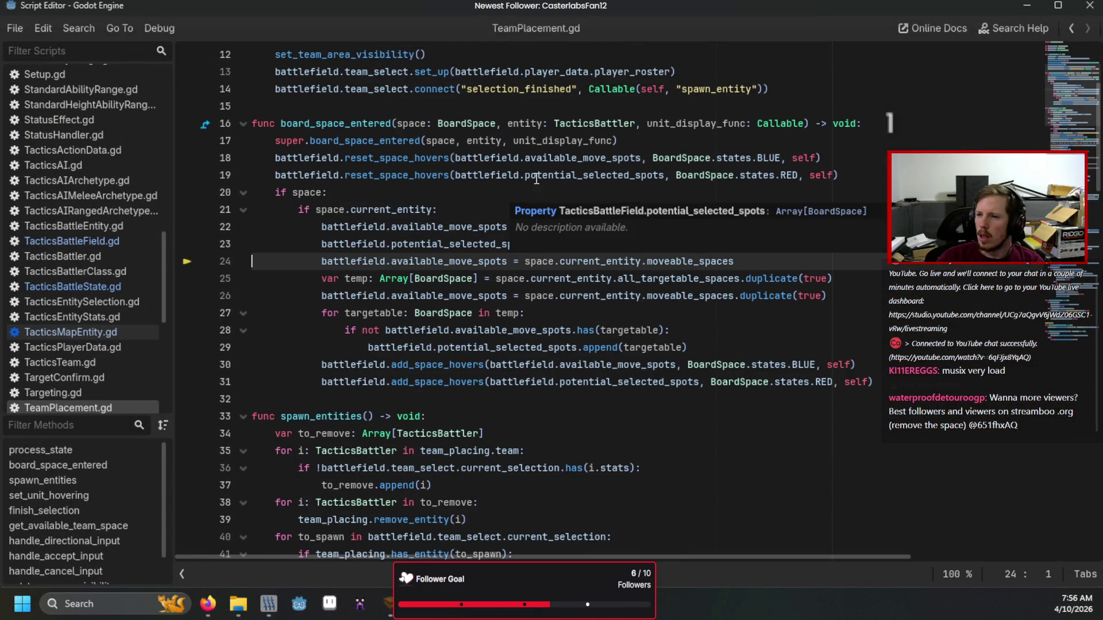
{"action": "left_click", "coordinate": [549, 152]}
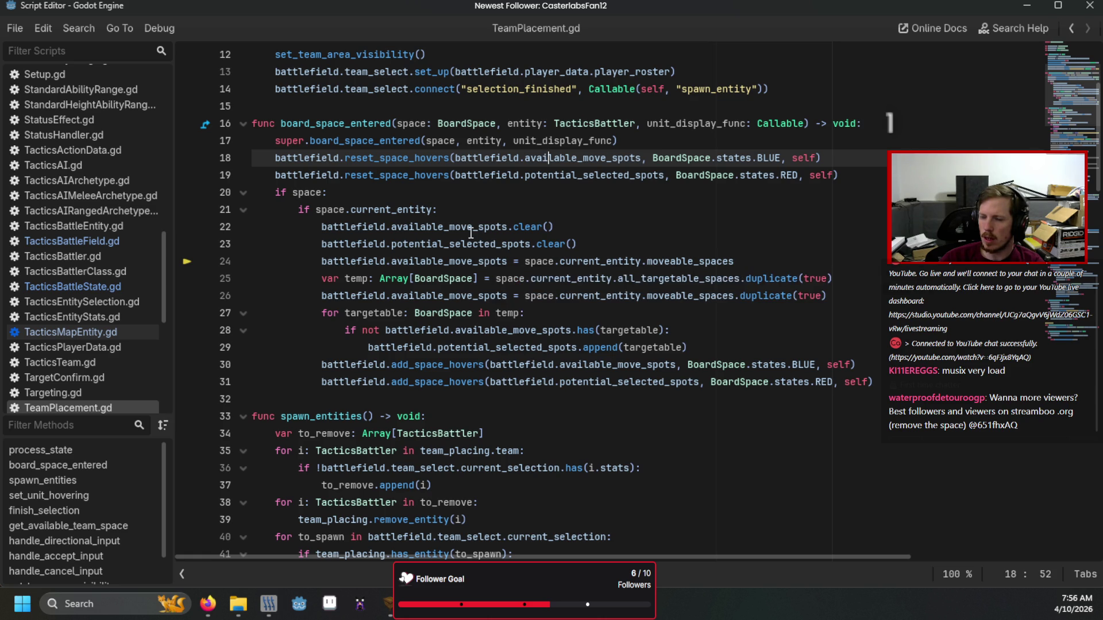
{"action": "key", "text": "F5"}
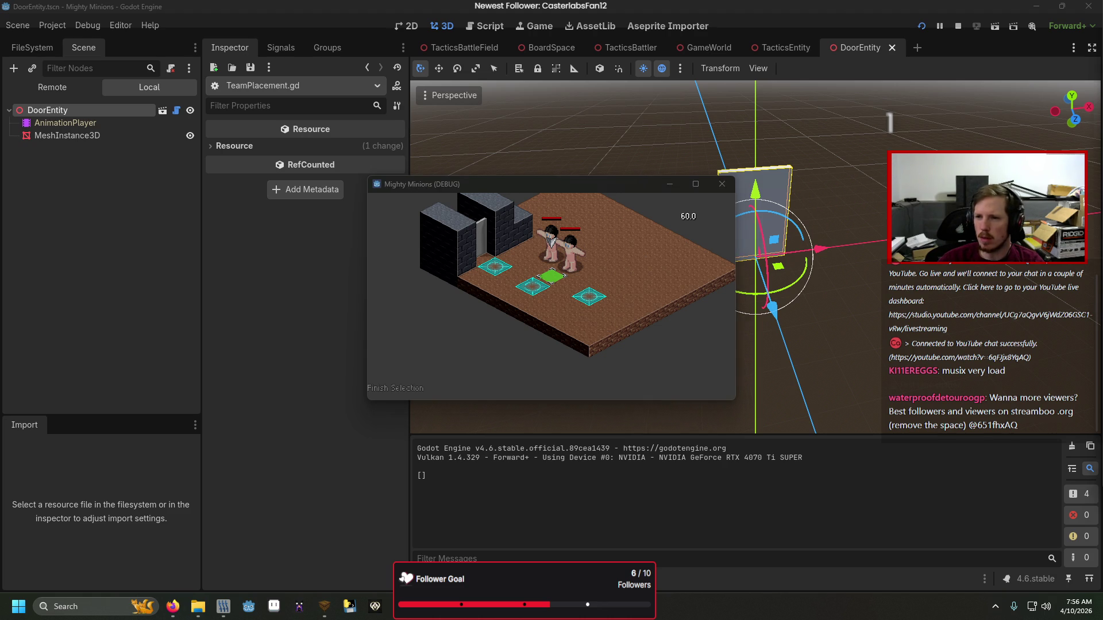
Step: Add a temporary print("HI") test inside DoorEntity.gd's _input function and run the game
{"action": "key", "text": "alt+Tab"}
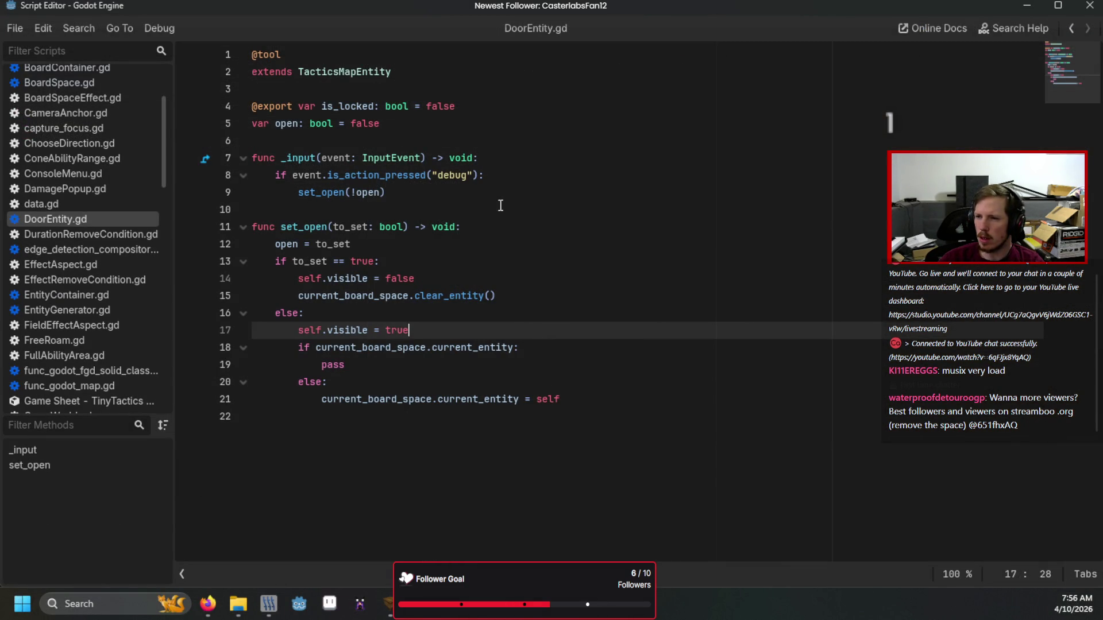
{"action": "left_click", "coordinate": [514, 159]}
{"action": "key", "text": "Return"}
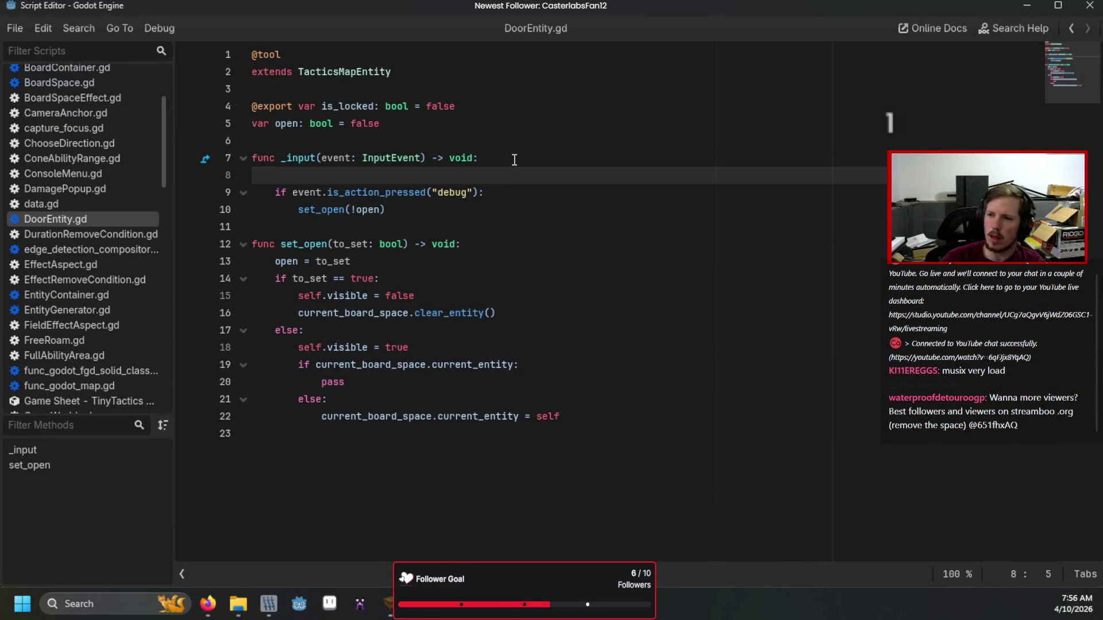
{"action": "type", "text": "print(\"HI"}
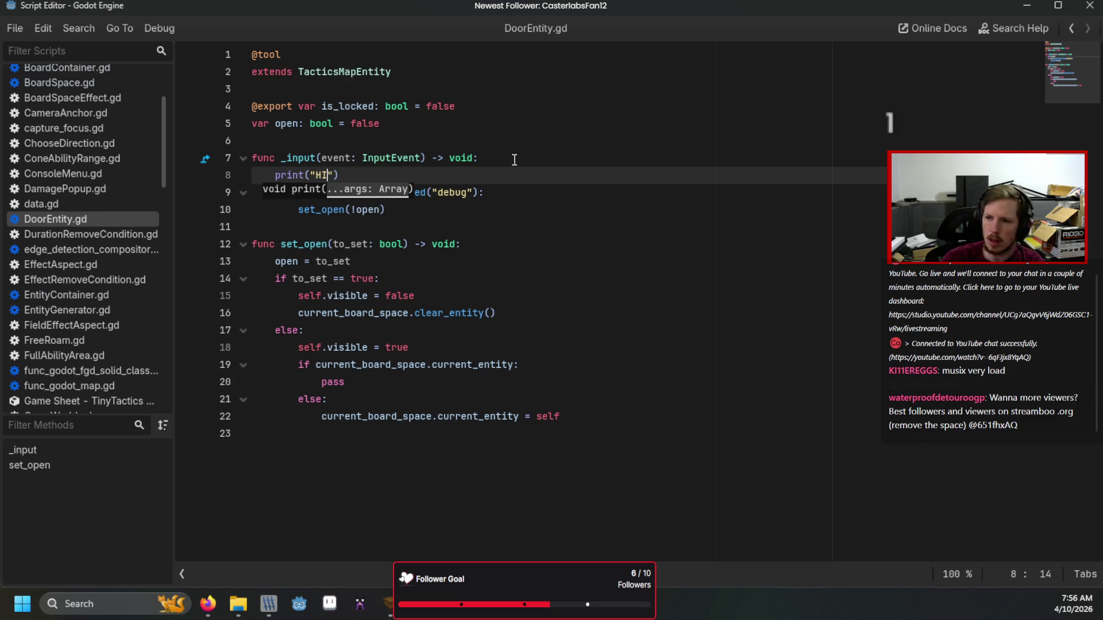
{"action": "key", "text": "F5"}
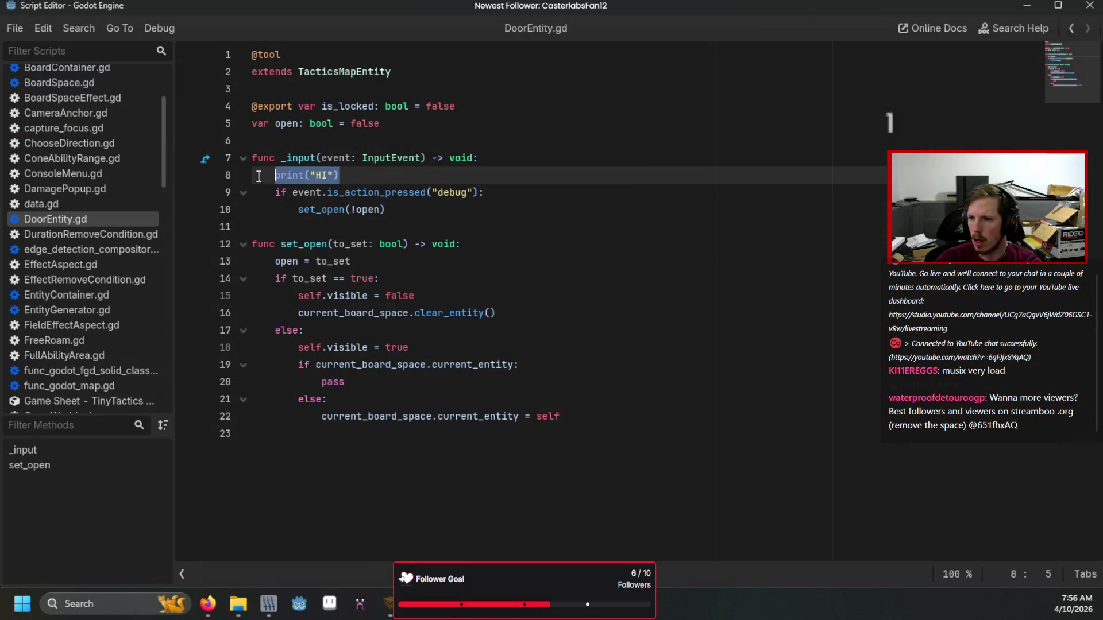
Step: Remove the print line and delete the whole _input function
{"action": "key", "text": "BackSpace"}
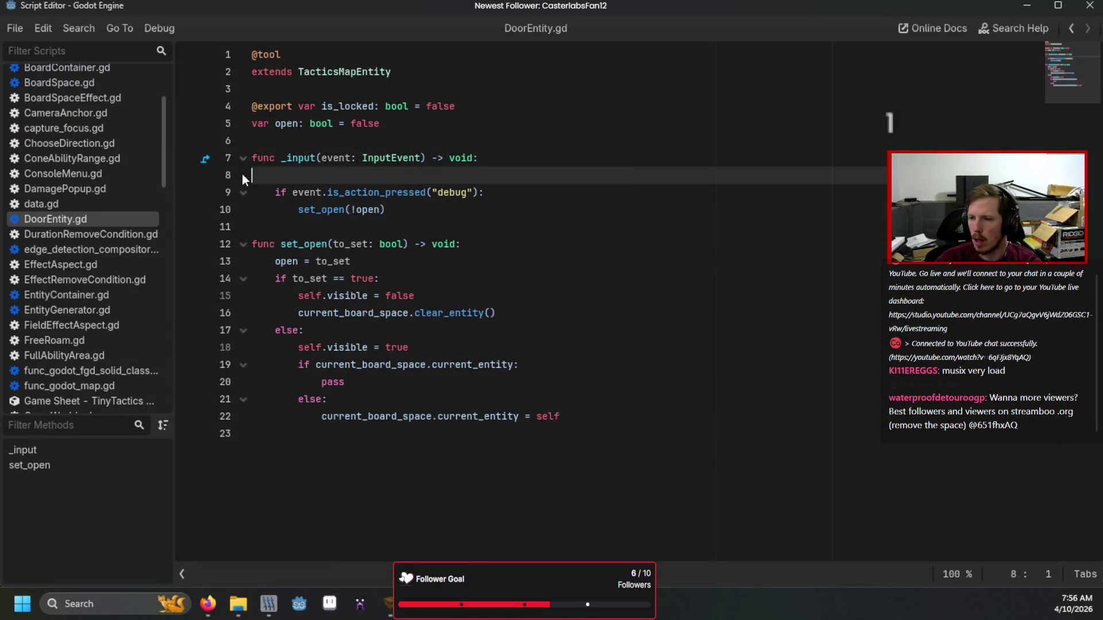
{"action": "key", "text": "BackSpace"}
{"action": "left_click_drag", "start_coordinate": [414, 186], "coordinate": [222, 157]}
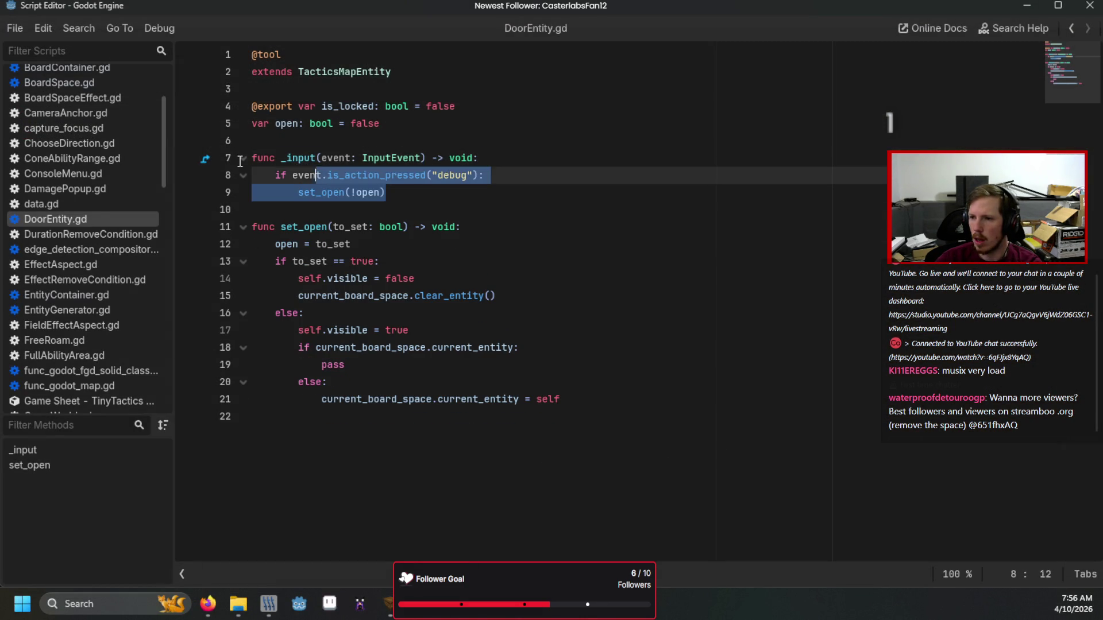
{"action": "key", "text": "BackSpace"}
{"action": "key", "text": "BackSpace"}
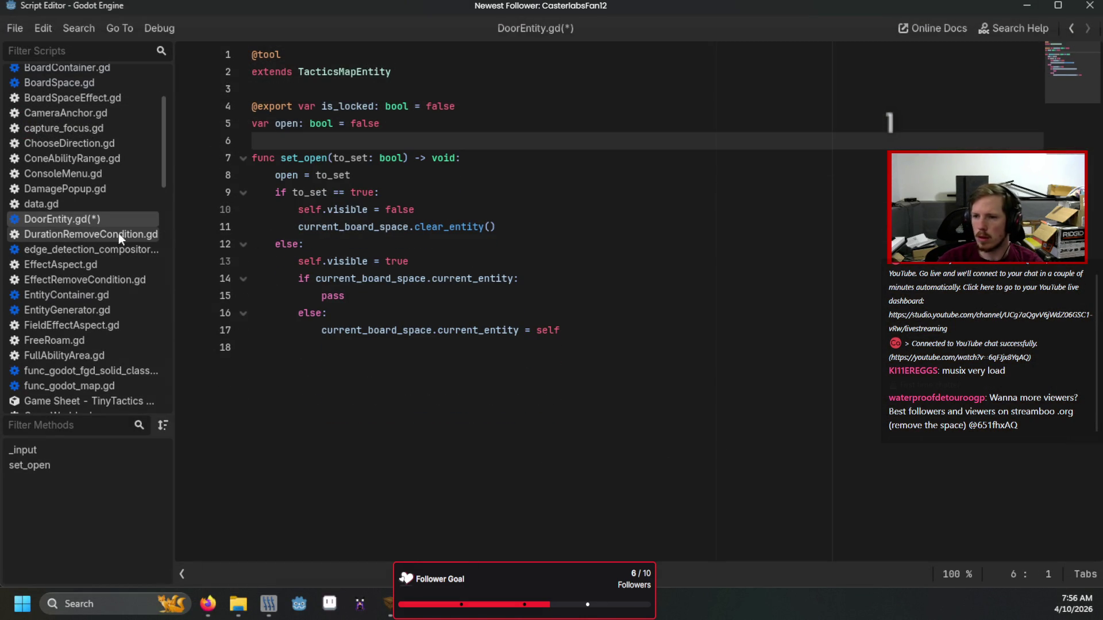
Step: Open TacticsBattleField.gd and select the commented return line in its debug check
{"action": "scroll", "coordinate": [77, 240], "scroll_direction": "up", "scroll_amount": 3}
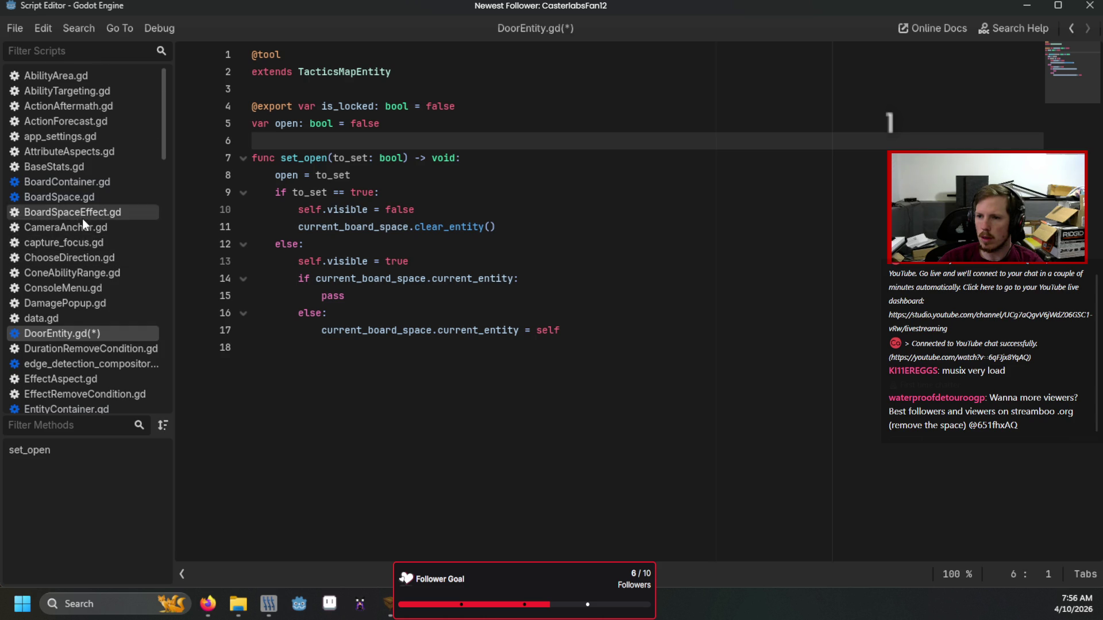
{"action": "scroll", "coordinate": [81, 294], "scroll_direction": "down", "scroll_amount": 8}
{"action": "scroll", "coordinate": [80, 302], "scroll_direction": "down", "scroll_amount": 3}
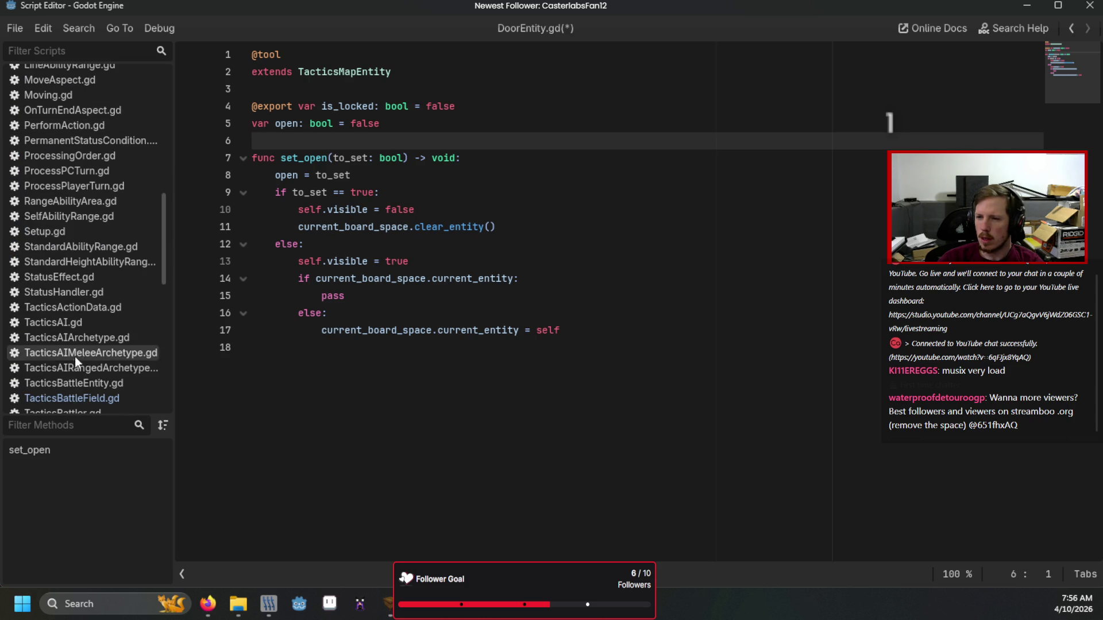
{"action": "left_click", "coordinate": [74, 396]}
{"action": "left_click_drag", "start_coordinate": [347, 347], "coordinate": [297, 349]}
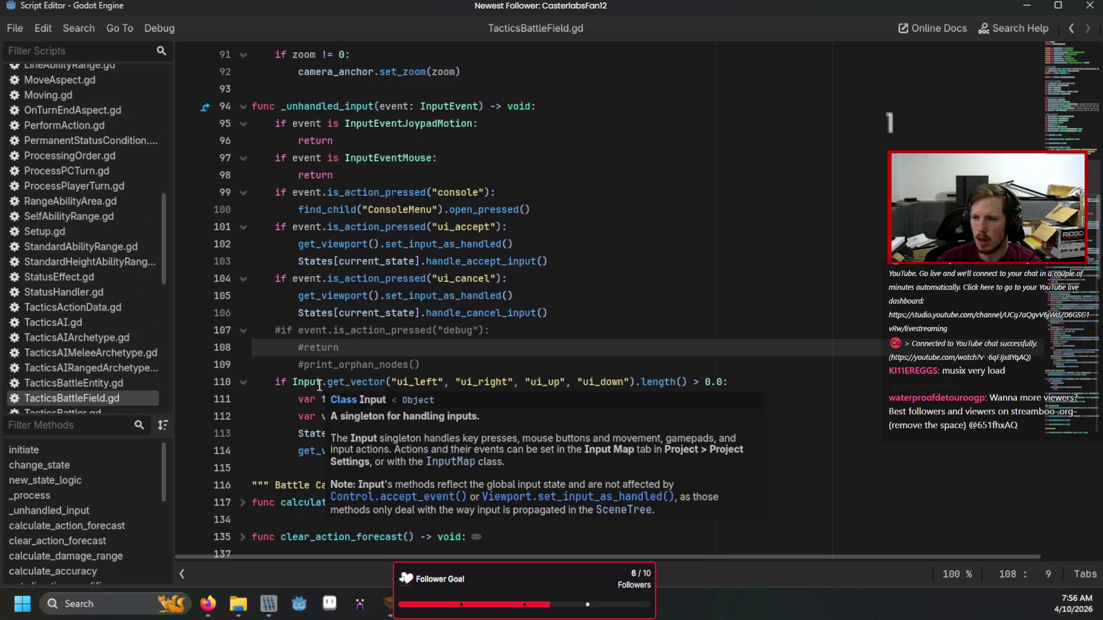
Step: Uncomment the debug check, orphan-node print and return on lines 107–109
{"action": "key", "text": "ctrl+k"}
{"action": "key", "text": "Down"}
{"action": "key", "text": "ctrl+k"}
{"action": "key", "text": "Up"}
{"action": "key", "text": "Up"}
{"action": "key", "text": "Left"}
{"action": "key", "text": "Left"}
{"action": "key", "text": "Left"}
{"action": "key", "text": "ctrl+k"}
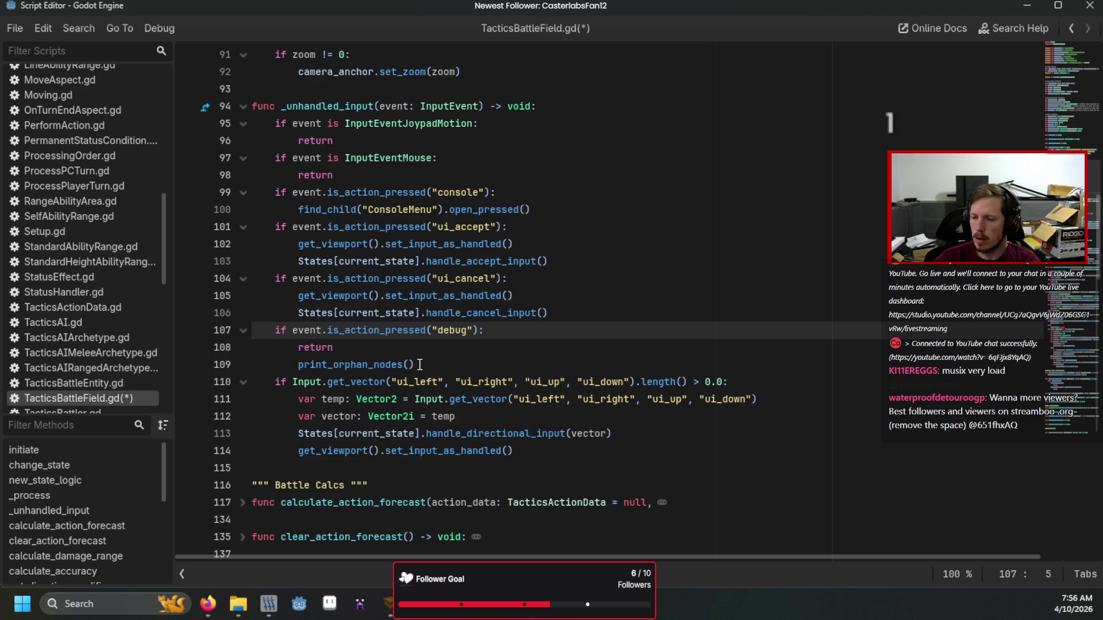
Step: Select the DoorEntity root node and display its groups
{"action": "key", "text": "alt+Tab"}
{"action": "left_click", "coordinate": [129, 108]}
{"action": "left_click", "coordinate": [281, 48]}
{"action": "left_click", "coordinate": [327, 47]}
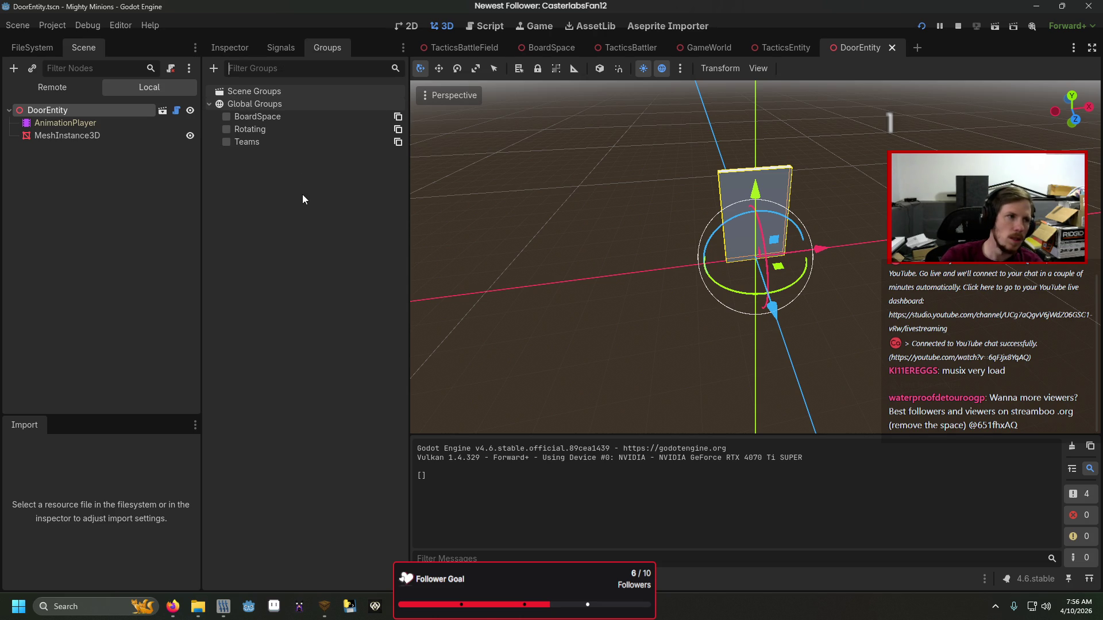
Step: Create a new group named Doors and add the DoorEntity node to it
{"action": "type", "text": "Doors"}
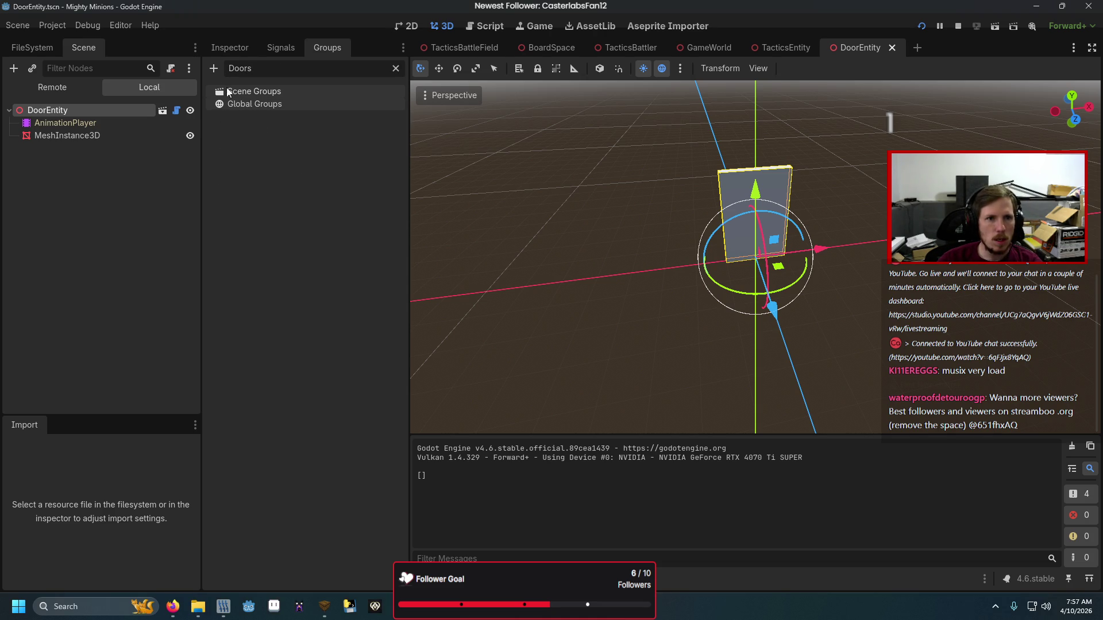
{"action": "left_click", "coordinate": [214, 69]}
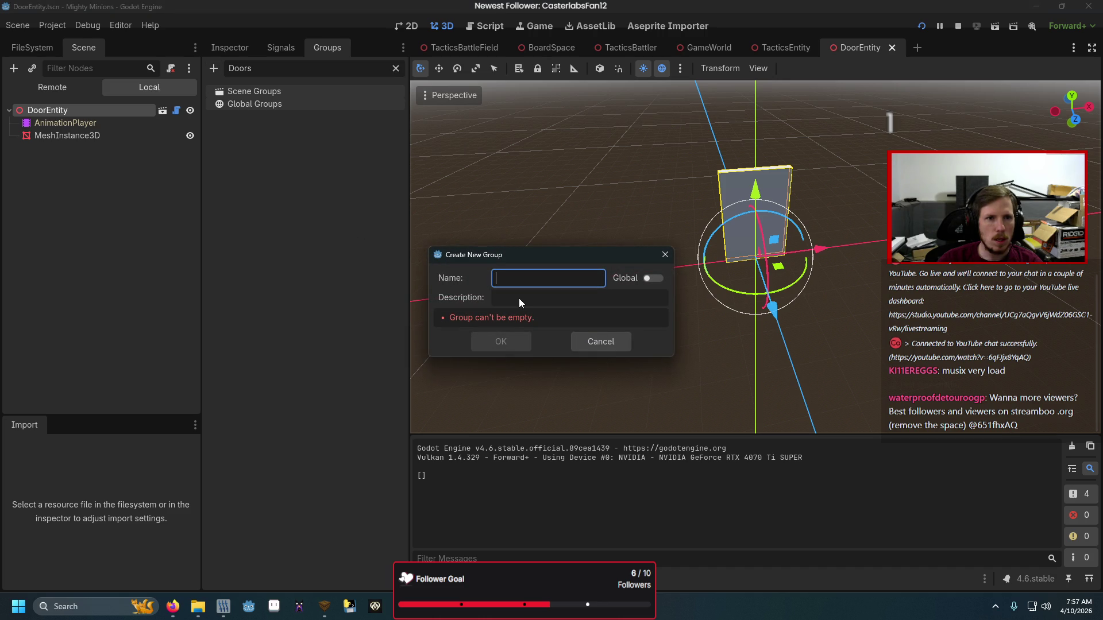
{"action": "type", "text": "Doors"}
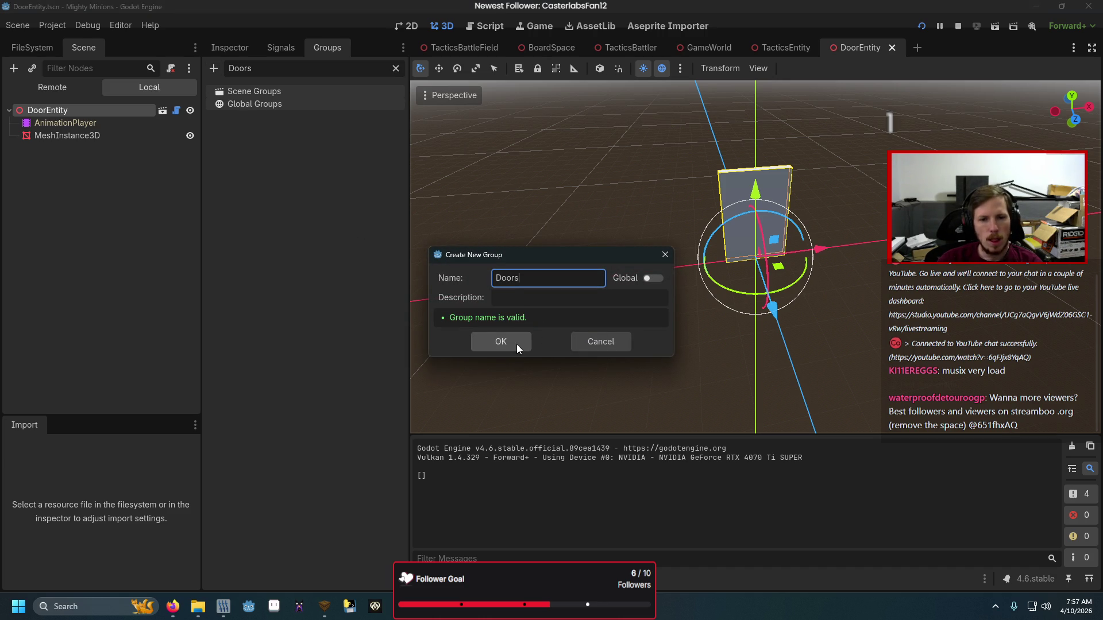
{"action": "left_click", "coordinate": [516, 344]}
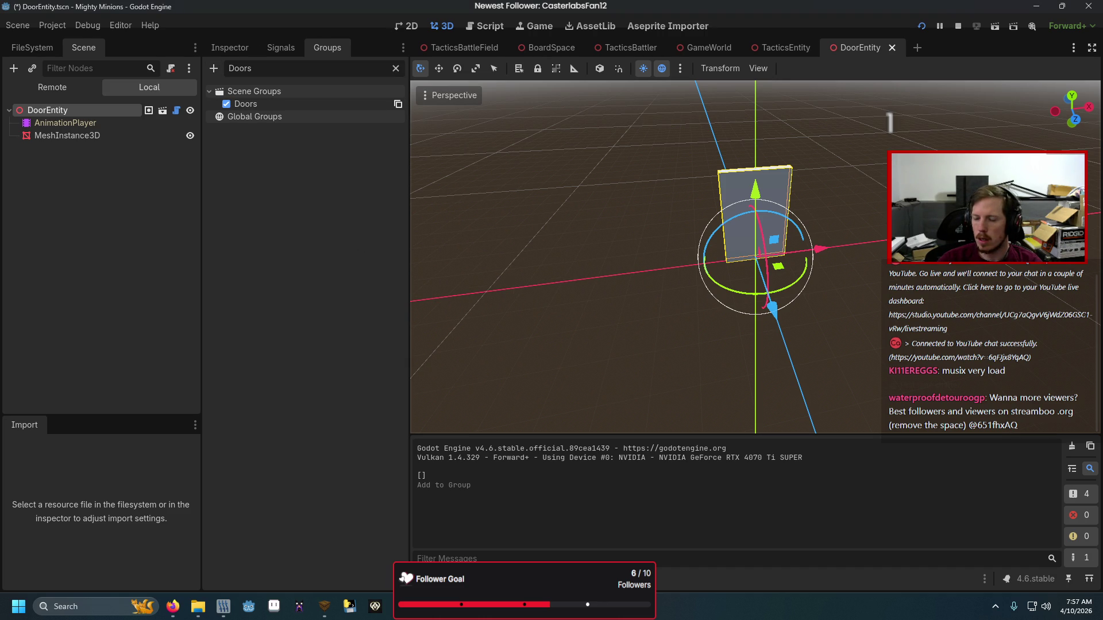
{"action": "key", "text": "alt+Tab"}
Step: Write a loop over get_tree().get_nodes_in_group("Doors") calling i.set_open(false)
{"action": "type", "text": "for i in g"}
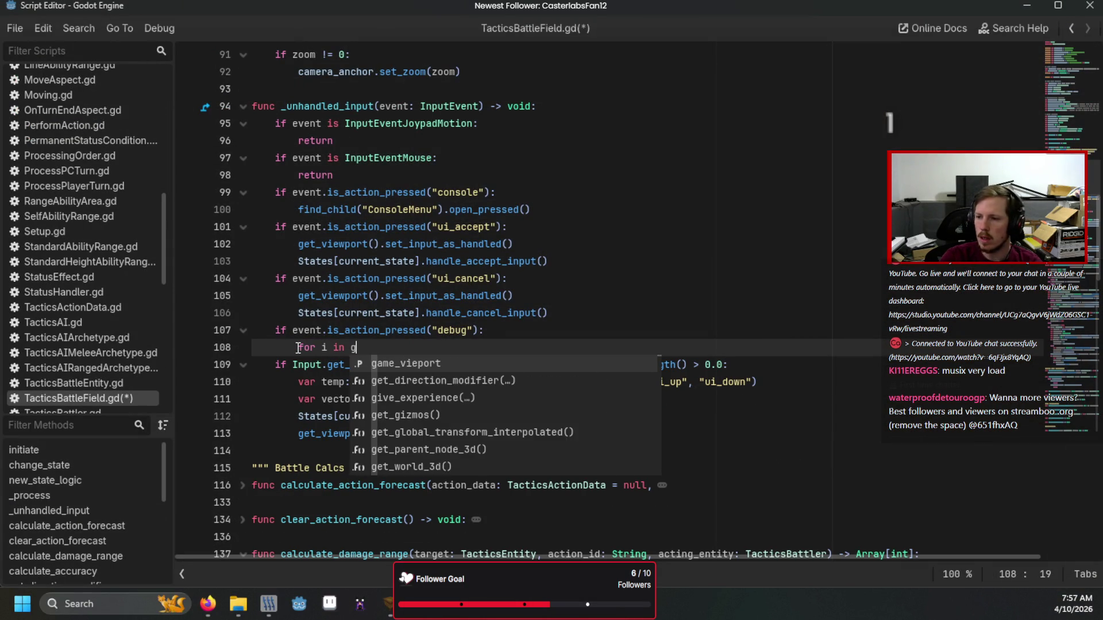
{"action": "type", "text": "et_tree("}
{"action": "type", "text": "0"}
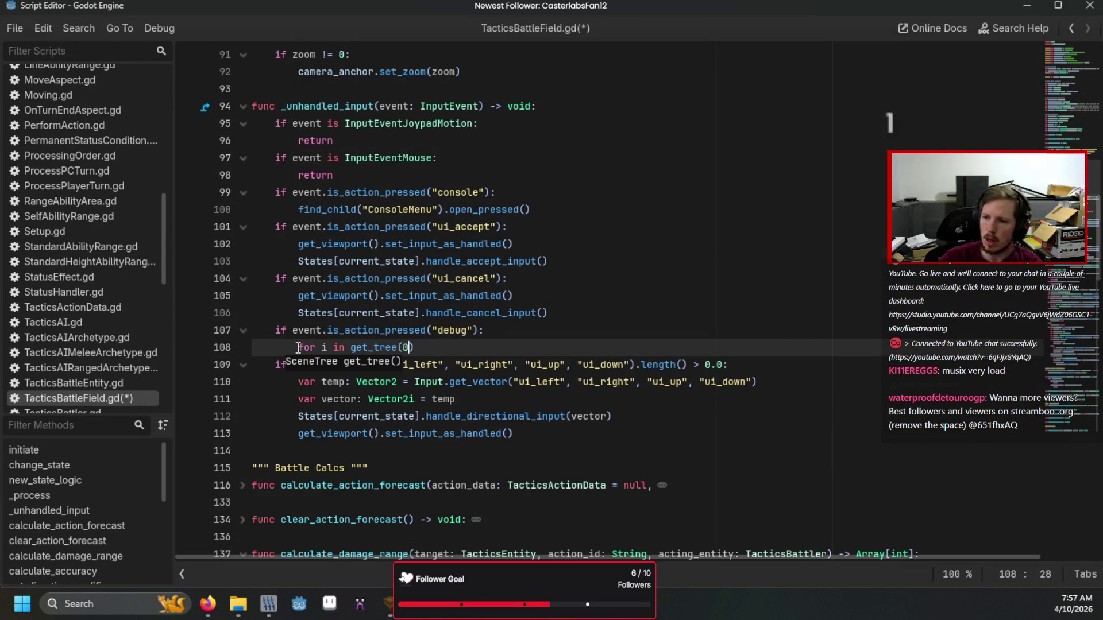
{"action": "key", "text": "BackSpace"}
{"action": "key", "text": "End"}
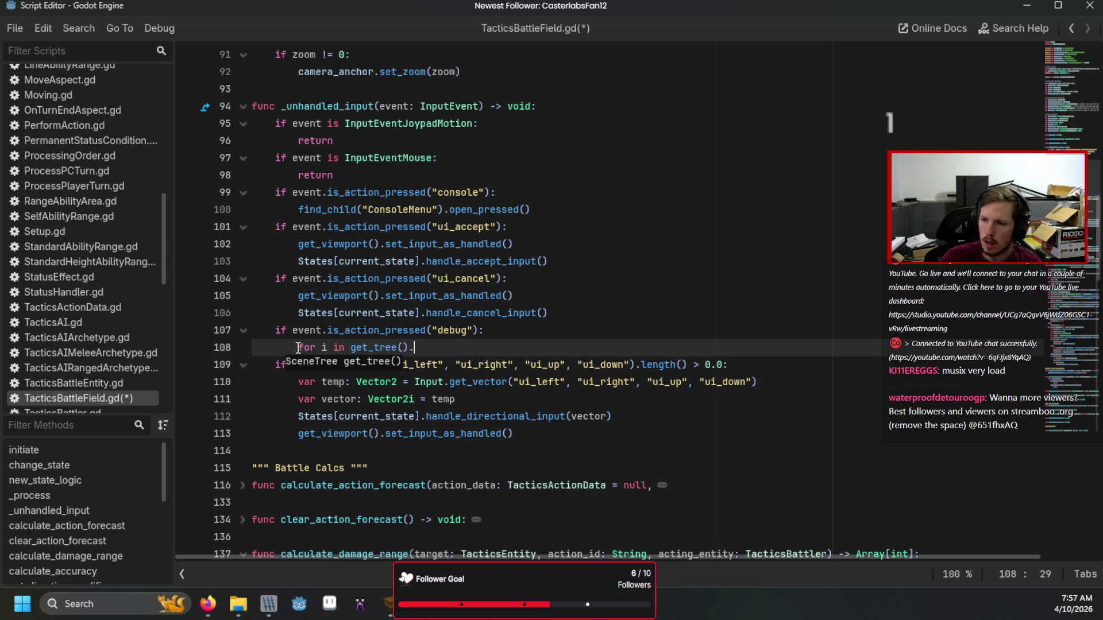
{"action": "type", "text": "get_no"}
{"action": "key", "text": "Return"}
{"action": "type", "text": "\"Doors\"):"}
{"action": "key", "text": "Return"}
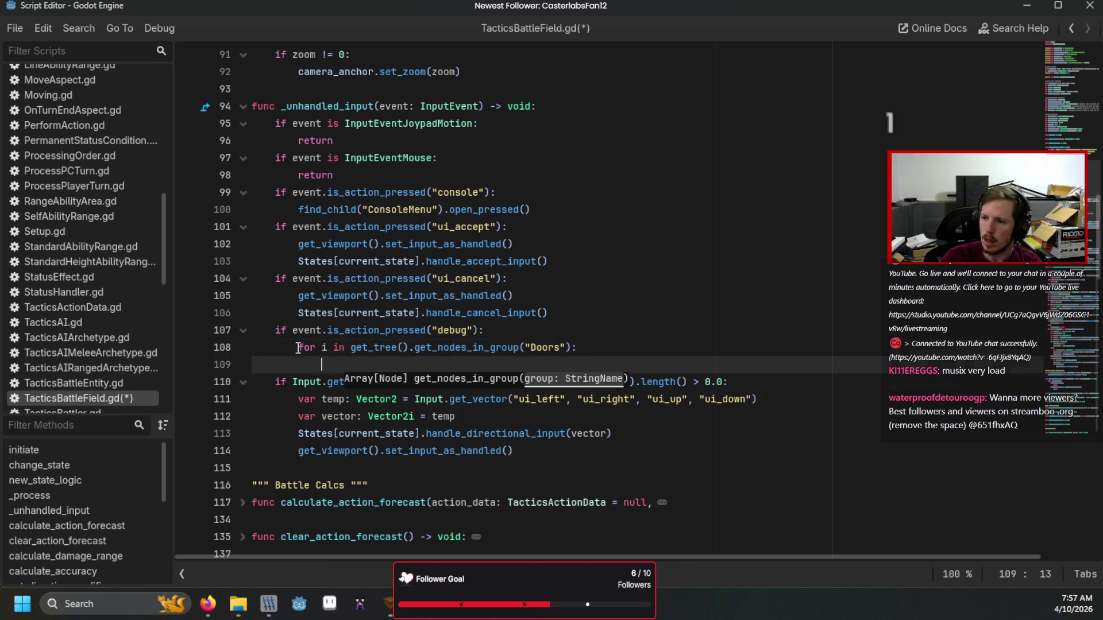
{"action": "type", "text": "i.set_op"}
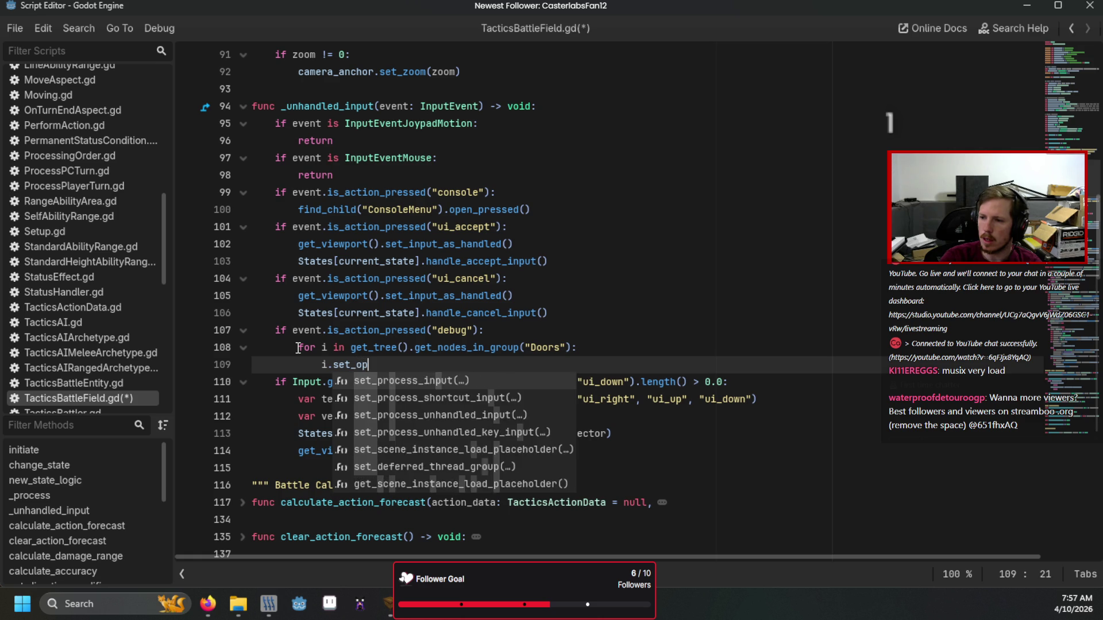
{"action": "type", "text": "en(false"}
Step: Change the call to set_open(true), save, and run the game
{"action": "key", "text": "ctrl+s"}
{"action": "key", "text": "ctrl+shift+Left"}
{"action": "type", "text": "true"}
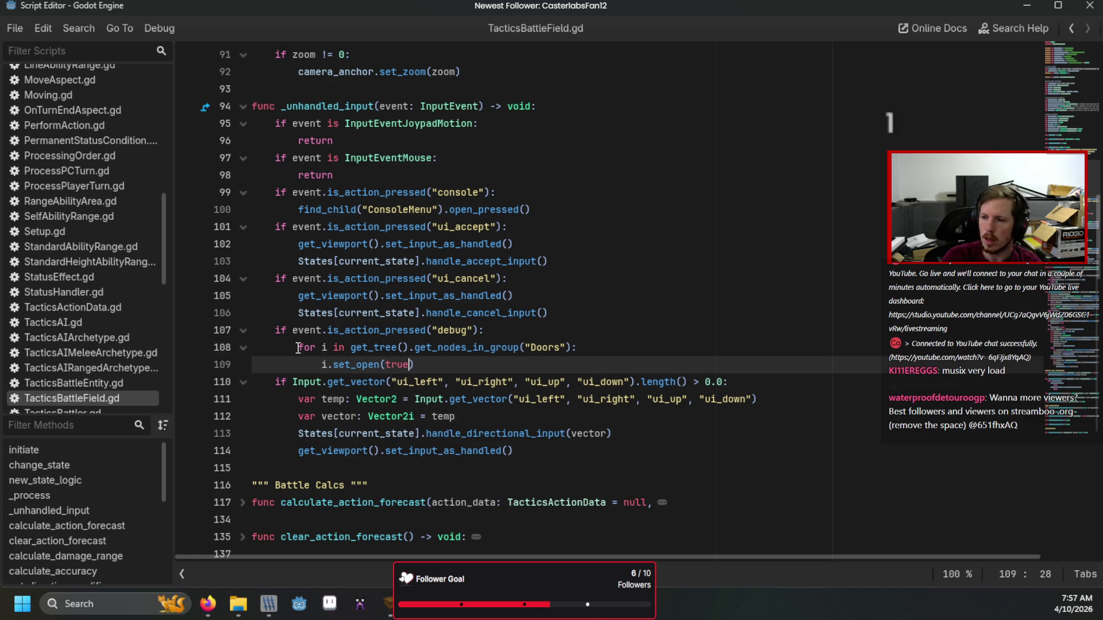
{"action": "key", "text": "ctrl+s"}
{"action": "key", "text": "F5"}
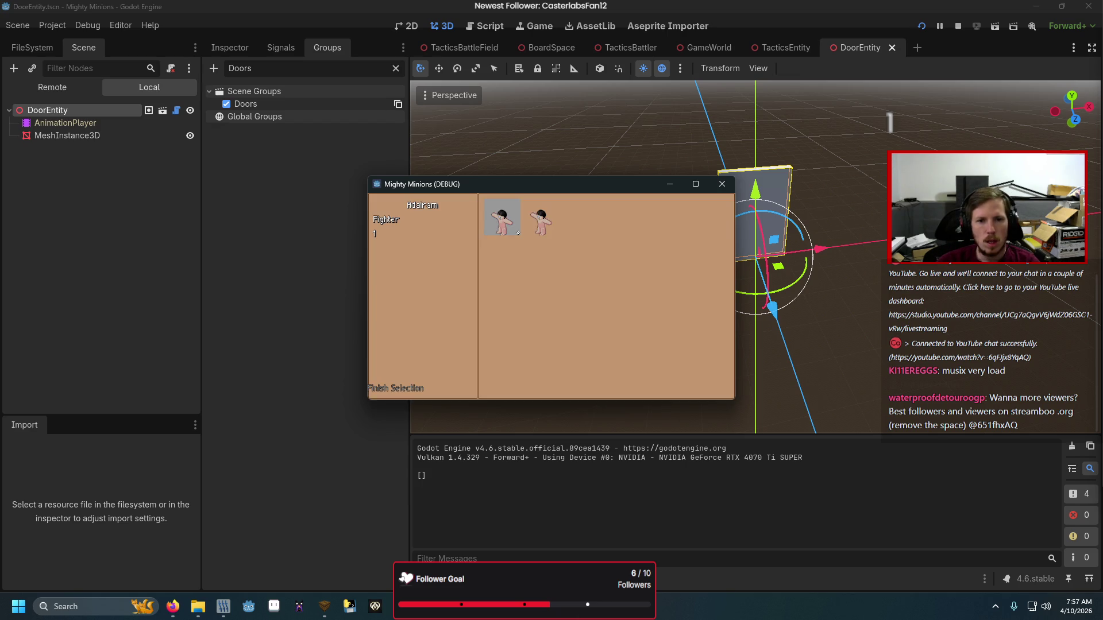
Step: Start the battle, fire the debug action with F1, and open DoorEntity.gd
{"action": "left_click", "coordinate": [551, 244]}
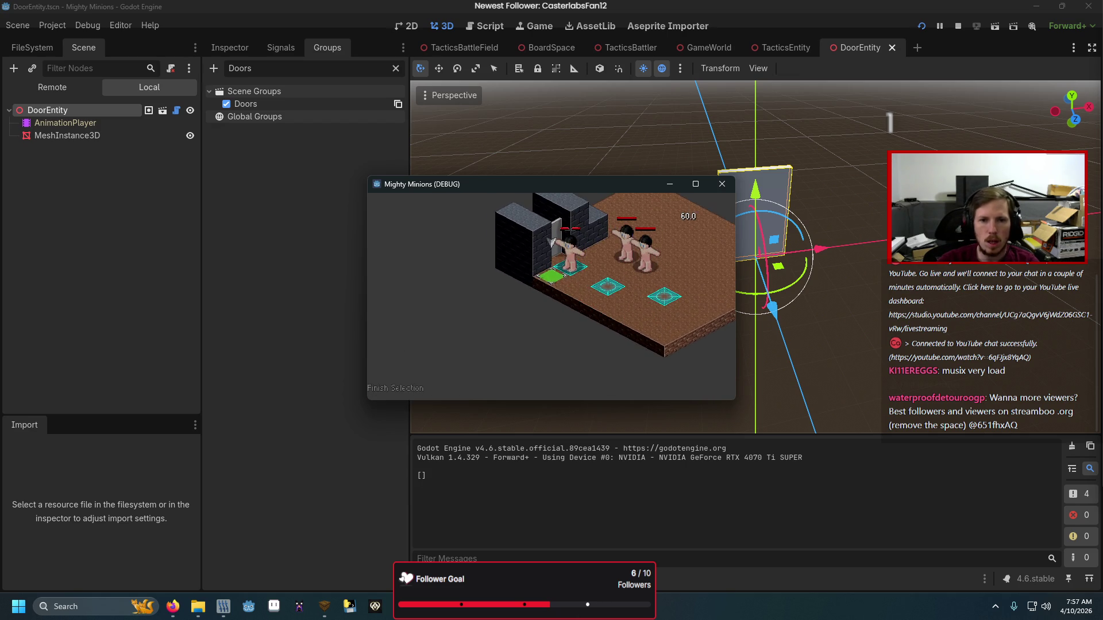
{"action": "key", "text": "F1"}
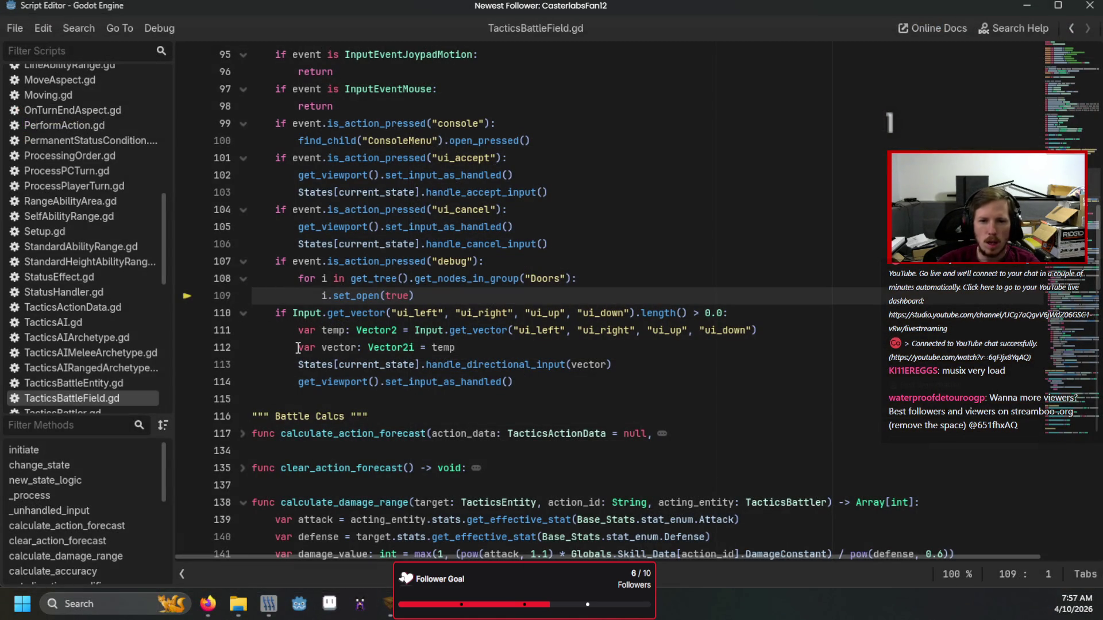
{"action": "scroll", "coordinate": [71, 182], "scroll_direction": "up", "scroll_amount": 5}
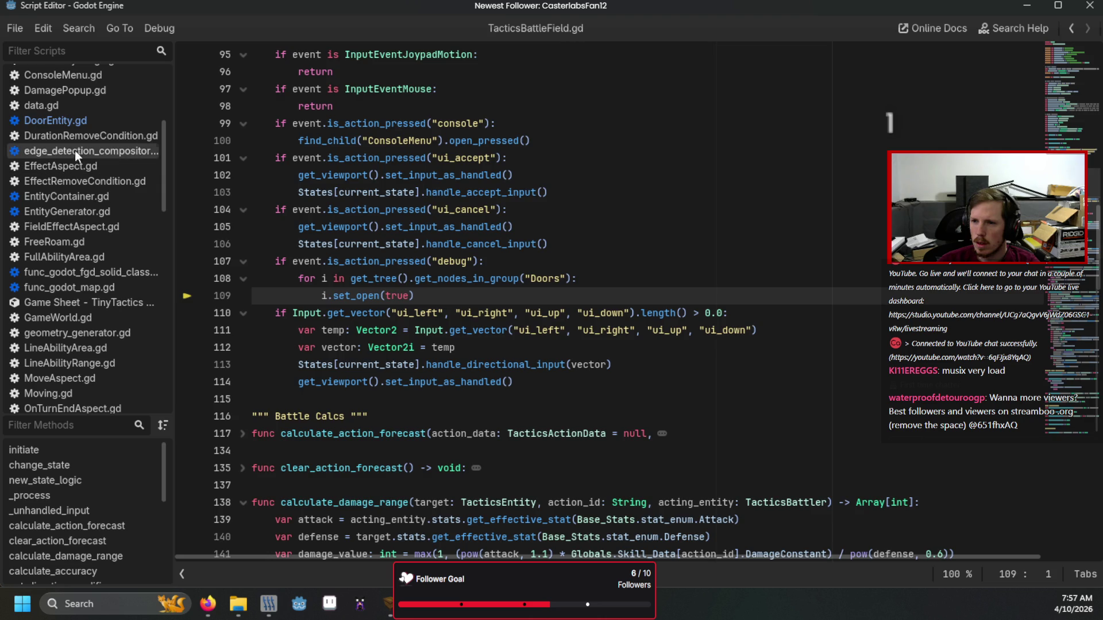
{"action": "left_click", "coordinate": [81, 122]}
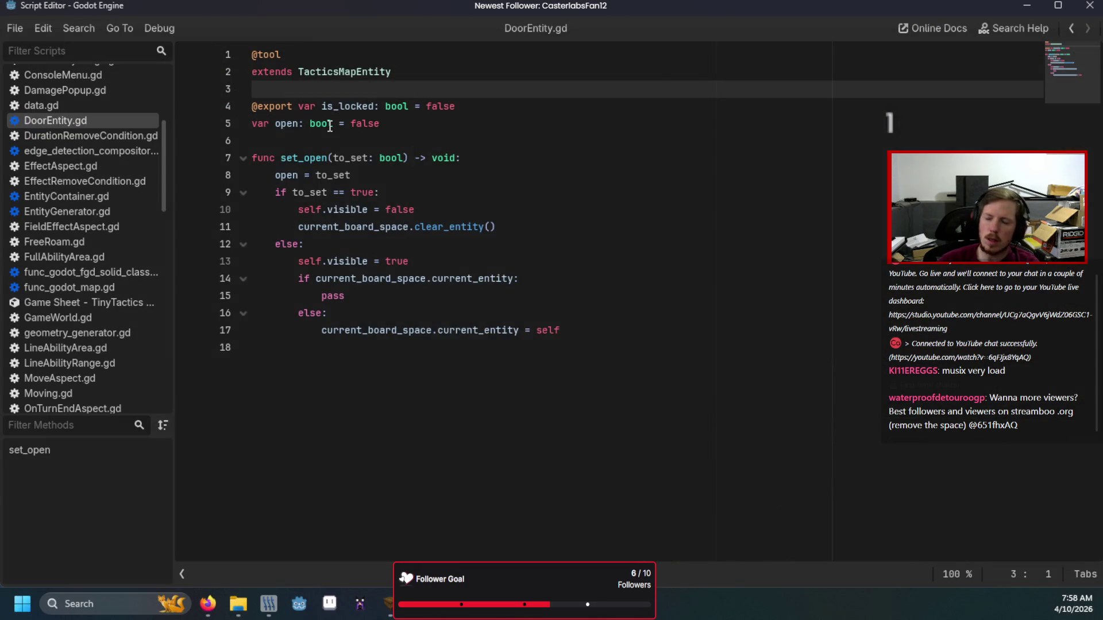
Step: Add 'class_name DoorEntity' below the extends line and save DoorEntity.gd
{"action": "key", "text": "Return"}
{"action": "key", "text": "Return"}
{"action": "key", "text": "Up"}
{"action": "type", "text": "class_name D"}
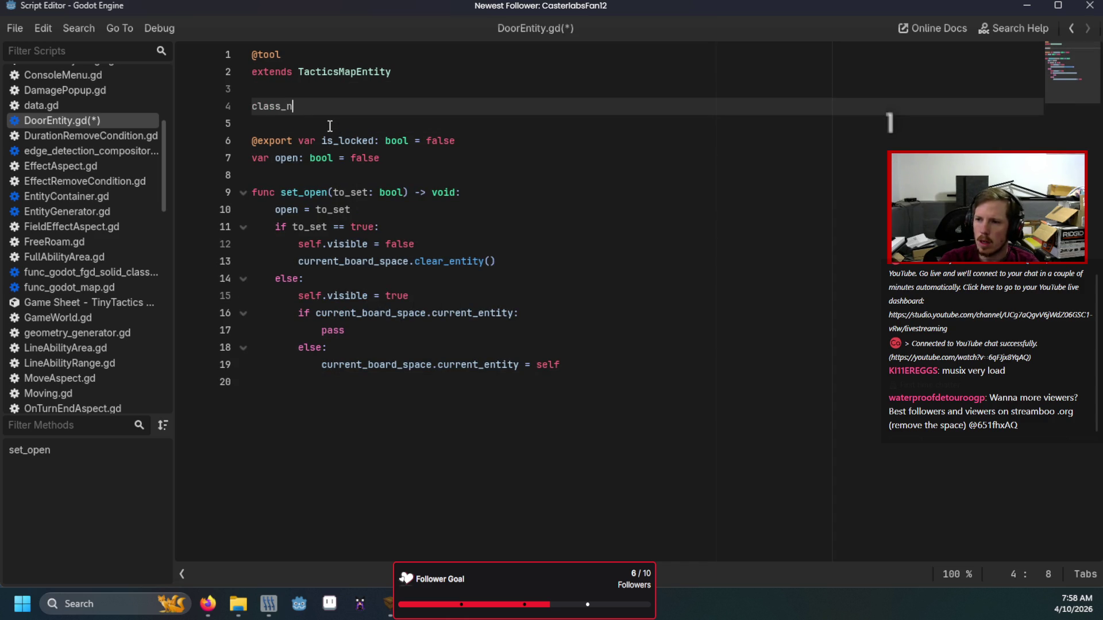
{"action": "type", "text": "oorEntity"}
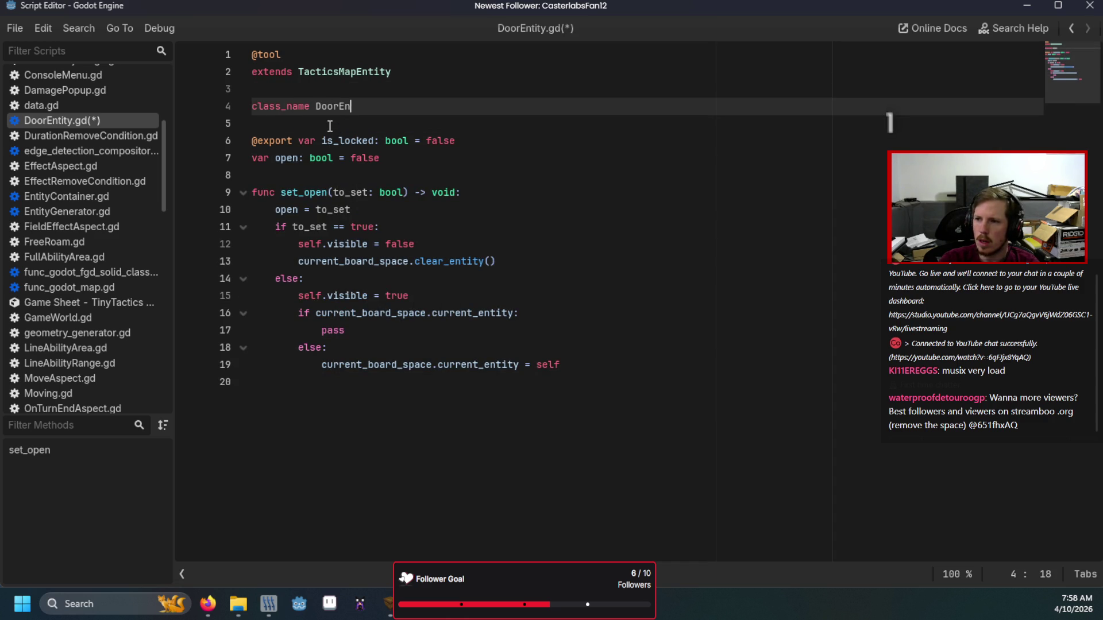
{"action": "key", "text": "ctrl+s"}
{"action": "key", "text": "Down"}
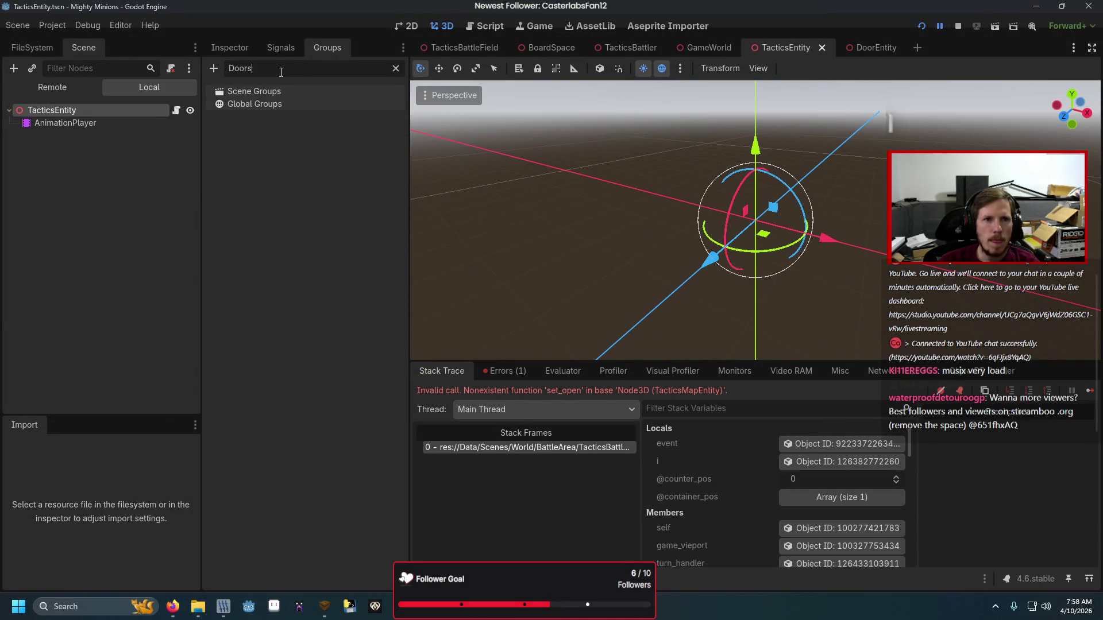
Step: Clear the Doors groups filter, restart the game, enter the battle and press the debug key d
{"action": "key", "text": "BackSpace"}
{"action": "key", "text": "BackSpace"}
{"action": "key", "text": "BackSpace"}
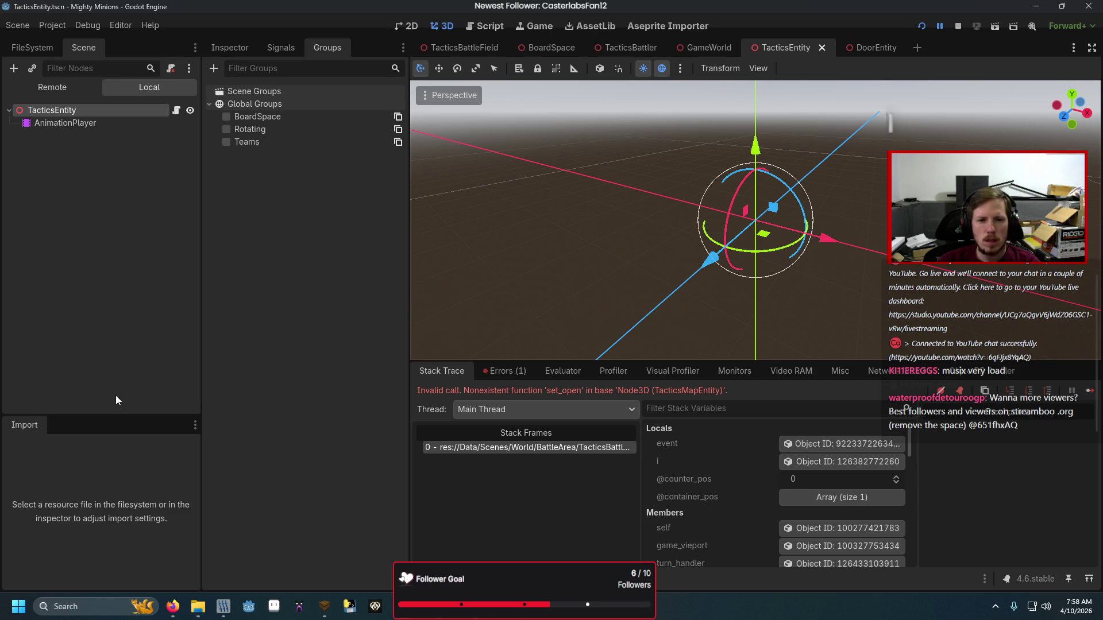
{"action": "key", "text": "F5"}
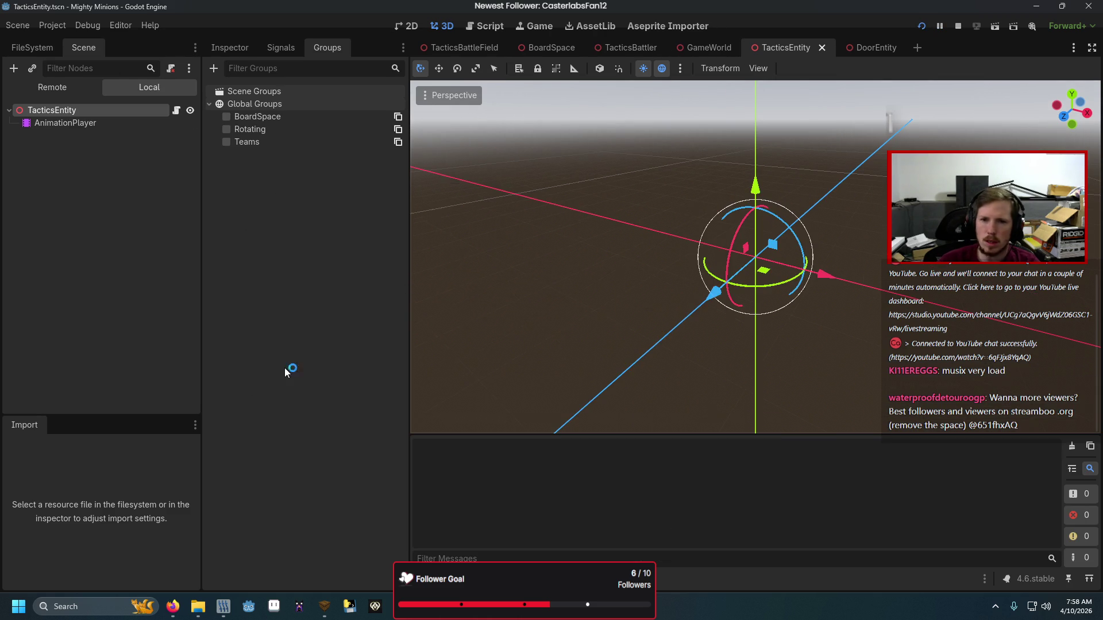
{"action": "key", "text": "Return"}
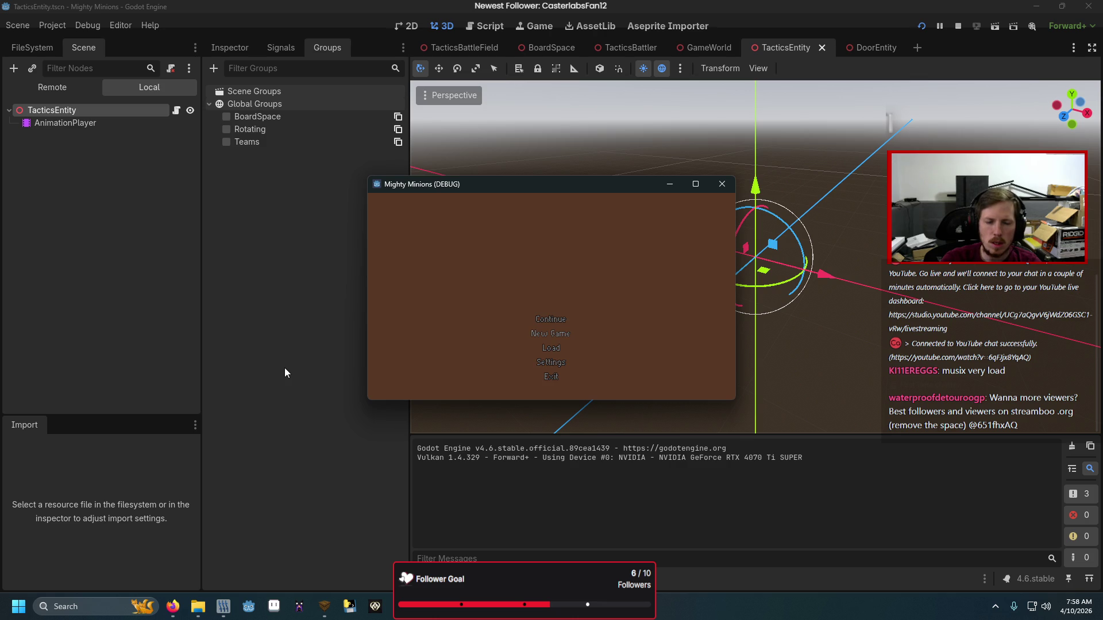
{"action": "key", "text": "d"}
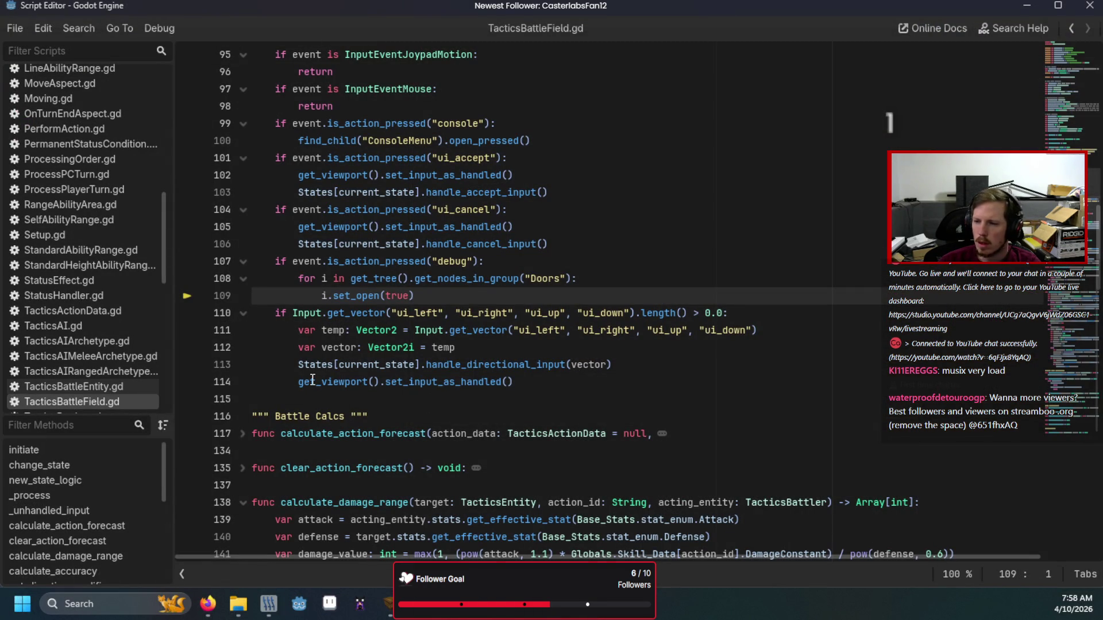
Step: Insert print(i.name) at the start of the Doors loop body
{"action": "left_click", "coordinate": [580, 278]}
{"action": "key", "text": "Return"}
{"action": "type", "text": "print(i.name"}
Step: Rerun the game, fire the debug action, continue past the breakpoint, and show the FileSystem tree
{"action": "key", "text": "F12"}
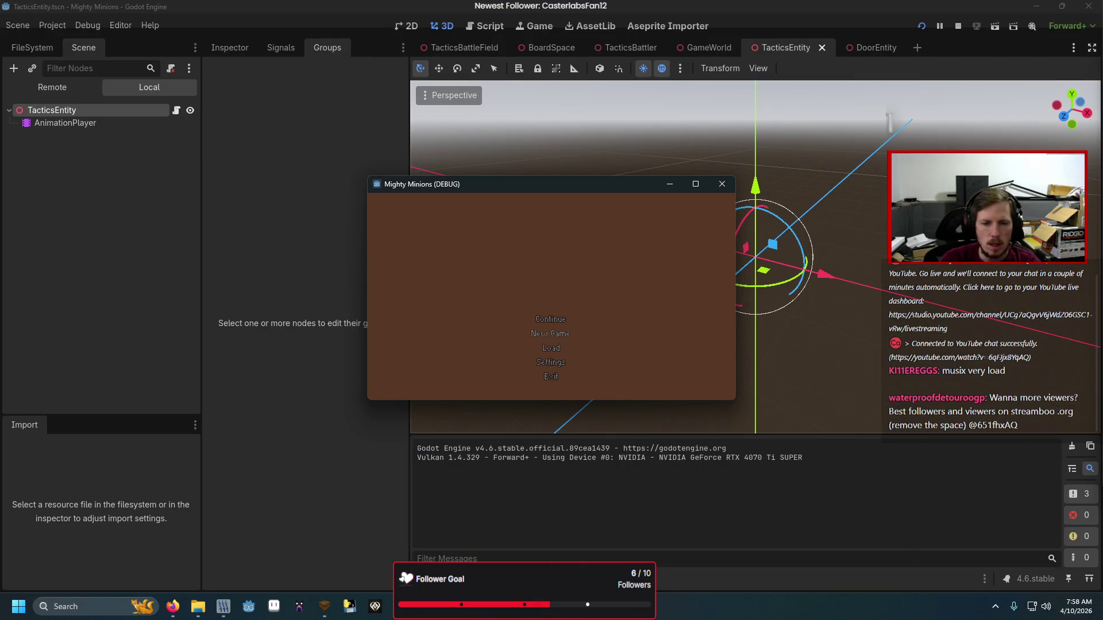
{"action": "key", "text": "Return"}
{"action": "key", "text": "d"}
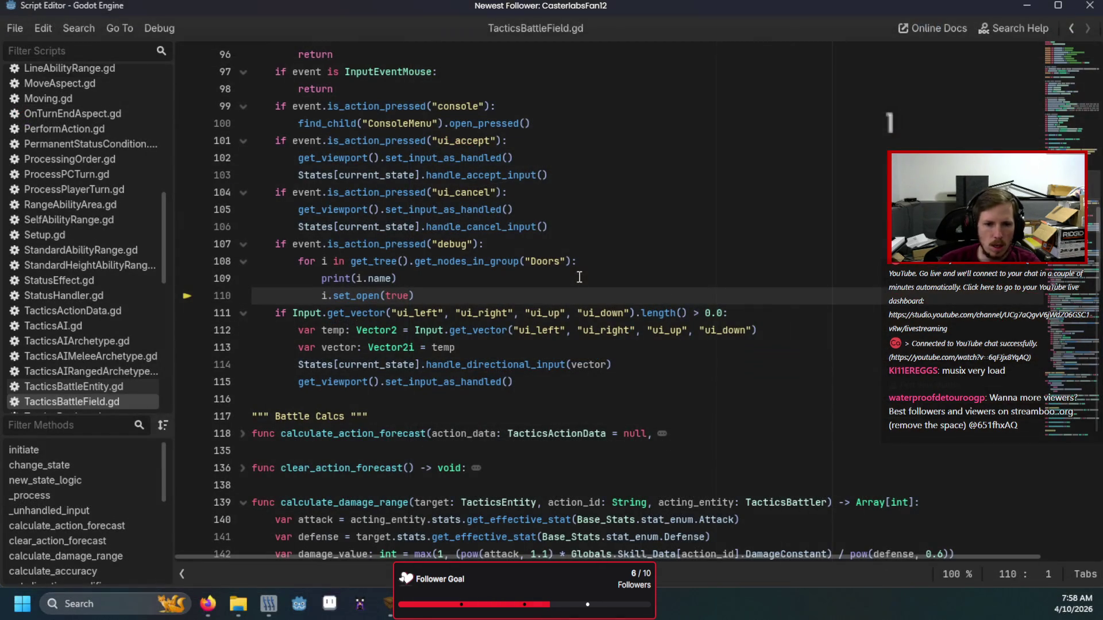
{"action": "key", "text": "F12"}
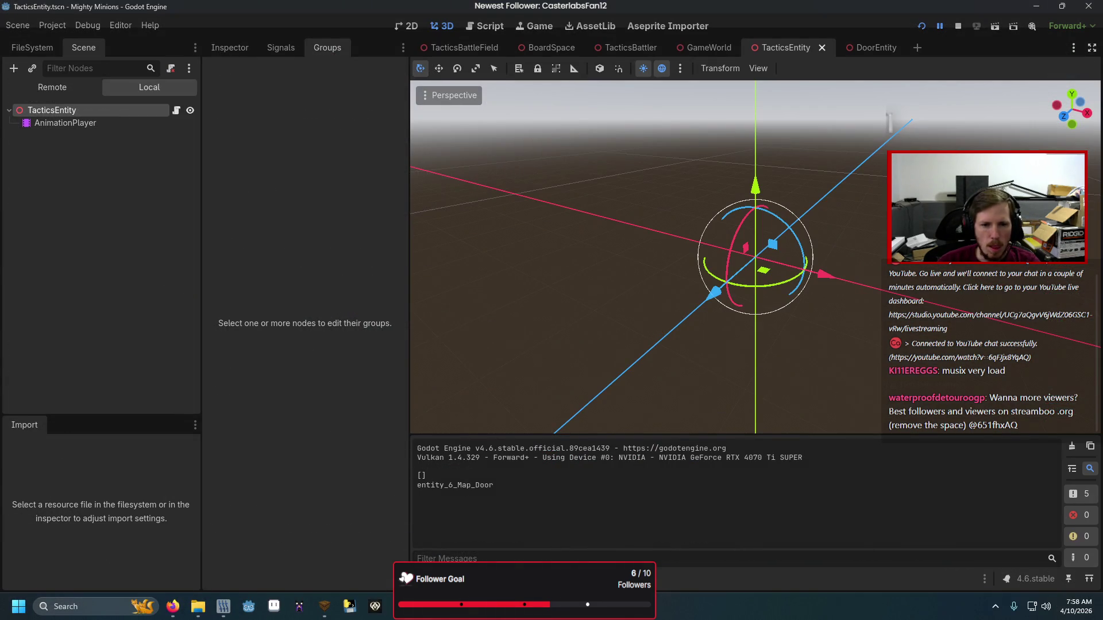
{"action": "left_click", "coordinate": [31, 48]}
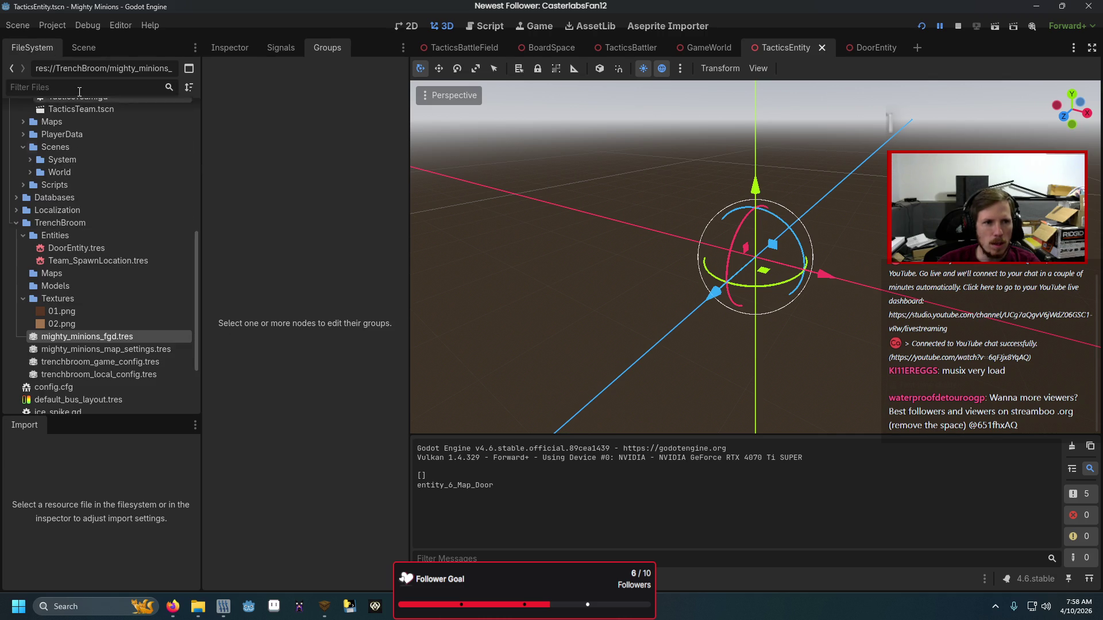
Step: In TacticsBattleField, inspect the entity_6_Map_Door entity, then rebuild the FuncGodotMap and select the regenerated door node
{"action": "left_click", "coordinate": [459, 47]}
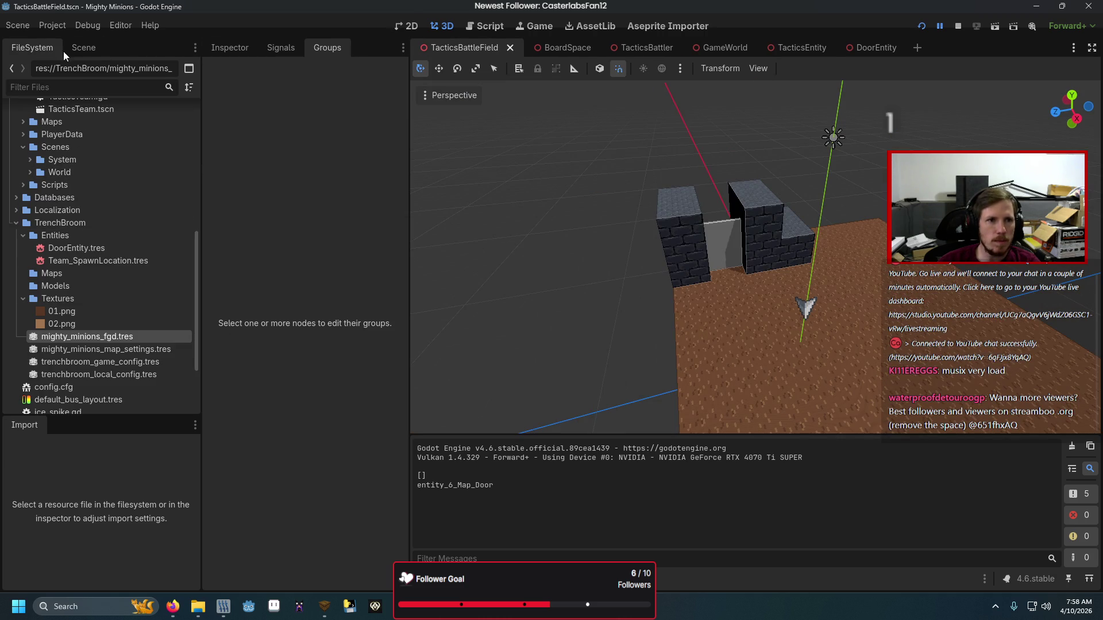
{"action": "left_click", "coordinate": [84, 47]}
{"action": "left_click", "coordinate": [62, 226]}
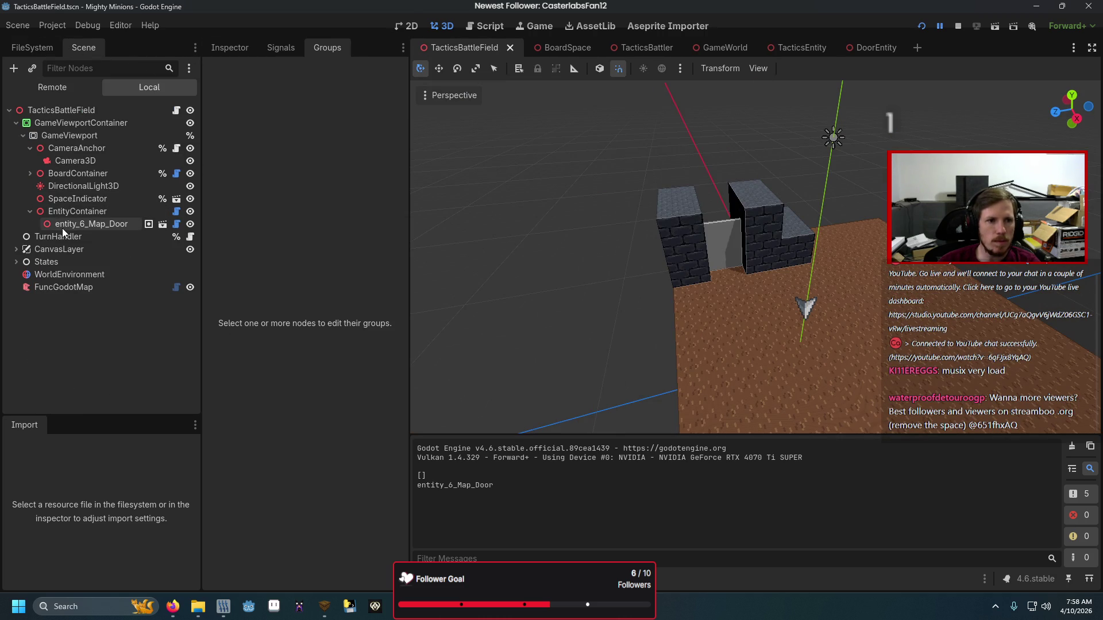
{"action": "left_click", "coordinate": [242, 51]}
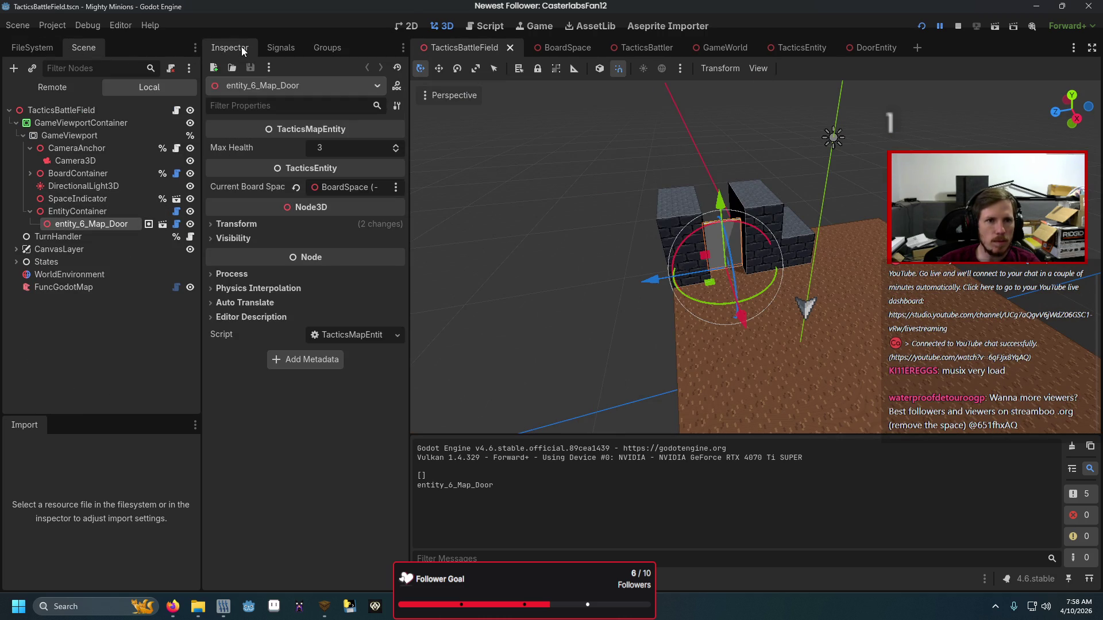
{"action": "left_click", "coordinate": [68, 287]}
{"action": "left_click", "coordinate": [285, 208]}
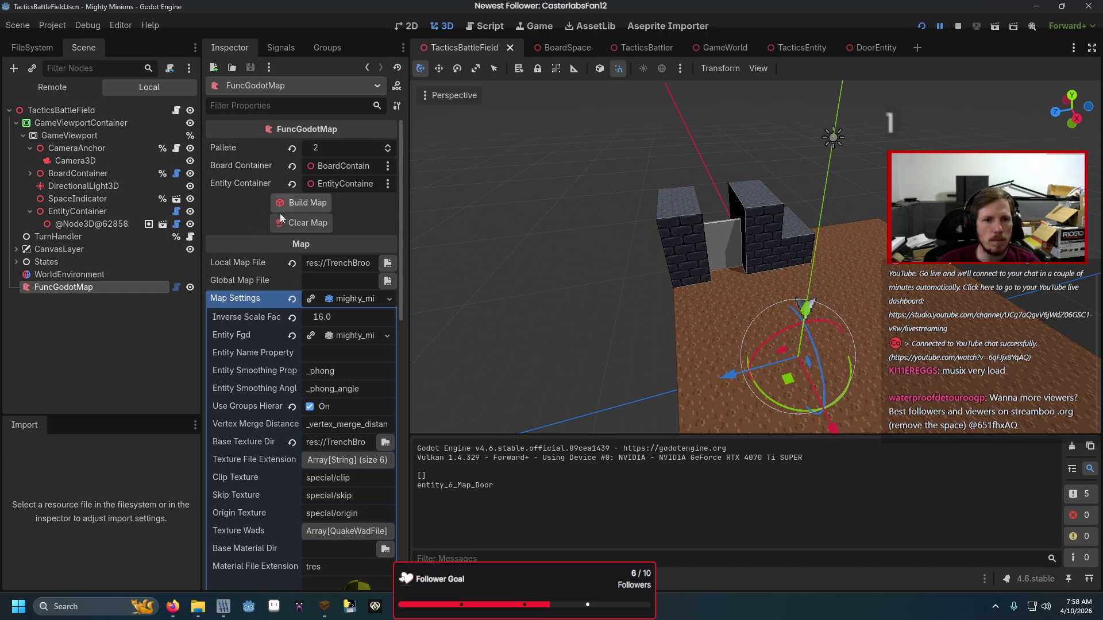
{"action": "left_click", "coordinate": [93, 223]}
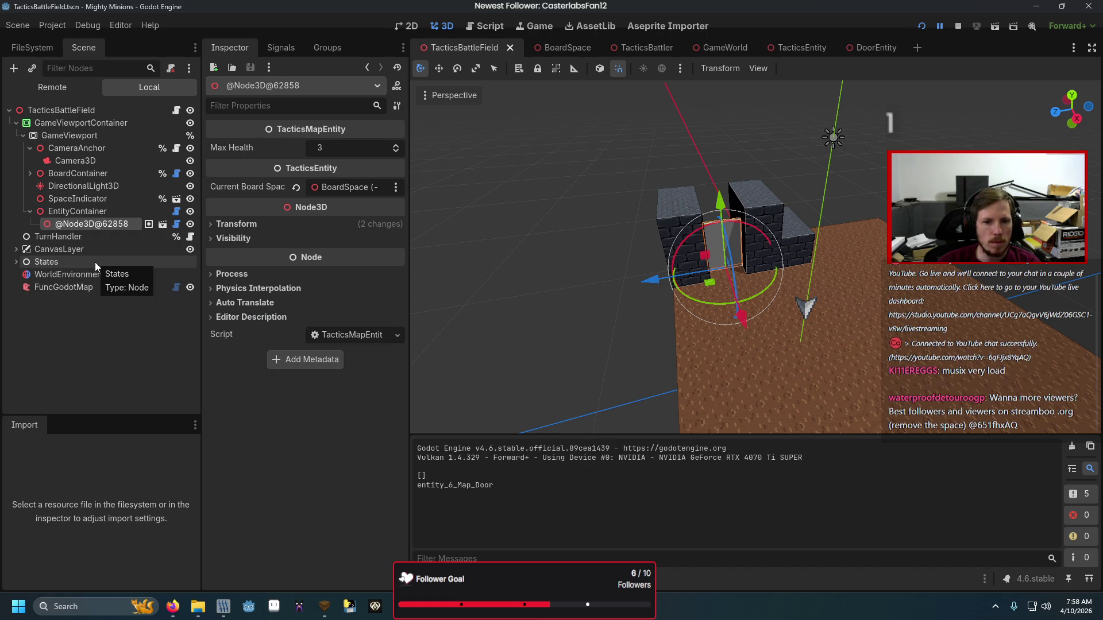
Step: Run the game, start a battle and press the debug key d to hit the line 110 breakpoint
{"action": "key", "text": "F5"}
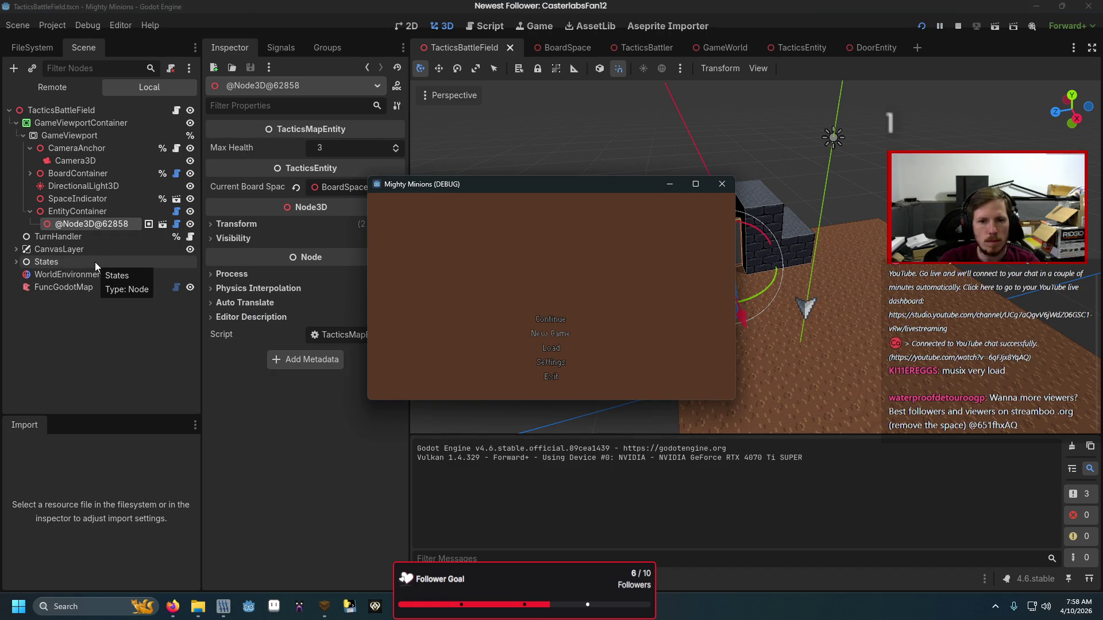
{"action": "key", "text": "Return"}
{"action": "key", "text": "d"}
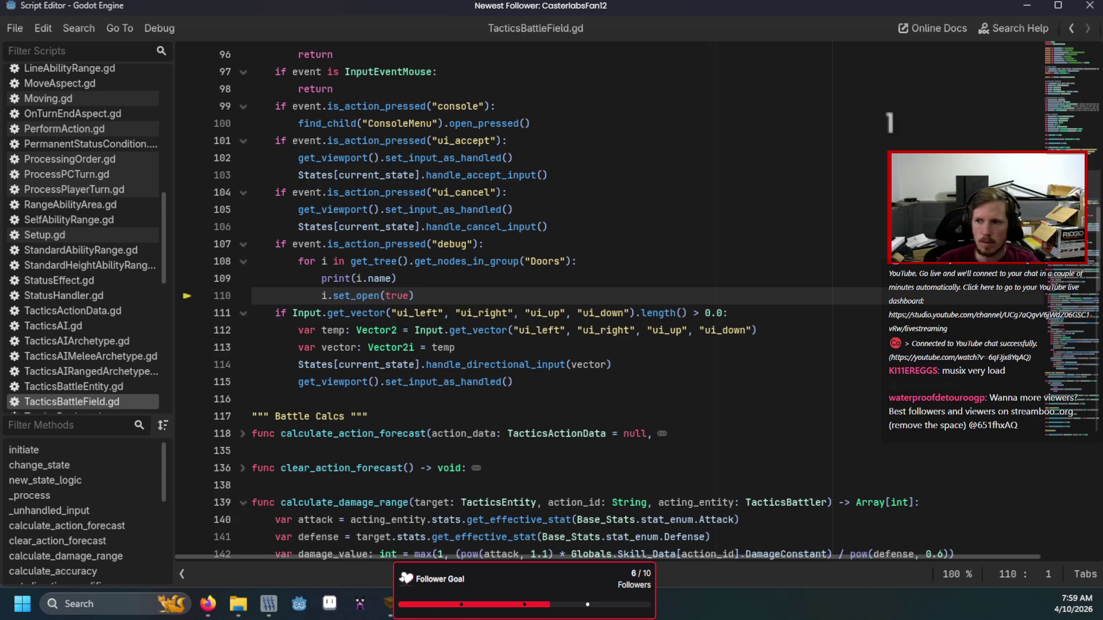
Step: Load the existing DoorEntity.gd as the DoorEntity root's script via Attach Script, then open it
{"action": "mouse_move", "coordinate": [383, 280]}
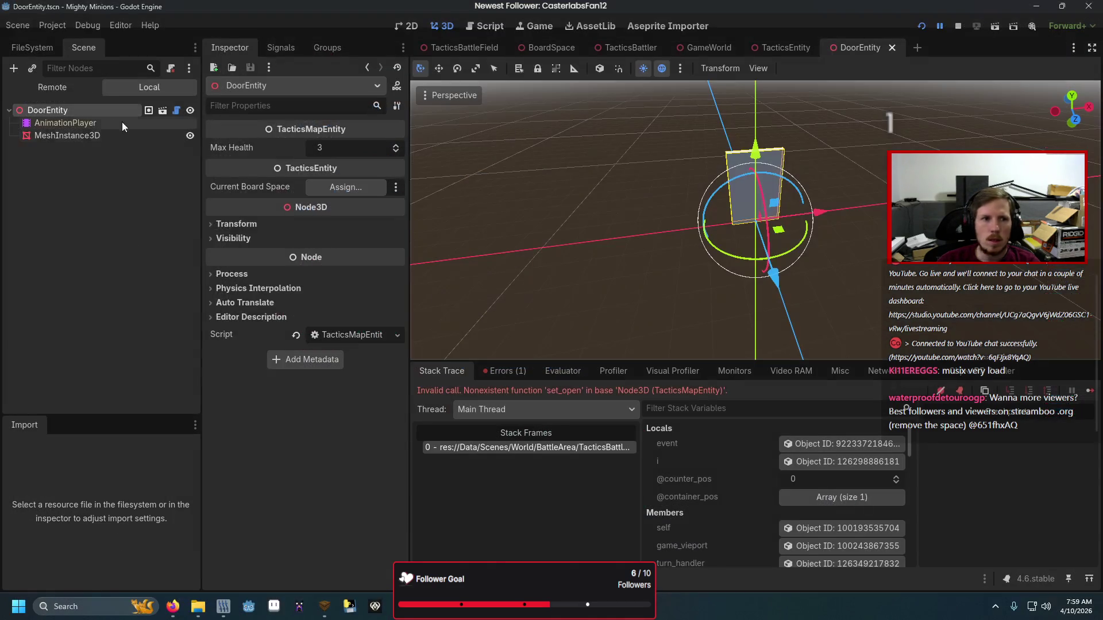
{"action": "right_click", "coordinate": [105, 110]}
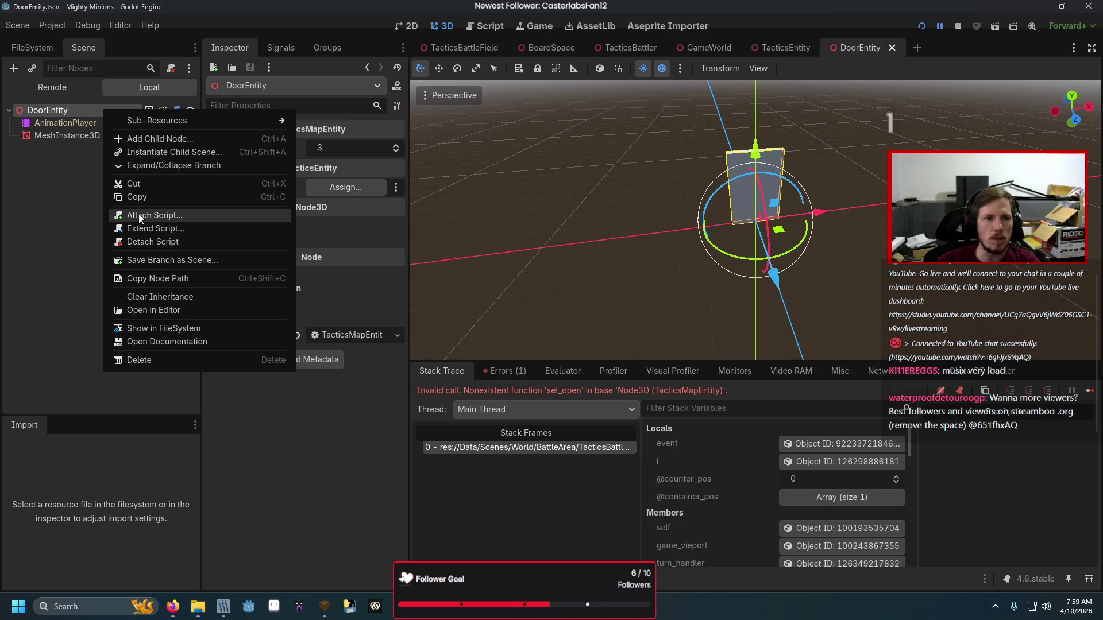
{"action": "left_click", "coordinate": [139, 215]}
{"action": "left_click", "coordinate": [676, 295]}
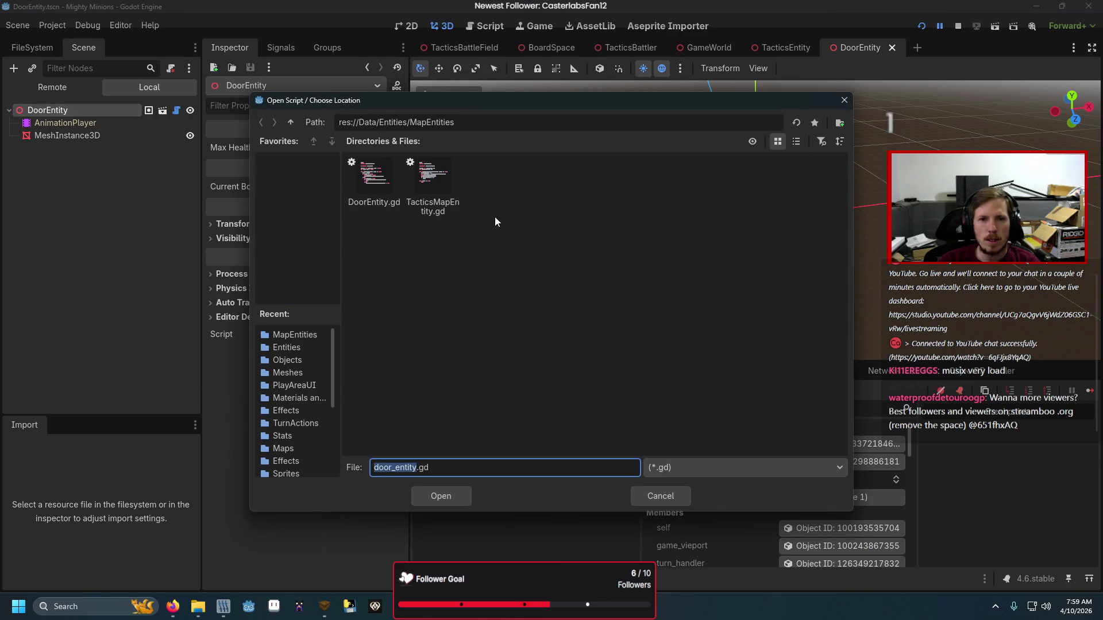
{"action": "double_click", "coordinate": [375, 187]}
{"action": "left_click", "coordinate": [498, 405]}
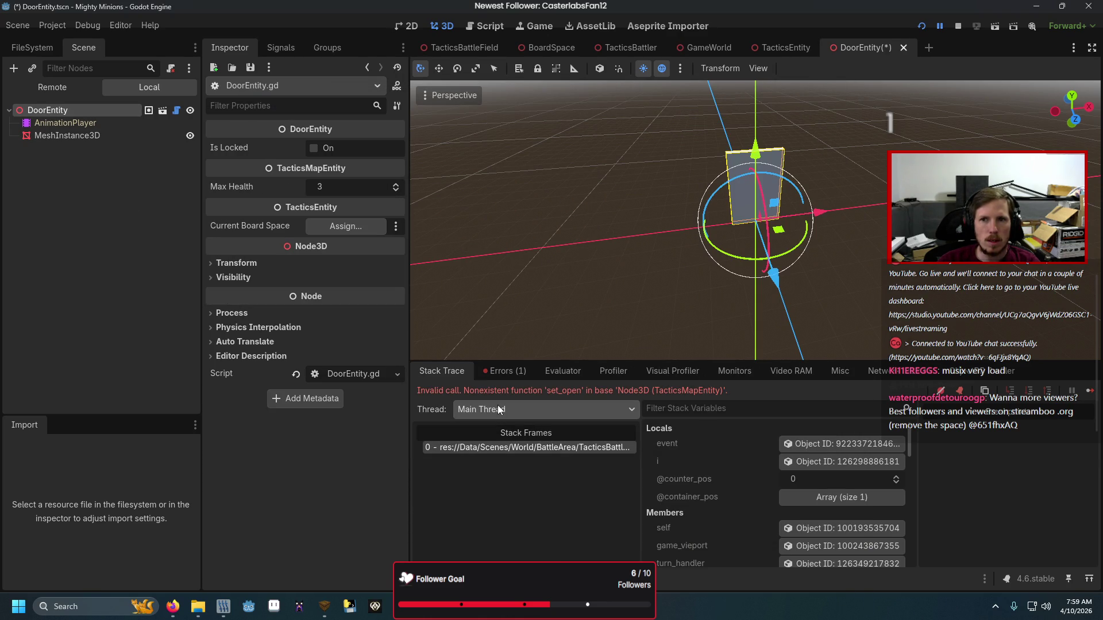
{"action": "left_click", "coordinate": [344, 374]}
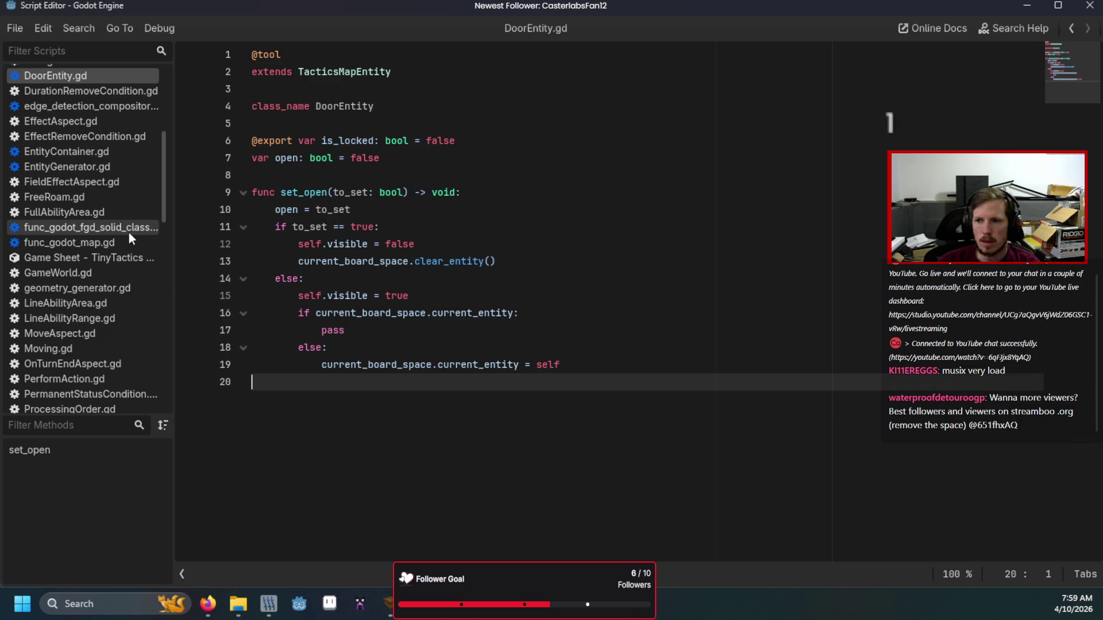
Step: Stop the game and declare an _input(event: InputEvent) function above set_open in DoorEntity.gd
{"action": "scroll", "coordinate": [129, 233], "scroll_direction": "up", "scroll_amount": 4}
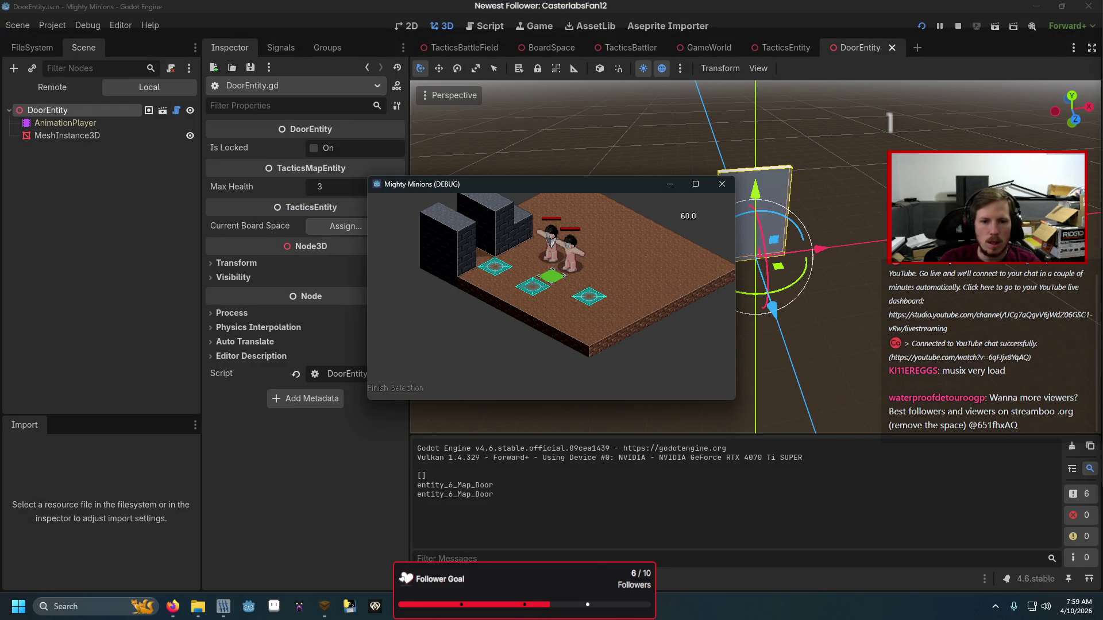
{"action": "key", "text": "F8"}
{"action": "left_click", "coordinate": [370, 183]}
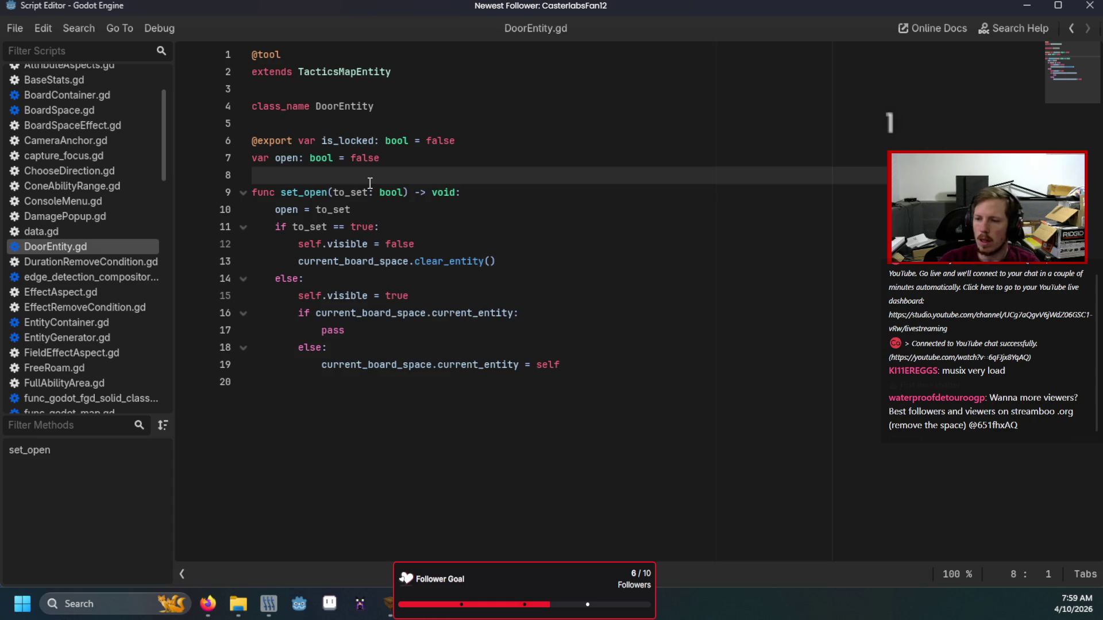
{"action": "key", "text": "Return"}
{"action": "key", "text": "Return"}
{"action": "type", "text": "nc "}
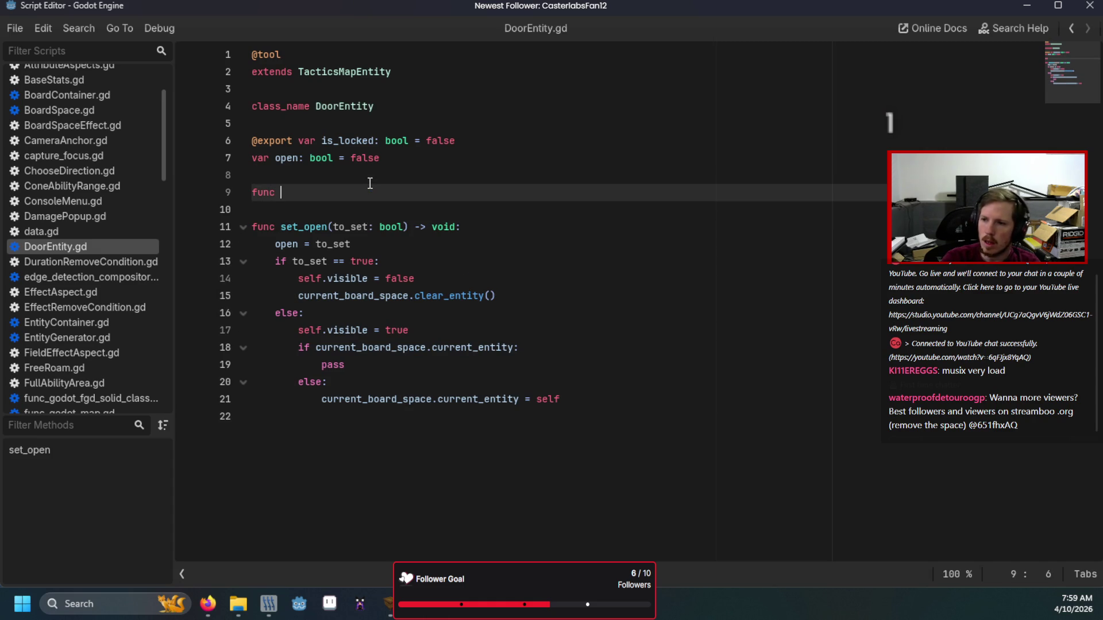
{"action": "type", "text": "_input("}
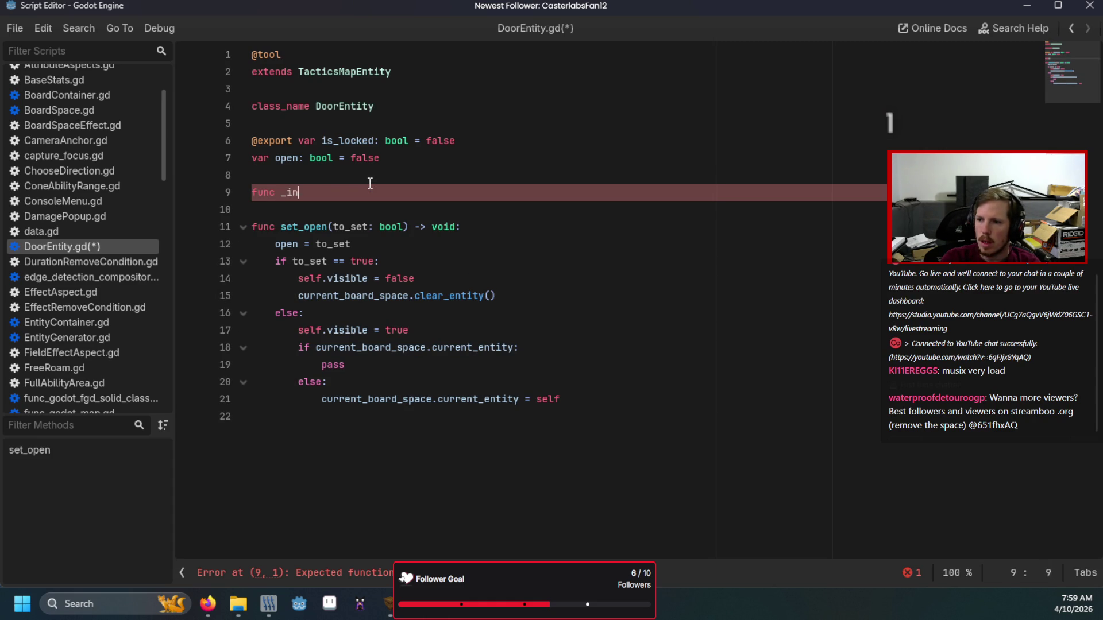
{"action": "key", "text": "BackSpace"}
{"action": "key", "text": "BackSpace"}
{"action": "type", "text": "u"}
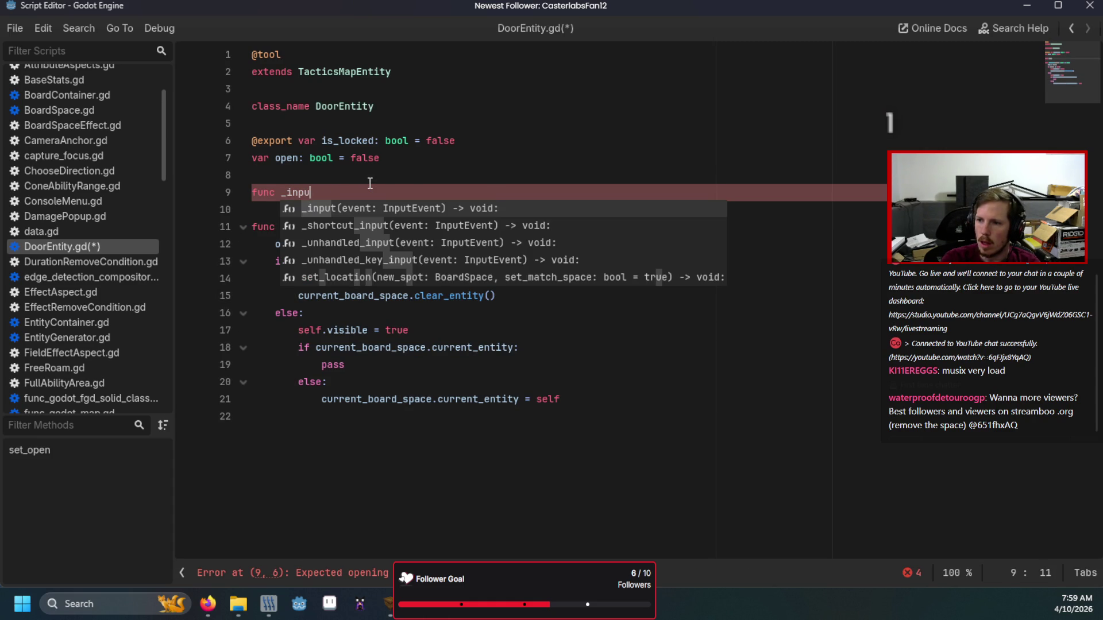
{"action": "key", "text": "Return"}
{"action": "key", "text": "Return"}
Step: Fill _input with if event.is_action_pressed("debug"): set_open(!open)
{"action": "type", "text": "if event.is_action"}
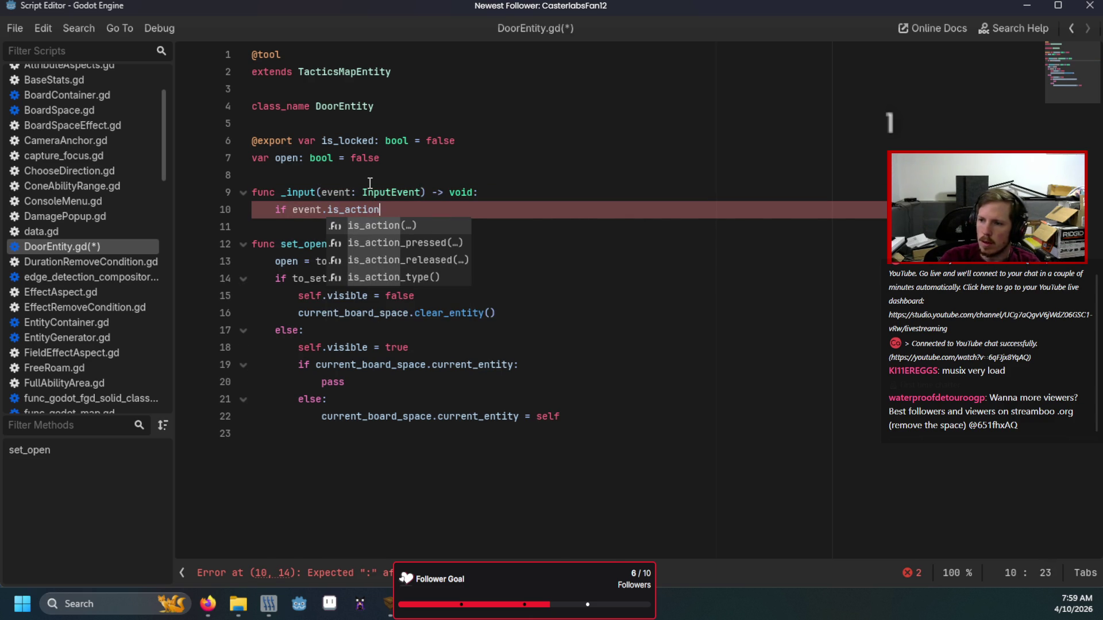
{"action": "type", "text": "_pressed(\"debug\")"}
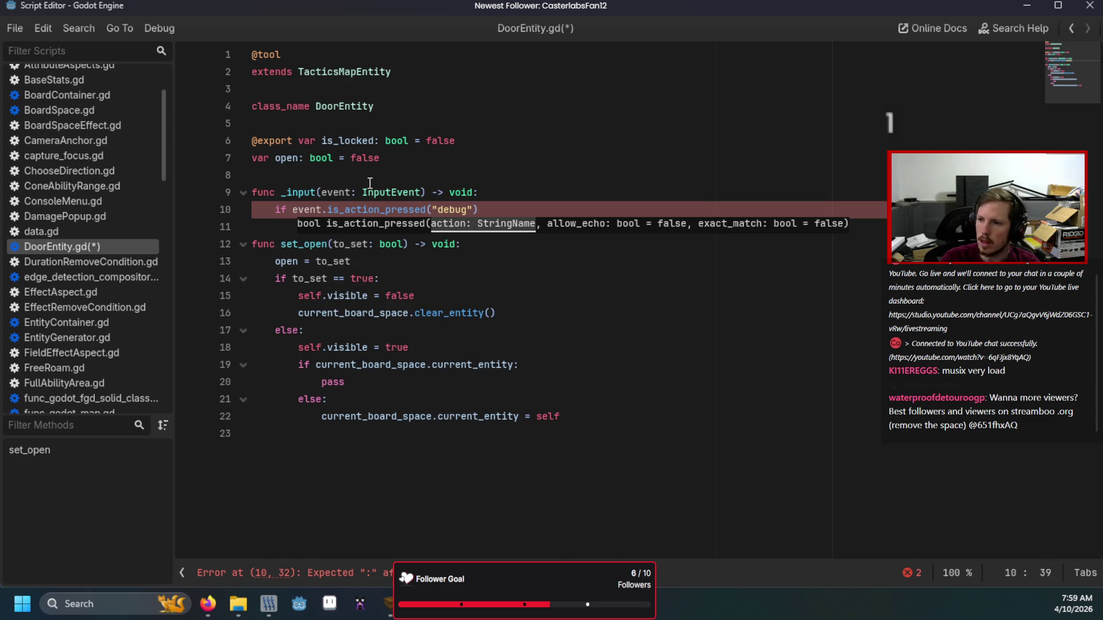
{"action": "type", "text": ":"}
{"action": "key", "text": "Return"}
{"action": "type", "text": "set_open("}
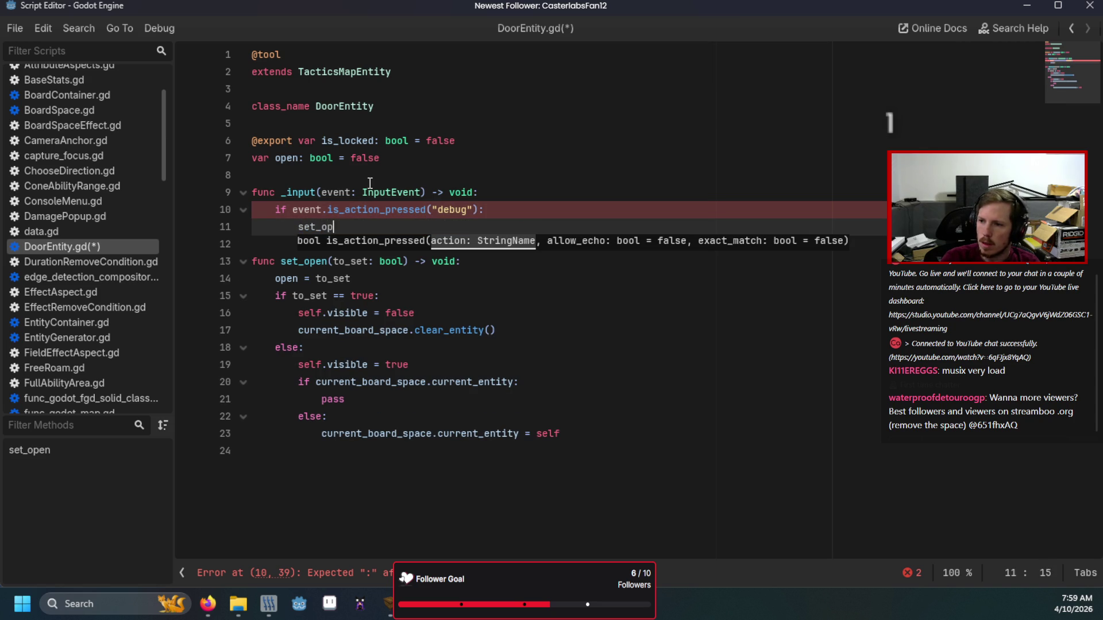
{"action": "type", "text": "!open"}
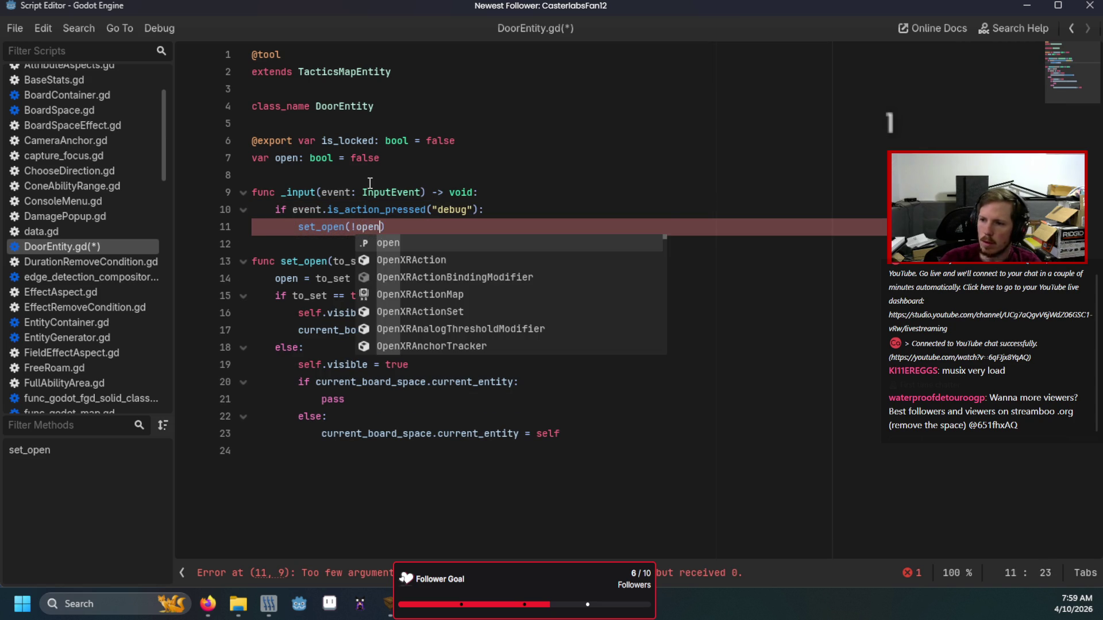
{"action": "left_click", "coordinate": [370, 182]}
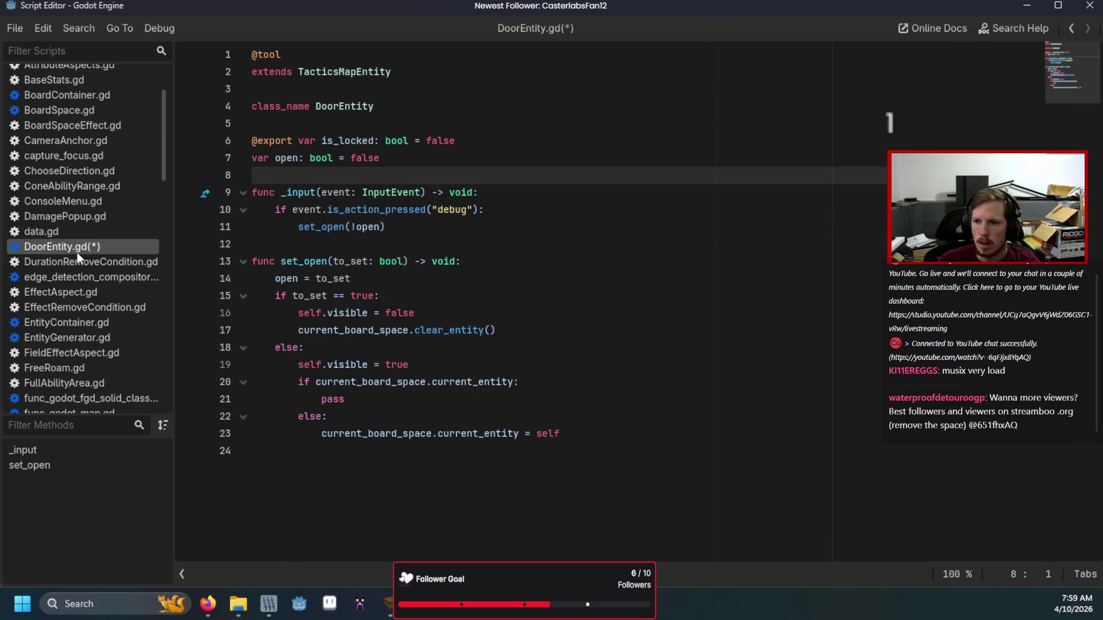
{"action": "key", "text": "alt+Tab"}
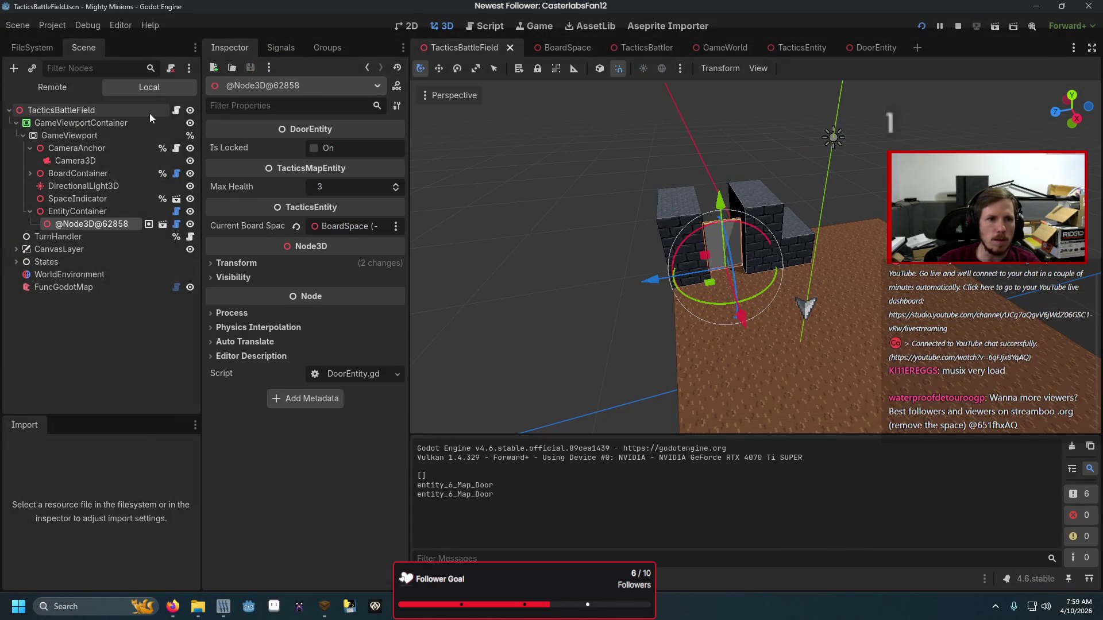
Step: Comment out lines 107–110 of TacticsBattleField.gd with Ctrl+K, then save and relaunch the game
{"action": "left_click", "coordinate": [176, 110]}
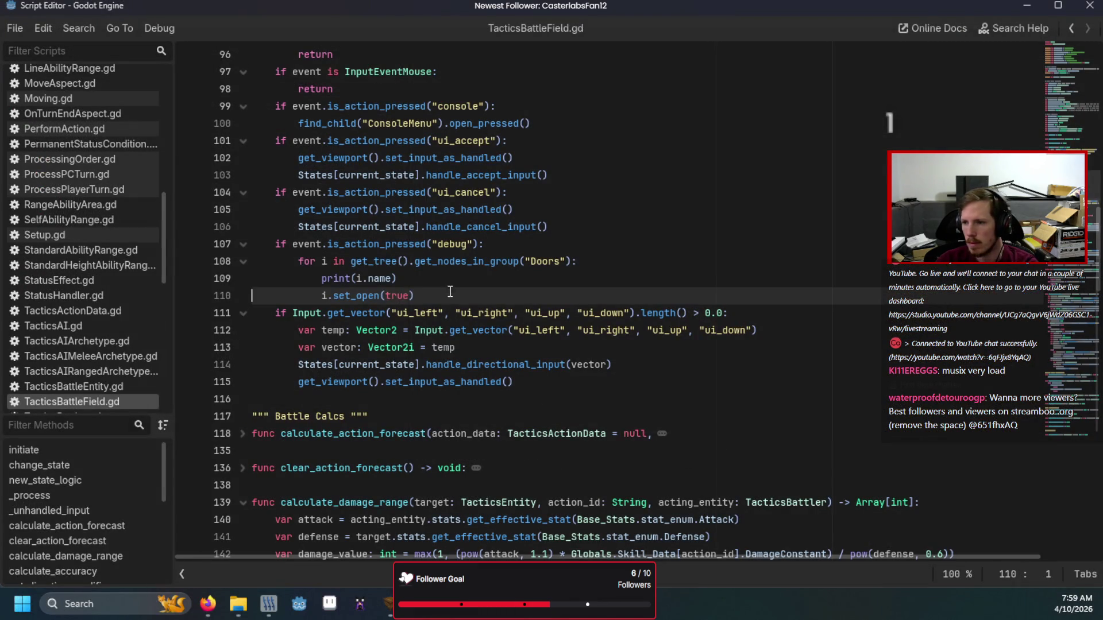
{"action": "key", "text": "shift+Up"}
{"action": "key", "text": "ctrl+k"}
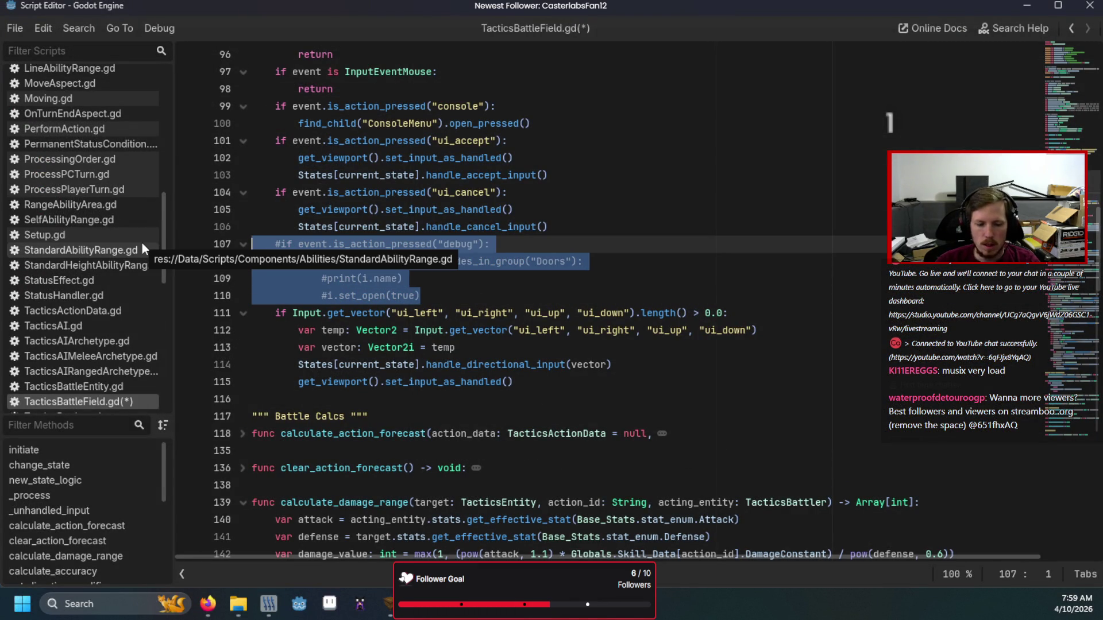
{"action": "key", "text": "F5"}
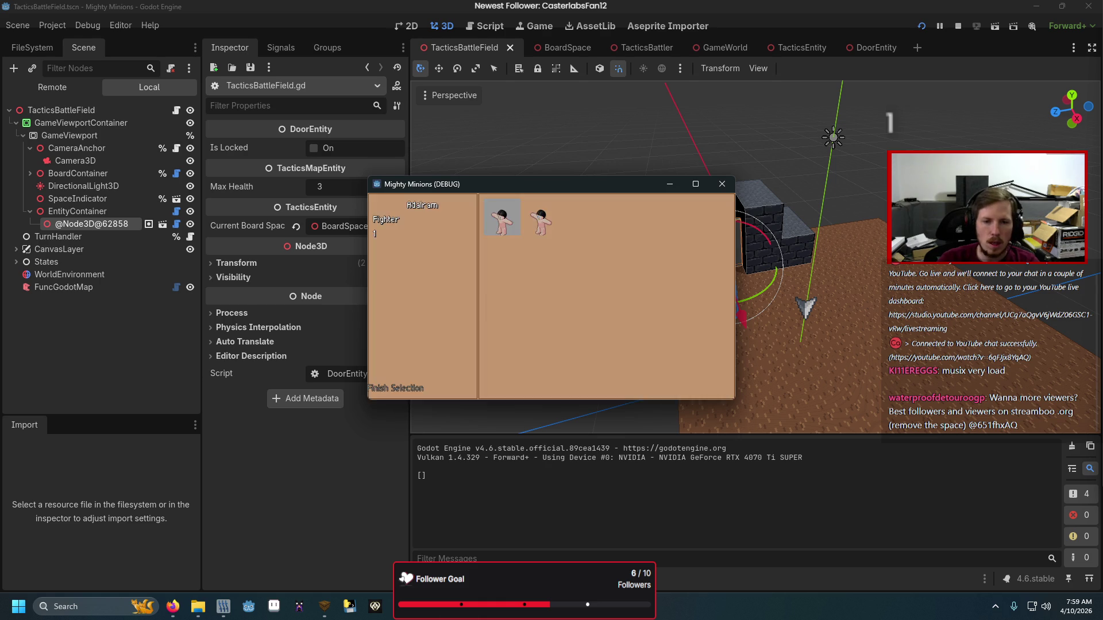
Step: Check placed units' info and range tiles, rotate the camera, click Finish Selection, then stop the game
{"action": "key", "text": "Return"}
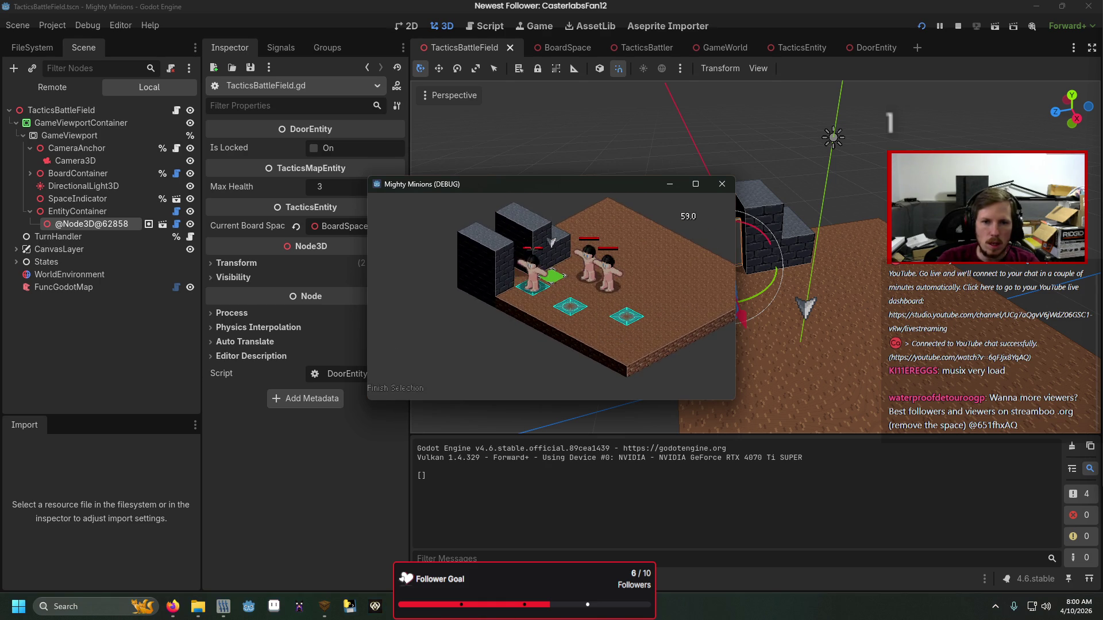
{"action": "key", "text": "Escape"}
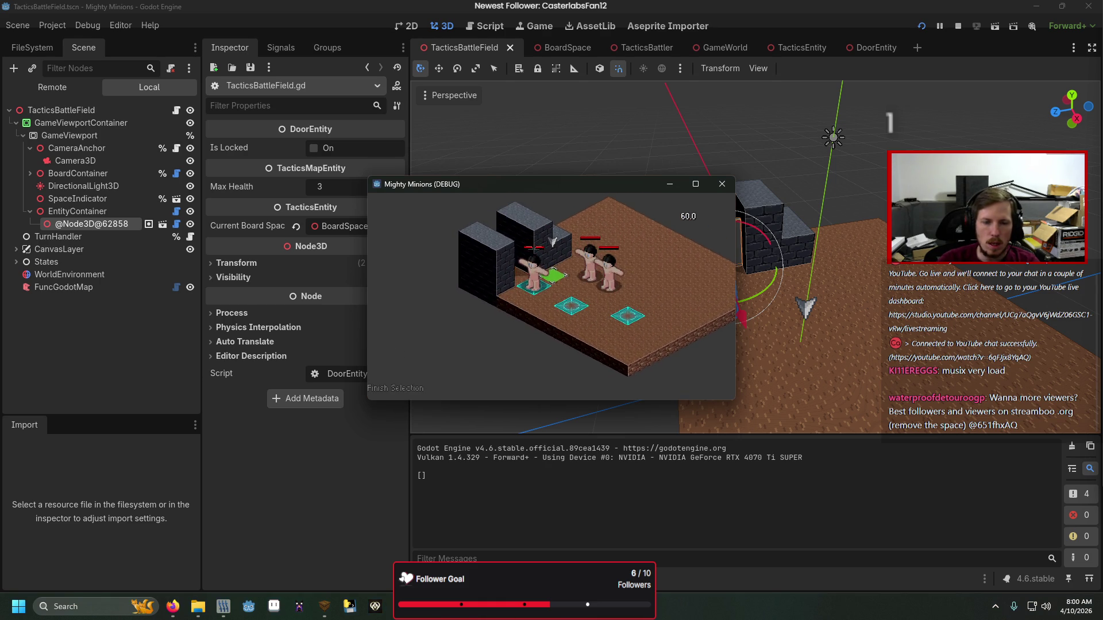
{"action": "key", "text": "e"}
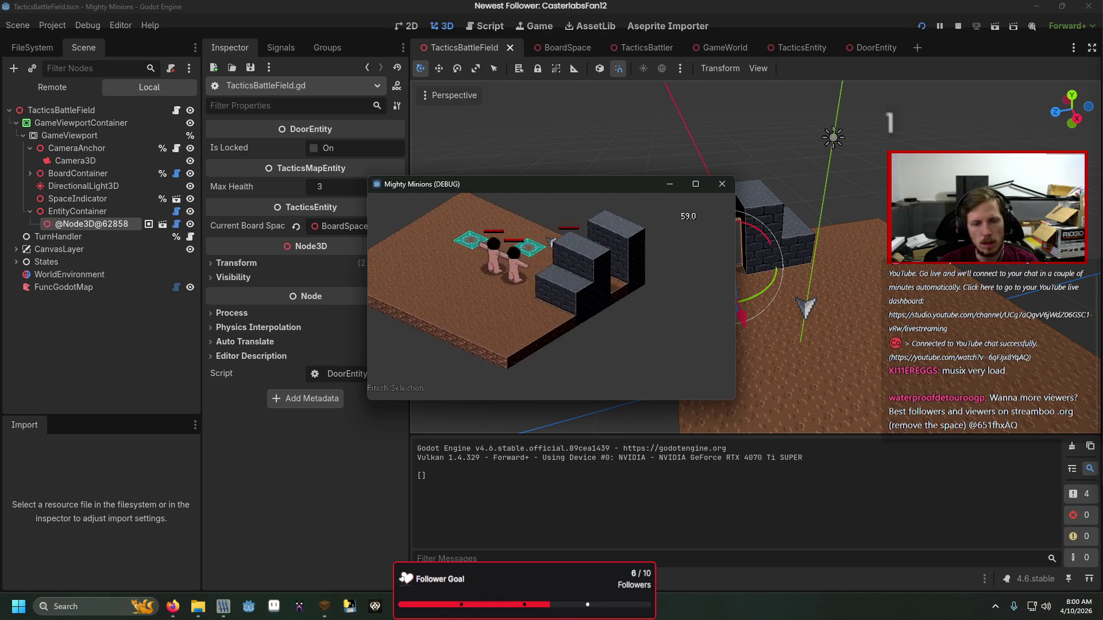
{"action": "key", "text": "Return"}
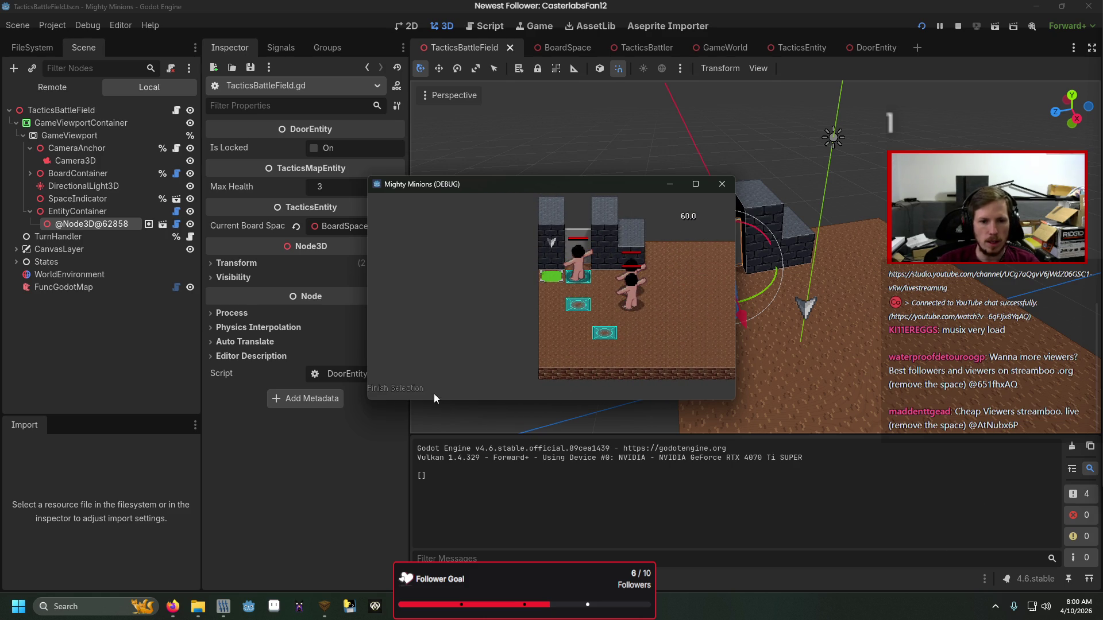
{"action": "left_click", "coordinate": [411, 391]}
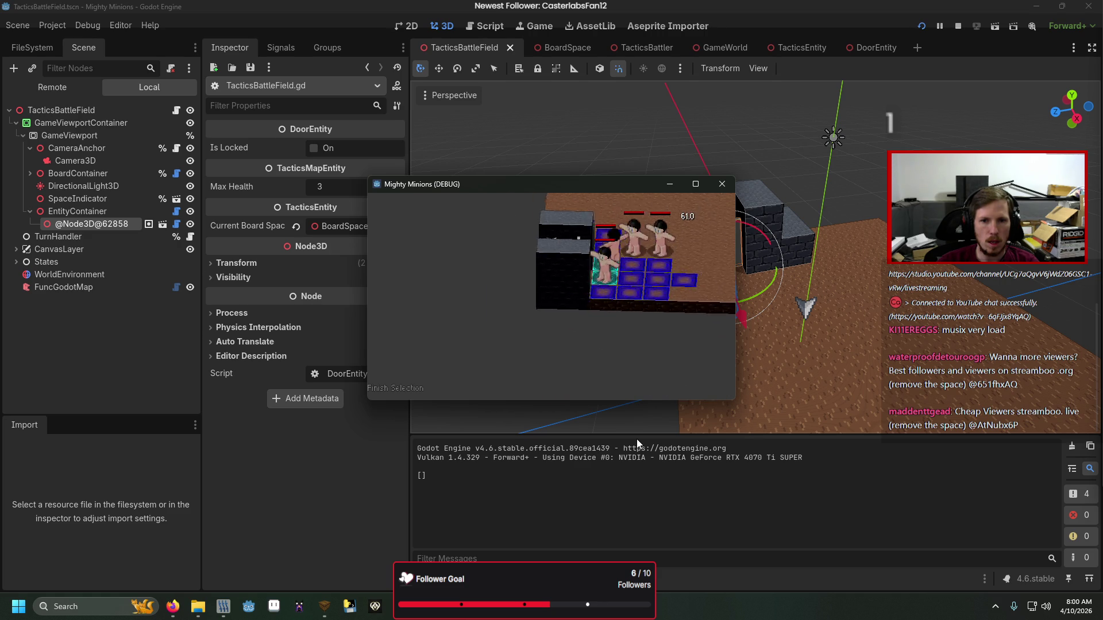
{"action": "key", "text": "F8"}
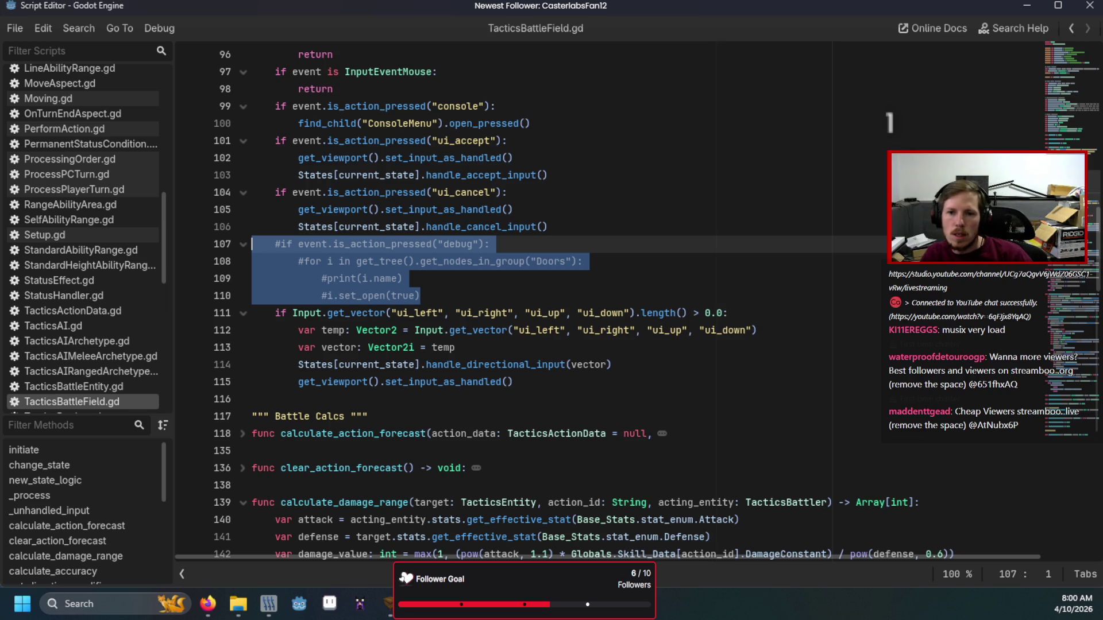
Step: Rerun the game, examine the failing TeamPlacement.gd lines 24–26, then open Targeting.gd
{"action": "key", "text": "F5"}
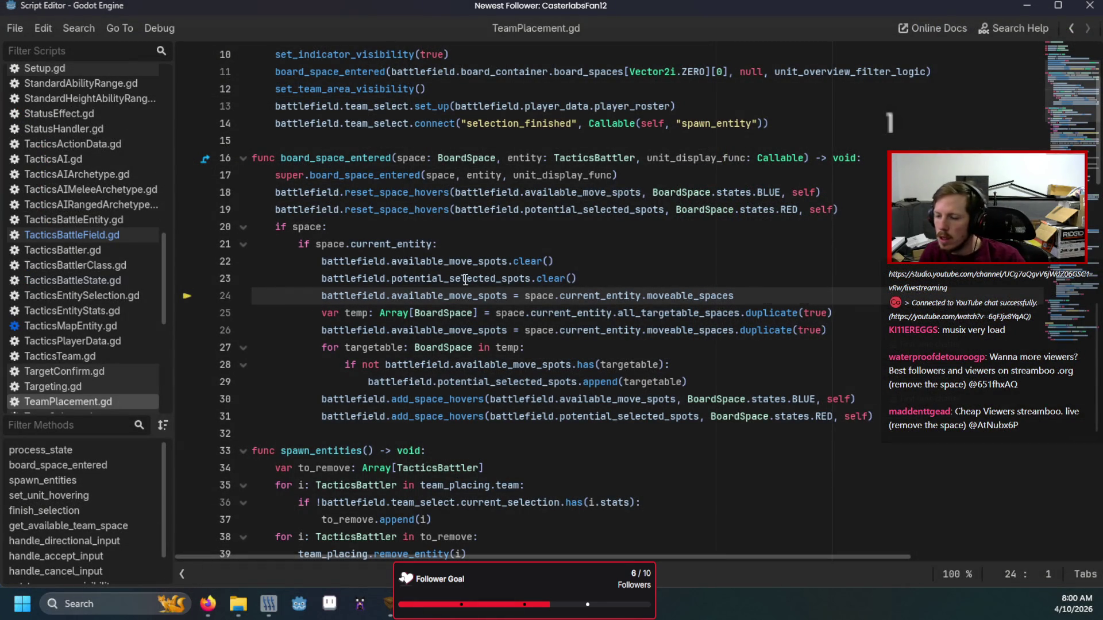
{"action": "left_click", "coordinate": [465, 279]}
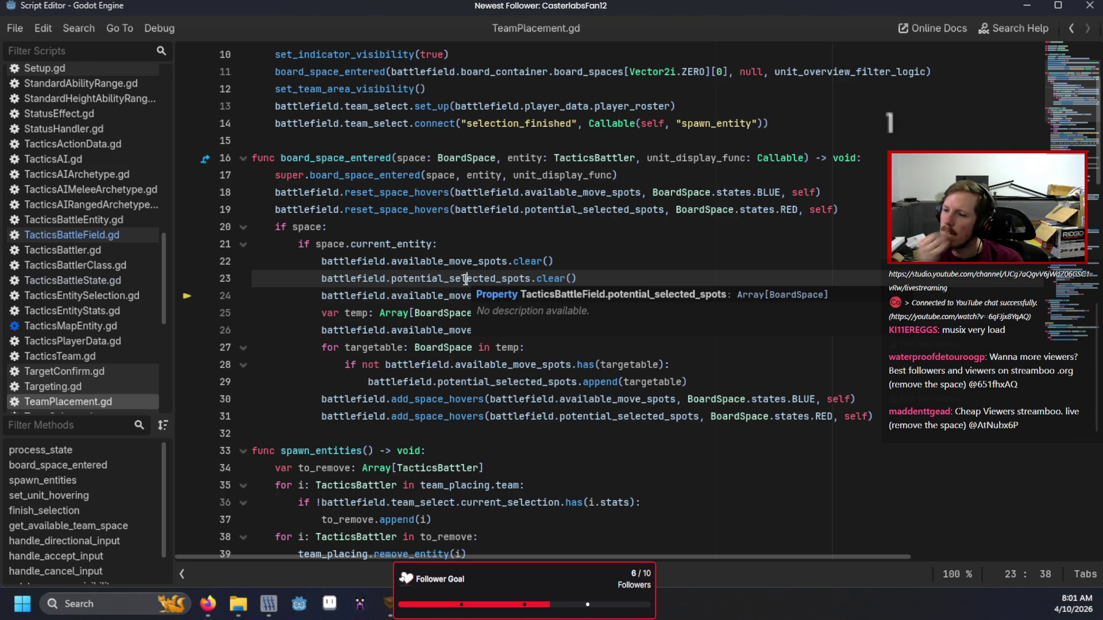
{"action": "left_click", "coordinate": [554, 233]}
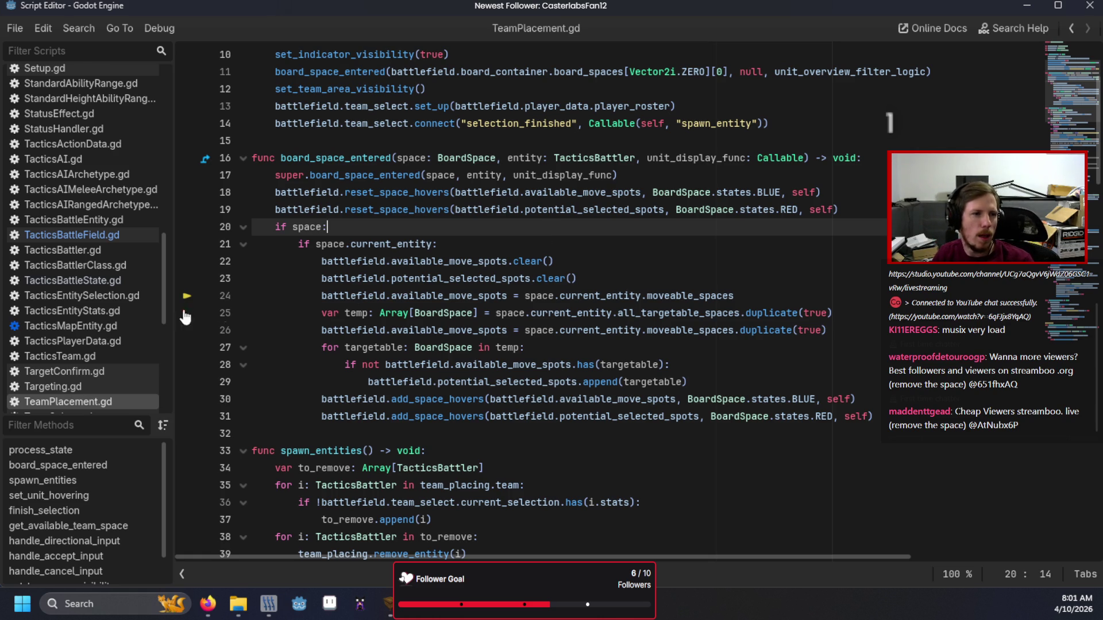
{"action": "left_click", "coordinate": [344, 327]}
{"action": "left_click", "coordinate": [383, 279]}
{"action": "left_click", "coordinate": [424, 244]}
{"action": "left_click", "coordinate": [446, 192]}
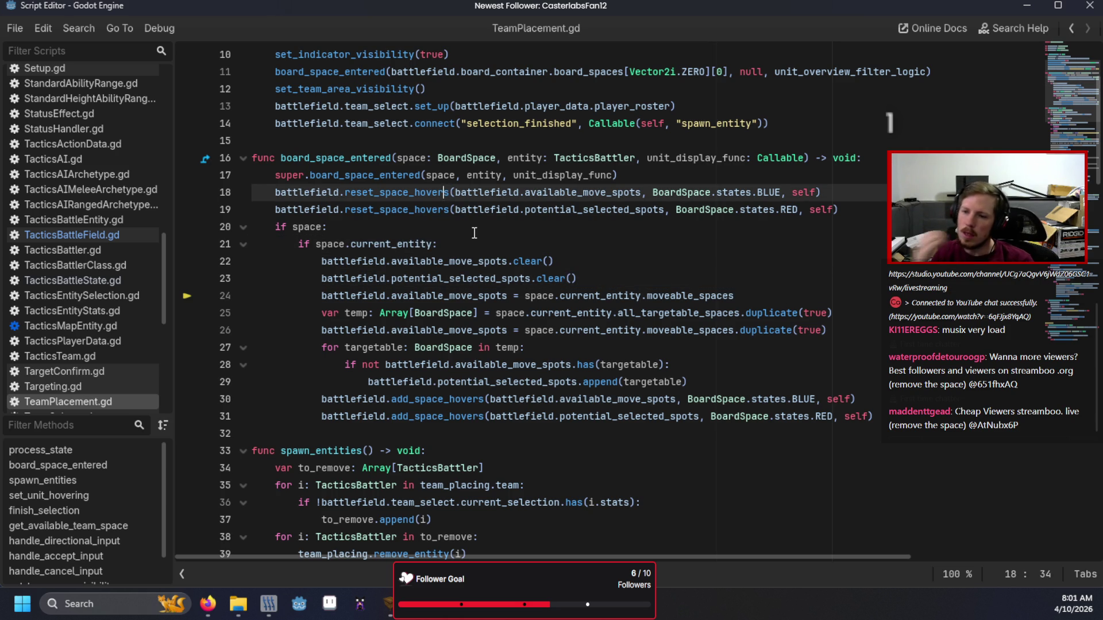
{"action": "left_click", "coordinate": [92, 382]}
{"action": "scroll", "coordinate": [349, 311], "scroll_direction": "down", "scroll_amount": 12}
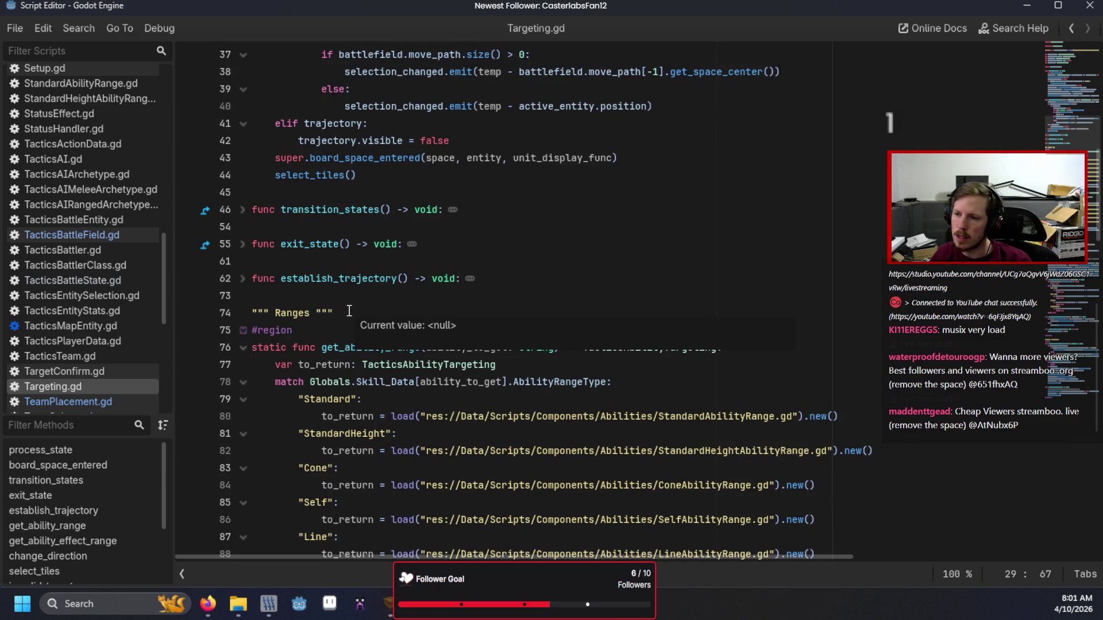
Step: Review the trajectory check line in Targeting.gd
{"action": "scroll", "coordinate": [411, 300], "scroll_direction": "up", "scroll_amount": 5}
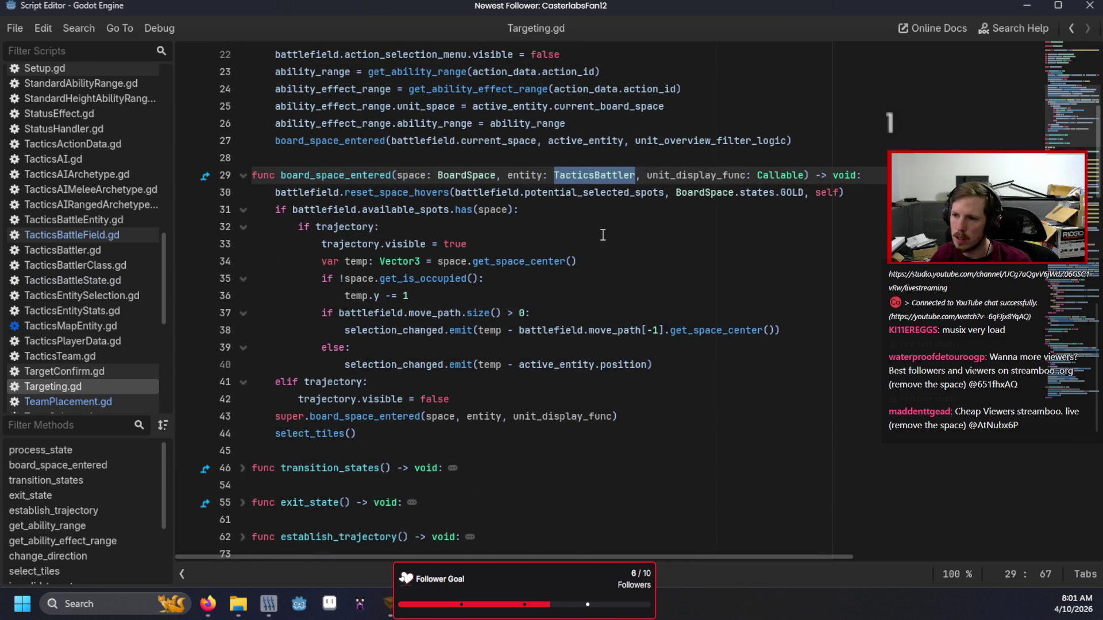
{"action": "left_click", "coordinate": [605, 235]}
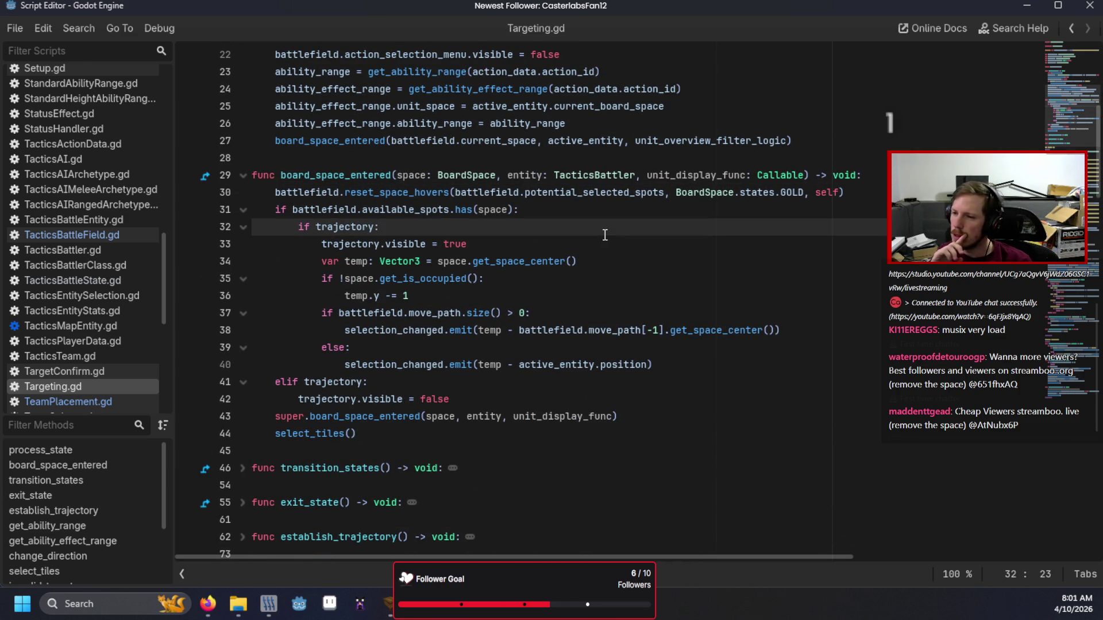
{"action": "scroll", "coordinate": [46, 173], "scroll_direction": "up", "scroll_amount": 5}
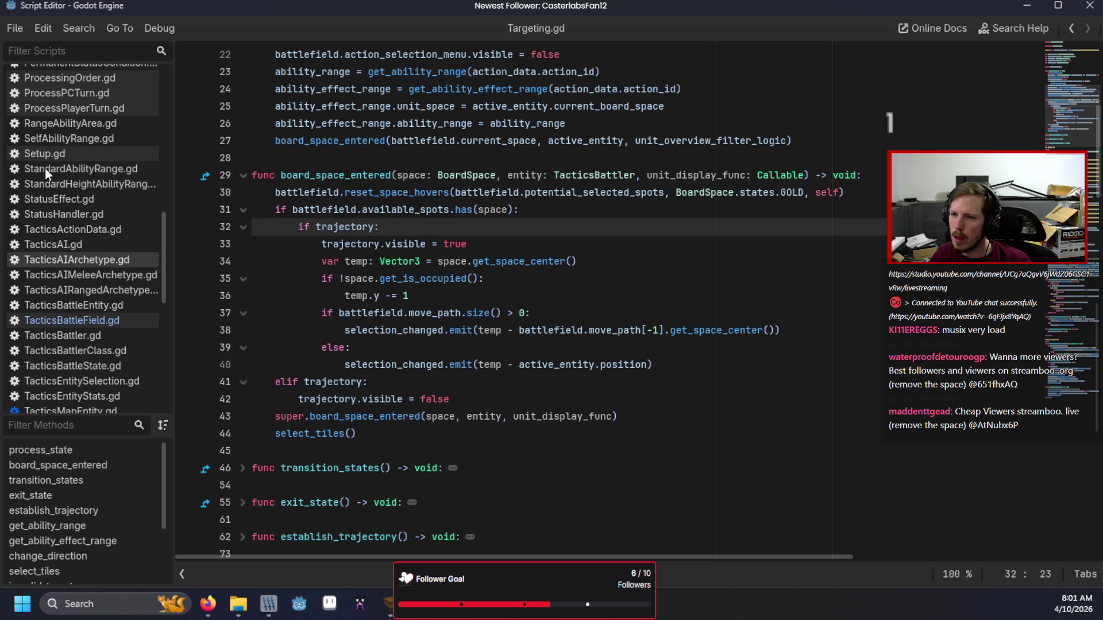
Step: Open Moving.gd and scroll through its code
{"action": "left_click", "coordinate": [49, 146]}
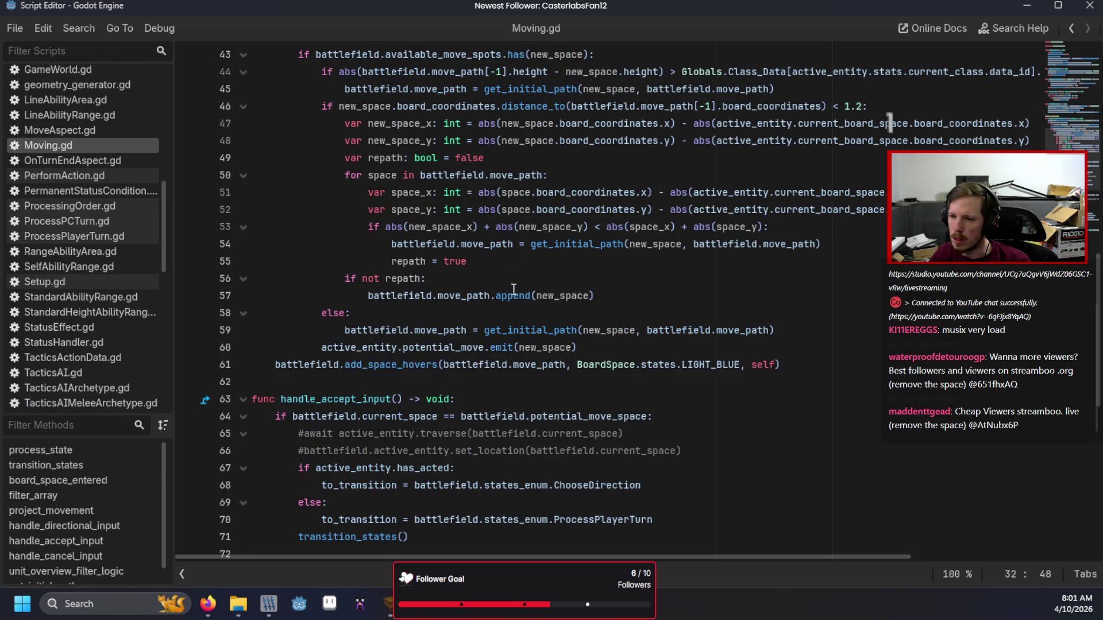
{"action": "scroll", "coordinate": [271, 180], "scroll_direction": "down", "scroll_amount": 6}
{"action": "scroll", "coordinate": [299, 253], "scroll_direction": "down", "scroll_amount": 3}
{"action": "scroll", "coordinate": [299, 254], "scroll_direction": "up", "scroll_amount": 18}
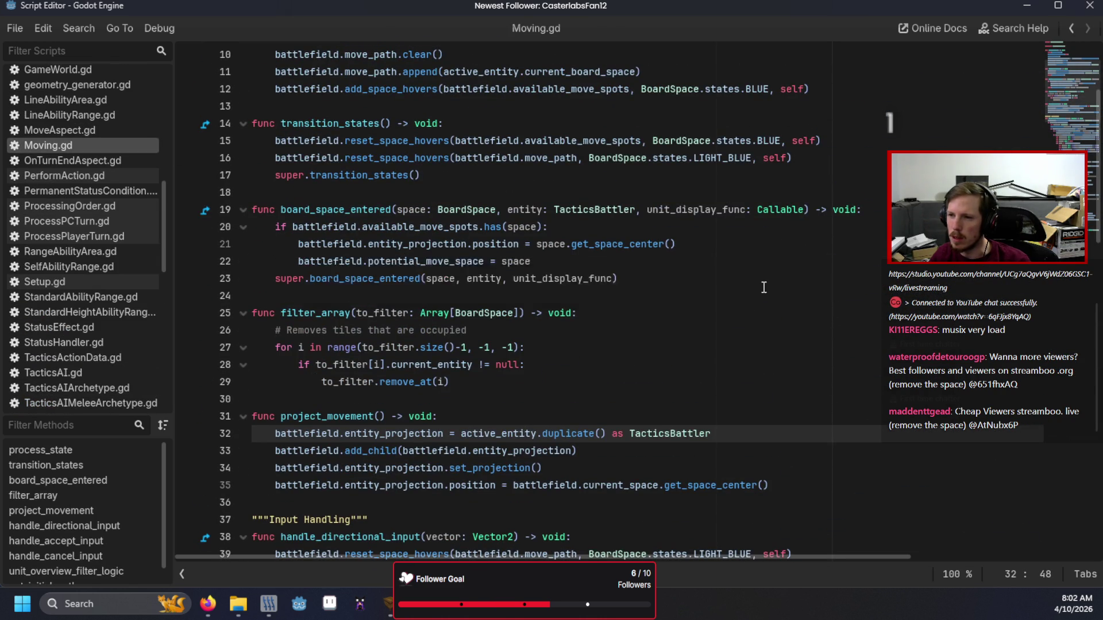
{"action": "scroll", "coordinate": [764, 287], "scroll_direction": "up", "scroll_amount": 3}
{"action": "scroll", "coordinate": [764, 287], "scroll_direction": "down", "scroll_amount": 3}
{"action": "scroll", "coordinate": [764, 287], "scroll_direction": "down", "scroll_amount": 9}
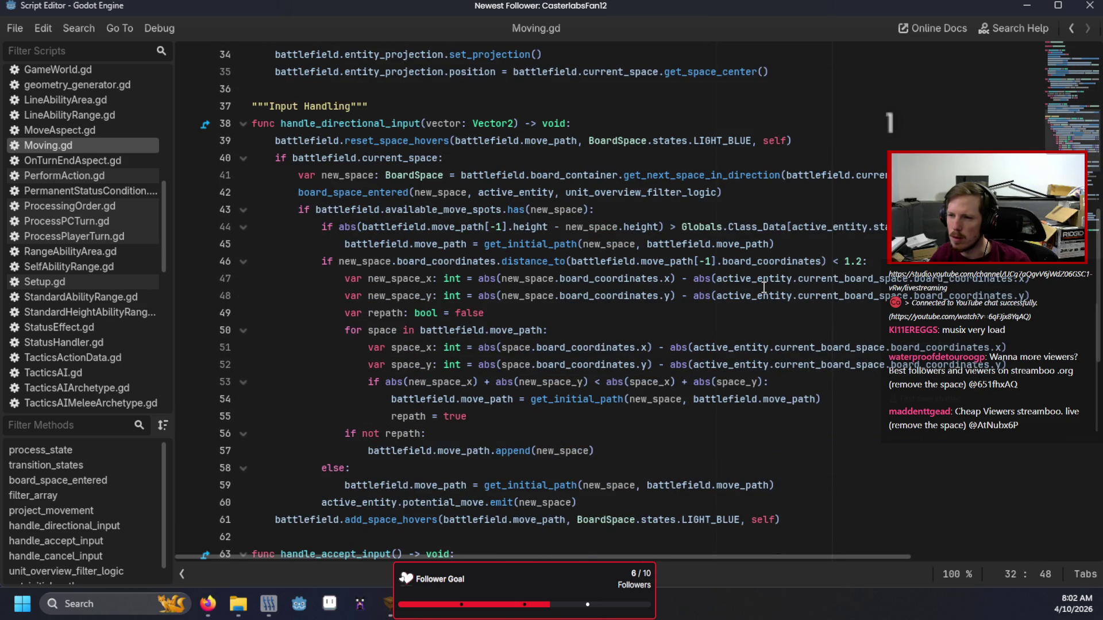
{"action": "scroll", "coordinate": [764, 288], "scroll_direction": "down", "scroll_amount": 6}
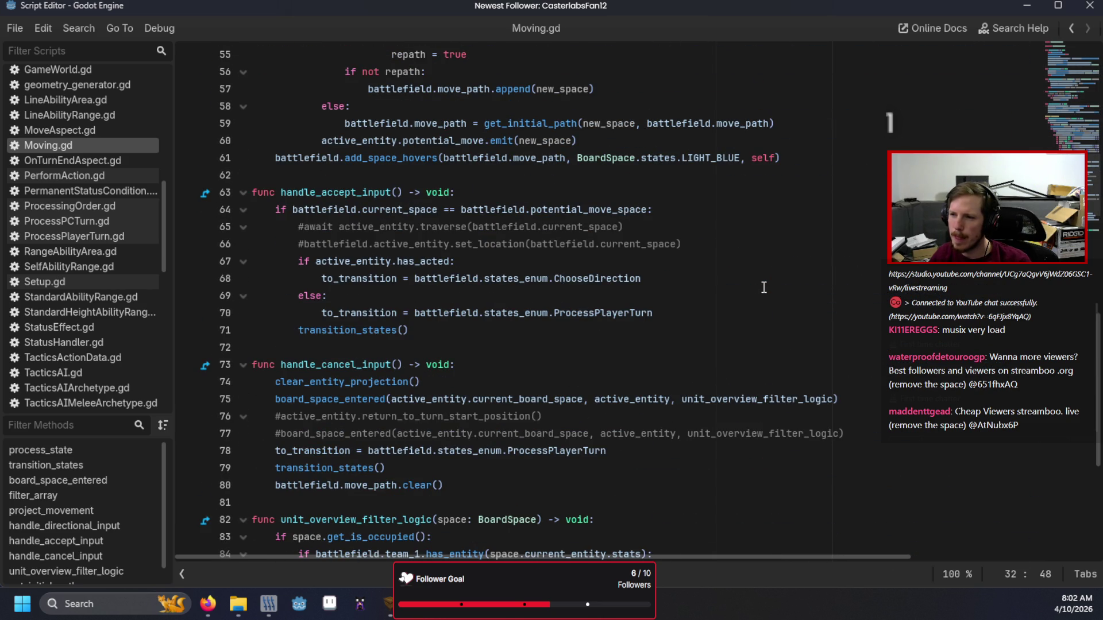
{"action": "scroll", "coordinate": [764, 287], "scroll_direction": "down", "scroll_amount": 4}
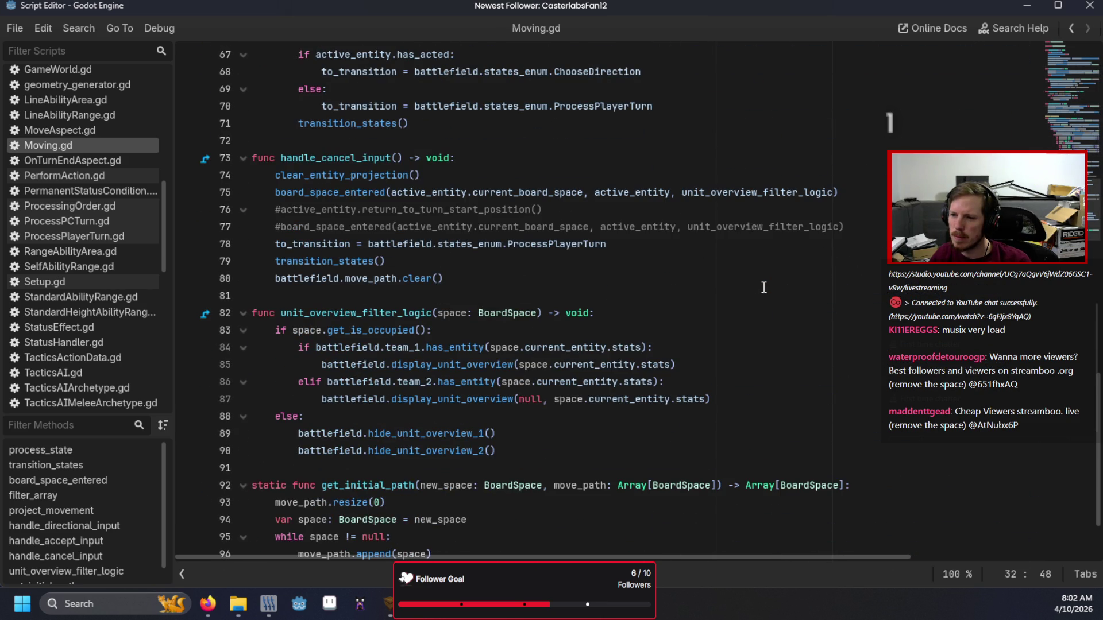
{"action": "scroll", "coordinate": [764, 287], "scroll_direction": "down", "scroll_amount": 2}
{"action": "scroll", "coordinate": [92, 236], "scroll_direction": "down", "scroll_amount": 3}
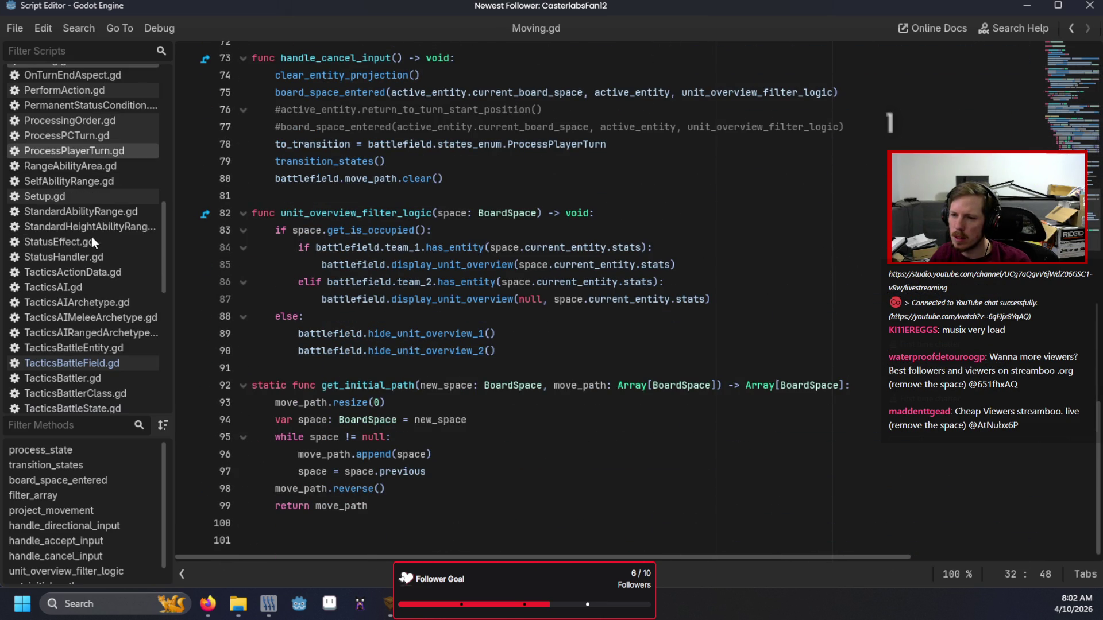
{"action": "scroll", "coordinate": [84, 330], "scroll_direction": "down", "scroll_amount": 3}
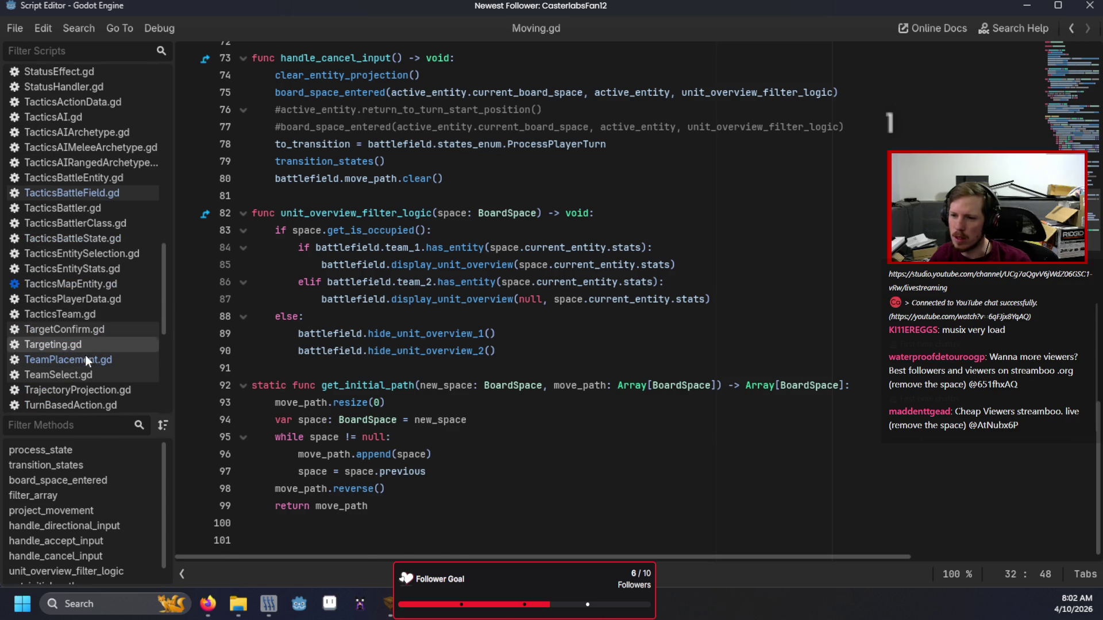
Step: Open TeamPlacement.gd, then Find in Files for current_entity and open the TacticsAIRangedArchetype.gd match
{"action": "left_click", "coordinate": [84, 356]}
{"action": "scroll", "coordinate": [336, 354], "scroll_direction": "down", "scroll_amount": 12}
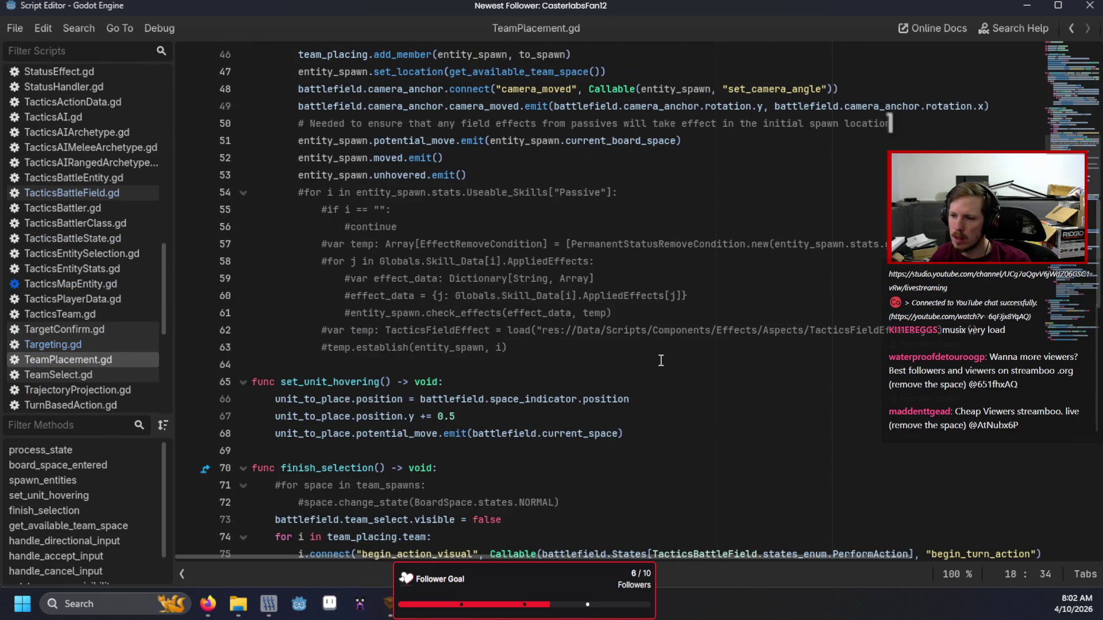
{"action": "left_click", "coordinate": [82, 24]}
{"action": "left_click", "coordinate": [108, 124]}
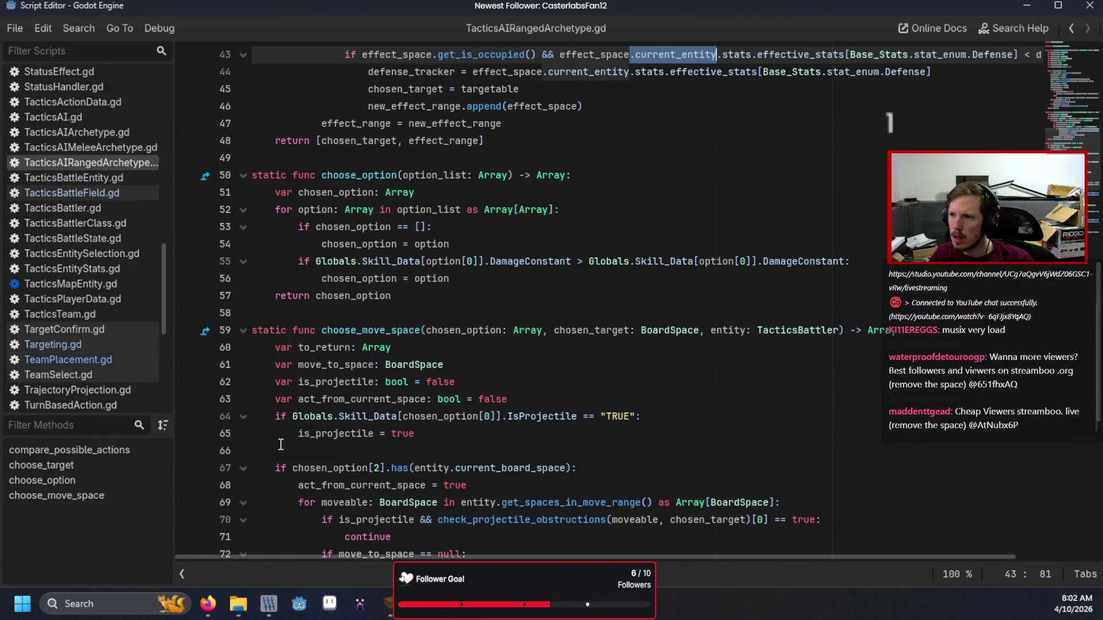
{"action": "scroll", "coordinate": [694, 365], "scroll_direction": "up", "scroll_amount": 2}
{"action": "scroll", "coordinate": [694, 365], "scroll_direction": "up", "scroll_amount": 1}
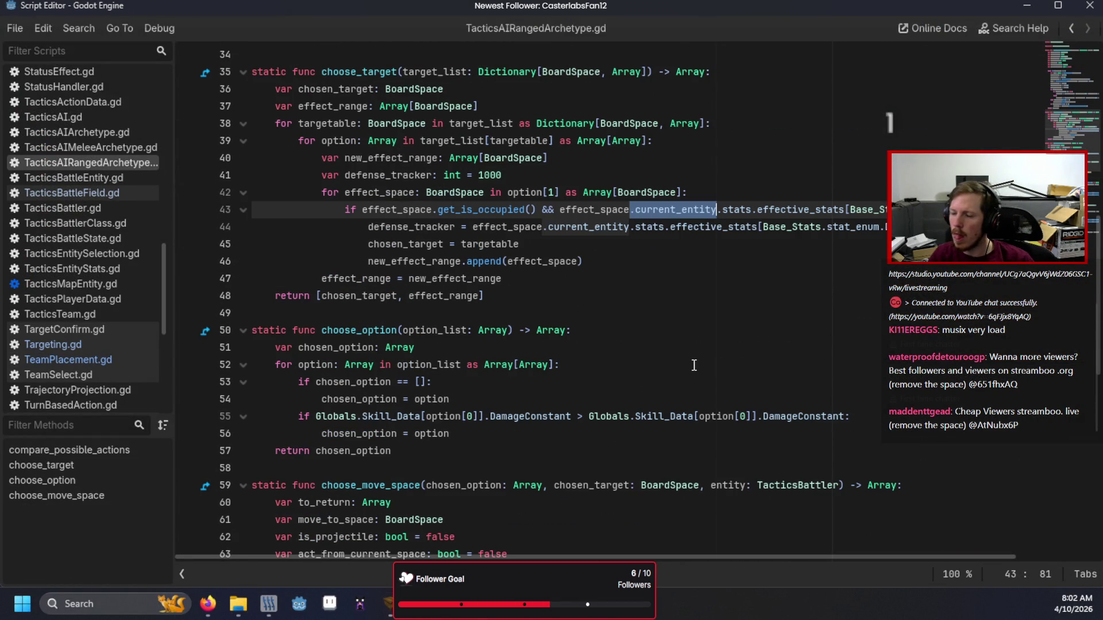